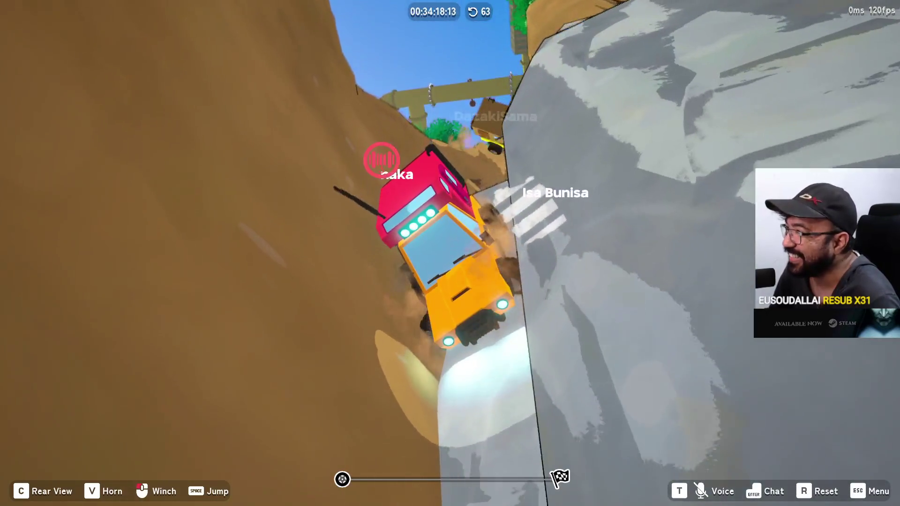
- Respawn the red jeep twice at the checkpoint and drive it up the grassy path
{"action": "key", "text": "r"}
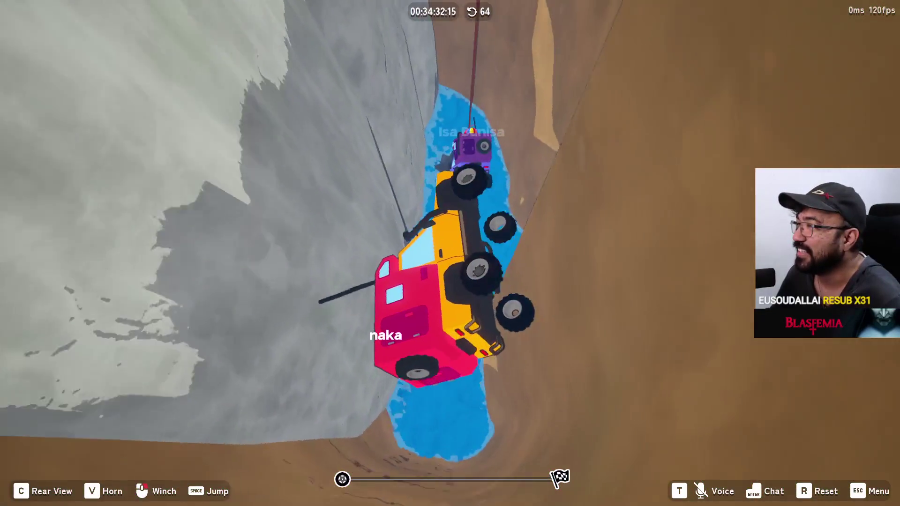
{"action": "key", "text": "r"}
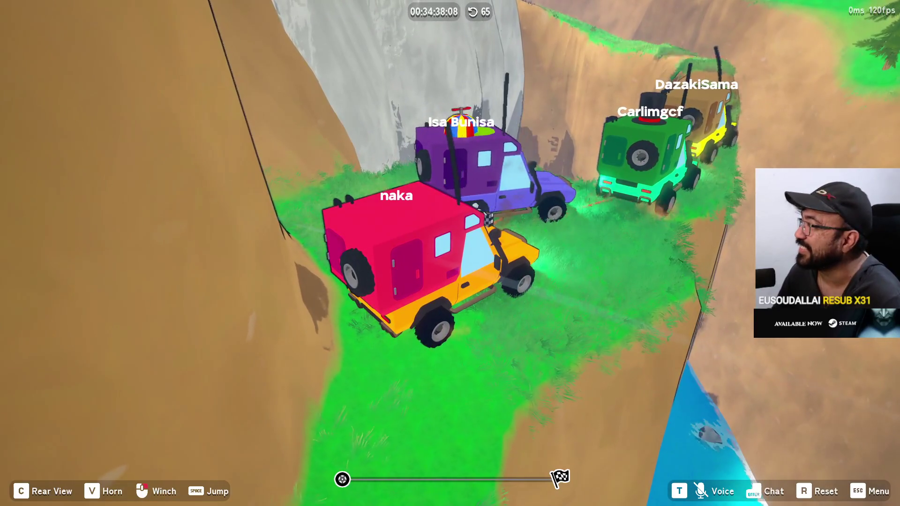
{"action": "key", "text": "w"}
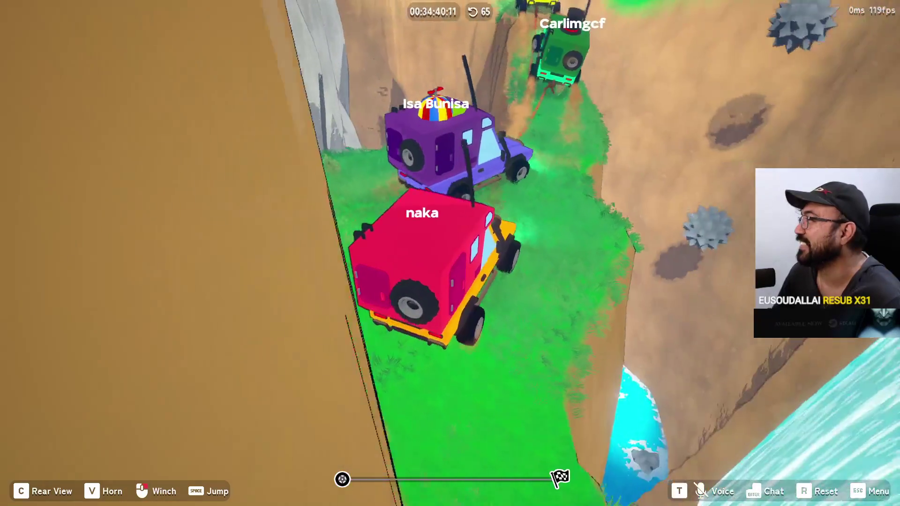
{"action": "key", "text": "w"}
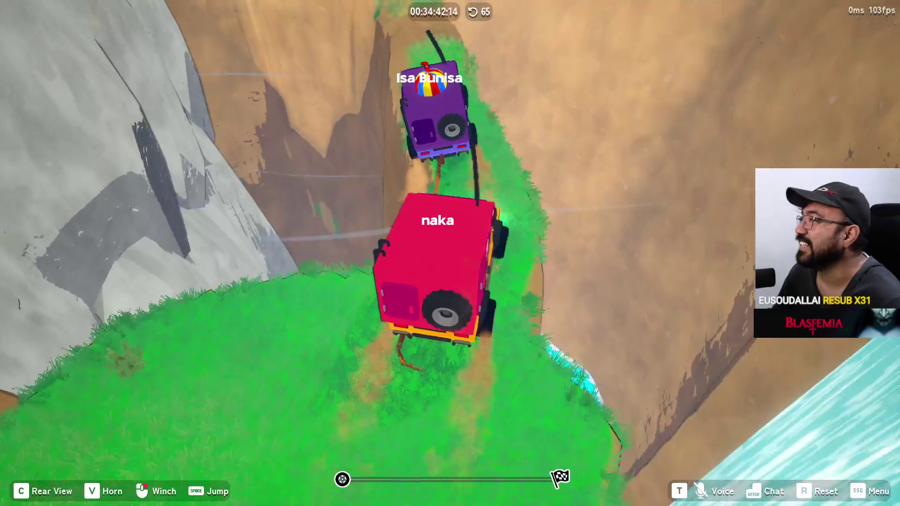
{"action": "key", "text": "w"}
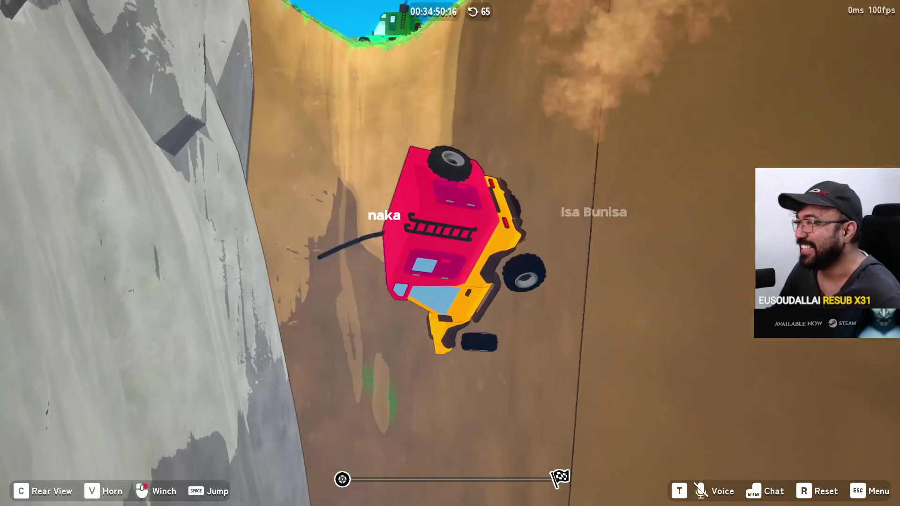
- Respawn after another fall and climb the green ridge past the purple jeep to the concrete barriers
{"action": "key", "text": "r"}
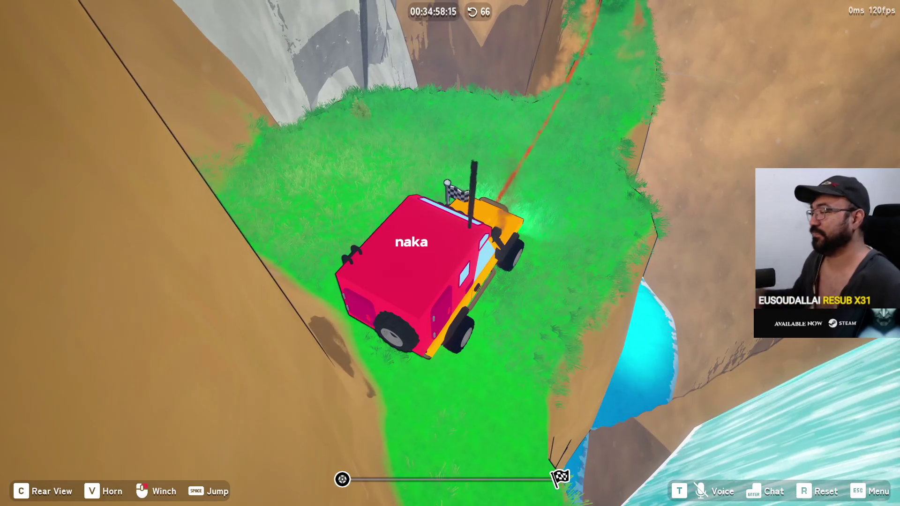
{"action": "key", "text": "w"}
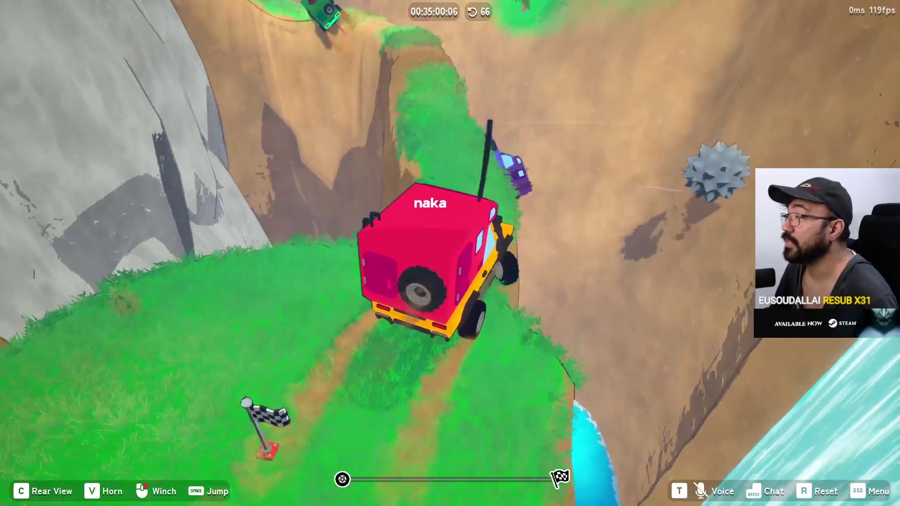
{"action": "key", "text": "w"}
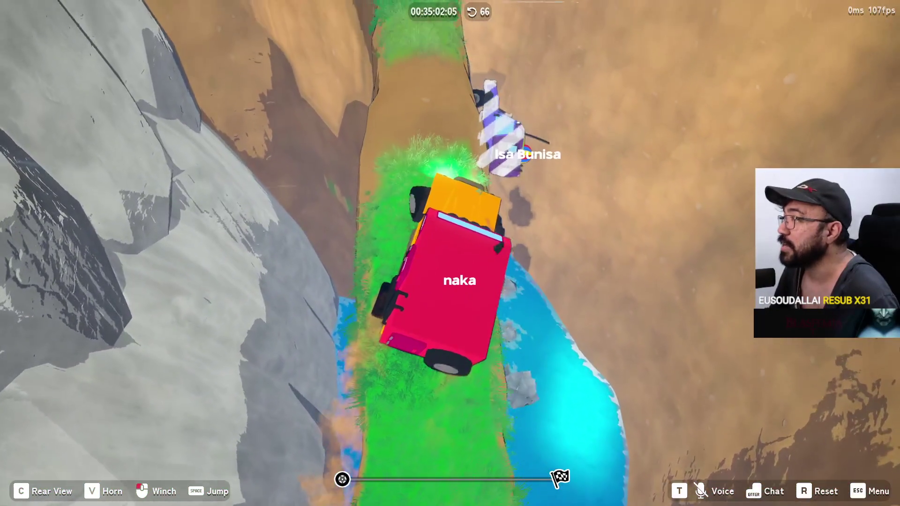
{"action": "key", "text": "w"}
{"action": "key", "text": "w"}
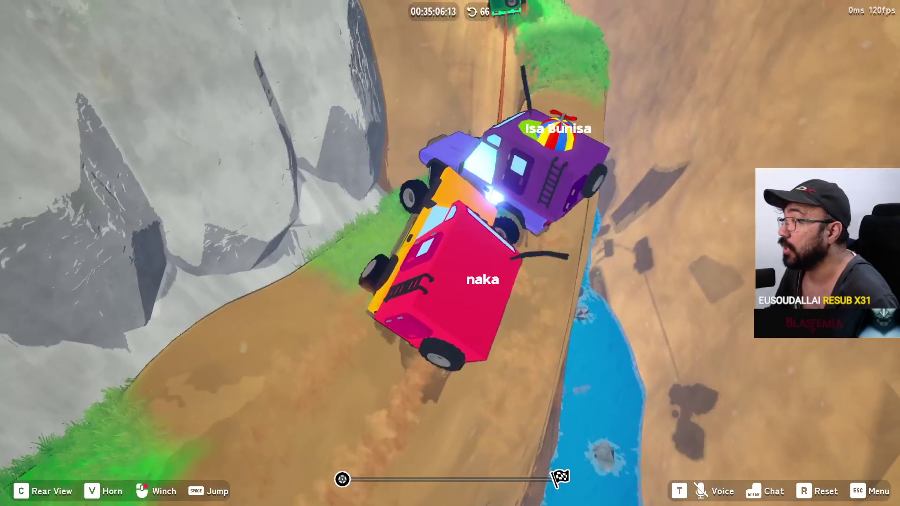
{"action": "key", "text": "w"}
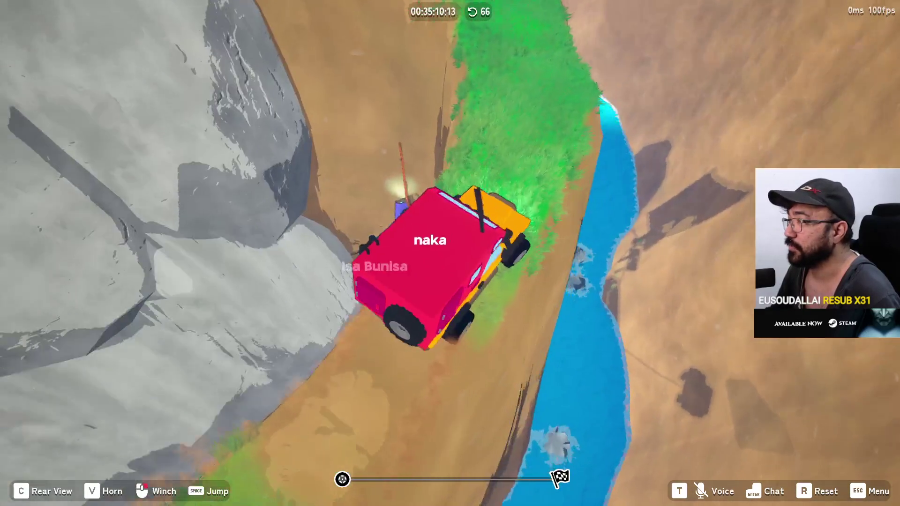
{"action": "key", "text": "w"}
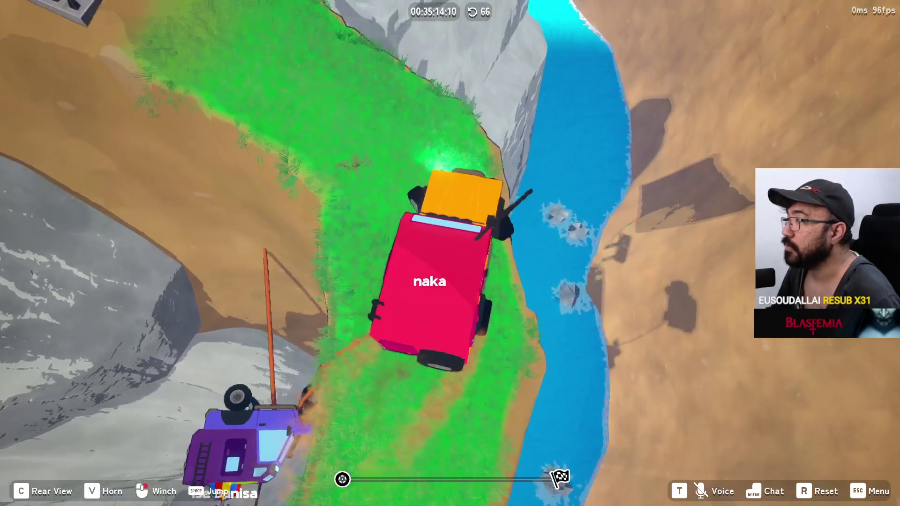
{"action": "key", "text": "d"}
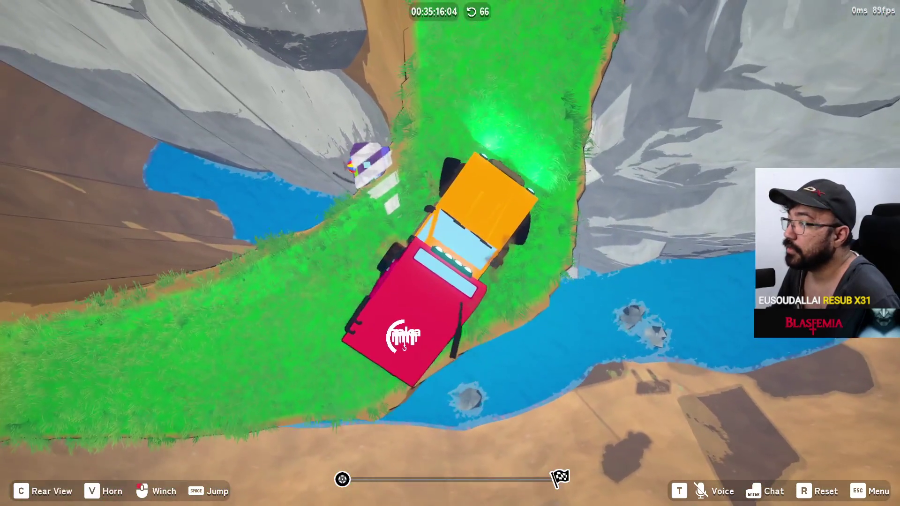
{"action": "key", "text": "w"}
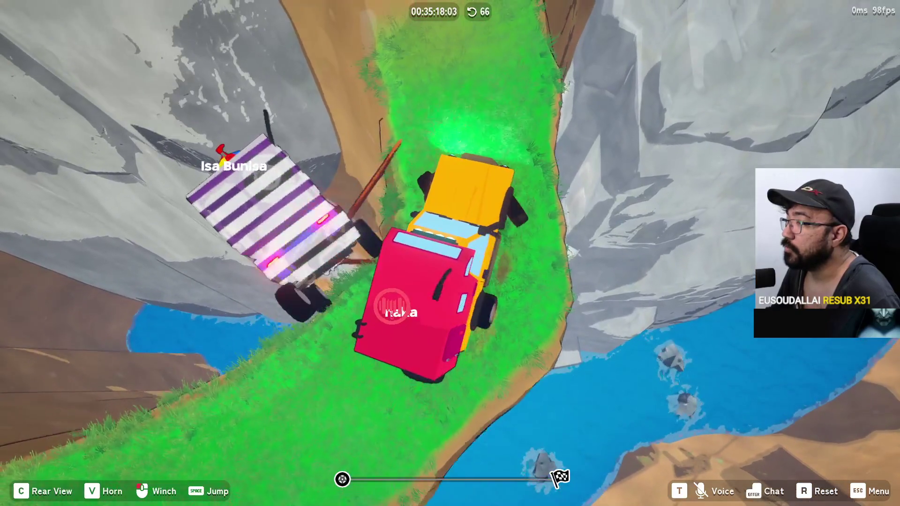
{"action": "key", "text": "w"}
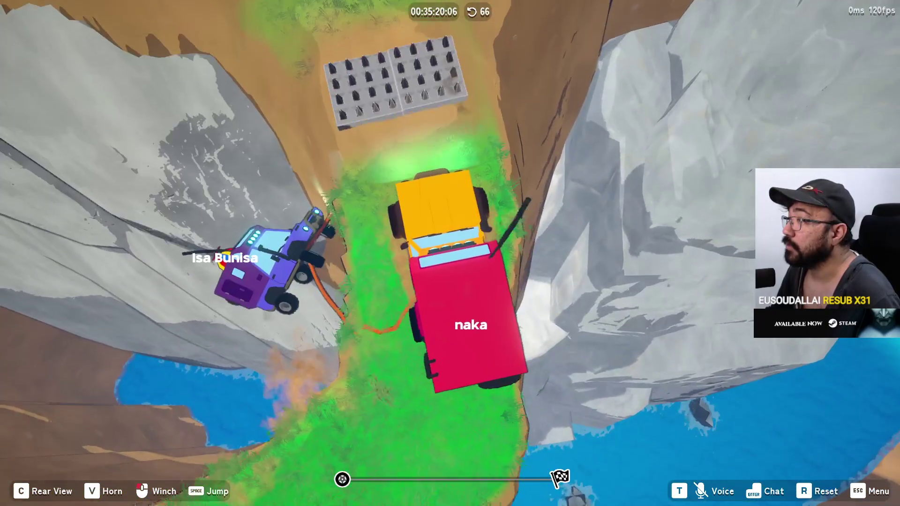
{"action": "key", "text": "w"}
{"action": "key", "text": "w"}
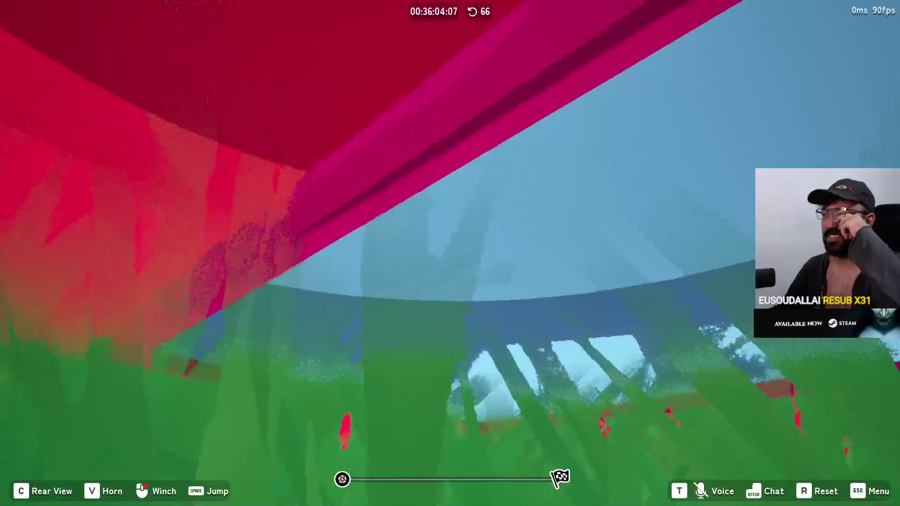
- Reset the jeep to the waterfall checkpoint and drive forward between the other trucks
{"action": "key", "text": "r"}
{"action": "key", "text": "w"}
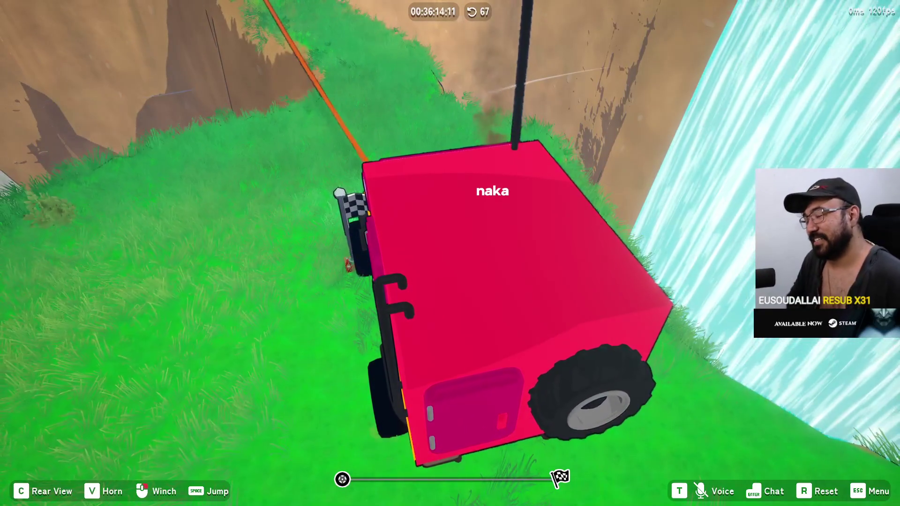
- Drive up the narrow cliff track until the jeep tips, then respawn at the checkpoint
{"action": "key", "text": "w"}
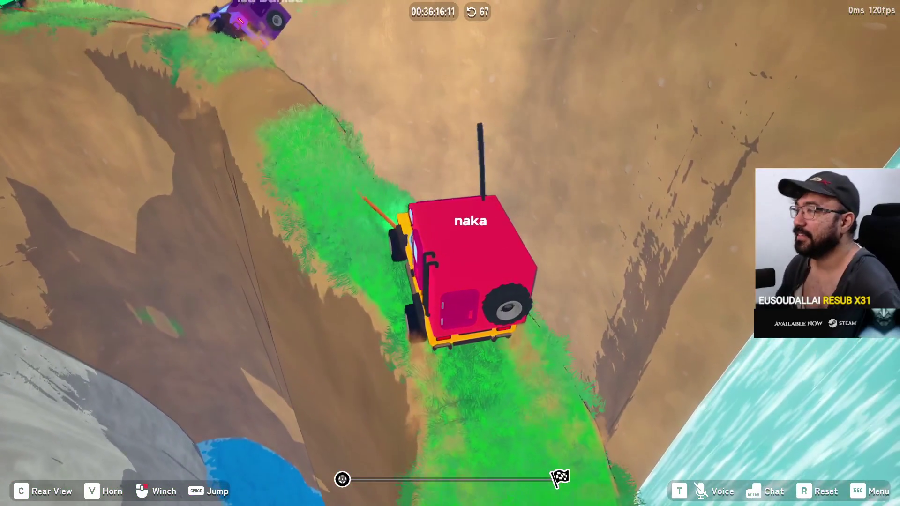
{"action": "key", "text": "w"}
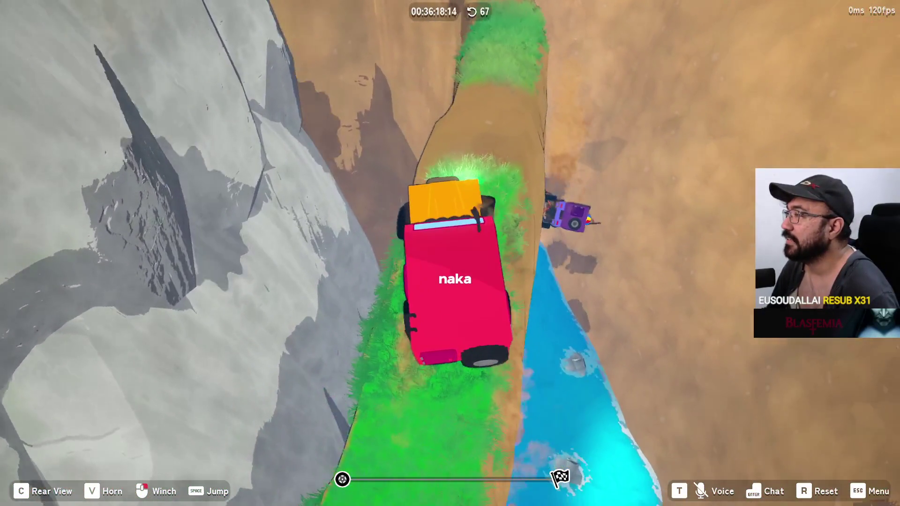
{"action": "key", "text": "w"}
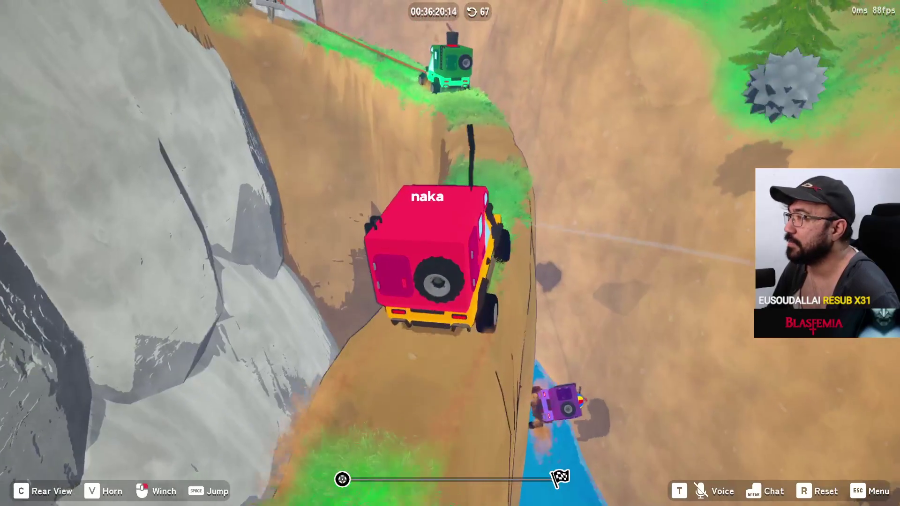
{"action": "key", "text": "w"}
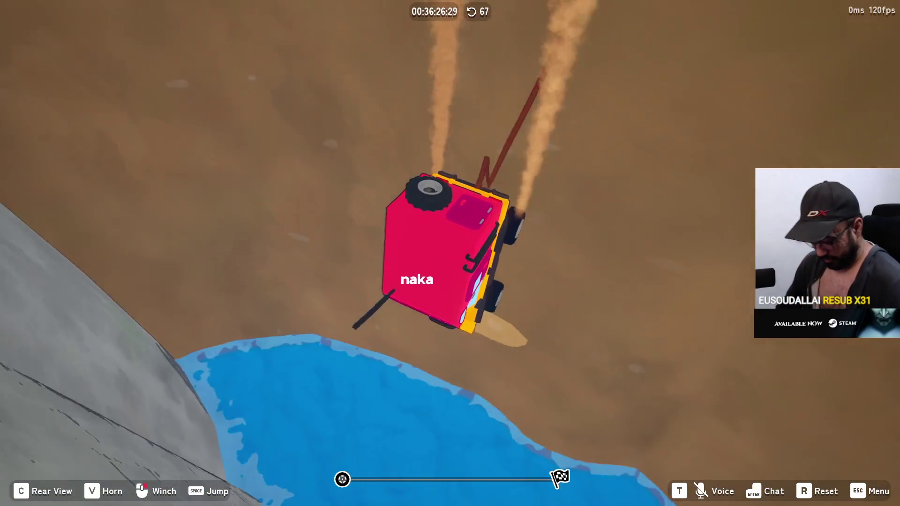
{"action": "key", "text": "r"}
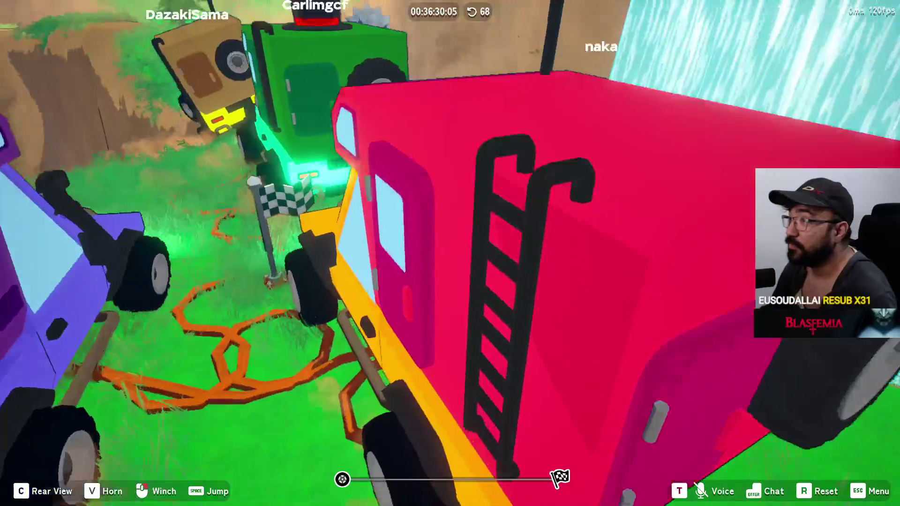
- Climb the grassy slope and narrow ridge behind the purple truck
{"action": "key", "text": "w"}
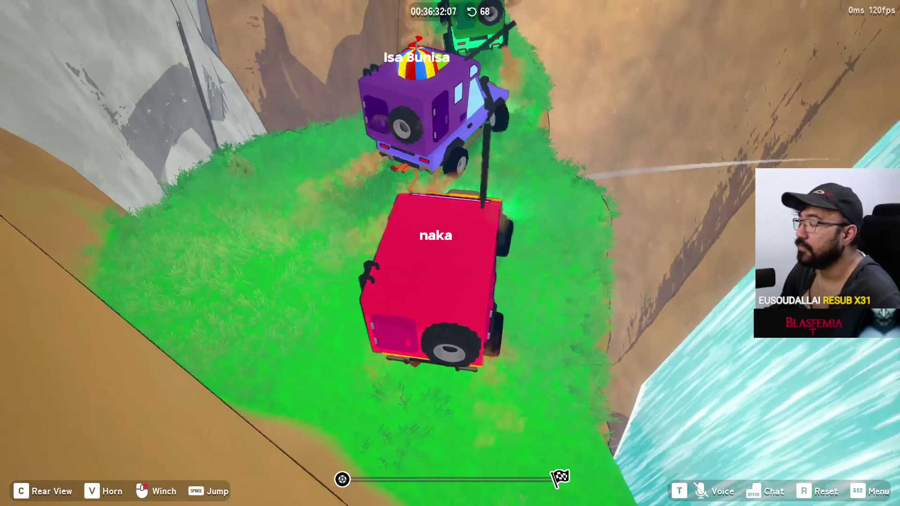
{"action": "key", "text": "w"}
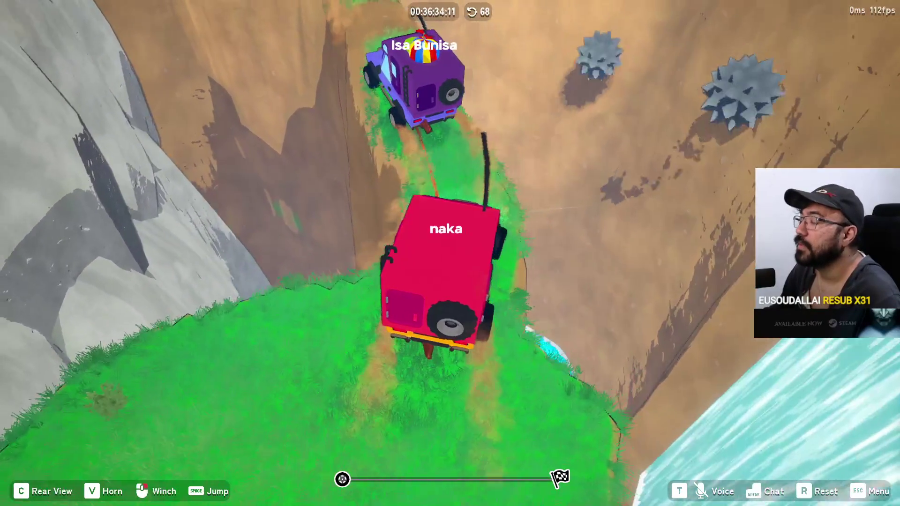
{"action": "key", "text": "w"}
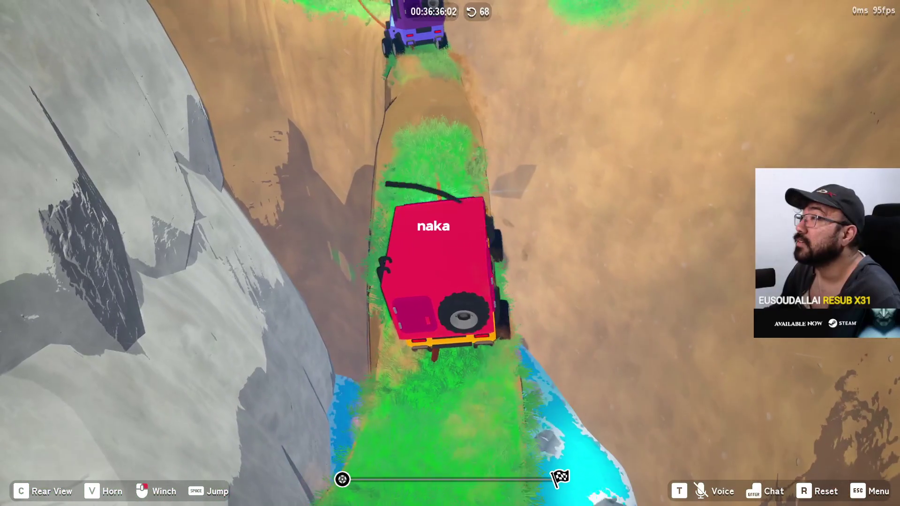
{"action": "key", "text": "w"}
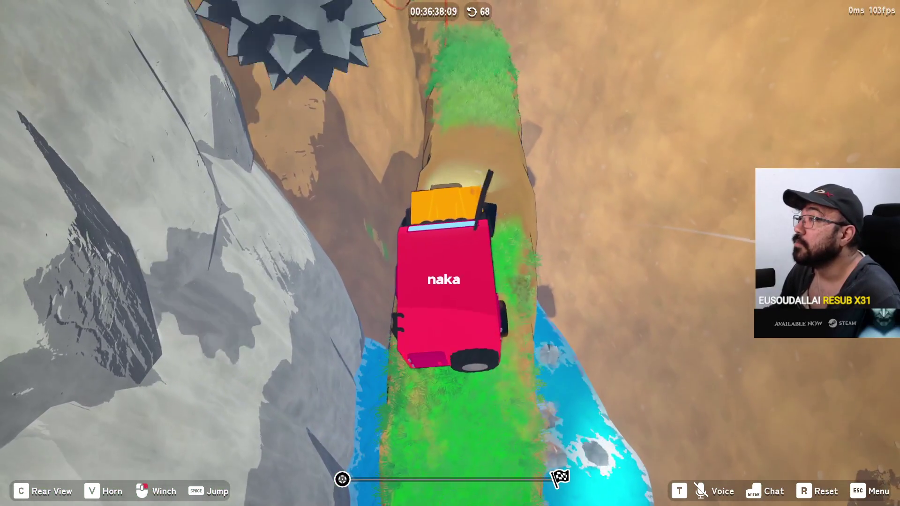
{"action": "key", "text": "w"}
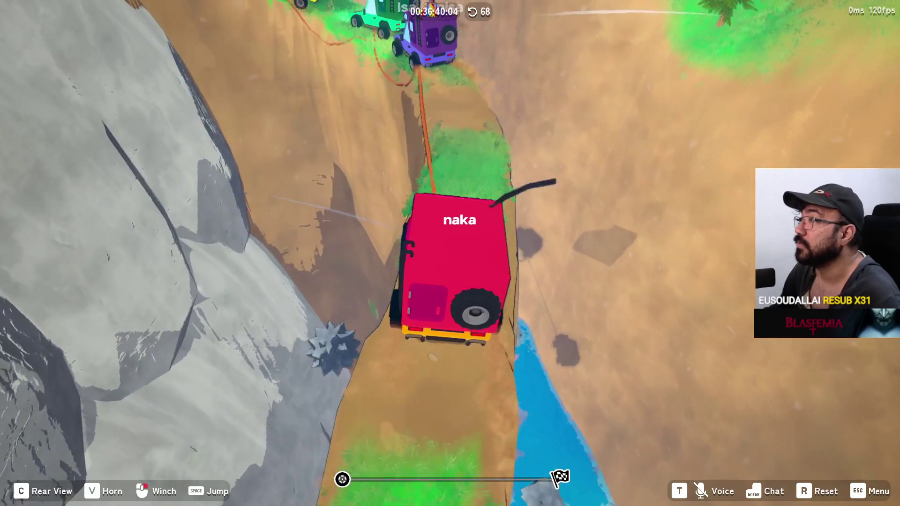
{"action": "key", "text": "w"}
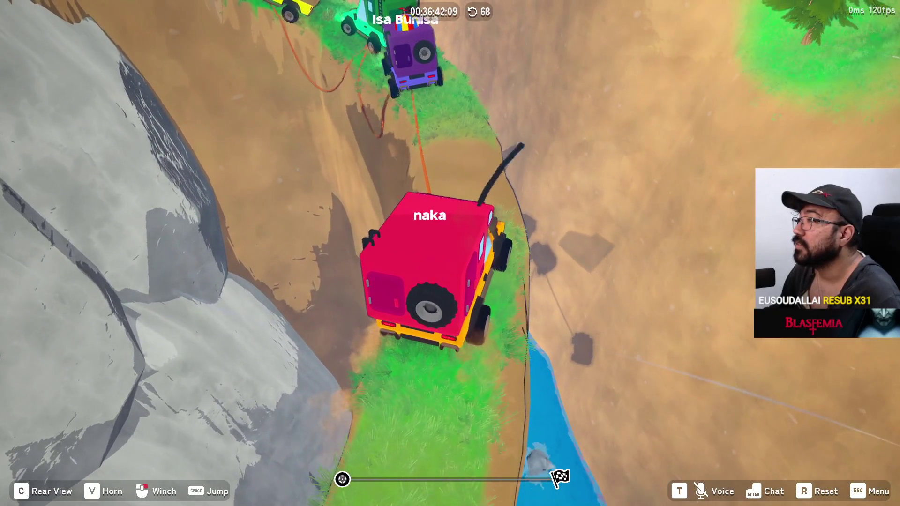
{"action": "key", "text": "w"}
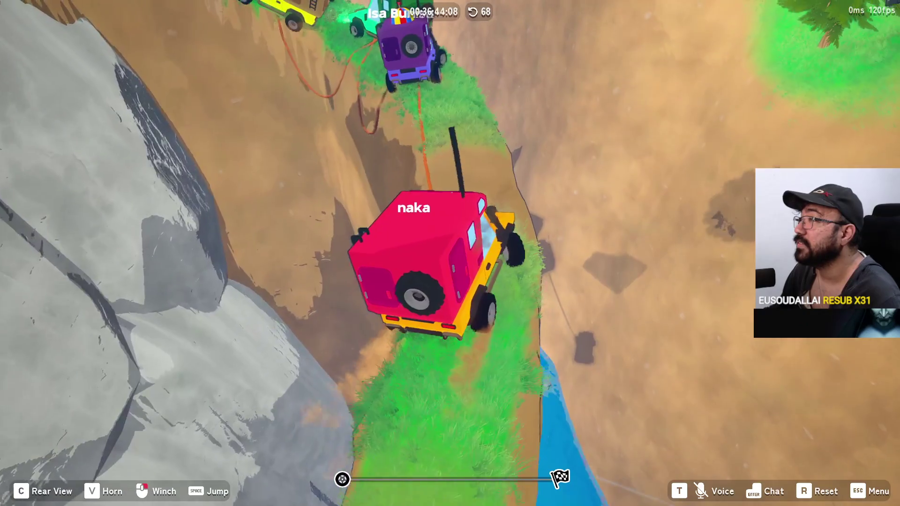
- Advance along the ridge by the river cliff and past the spike trap
{"action": "key", "text": "w"}
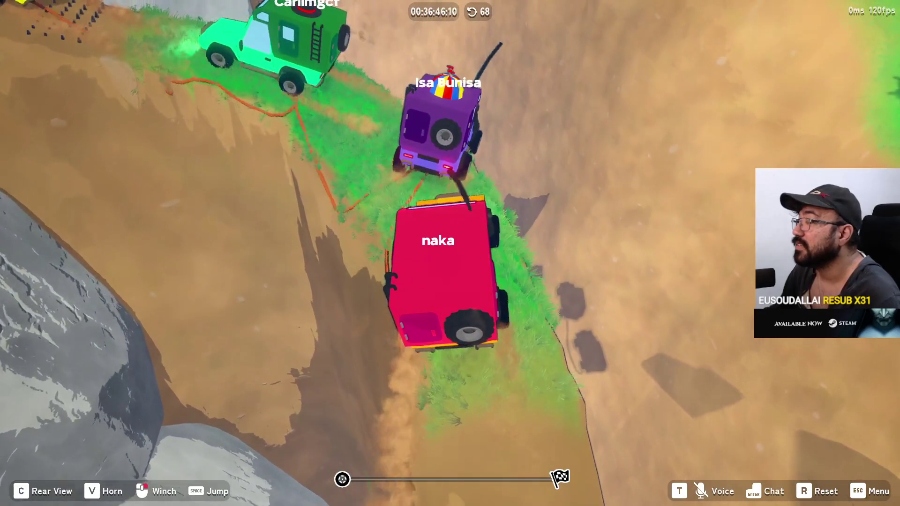
{"action": "key", "text": "w"}
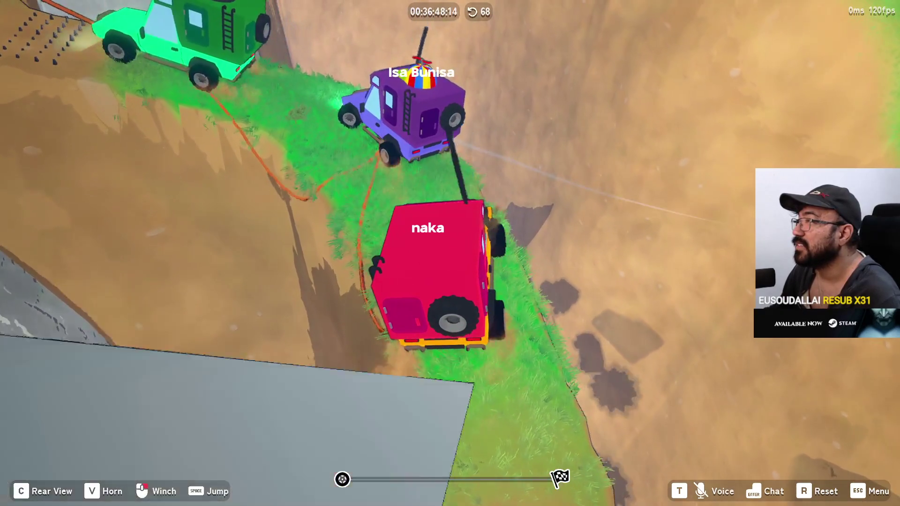
{"action": "key", "text": "w"}
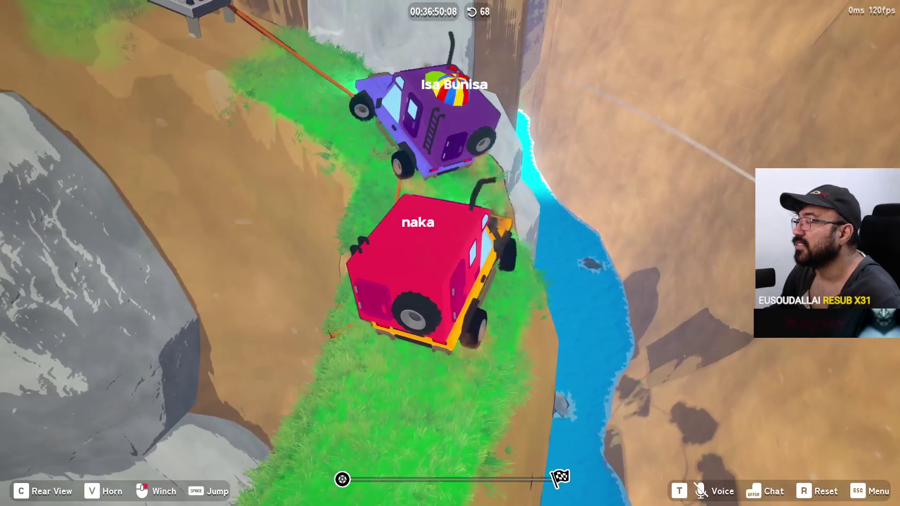
{"action": "key", "text": "w"}
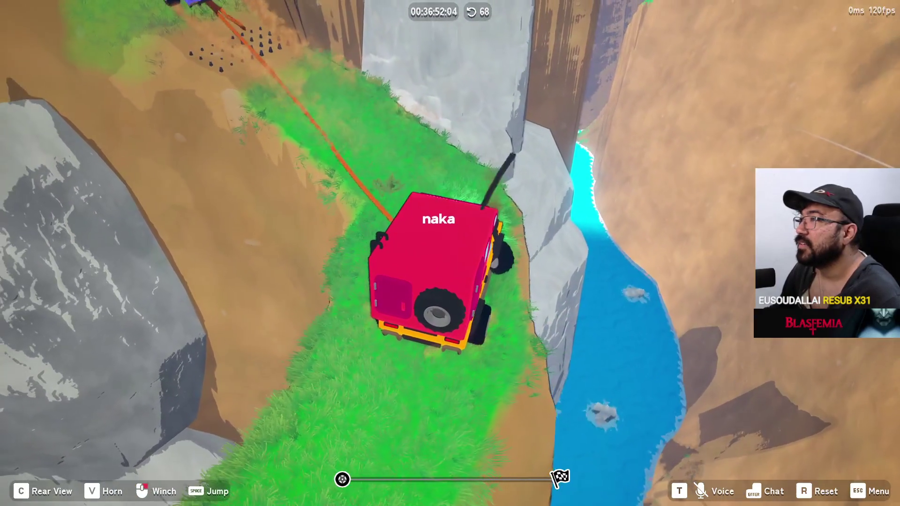
{"action": "key", "text": "w"}
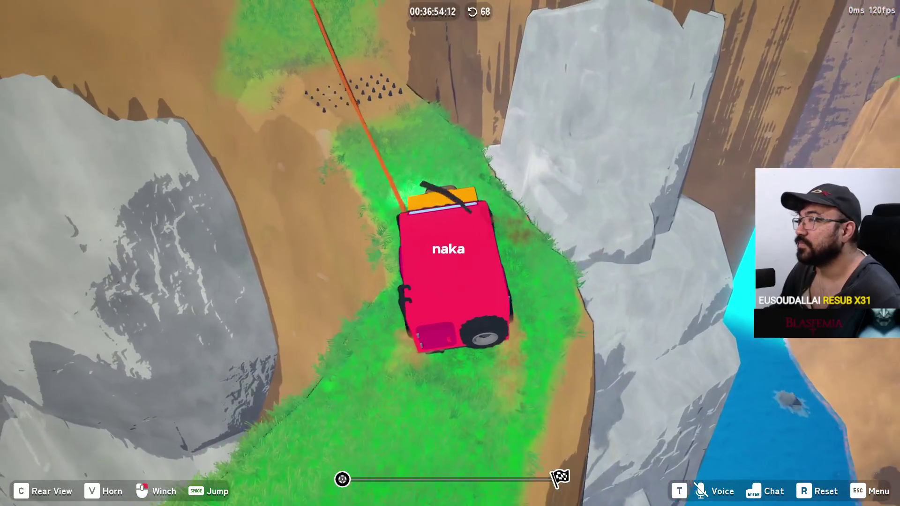
{"action": "key", "text": "w"}
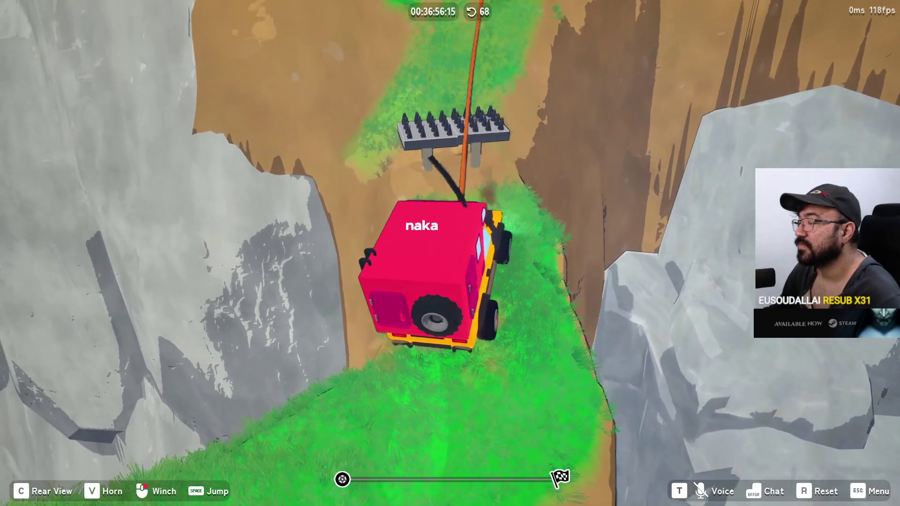
{"action": "key", "text": "w"}
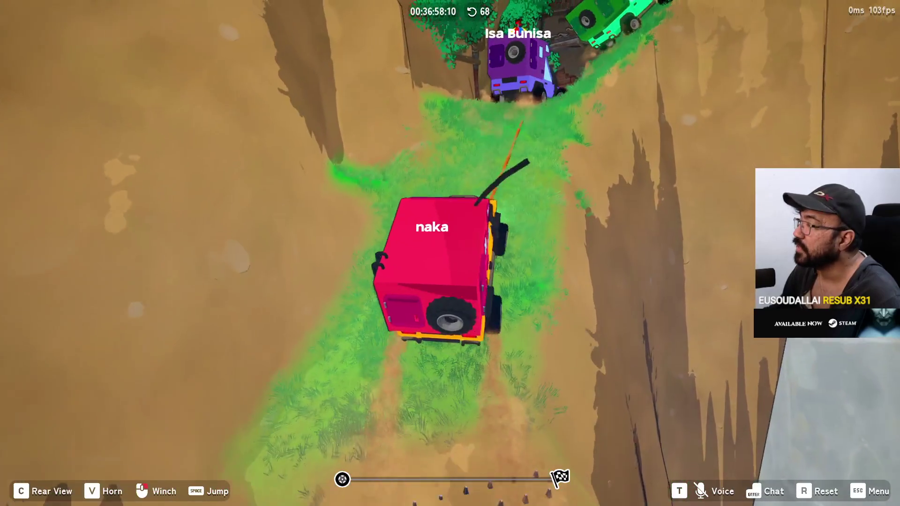
{"action": "key", "text": "w"}
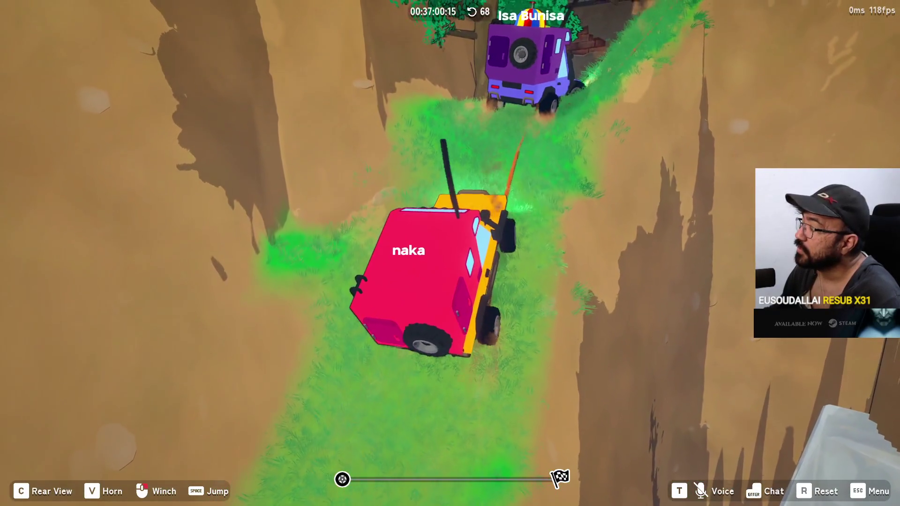
- Work the truck up the ravine behind the winched purple truck onto the wooden ramp
{"action": "key", "text": "w"}
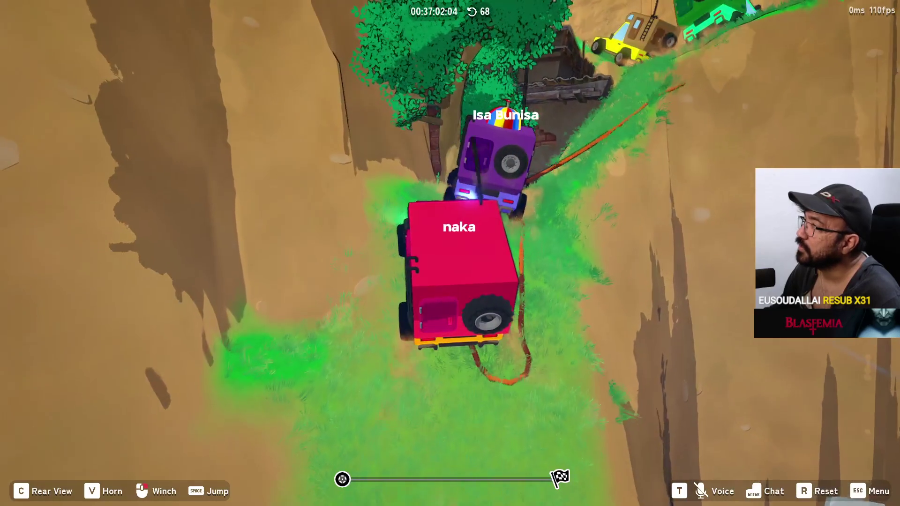
{"action": "key", "text": "w"}
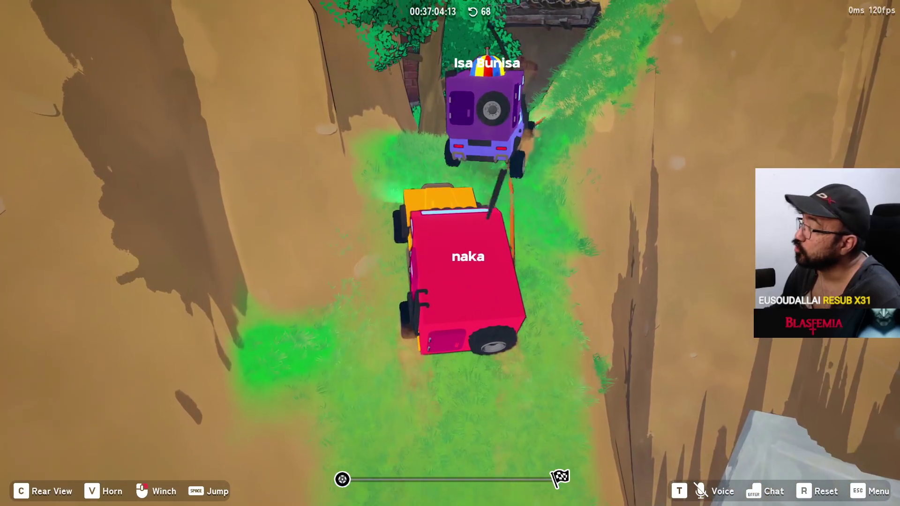
{"action": "key", "text": "w"}
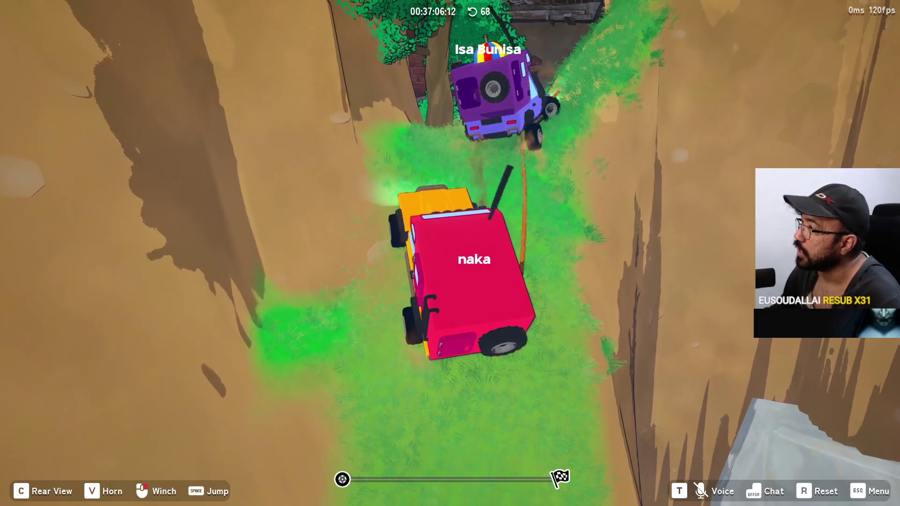
{"action": "key", "text": "w"}
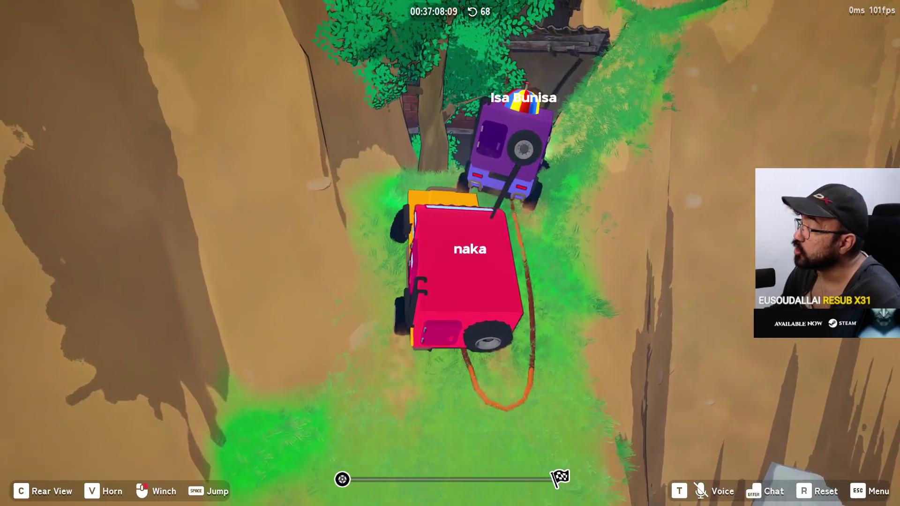
{"action": "key", "text": "w"}
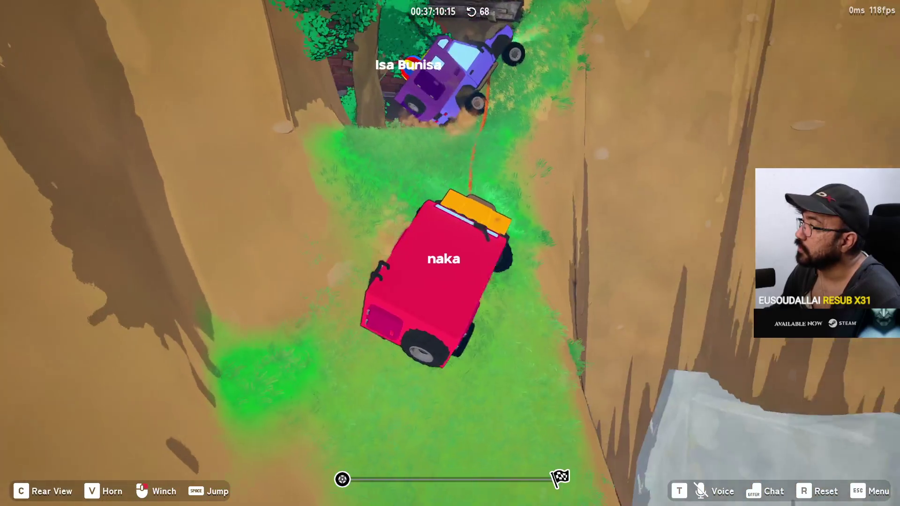
{"action": "key", "text": "w"}
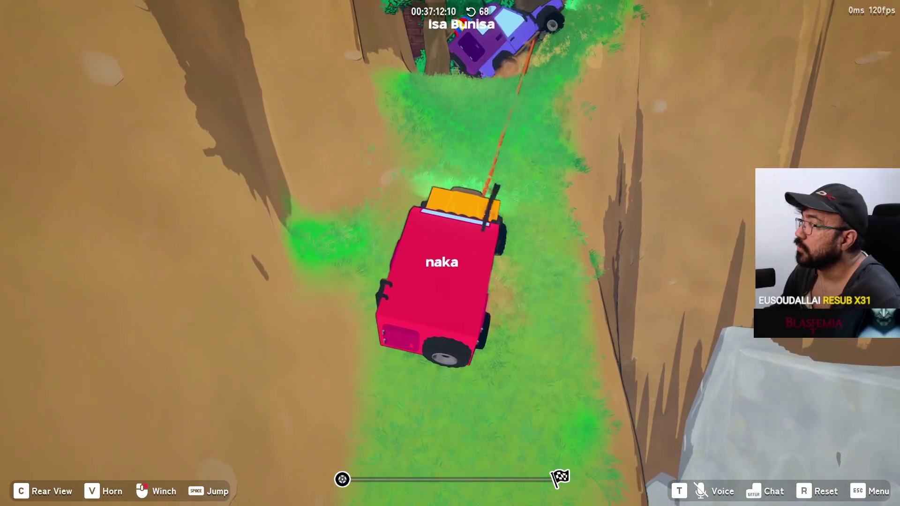
{"action": "key", "text": "w"}
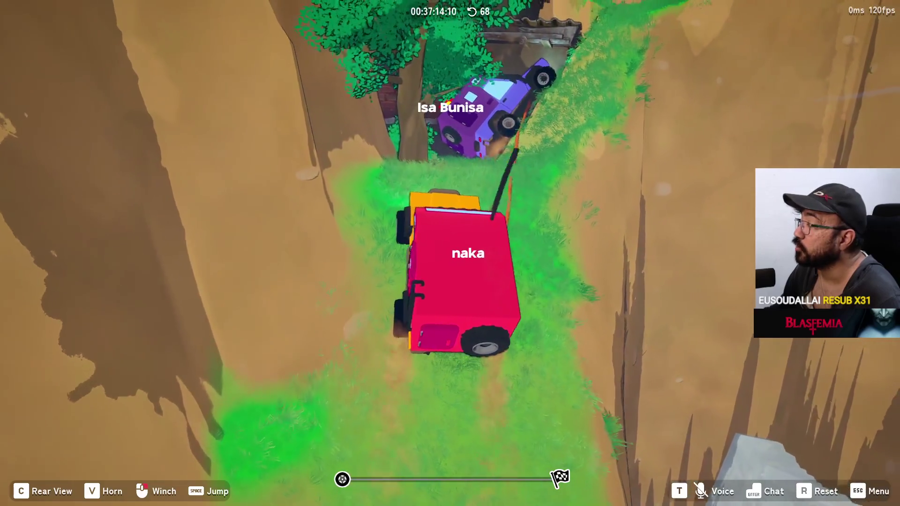
{"action": "key", "text": "w"}
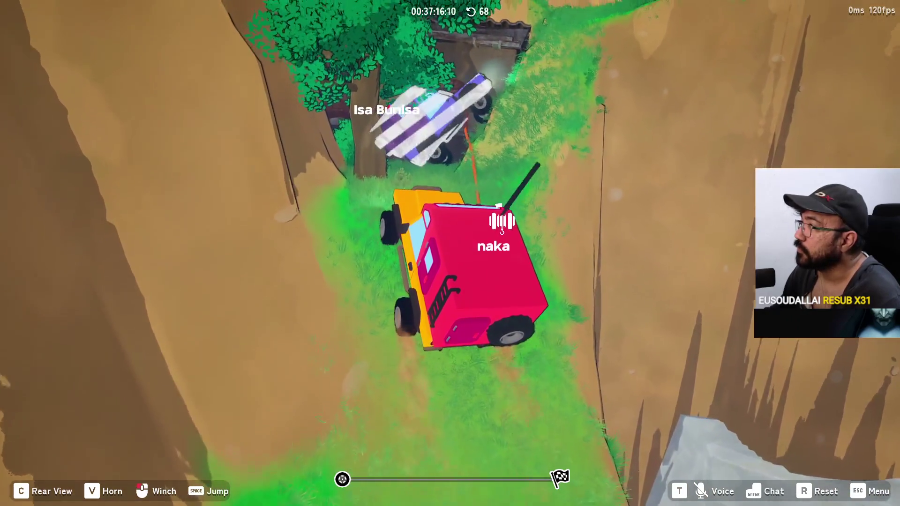
{"action": "key", "text": "w"}
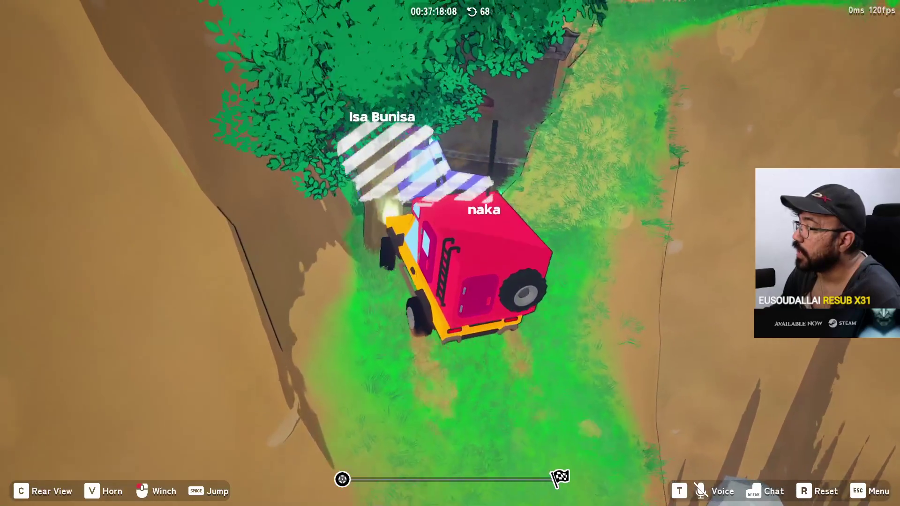
{"action": "key", "text": "w"}
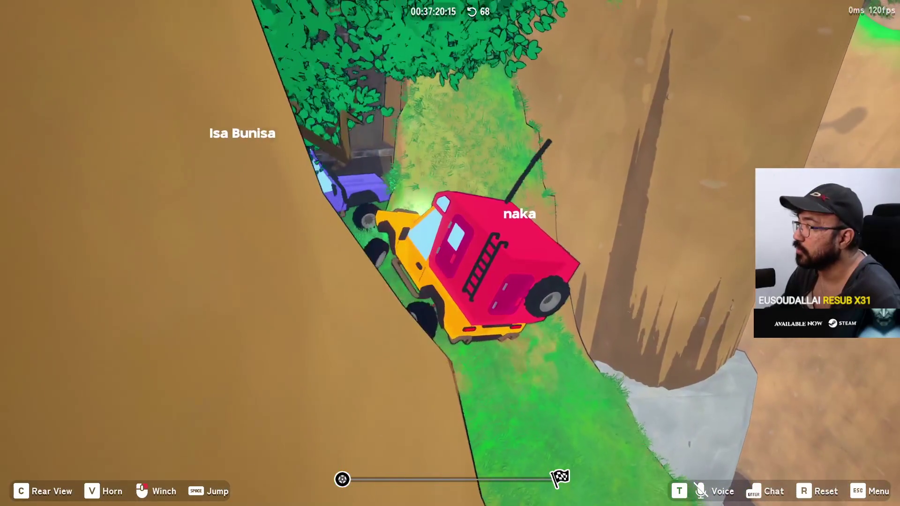
{"action": "key", "text": "w"}
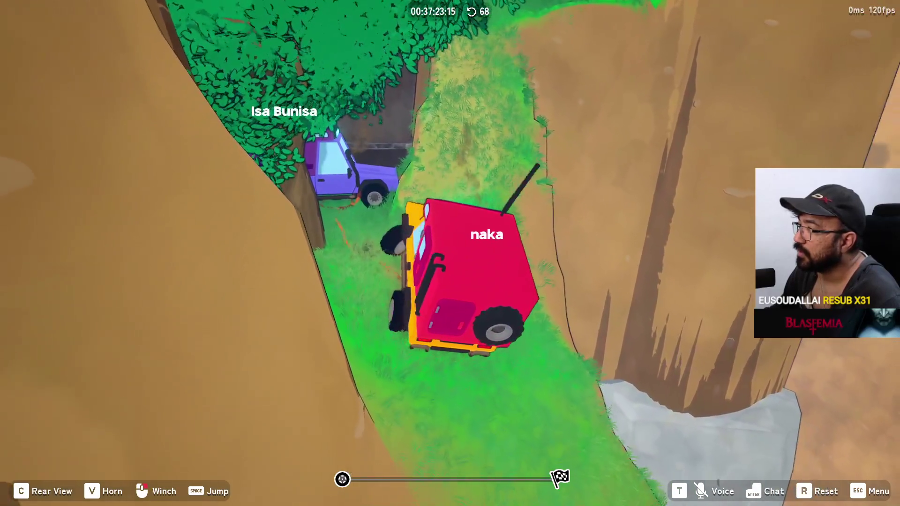
{"action": "key", "text": "w"}
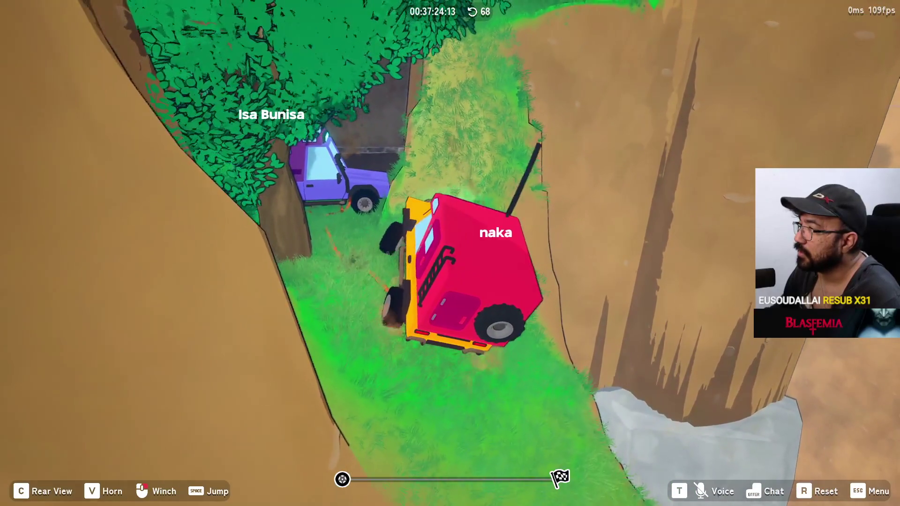
{"action": "key", "text": "w"}
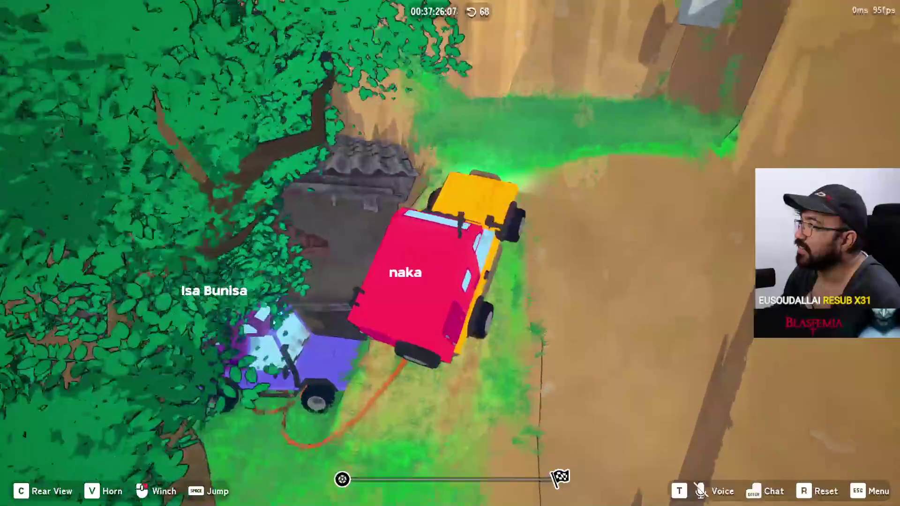
- Drive past the trees and up the grassy hill to the wall by the house
{"action": "key", "text": "w"}
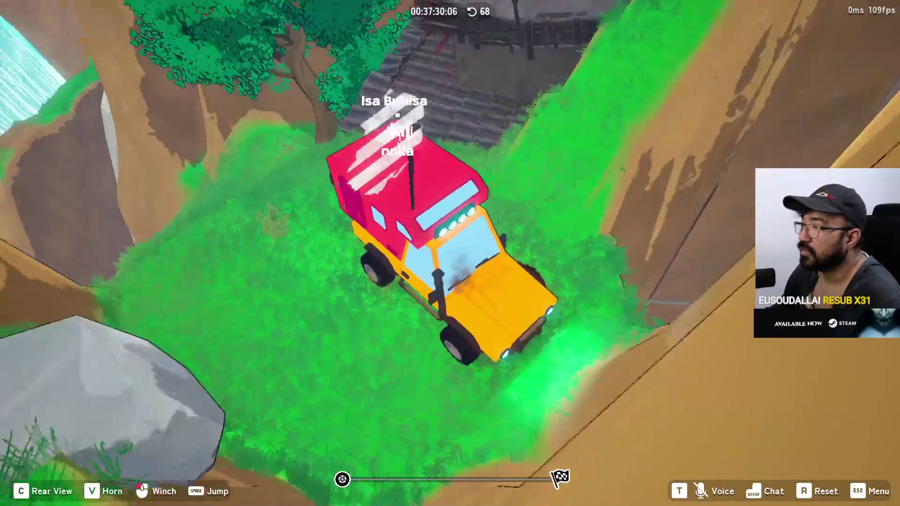
{"action": "key", "text": "w"}
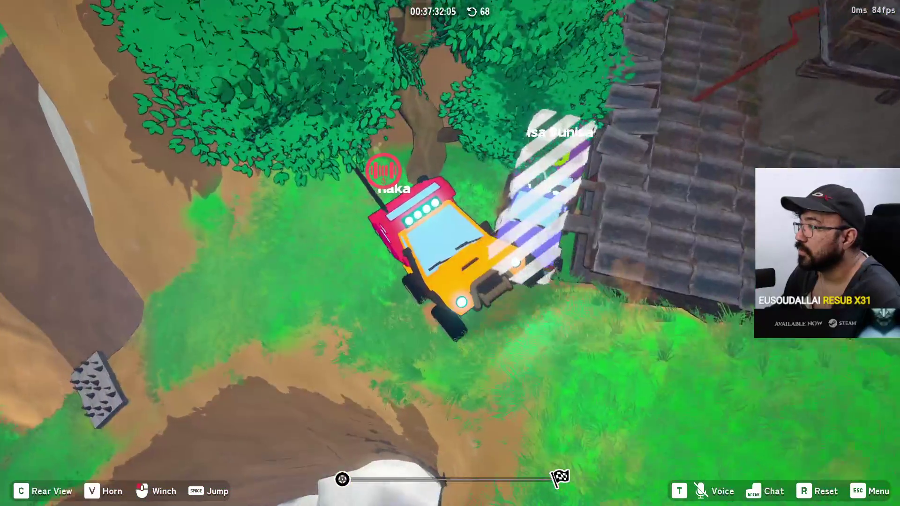
{"action": "key", "text": "w"}
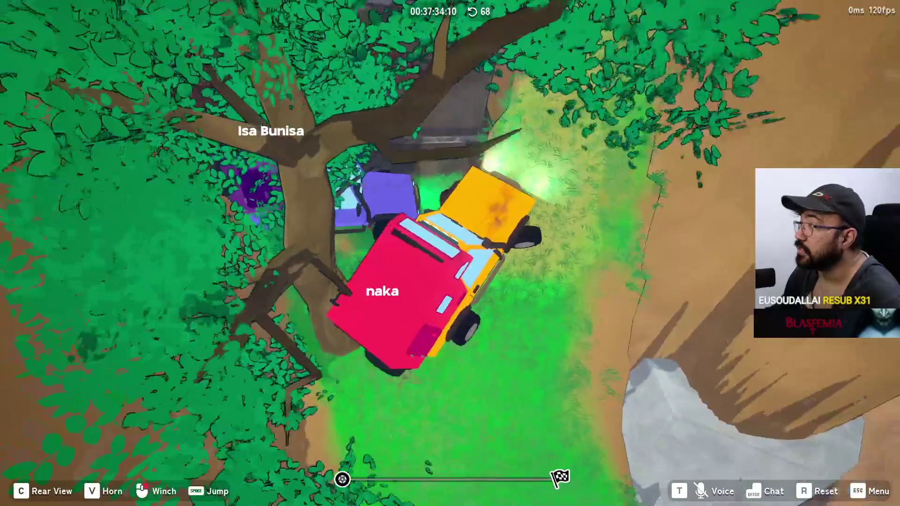
{"action": "key", "text": "w"}
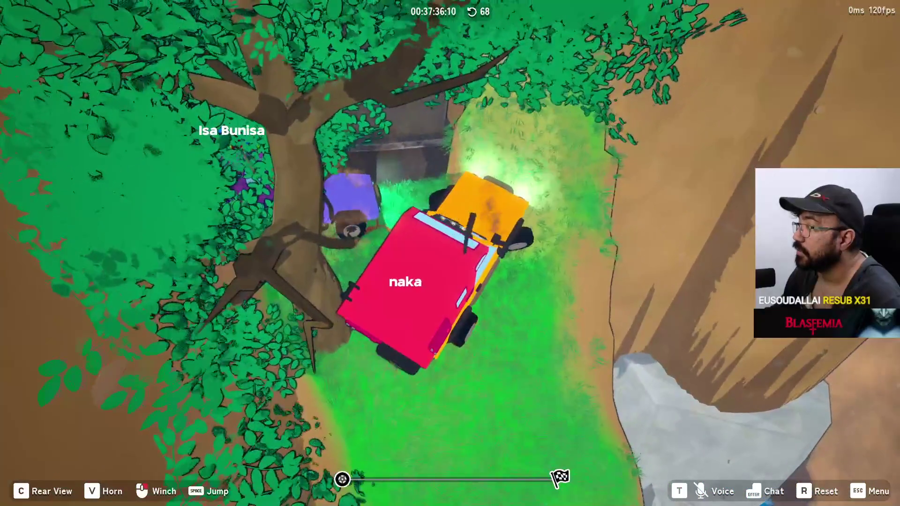
{"action": "key", "text": "w"}
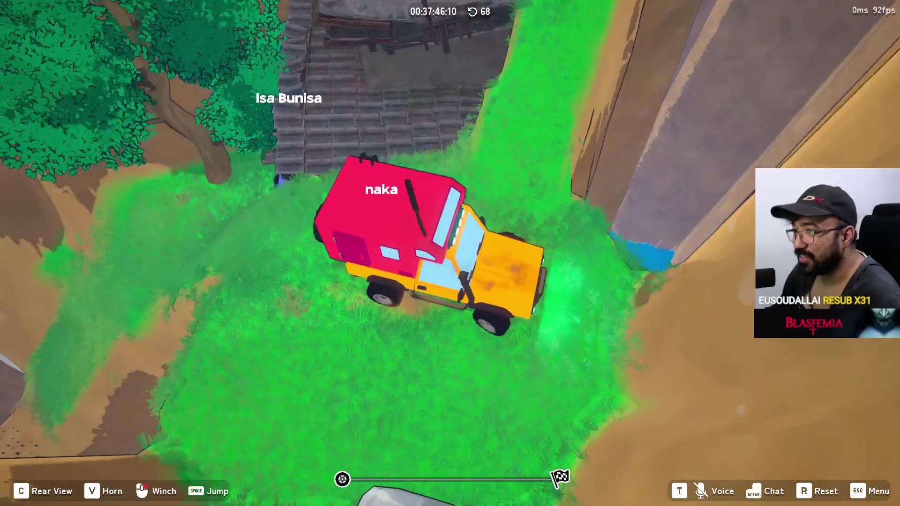
{"action": "key", "text": "w"}
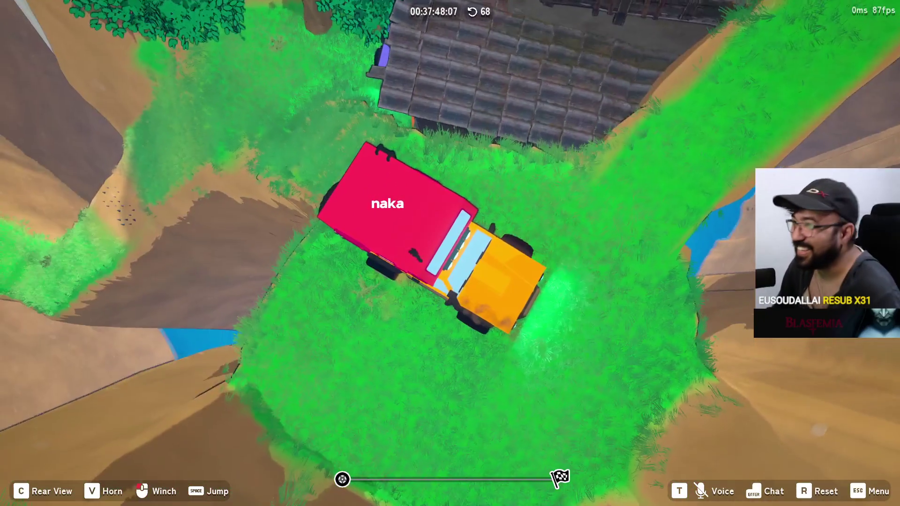
{"action": "key", "text": "w"}
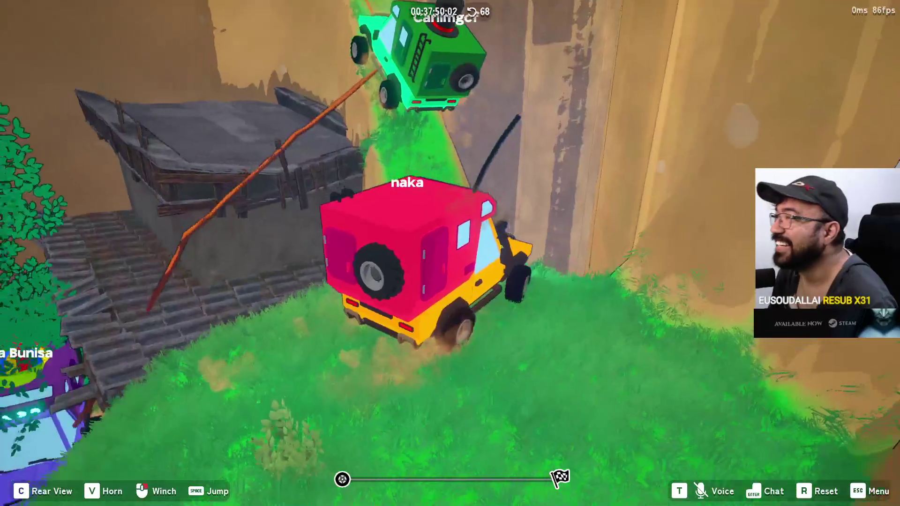
{"action": "key", "text": "w"}
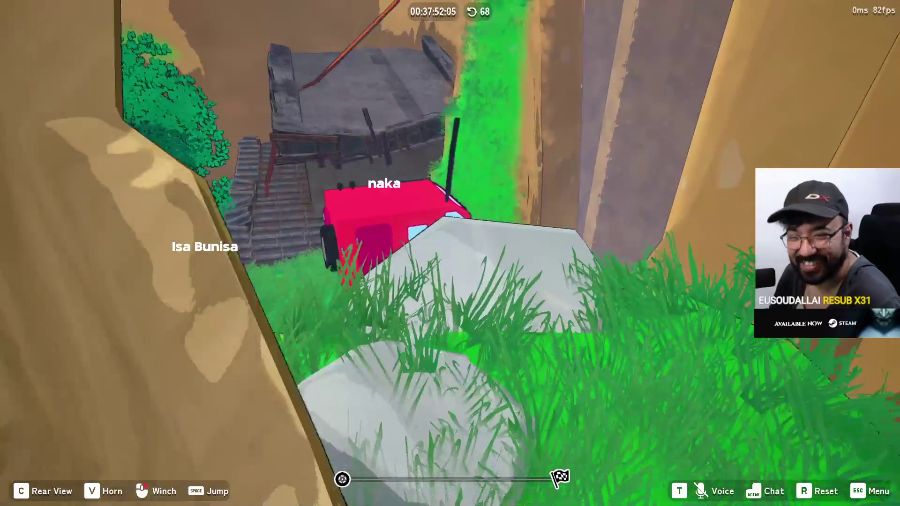
{"action": "key", "text": "w"}
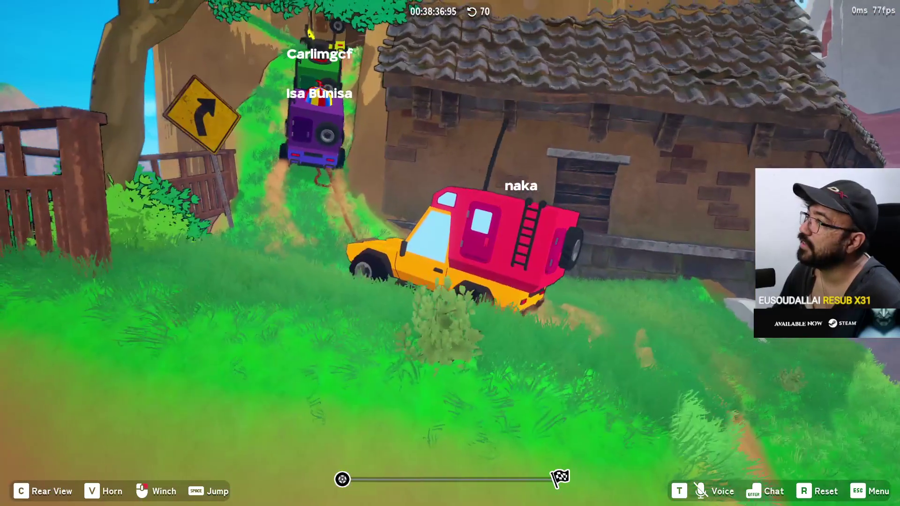
- Follow the purple truck up the cliff trail, then reset the jeep to the checkpoint
{"action": "key", "text": "d"}
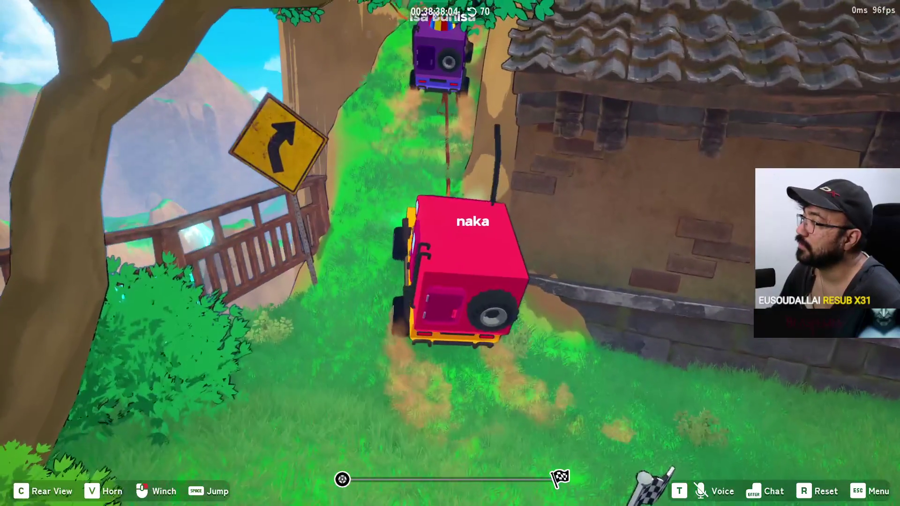
{"action": "key", "text": "w"}
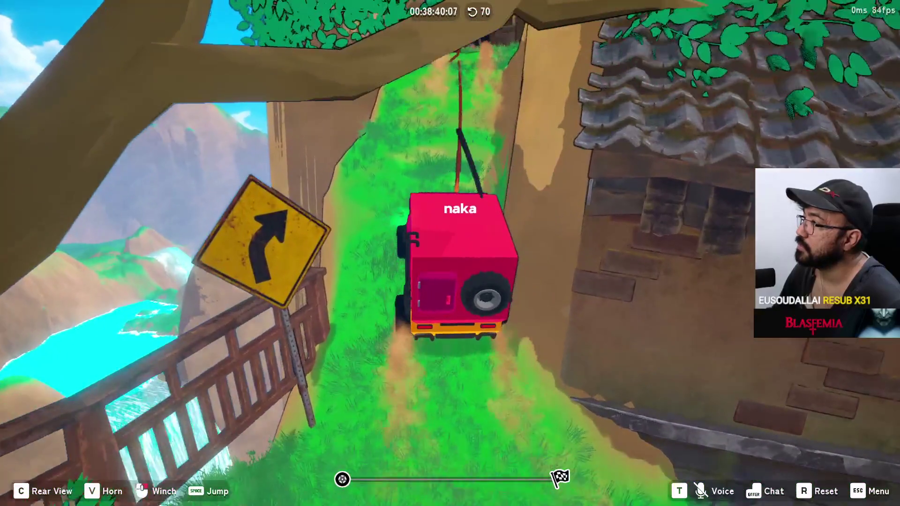
{"action": "key", "text": "w"}
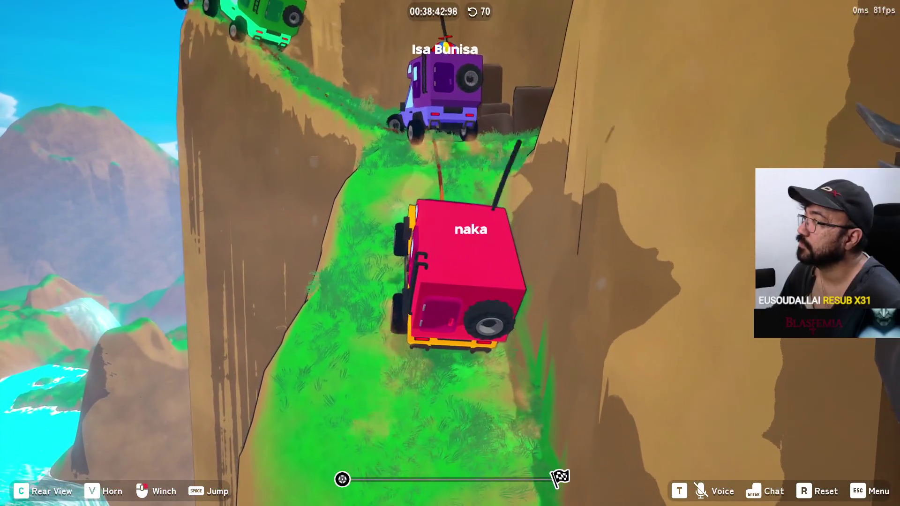
{"action": "key", "text": "w"}
{"action": "key", "text": "w"}
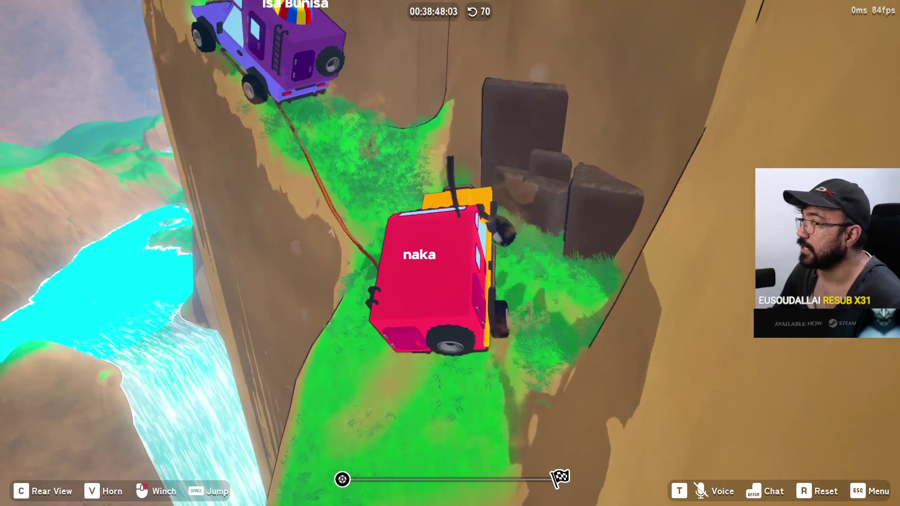
{"action": "key", "text": "a"}
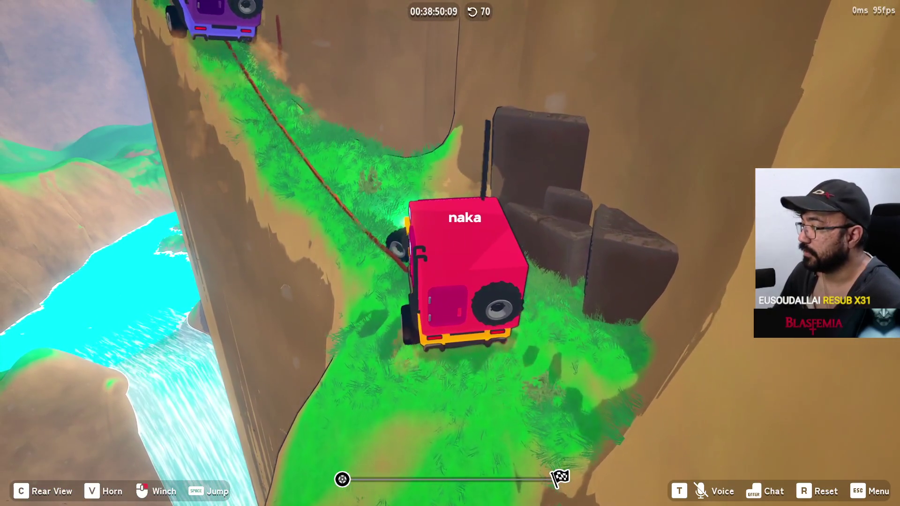
{"action": "key", "text": "w"}
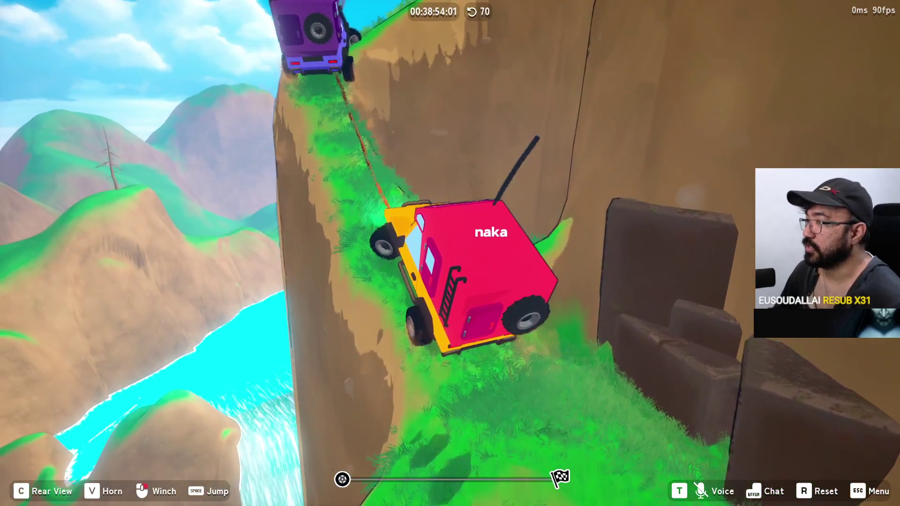
{"action": "key", "text": "r"}
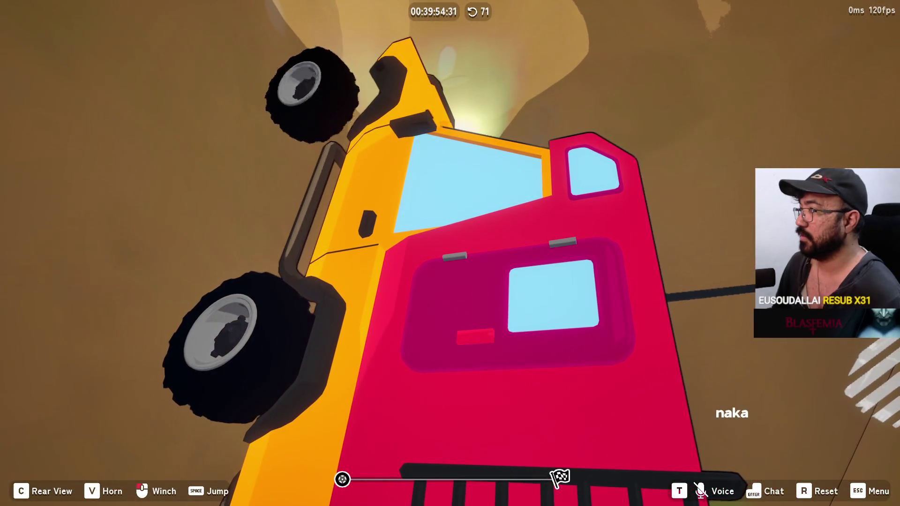
- Reset the flipped jeep back onto the hill path
{"action": "key", "text": "r"}
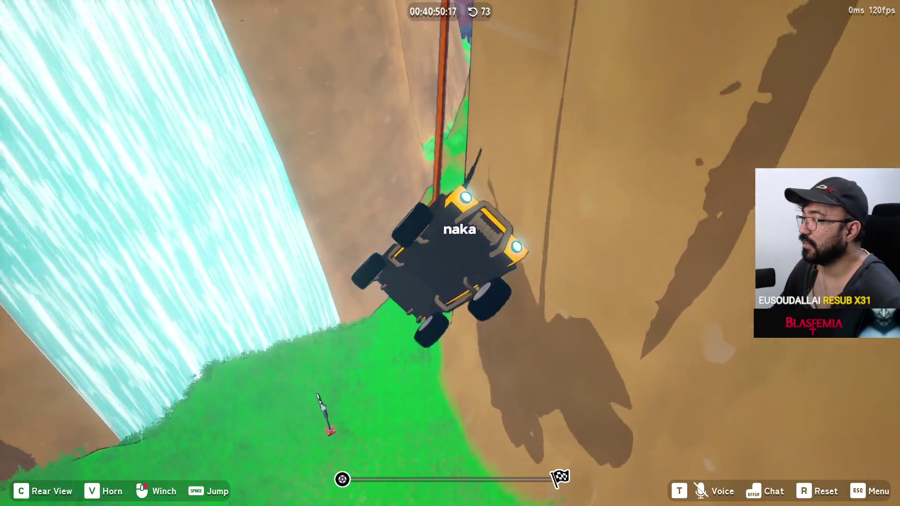
- Respawn at the checkpoint flag and climb the grassy slope past the curve sign toward the purple car
{"action": "key", "text": "r"}
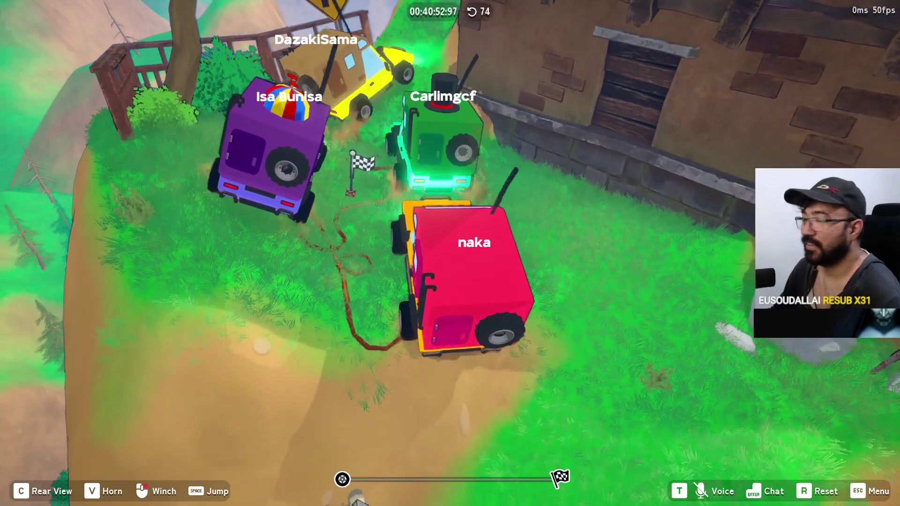
{"action": "key", "text": "a"}
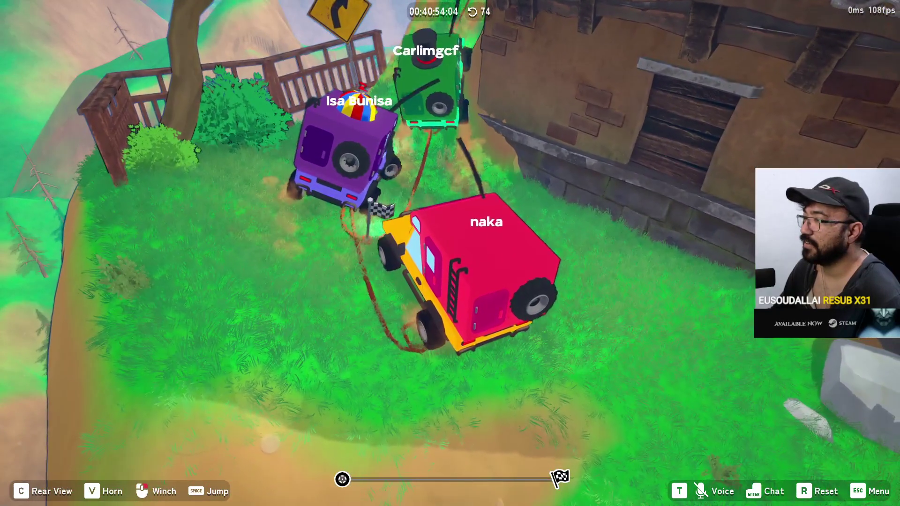
{"action": "key", "text": "s"}
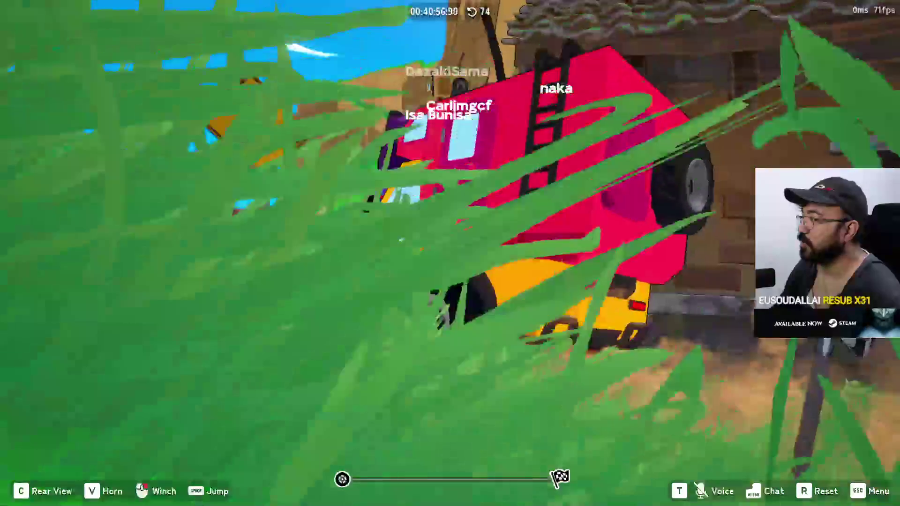
{"action": "key", "text": "w"}
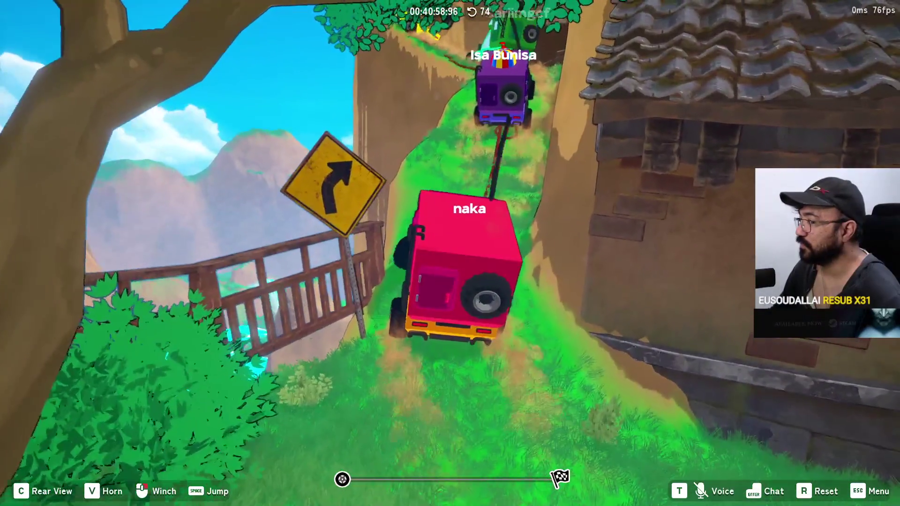
{"action": "key", "text": "w"}
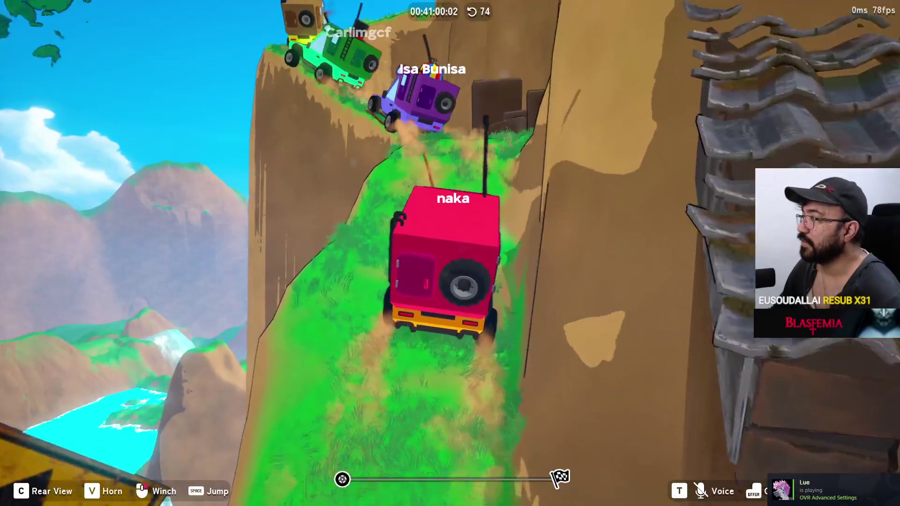
{"action": "key", "text": "a"}
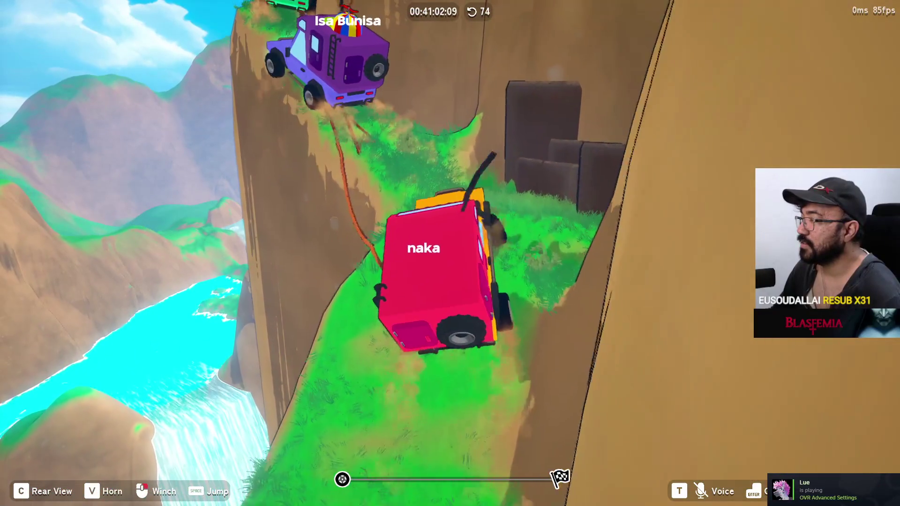
{"action": "key", "text": "w"}
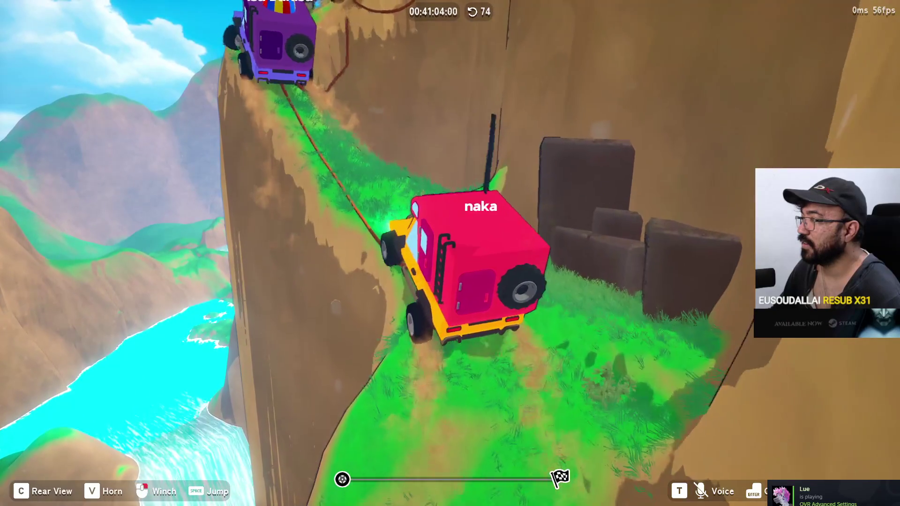
{"action": "key", "text": "w"}
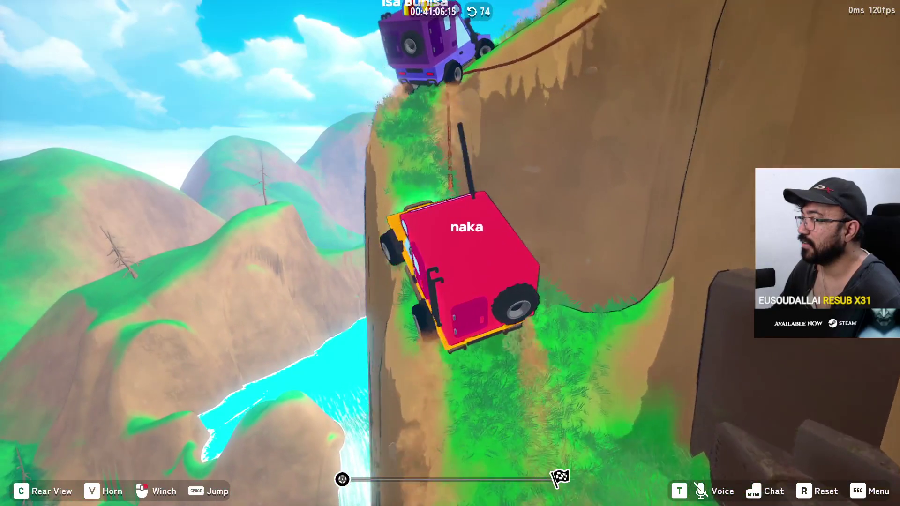
- Winch the jeep up the cliff face, then switch to Steam and stop the running game
{"action": "key", "text": "w"}
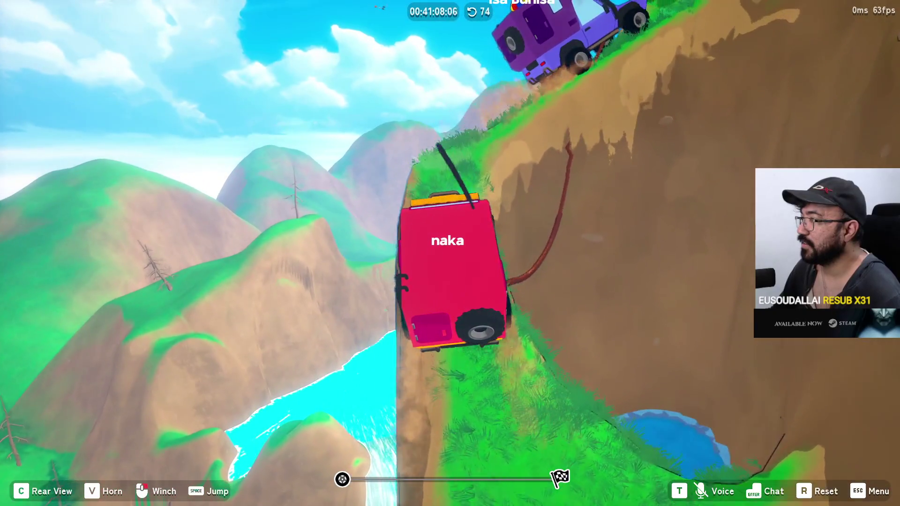
{"action": "key", "text": "w"}
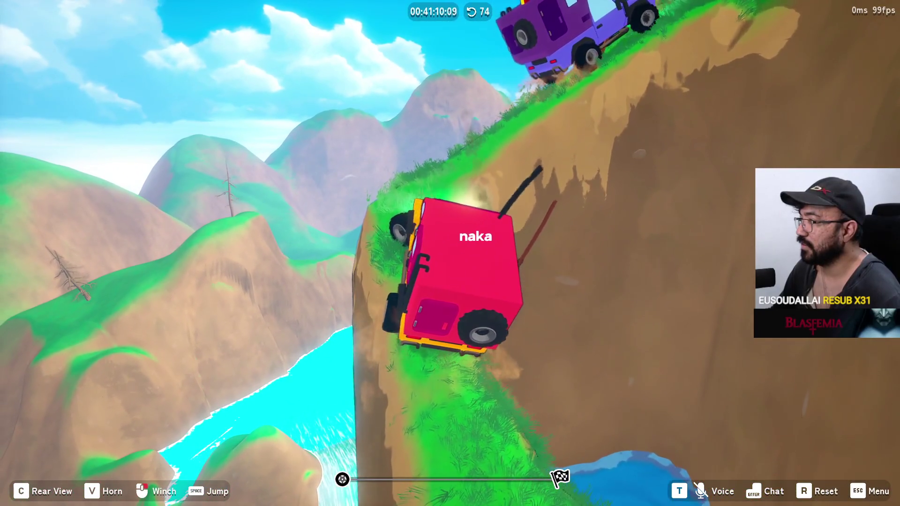
{"action": "key", "text": "w"}
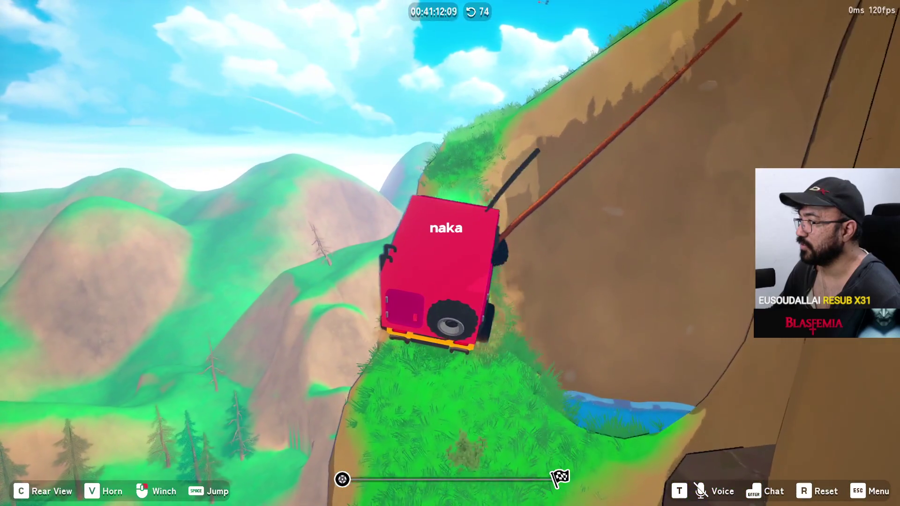
{"action": "key", "text": "w"}
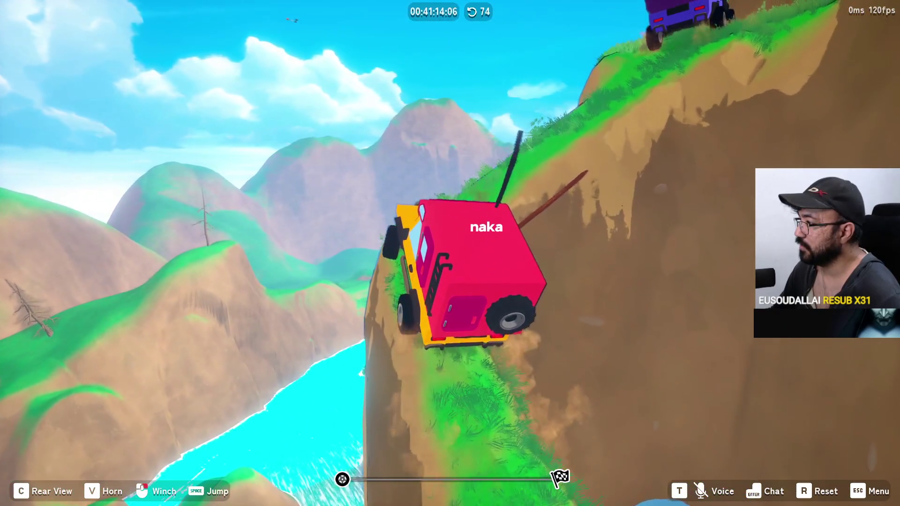
{"action": "key", "text": "w"}
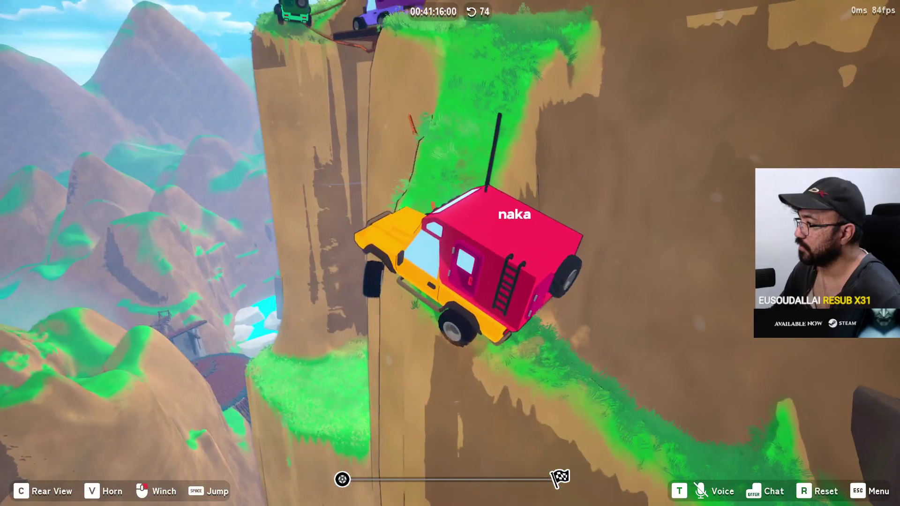
{"action": "key", "text": "w"}
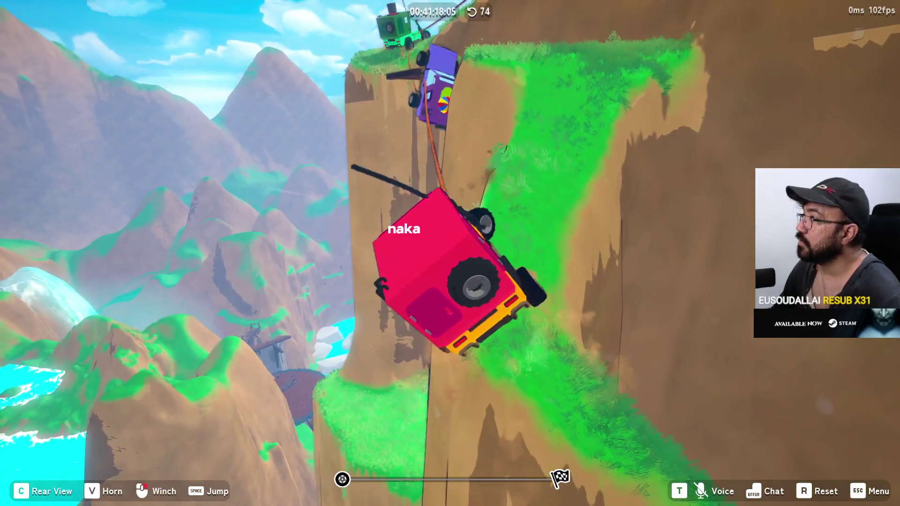
{"action": "key", "text": "w"}
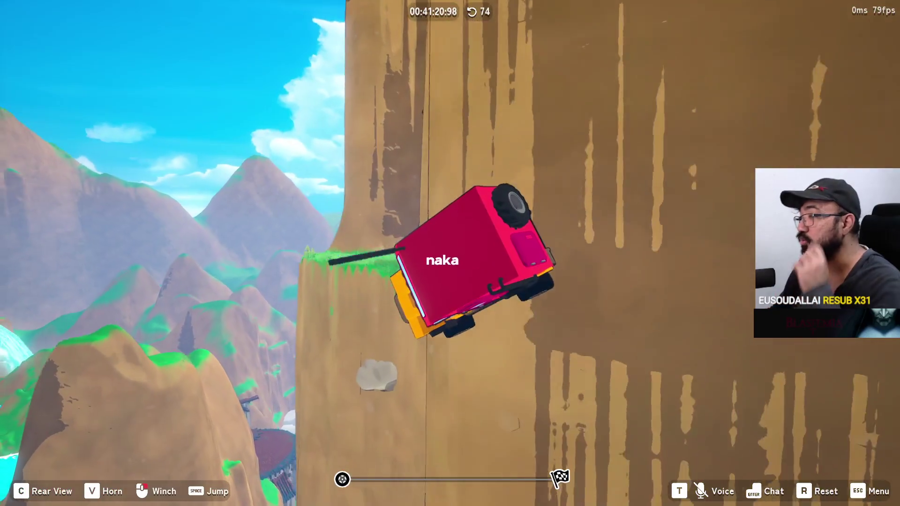
{"action": "key", "text": "w"}
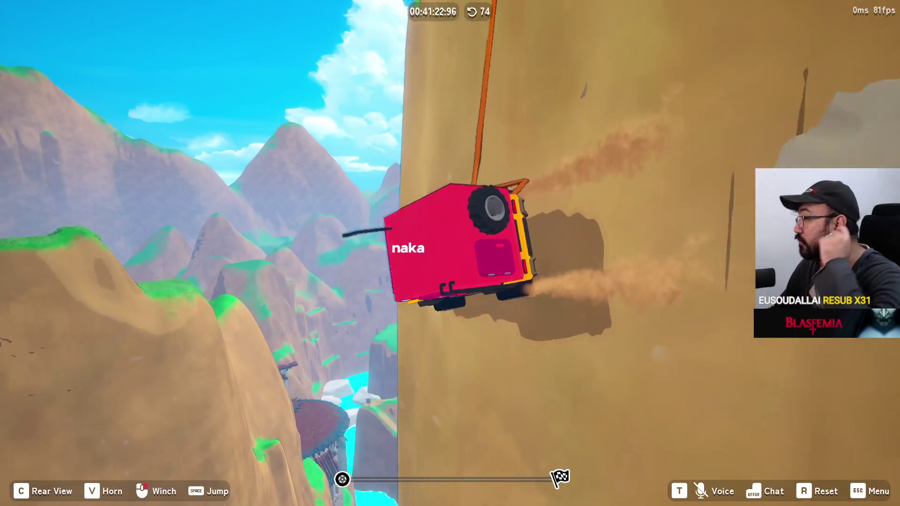
{"action": "key", "text": "w"}
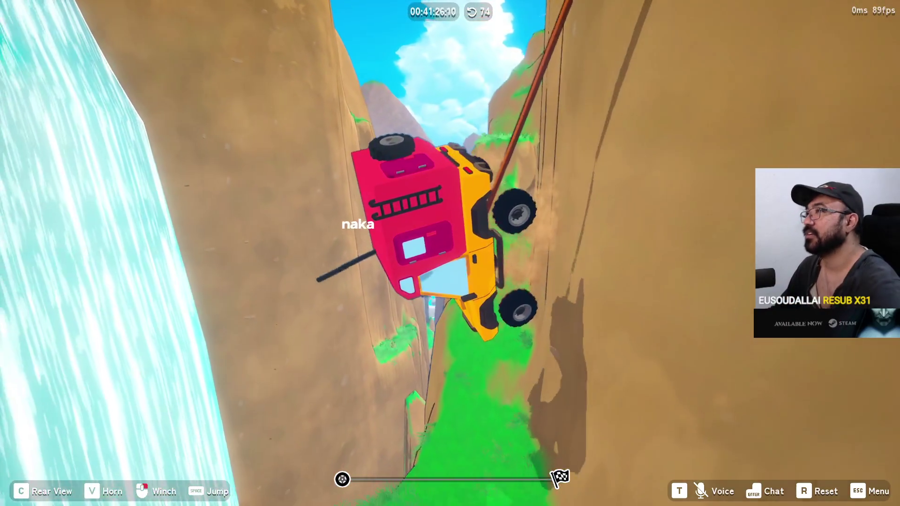
{"action": "key", "text": "alt+Tab"}
{"action": "left_click", "coordinate": [354, 240]}
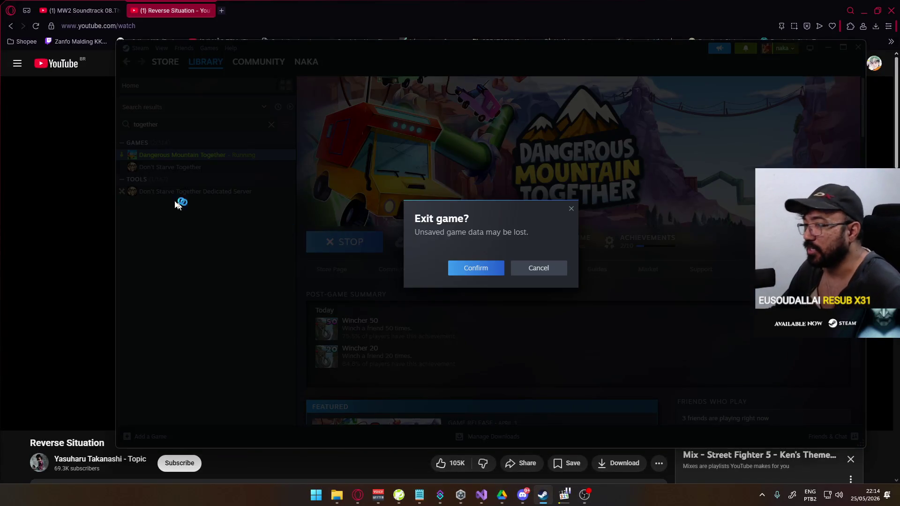
- Confirm exiting Dangerous Mountain Together, then uninstall it through Manage > Uninstall
{"action": "left_click", "coordinate": [475, 267]}
{"action": "right_click", "coordinate": [223, 154]}
{"action": "mouse_move", "coordinate": [263, 179]}
{"action": "mouse_move", "coordinate": [263, 195]}
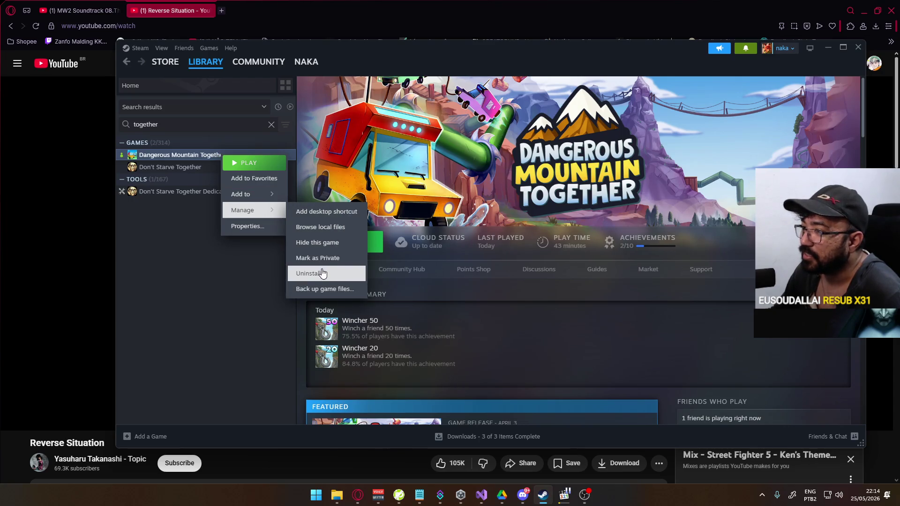
{"action": "left_click", "coordinate": [319, 271]}
{"action": "left_click", "coordinate": [538, 278]}
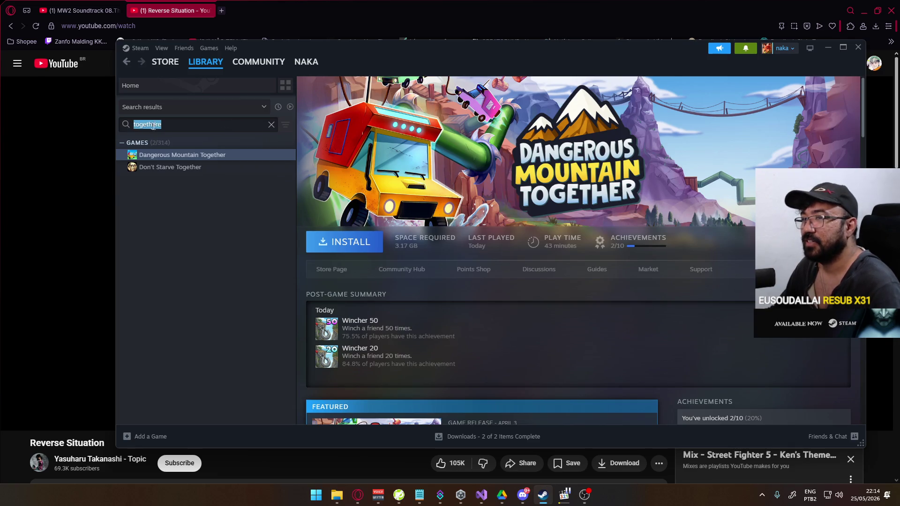
- Search the library for Project Breakout, open its page and install it to New SSD (F:)
{"action": "key", "text": "BackSpace"}
{"action": "type", "text": "esc"}
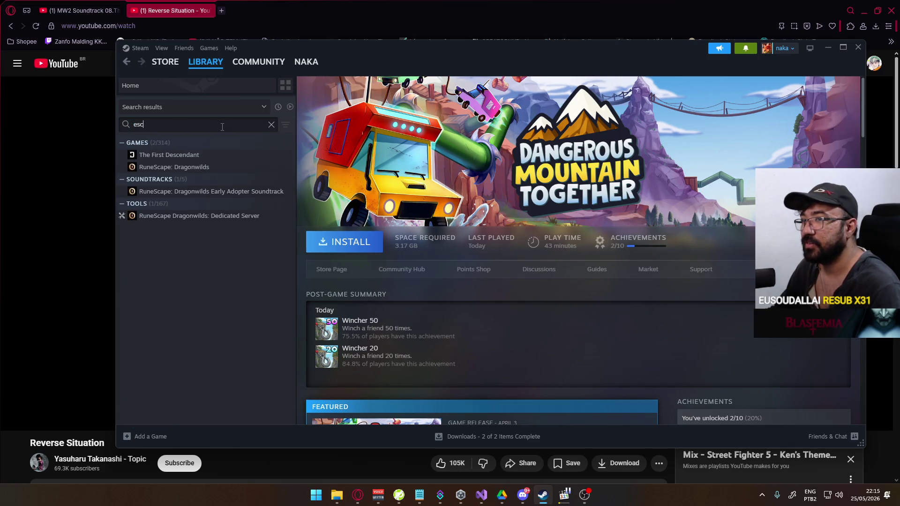
{"action": "type", "text": "a"}
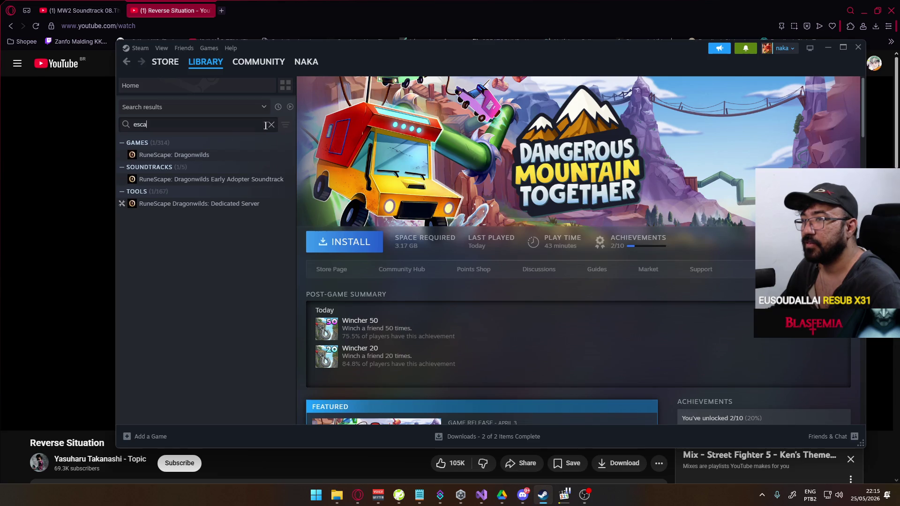
{"action": "type", "text": "breakou"}
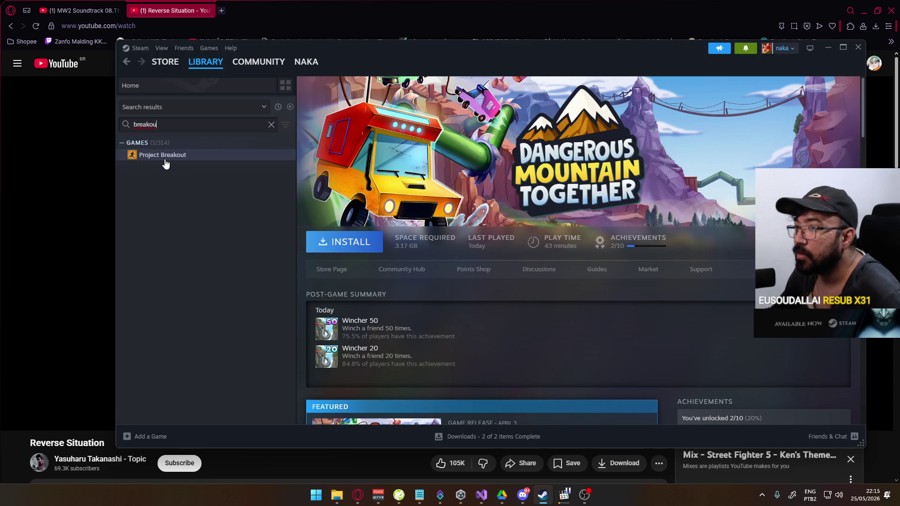
{"action": "left_click", "coordinate": [165, 160]}
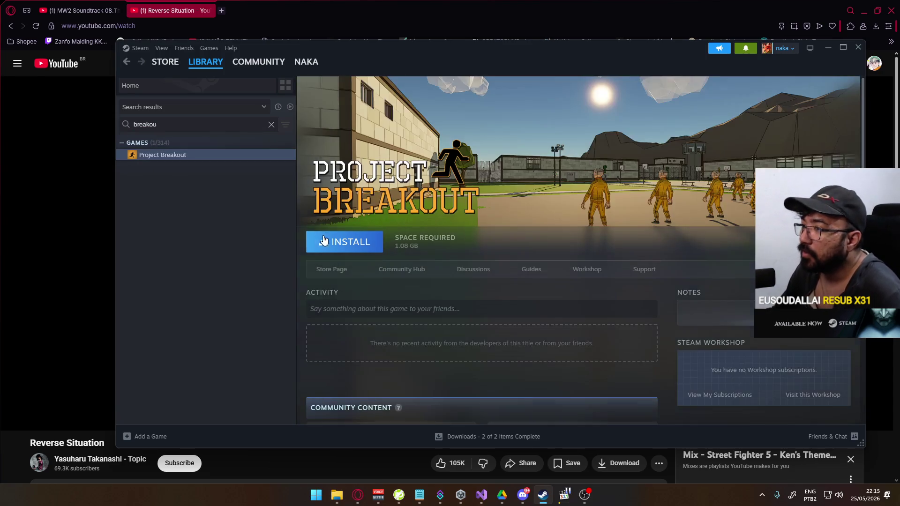
{"action": "left_click", "coordinate": [346, 239]}
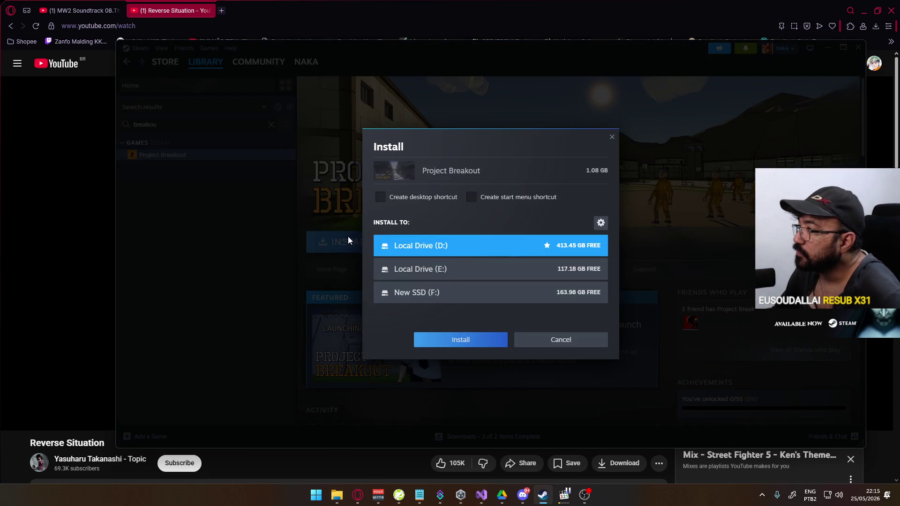
{"action": "left_click", "coordinate": [482, 295]}
- Finish installing Project Breakout, then launch it with the default Play Project Breakout option
{"action": "left_click", "coordinate": [473, 339]}
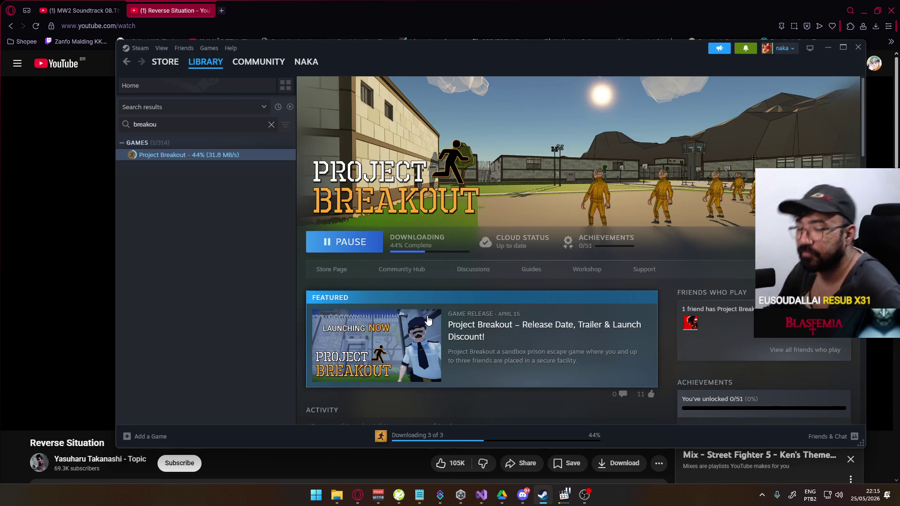
{"action": "mouse_move", "coordinate": [53, 385]}
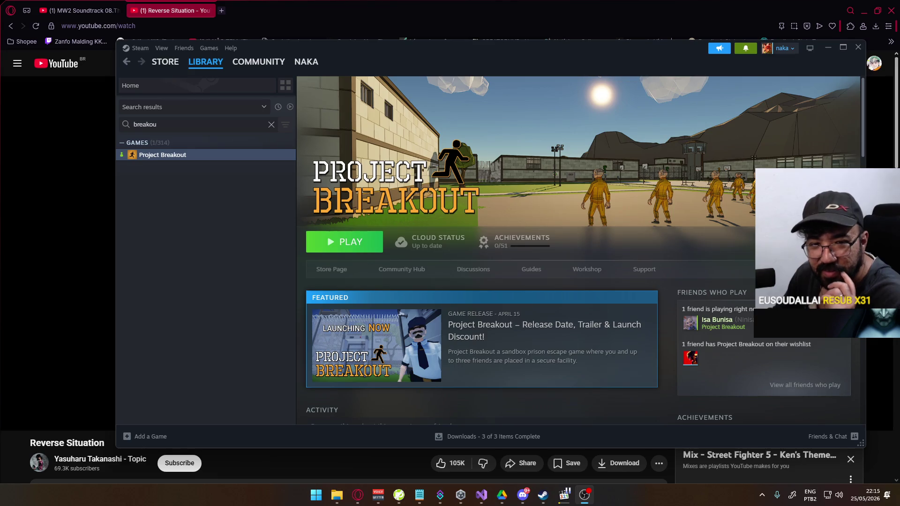
{"action": "left_click", "coordinate": [362, 240]}
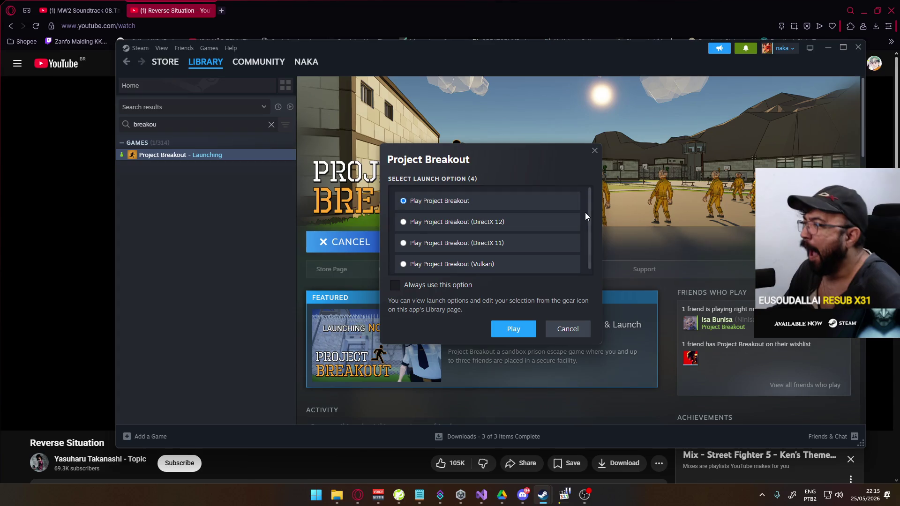
{"action": "scroll", "coordinate": [562, 219], "scroll_direction": "down", "scroll_amount": 1}
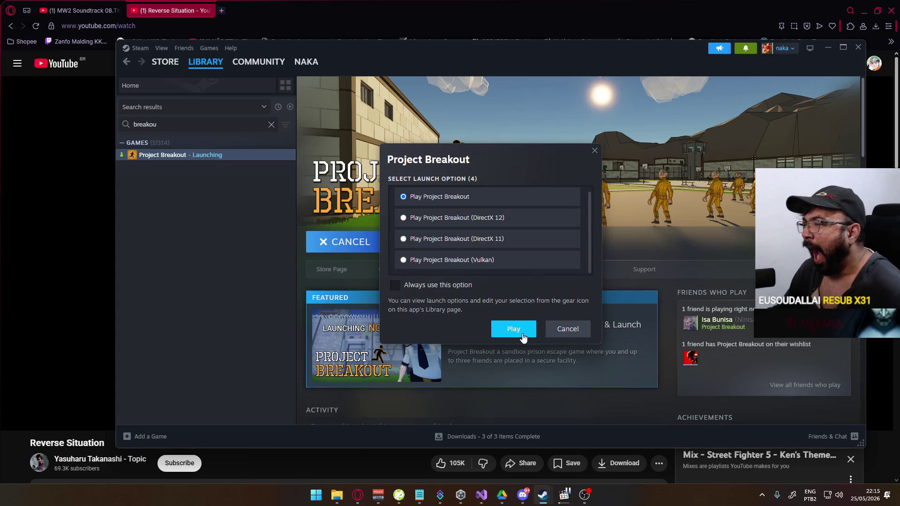
{"action": "left_click", "coordinate": [521, 335]}
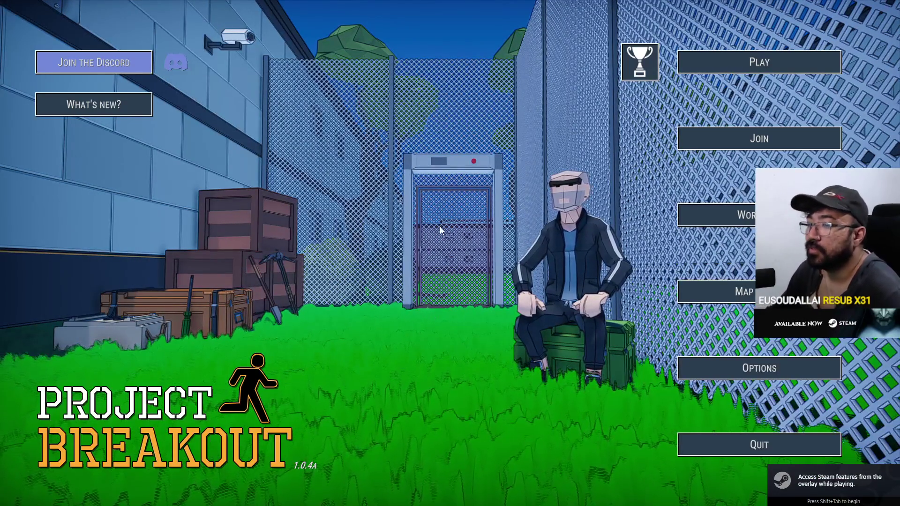
{"action": "left_click", "coordinate": [752, 367]}
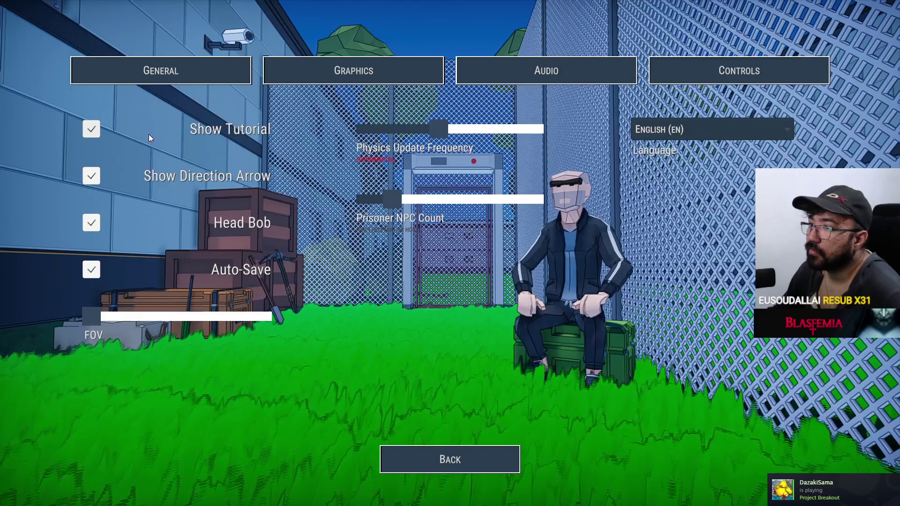
{"action": "left_click", "coordinate": [336, 75]}
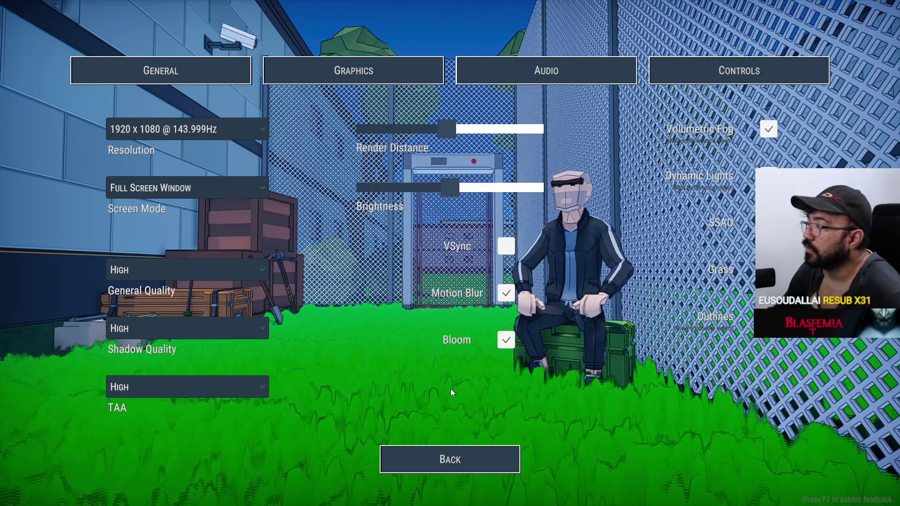
{"action": "left_click", "coordinate": [440, 452]}
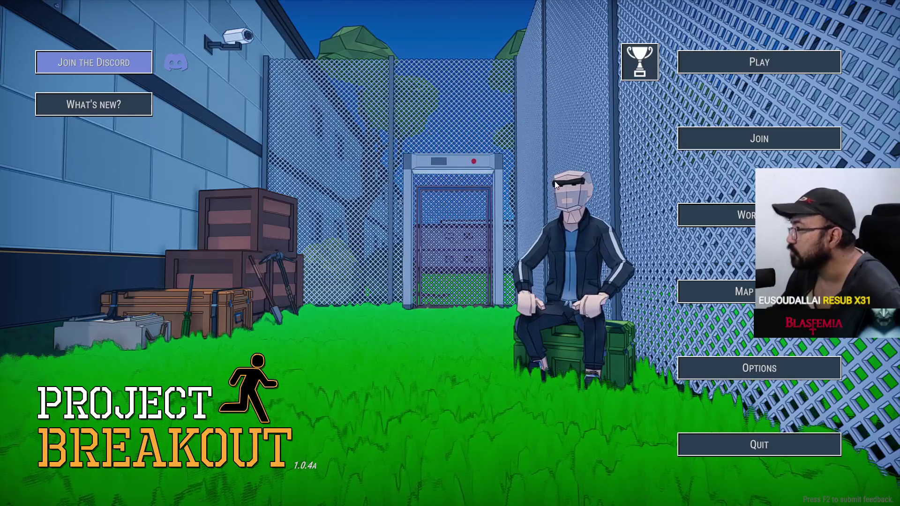
- Create a new game lobby and invite two friends through the Steam overlay
{"action": "left_click", "coordinate": [731, 63]}
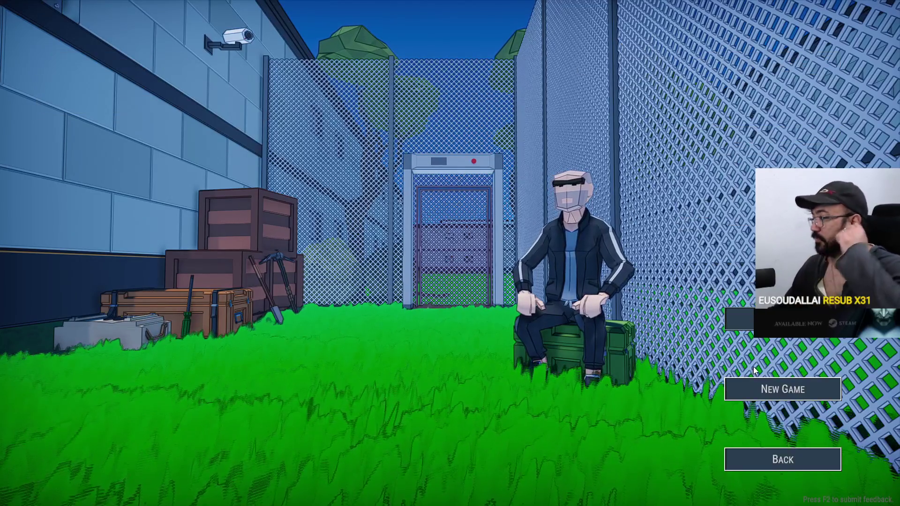
{"action": "left_click", "coordinate": [765, 388]}
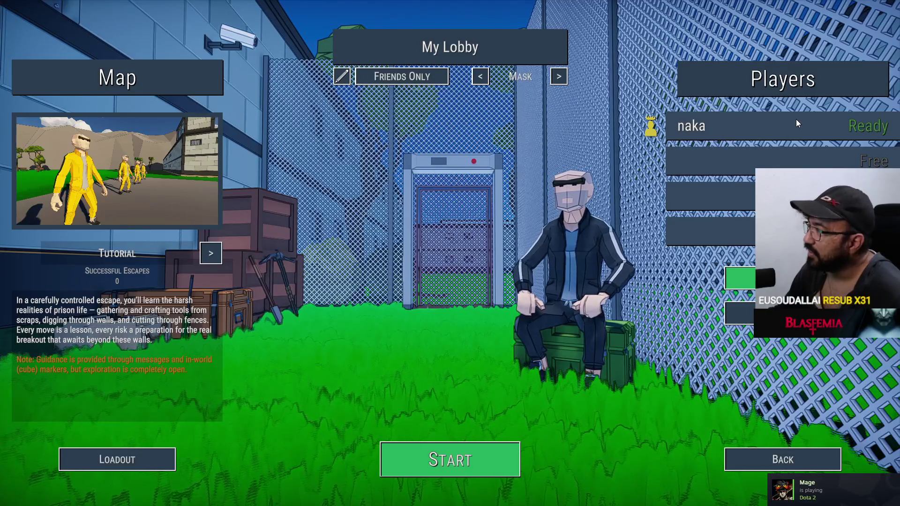
{"action": "left_click", "coordinate": [739, 279]}
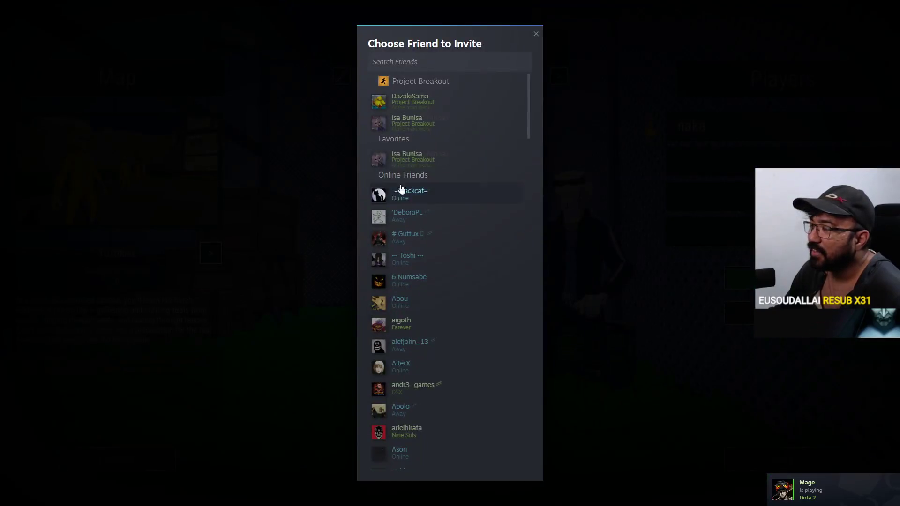
{"action": "left_click", "coordinate": [444, 107]}
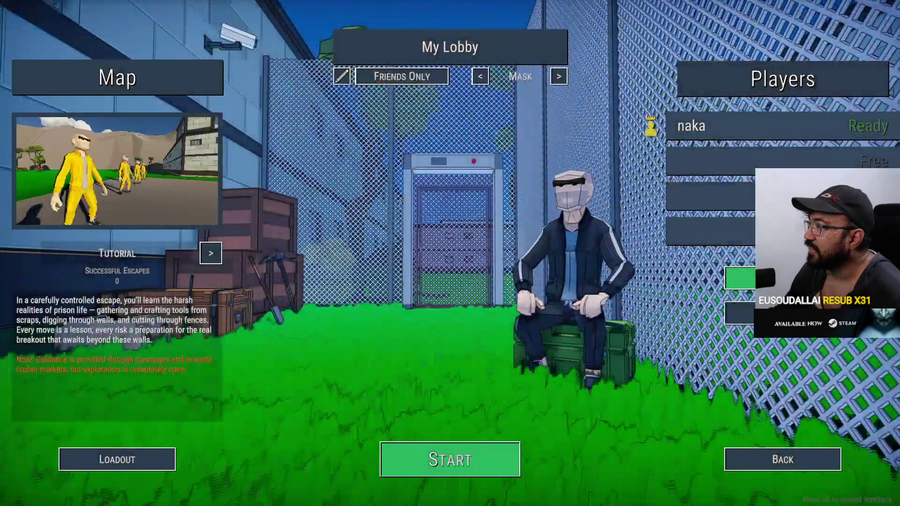
{"action": "left_click", "coordinate": [734, 314]}
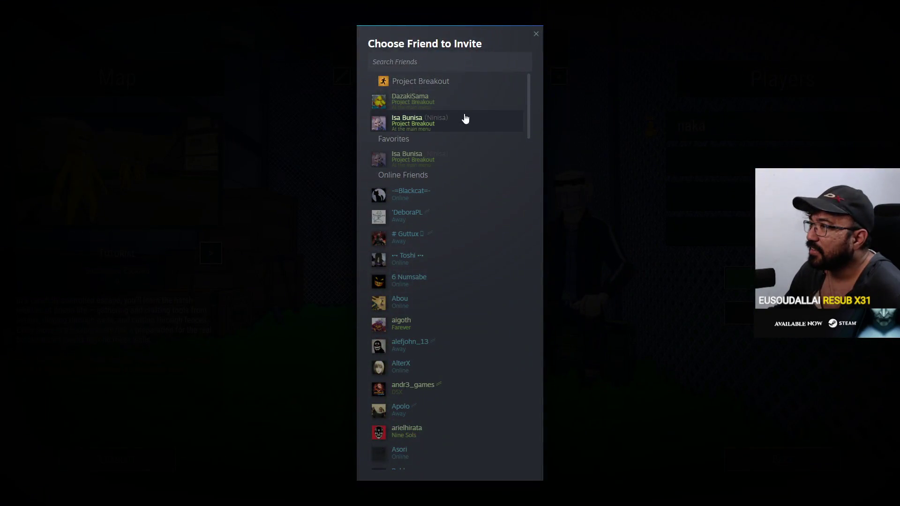
{"action": "left_click", "coordinate": [432, 126]}
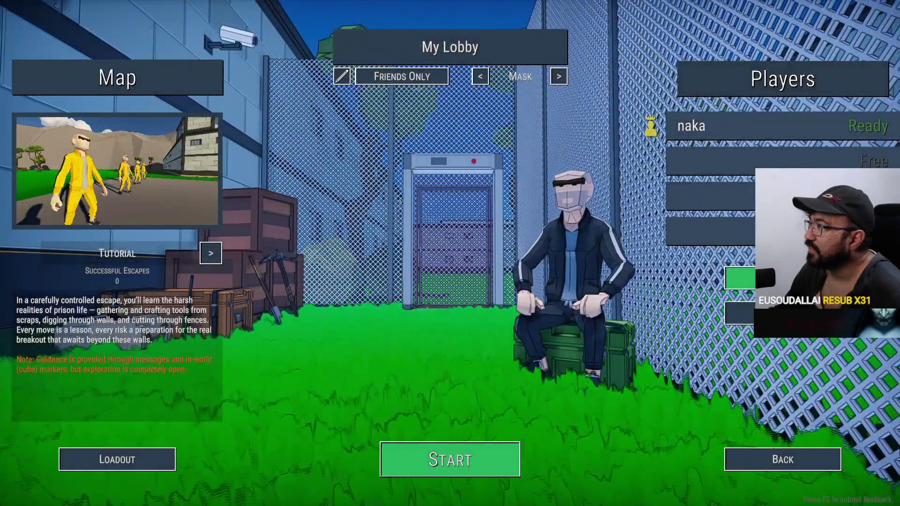
- Invite a third friend, then try the sunglasses mask and revert to the black band
{"action": "left_click", "coordinate": [745, 326]}
{"action": "scroll", "coordinate": [460, 200], "scroll_direction": "down", "scroll_amount": 3}
{"action": "scroll", "coordinate": [460, 200], "scroll_direction": "down", "scroll_amount": 5}
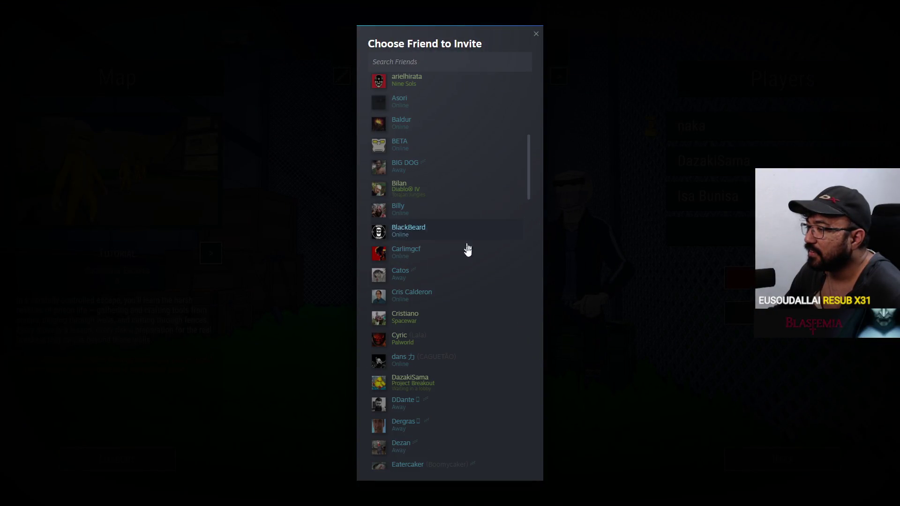
{"action": "left_click", "coordinate": [430, 253]}
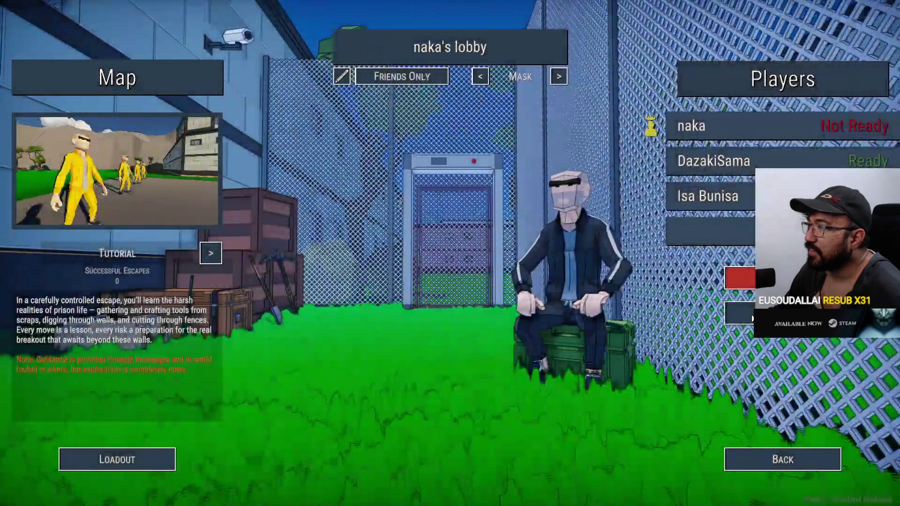
{"action": "left_click", "coordinate": [560, 80]}
{"action": "left_click", "coordinate": [484, 78]}
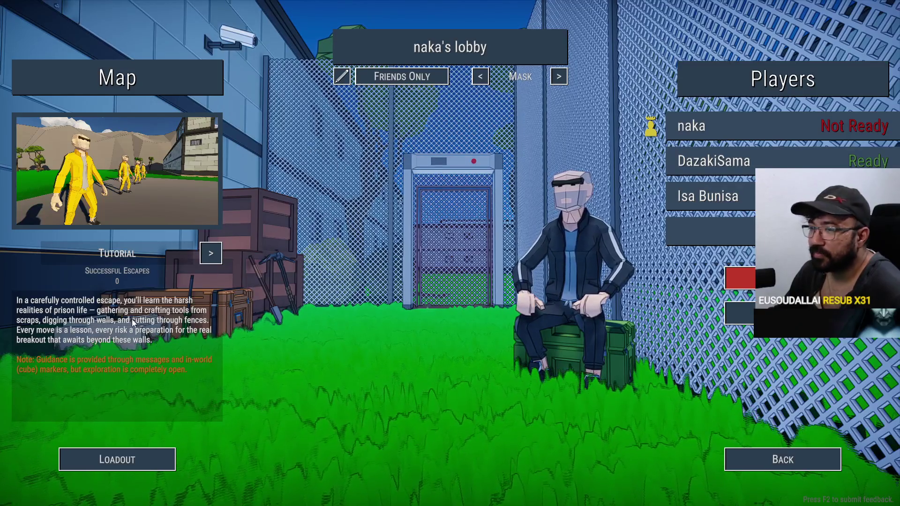
- Set the map to Golden Wood Island, then leave the lobby for the main menu
{"action": "left_click", "coordinate": [210, 253]}
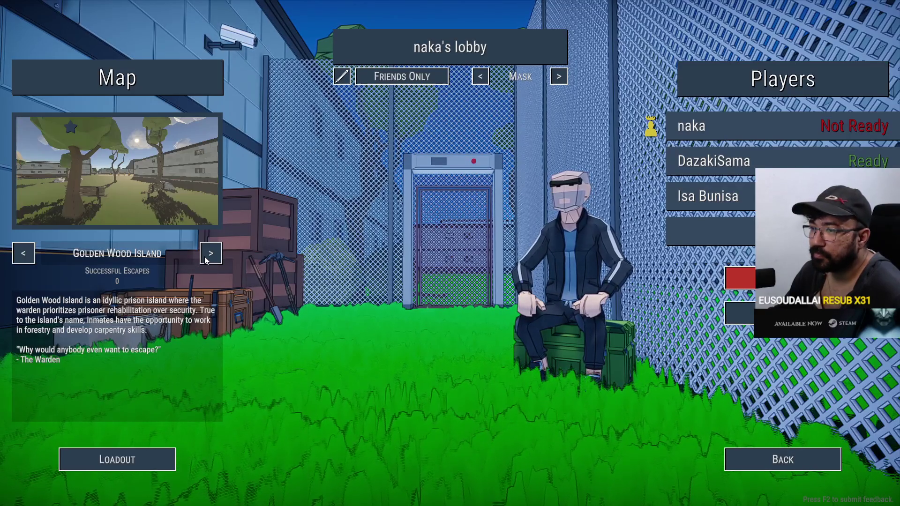
{"action": "left_click", "coordinate": [22, 261]}
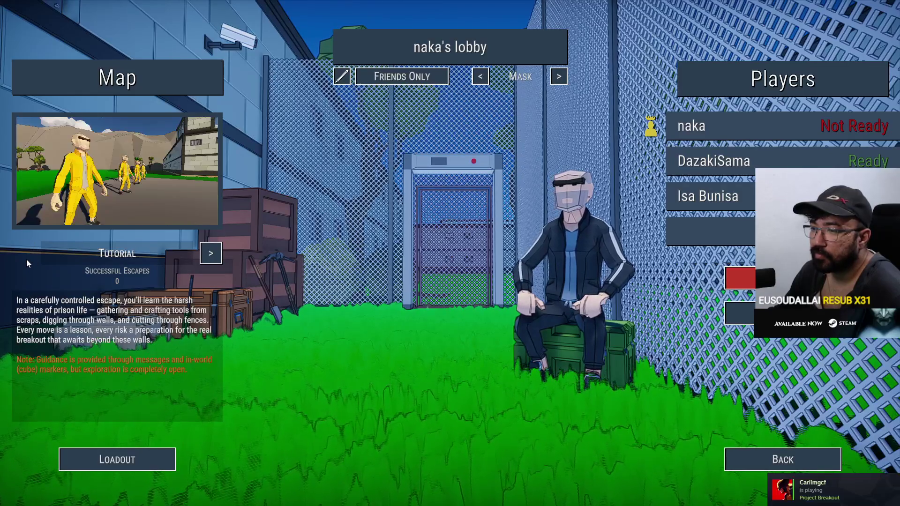
{"action": "left_click", "coordinate": [210, 257]}
{"action": "left_click", "coordinate": [209, 256]}
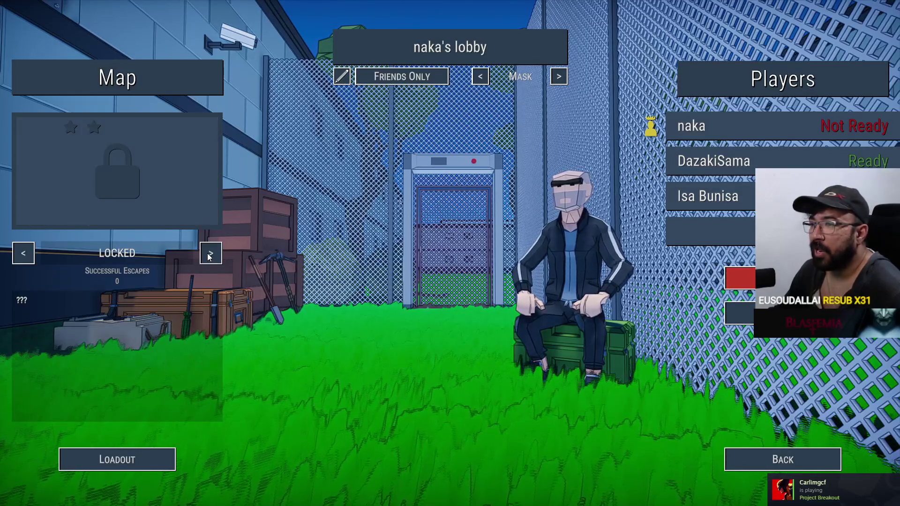
{"action": "left_click", "coordinate": [23, 254]}
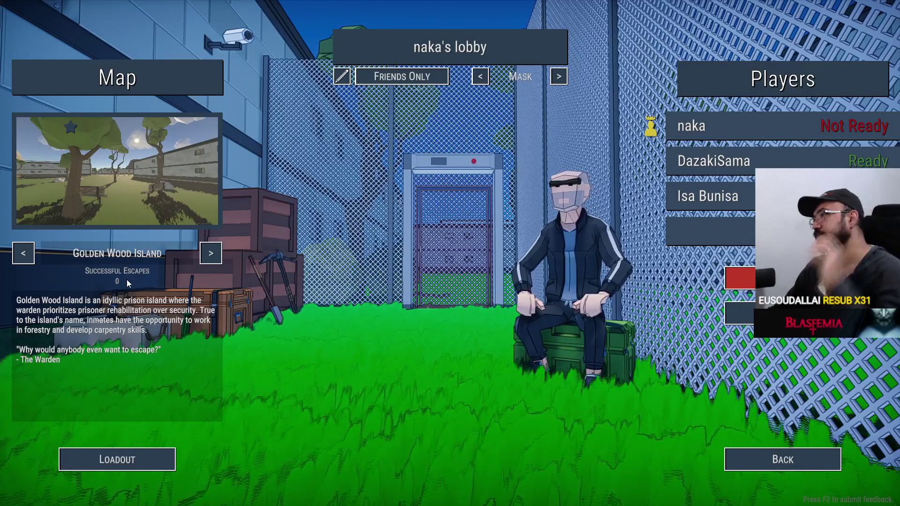
{"action": "left_click", "coordinate": [728, 461]}
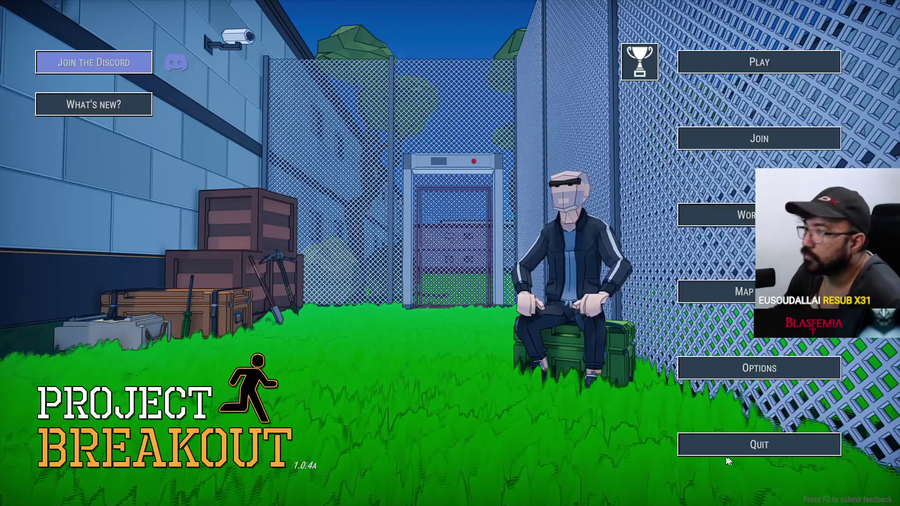
- Keep the general graphics quality at High in the settings
{"action": "left_click", "coordinate": [759, 368]}
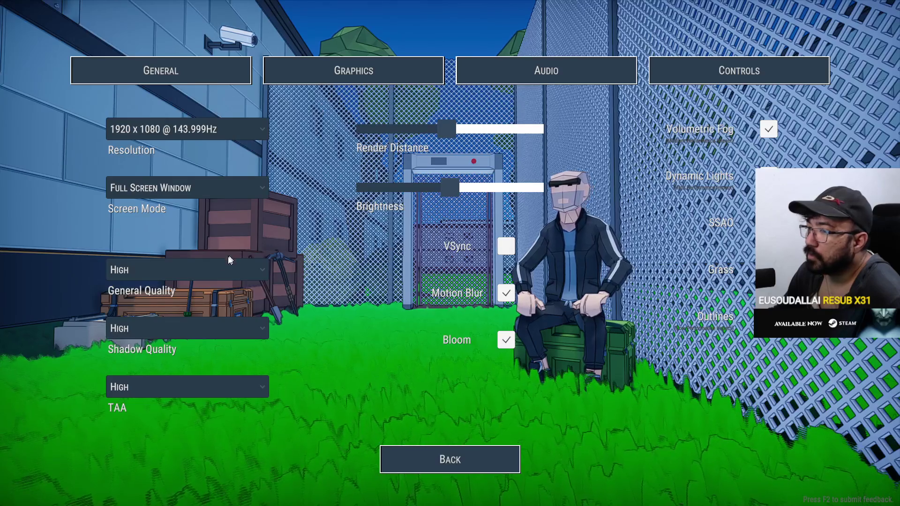
{"action": "left_click", "coordinate": [202, 269]}
{"action": "left_click", "coordinate": [201, 265]}
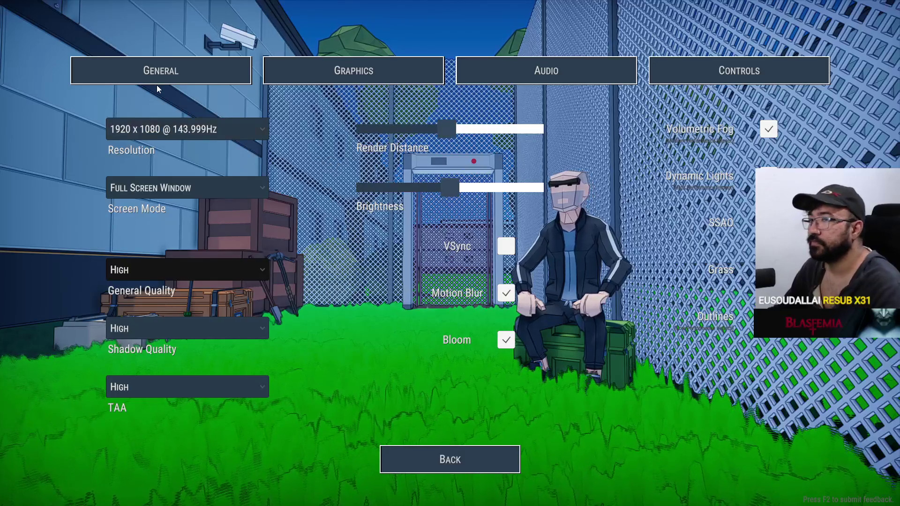
{"action": "left_click", "coordinate": [443, 454]}
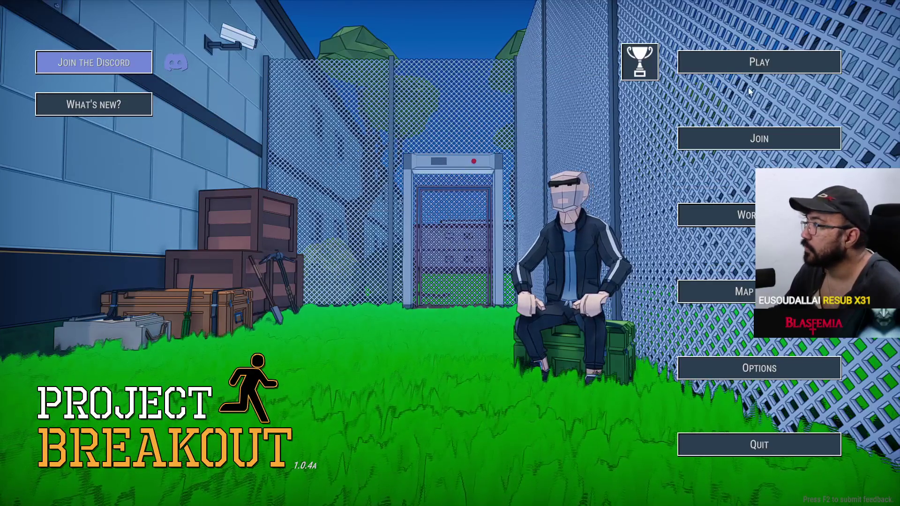
- Create a new game lobby and invite two friends from the friends list
{"action": "left_click", "coordinate": [759, 66]}
{"action": "left_click", "coordinate": [785, 382]}
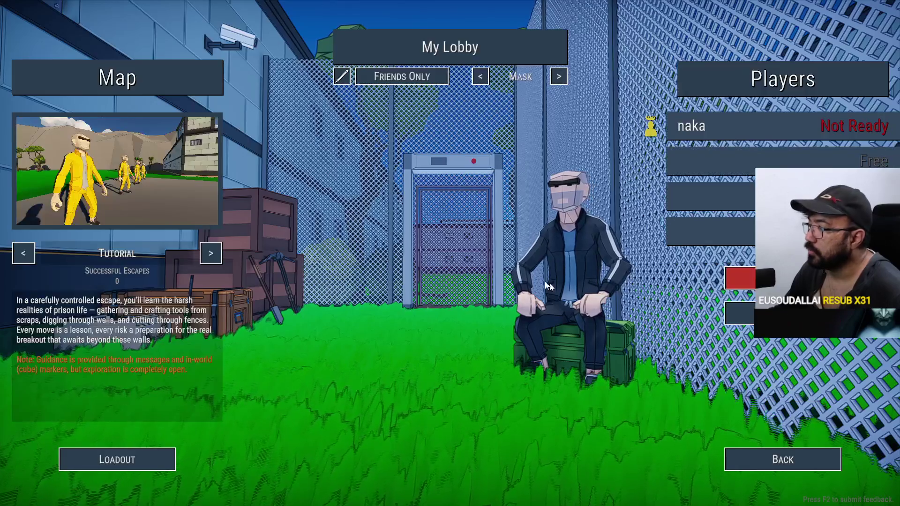
{"action": "left_click", "coordinate": [792, 160]}
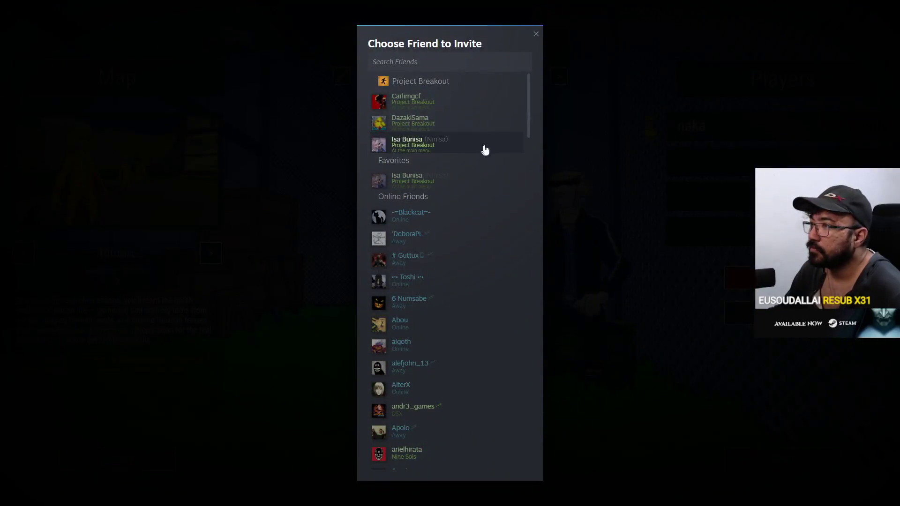
{"action": "left_click", "coordinate": [435, 123]}
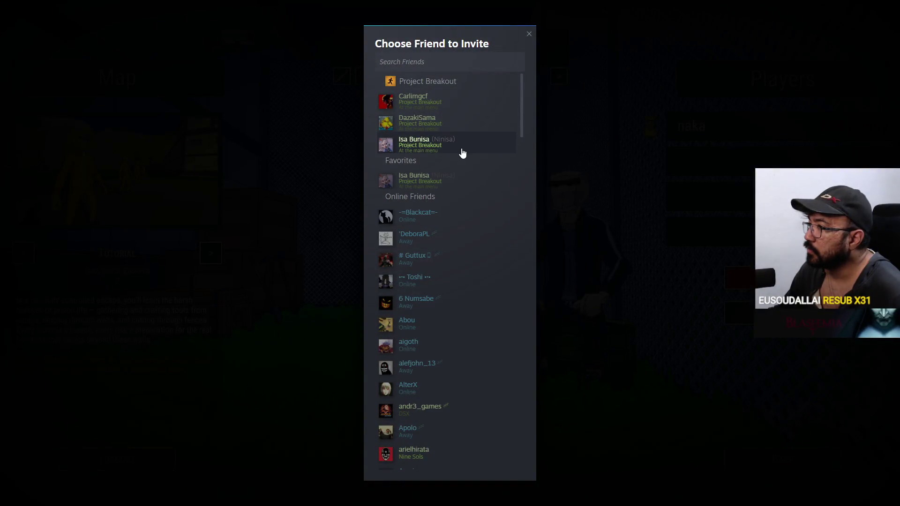
{"action": "left_click", "coordinate": [462, 154]}
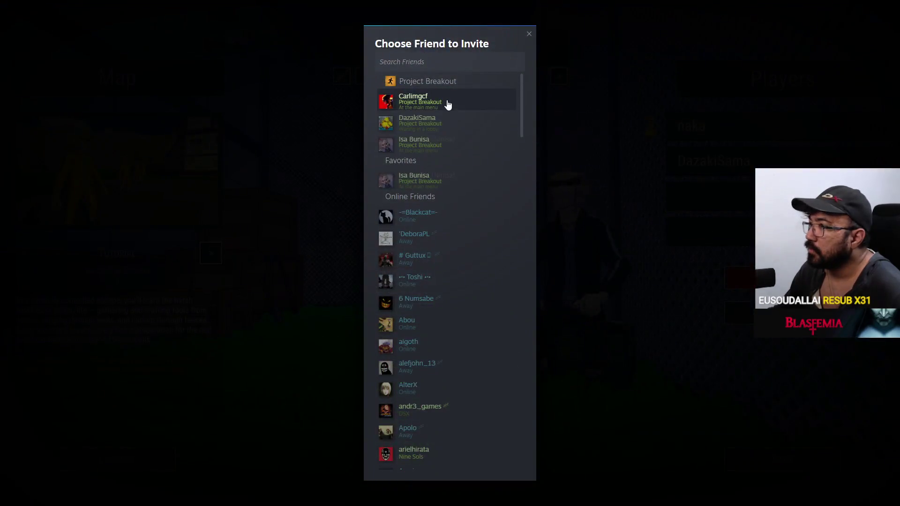
{"action": "left_click", "coordinate": [447, 104]}
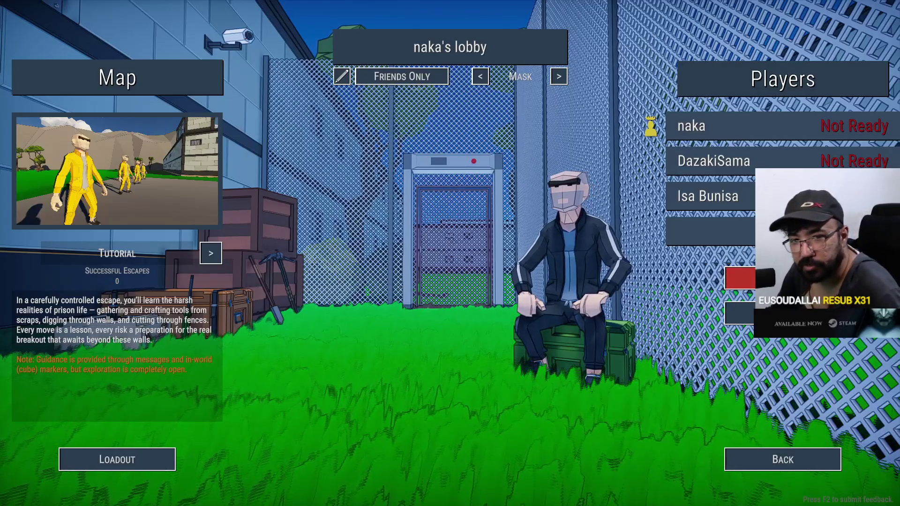
- Mark yourself ready and start the match with the whole lobby
{"action": "key", "text": "super"}
{"action": "key", "text": "super"}
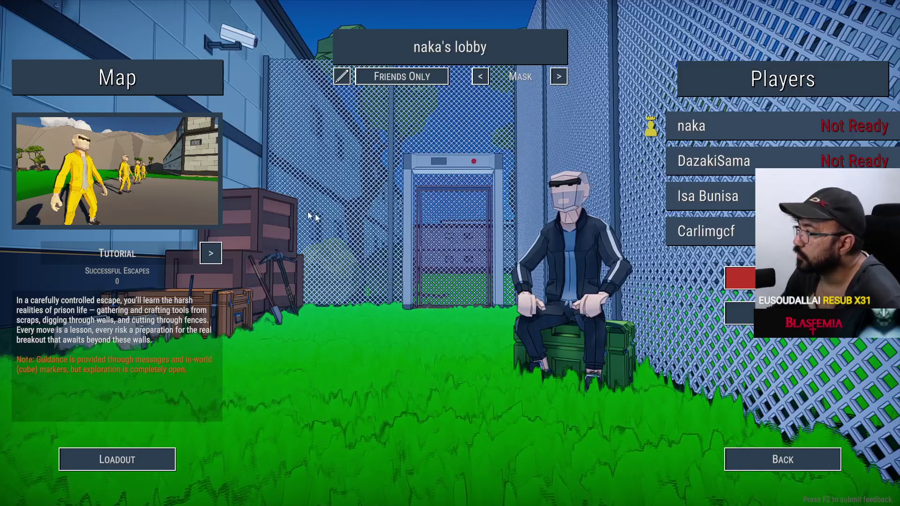
{"action": "left_click", "coordinate": [741, 278]}
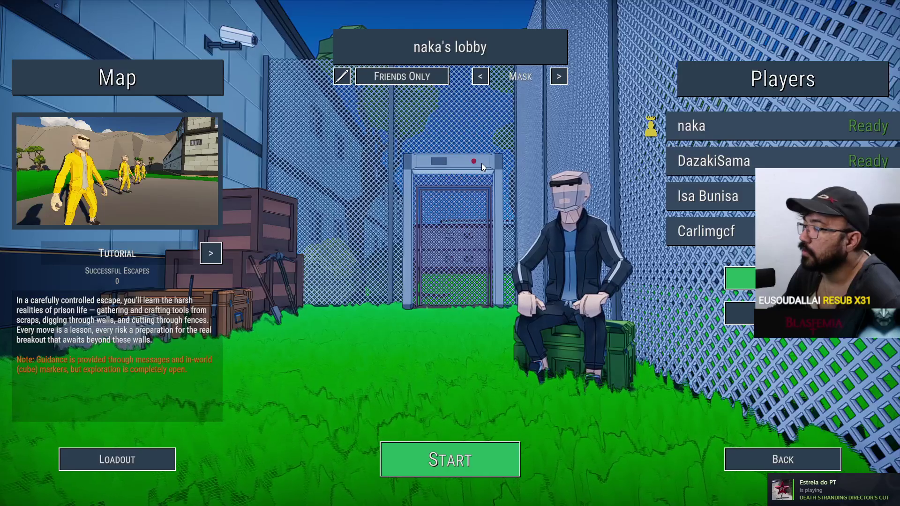
{"action": "left_click", "coordinate": [489, 451]}
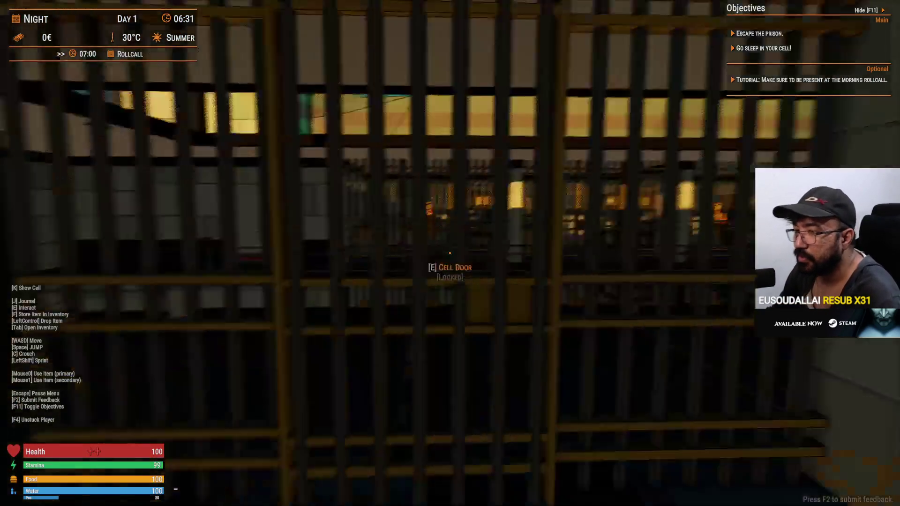
- Lower the mouse sensitivity in the Controls settings and resume play
{"action": "key", "text": "Escape"}
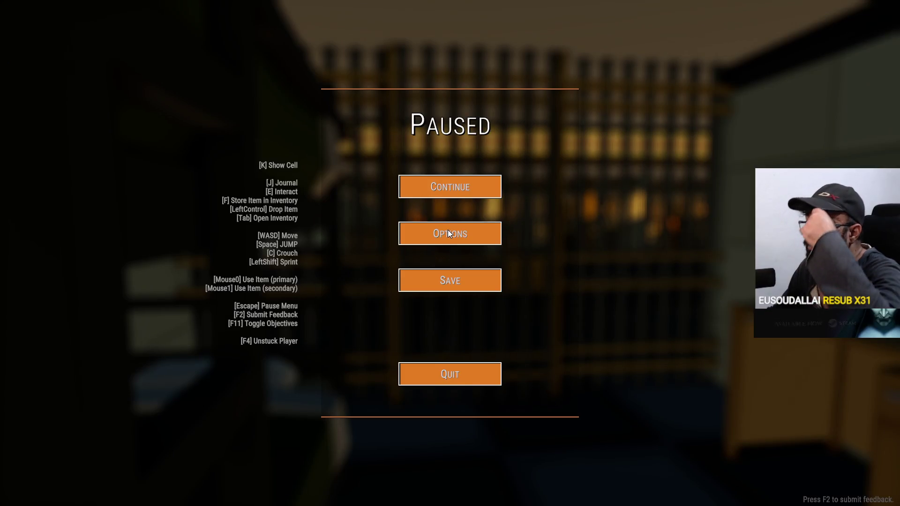
{"action": "left_click", "coordinate": [447, 233]}
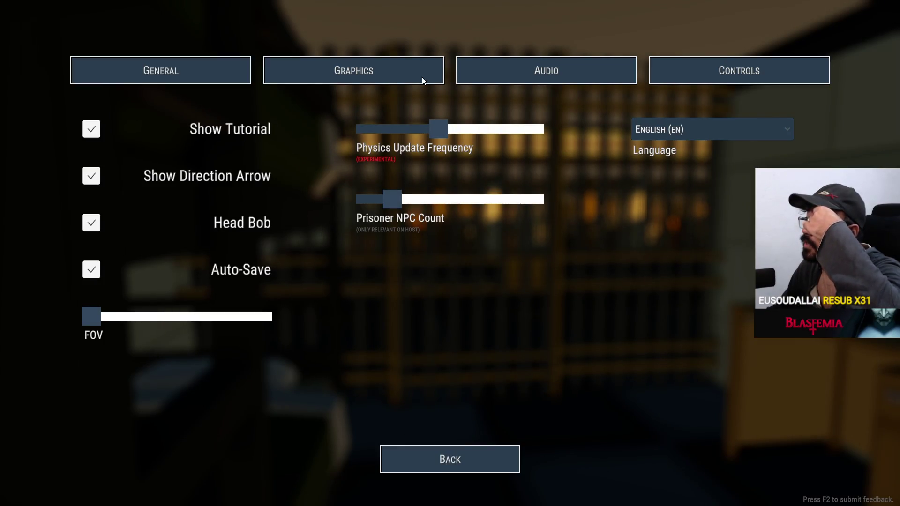
{"action": "left_click", "coordinate": [650, 71]}
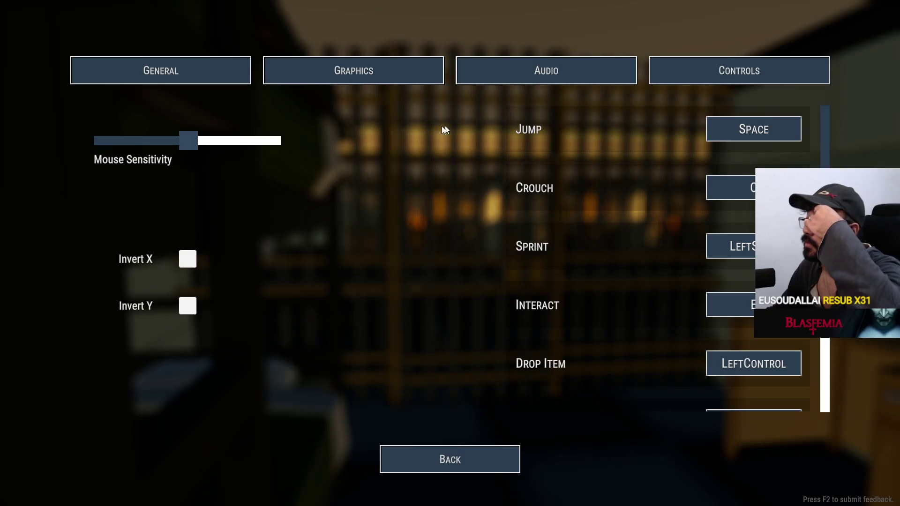
{"action": "left_click_drag", "start_coordinate": [177, 142], "coordinate": [126, 142]}
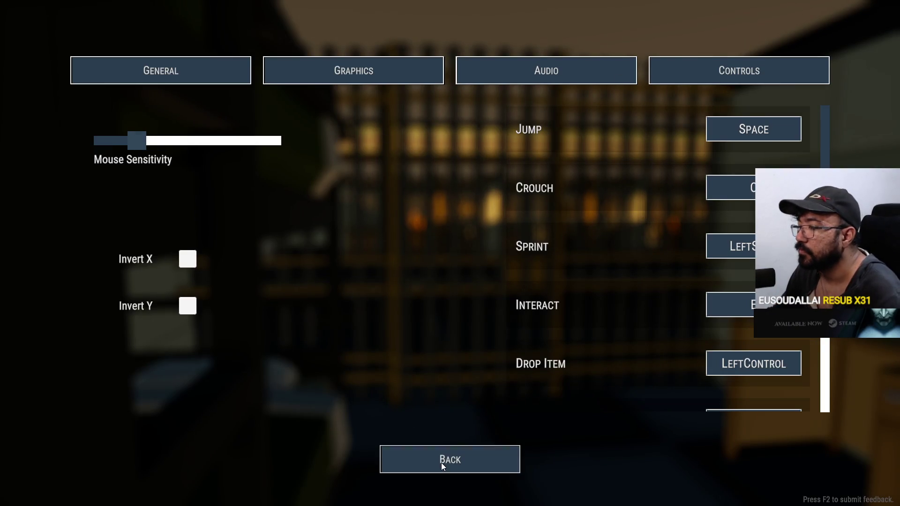
{"action": "left_click", "coordinate": [441, 464]}
{"action": "key", "text": "Escape"}
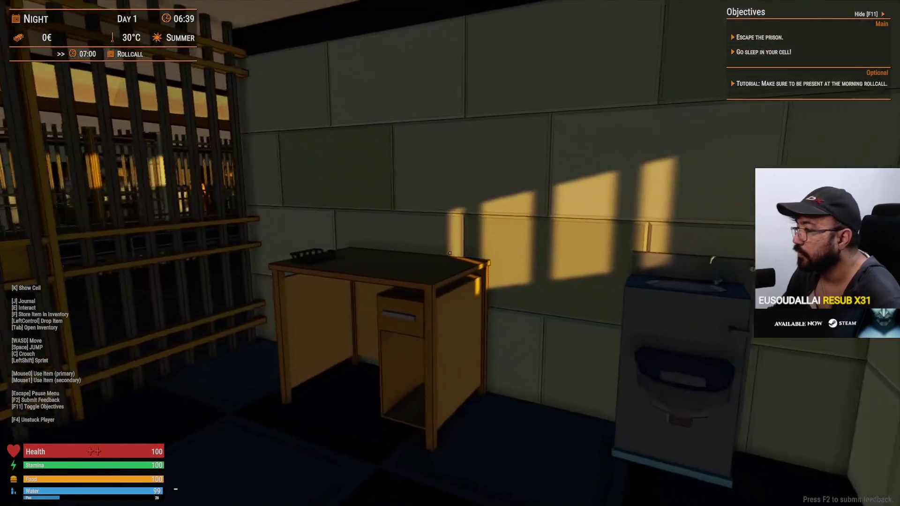
- Move the Cocoa Drink from the cell table into the inventory, then revisit the settings briefly
{"action": "key", "text": "e"}
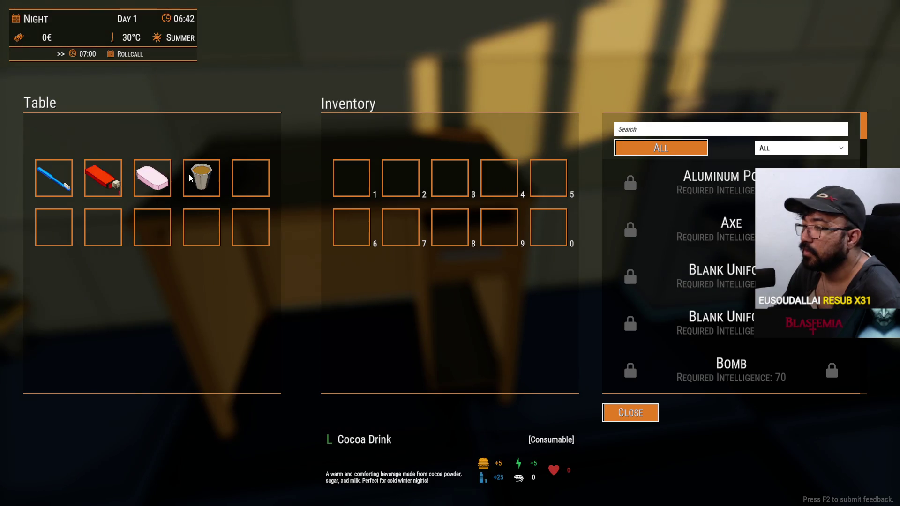
{"action": "left_click_drag", "start_coordinate": [189, 177], "coordinate": [295, 177]}
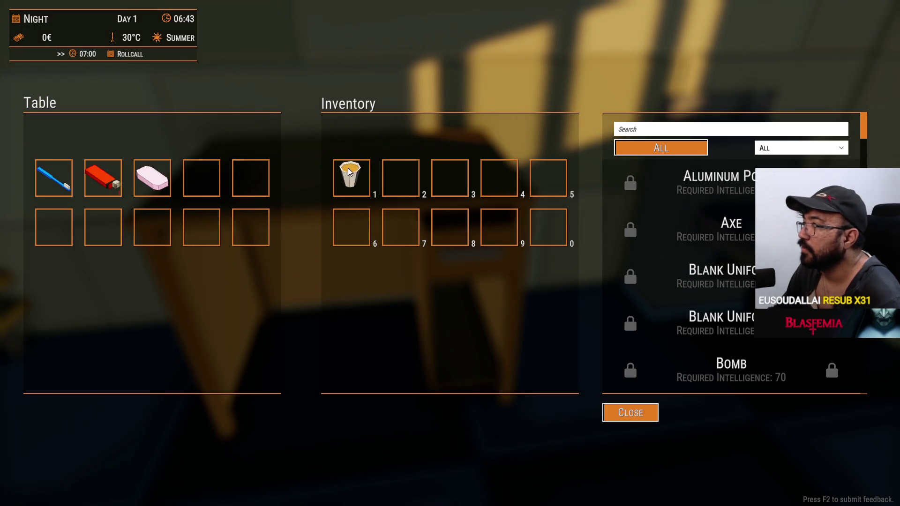
{"action": "key", "text": "Escape"}
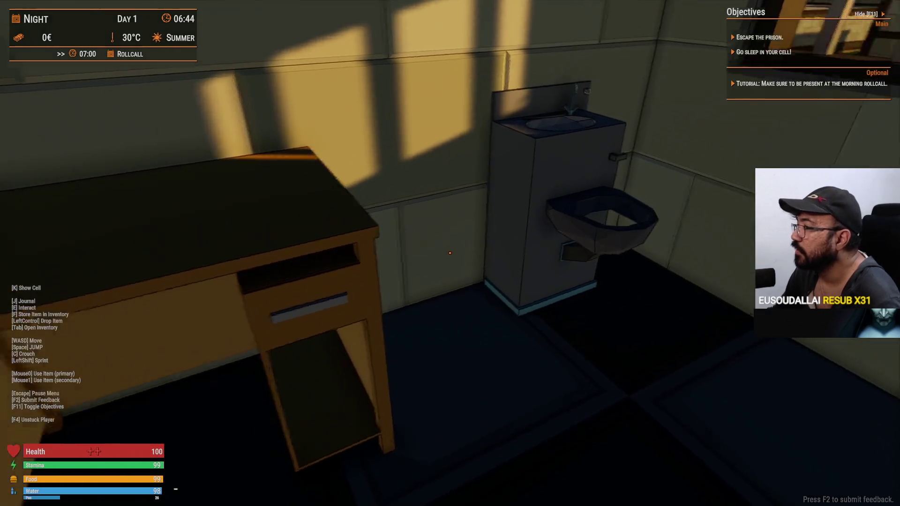
{"action": "key", "text": "Escape"}
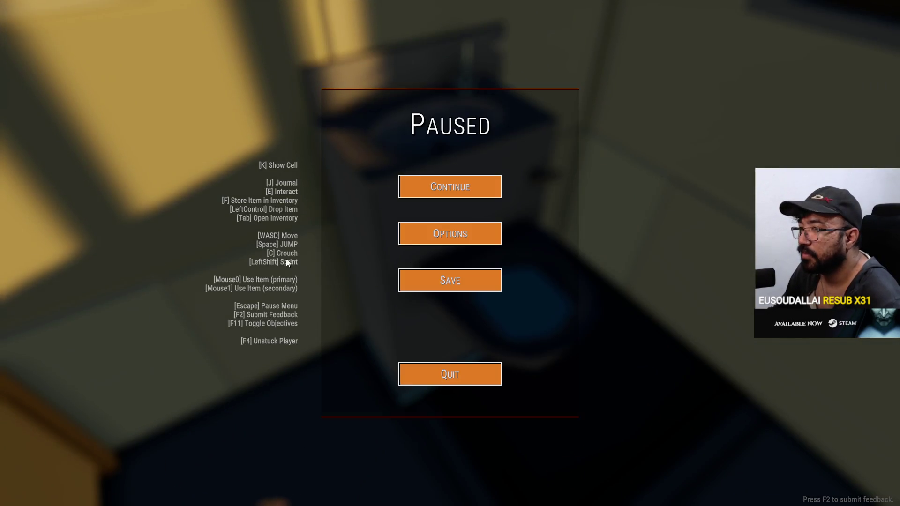
{"action": "left_click", "coordinate": [458, 234]}
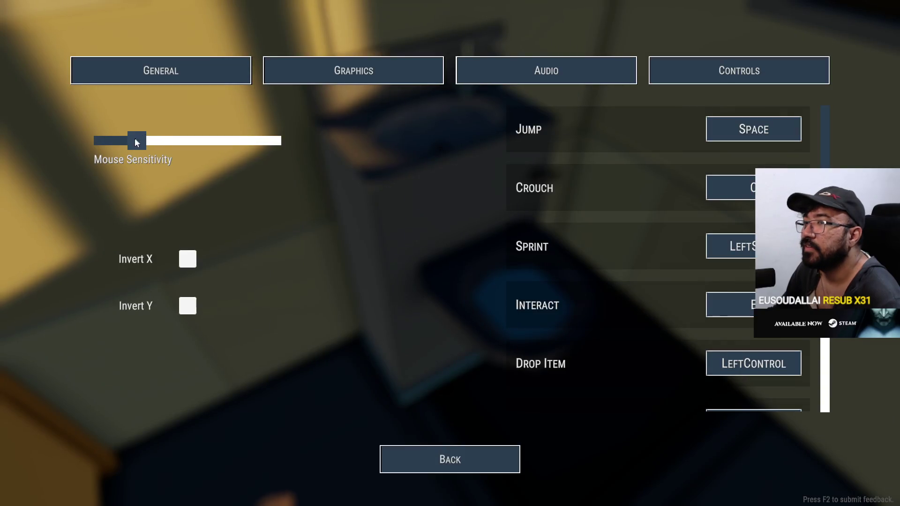
{"action": "left_click", "coordinate": [416, 453]}
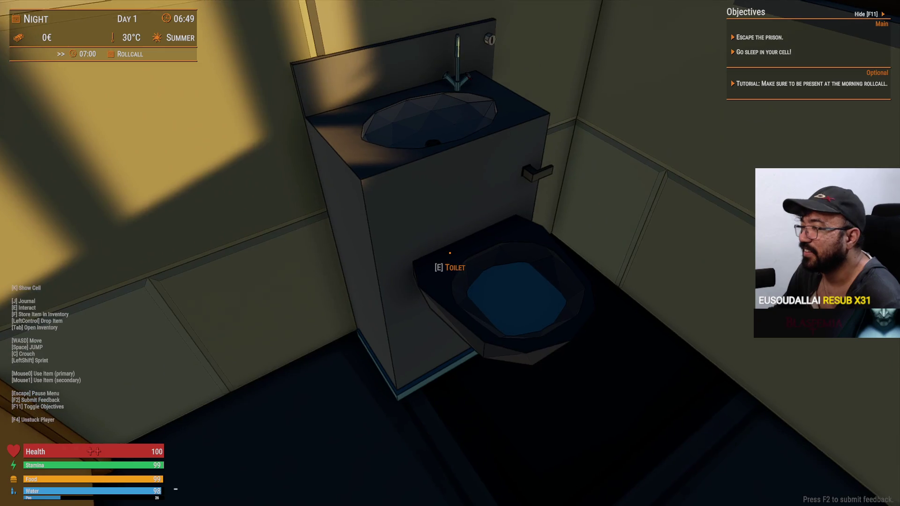
- Search the toilet, then try the locked cell door
{"action": "key", "text": "e"}
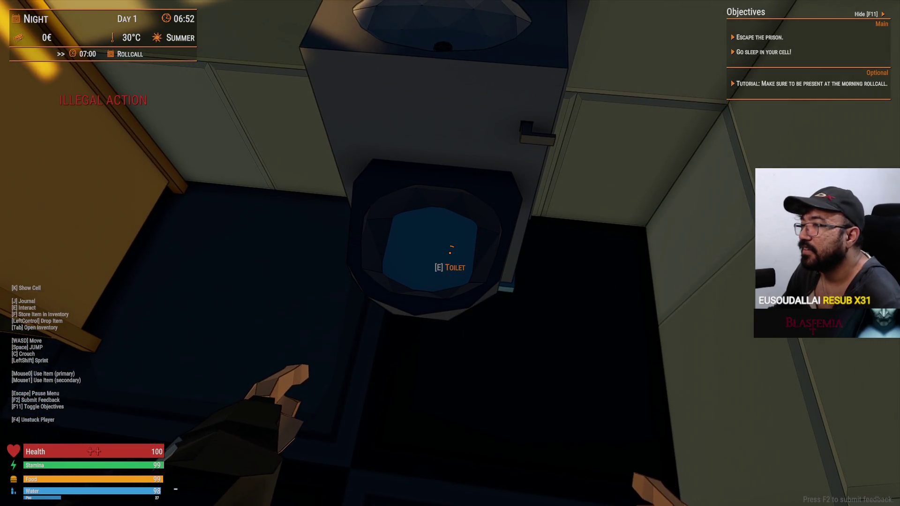
{"action": "key", "text": "Escape"}
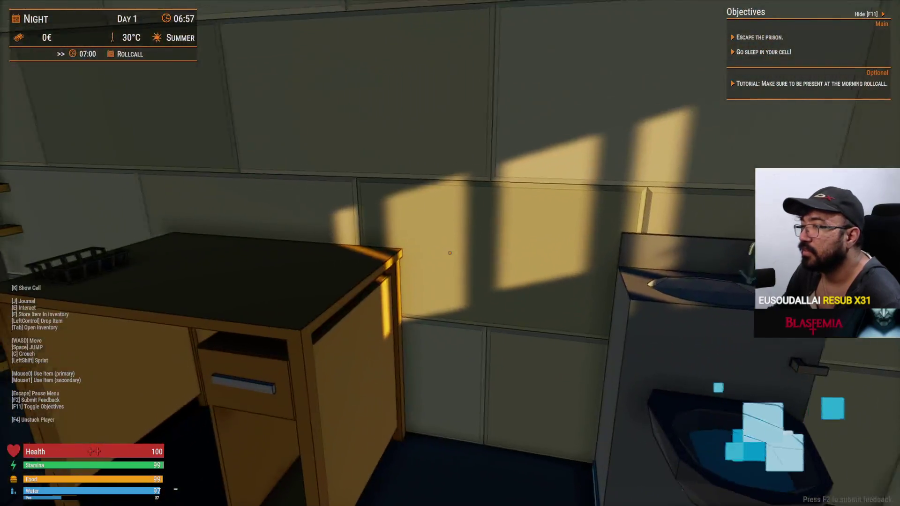
{"action": "key", "text": "e"}
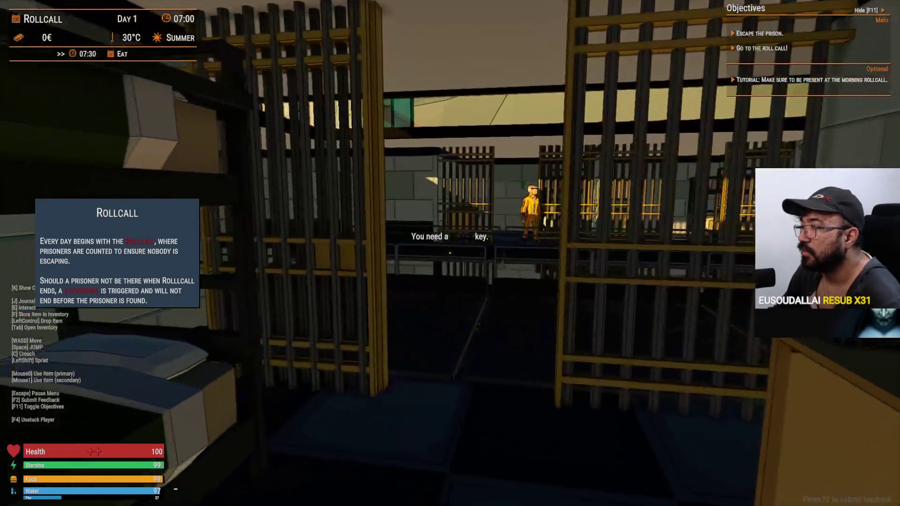
- Walk out of the cell and down the stairs, punching an inmate, then cross the yard to the roll call line
{"action": "key", "text": "w"}
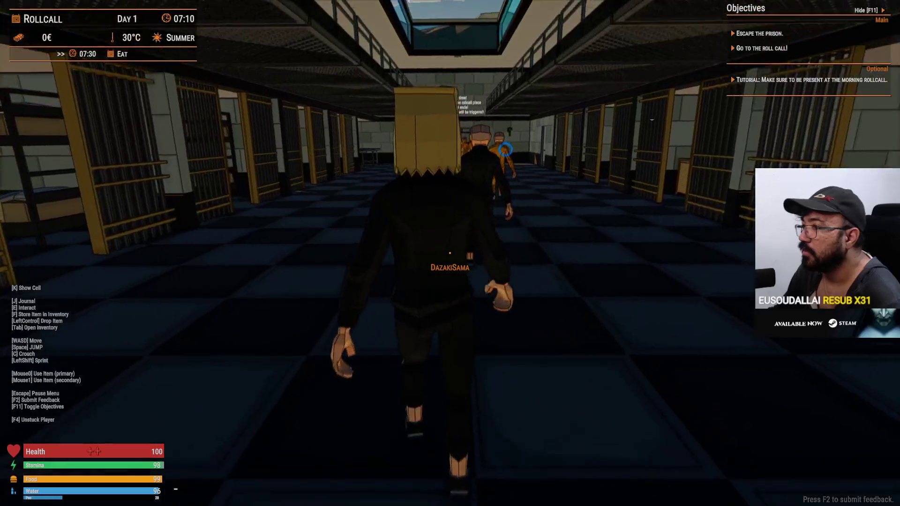
{"action": "left_click", "coordinate": [449, 253]}
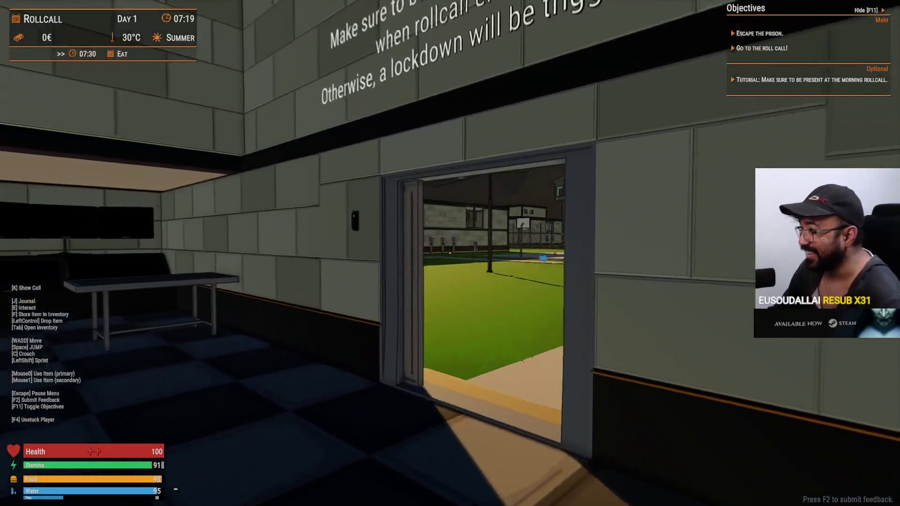
{"action": "key", "text": "w"}
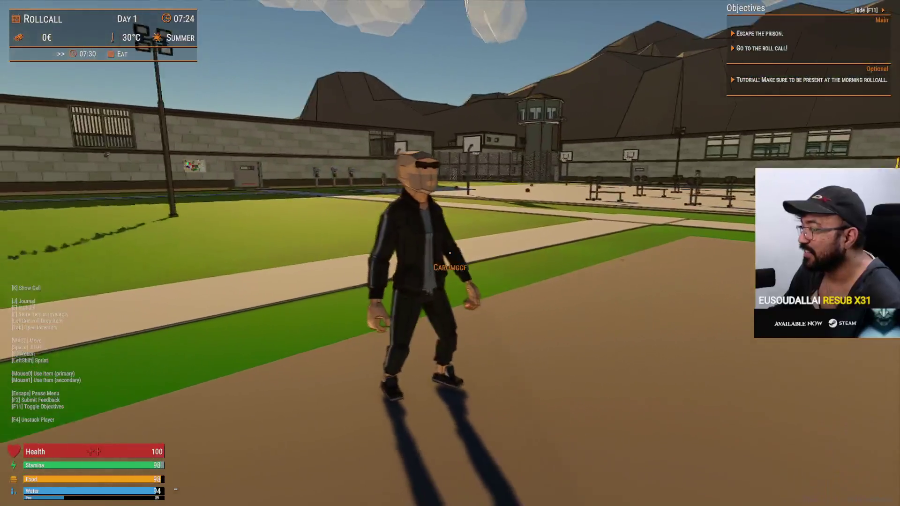
{"action": "key", "text": "w"}
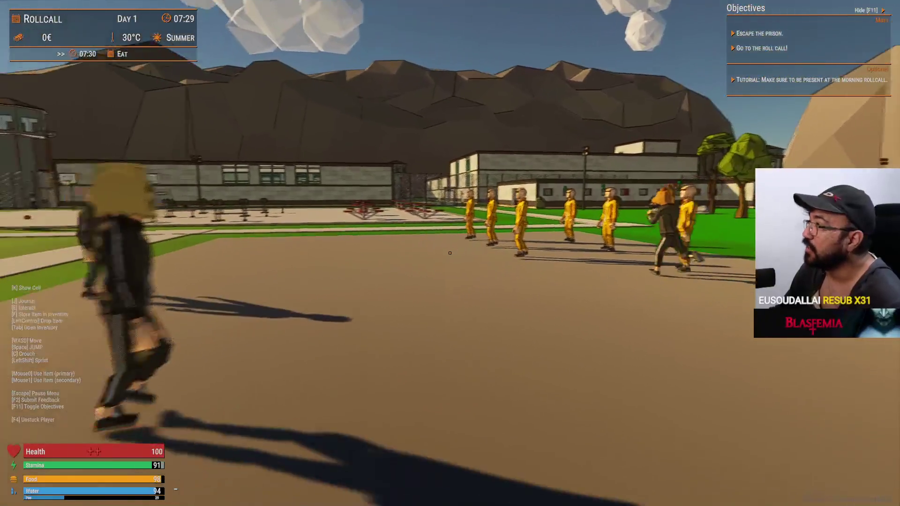
{"action": "key", "text": "w"}
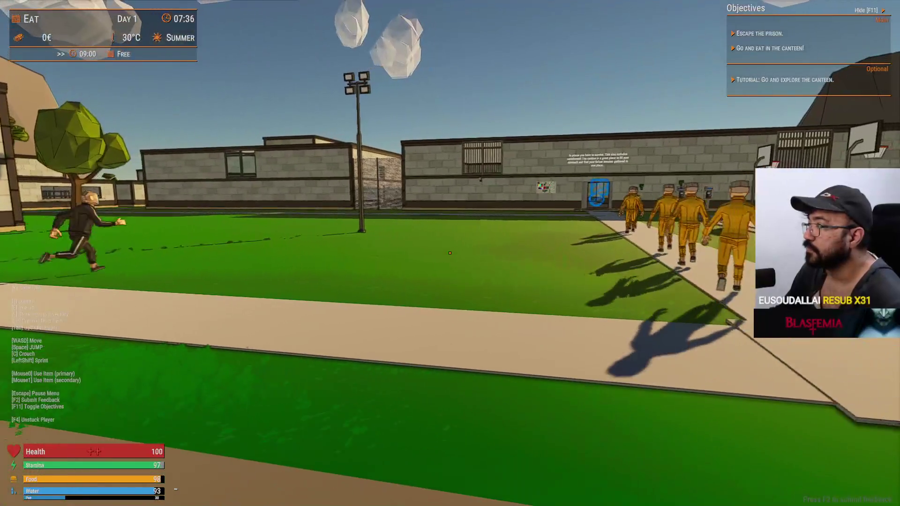
- Follow the inmates up the path and through the doorway to the canteen's tray rack
{"action": "key", "text": "w"}
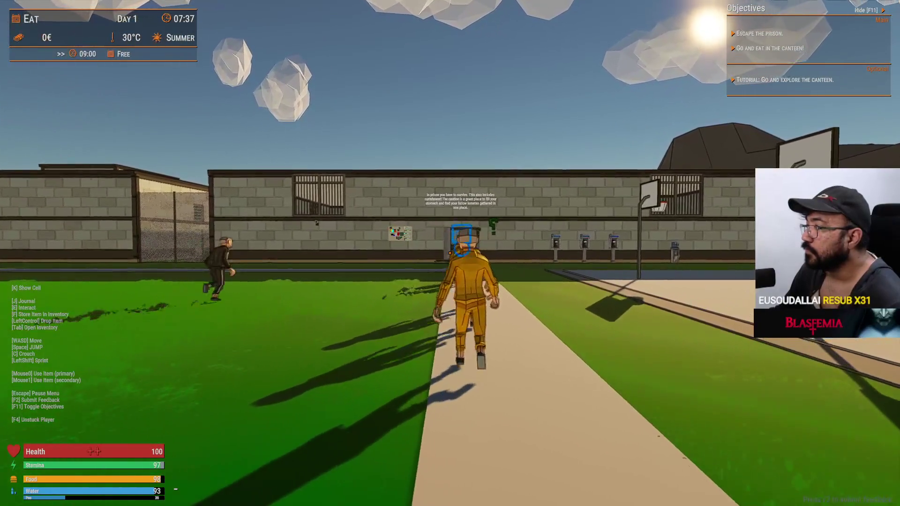
{"action": "key", "text": "w"}
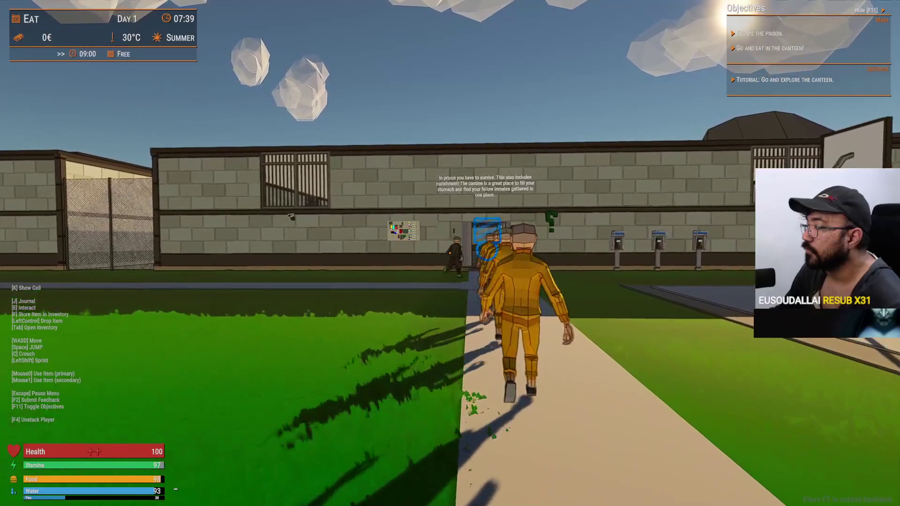
{"action": "key", "text": "w"}
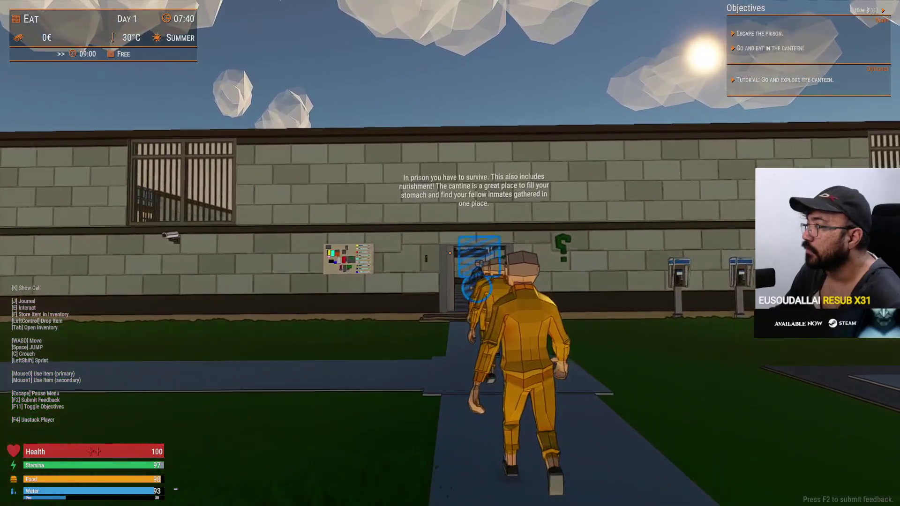
{"action": "key", "text": "w"}
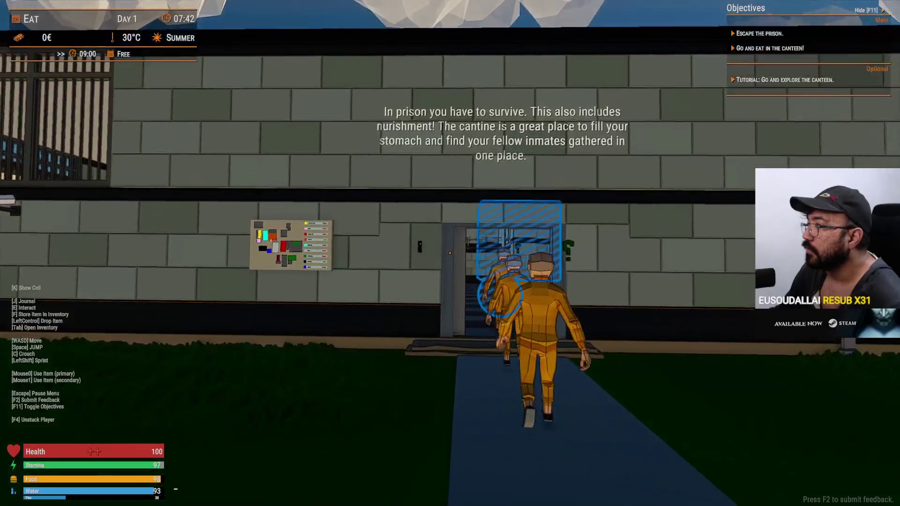
{"action": "key", "text": "w"}
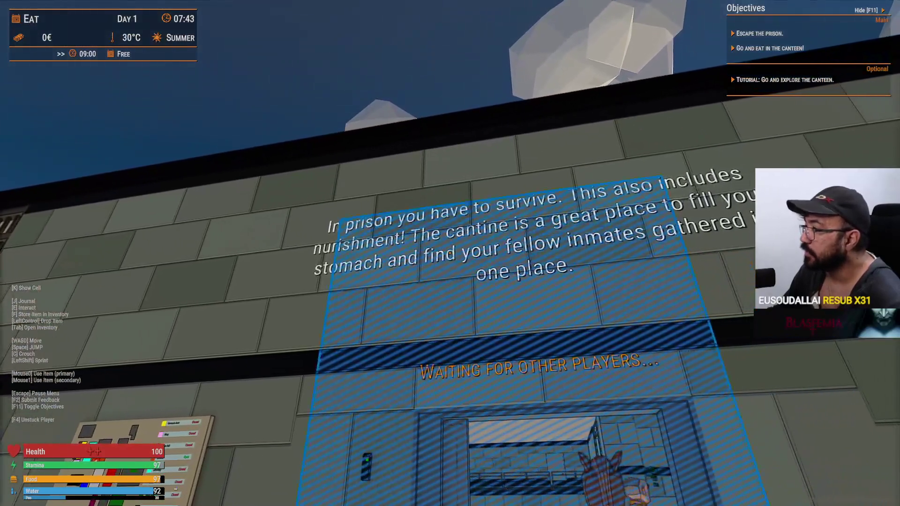
{"action": "key", "text": "w"}
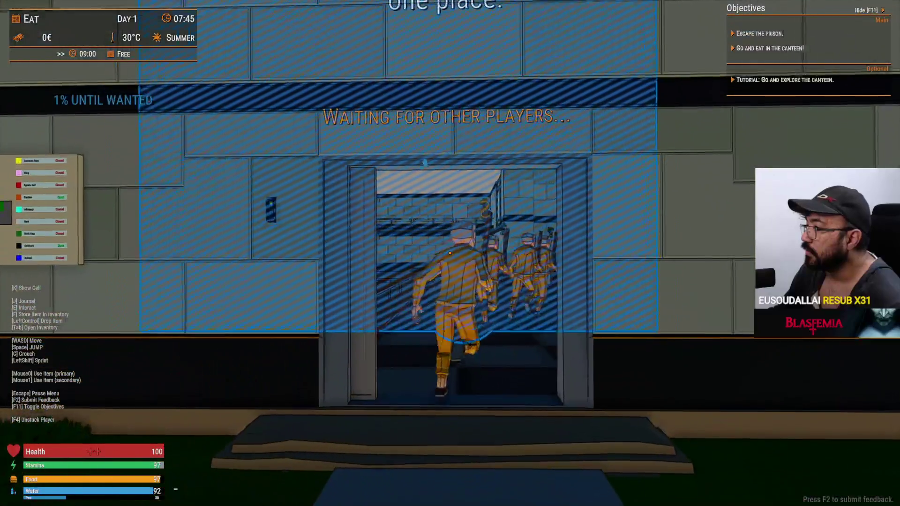
{"action": "key", "text": "w"}
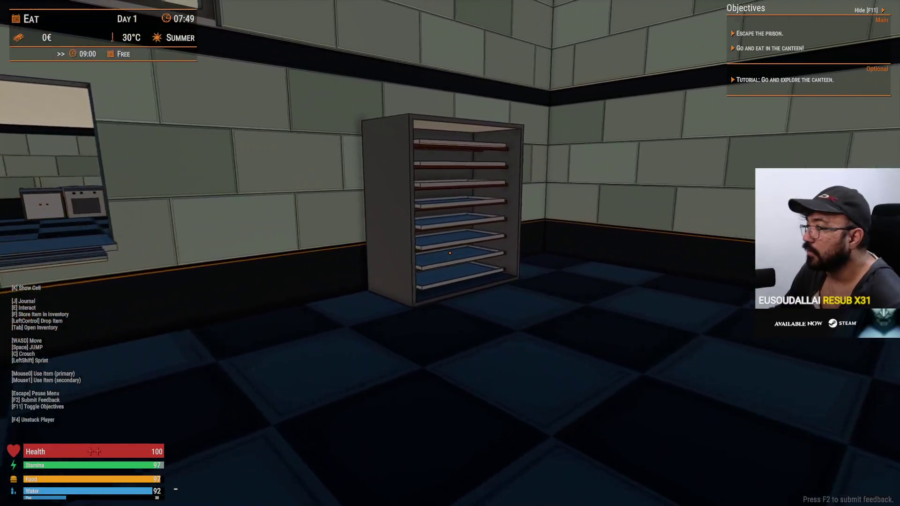
- Take a food tray from the Tray Holder
{"action": "key", "text": "w"}
{"action": "key", "text": "e"}
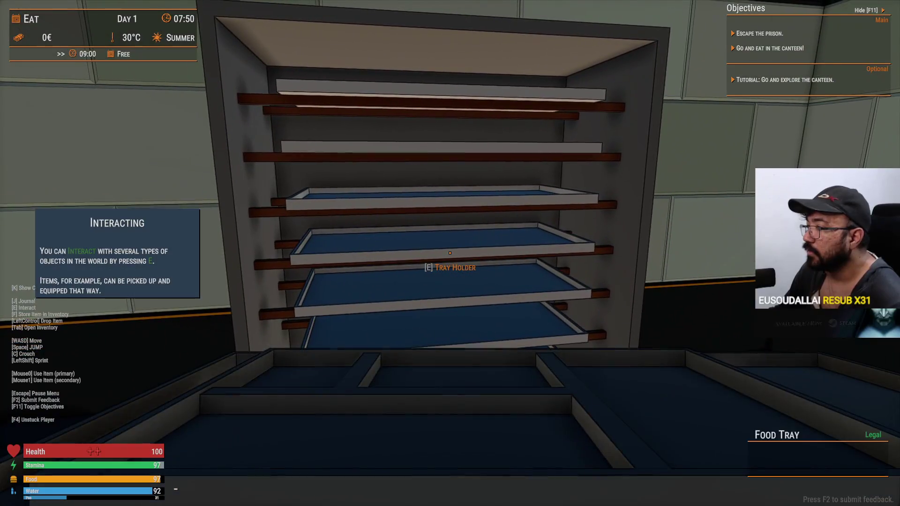
{"action": "mouse_move", "coordinate": [449, 253]}
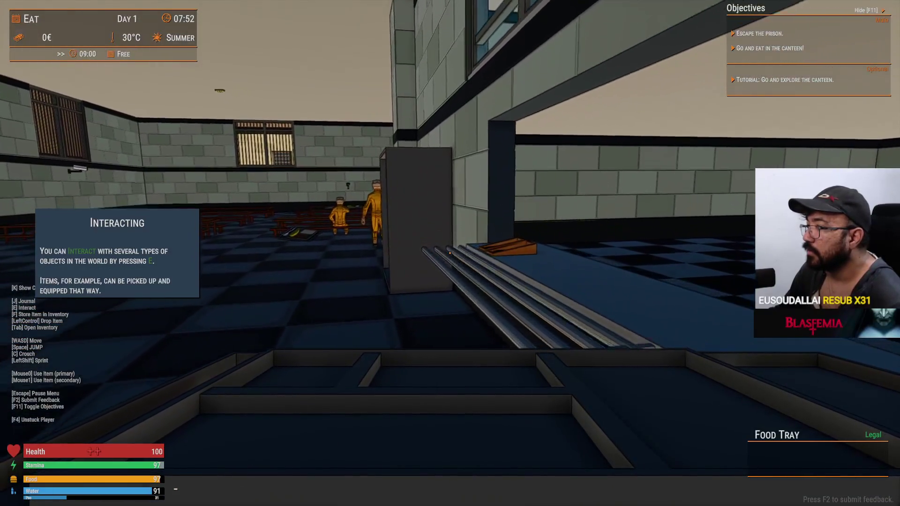
- Walk to the serving counter dispenser and collect a banana and spoon onto the tray
{"action": "key", "text": "a"}
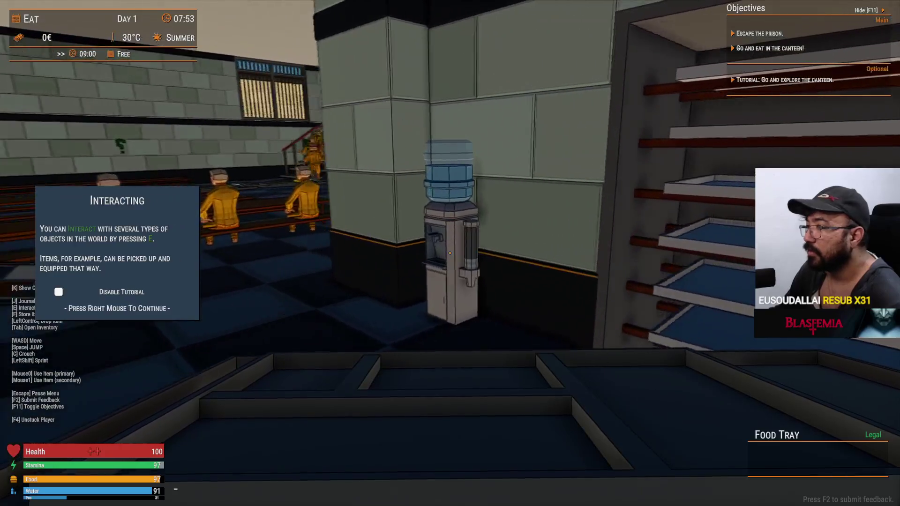
{"action": "key", "text": "a"}
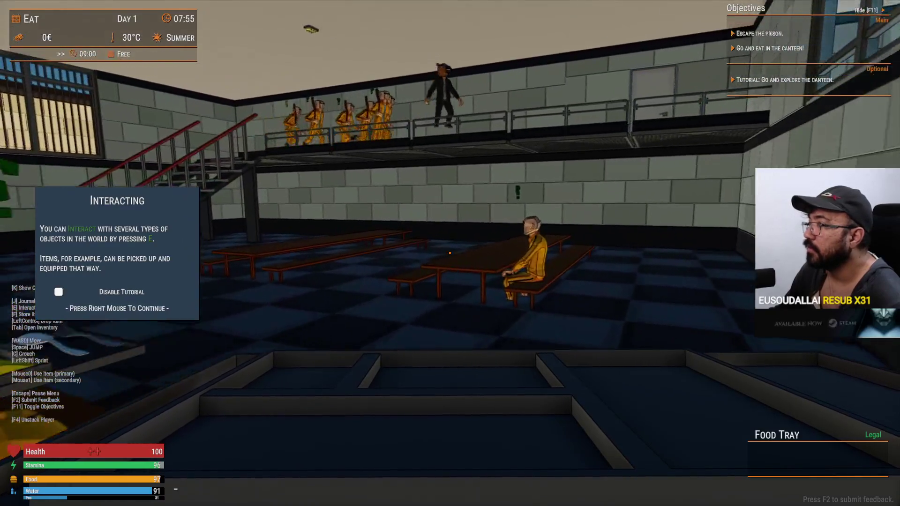
{"action": "key", "text": "w"}
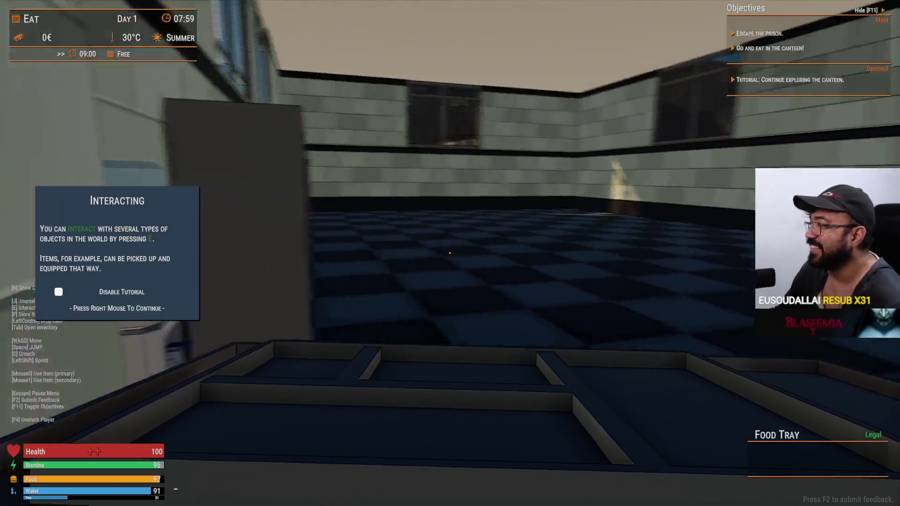
{"action": "key", "text": "w"}
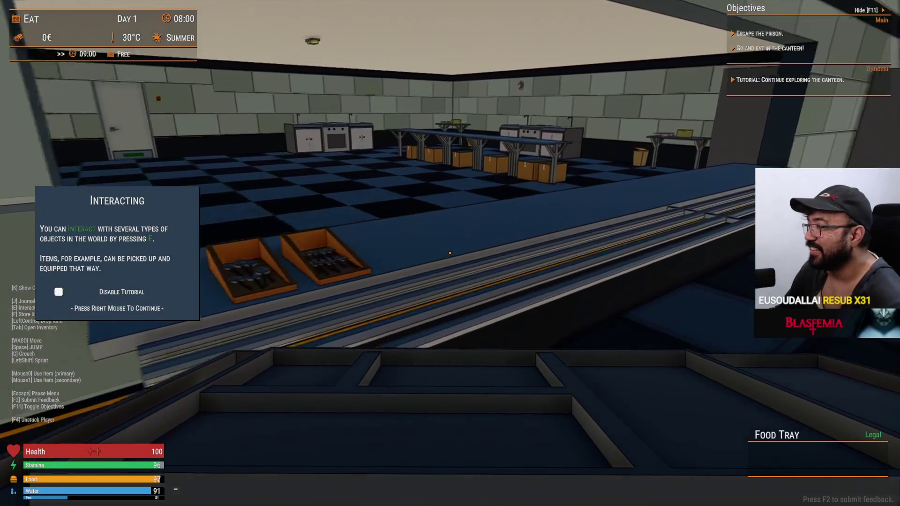
{"action": "key", "text": "e"}
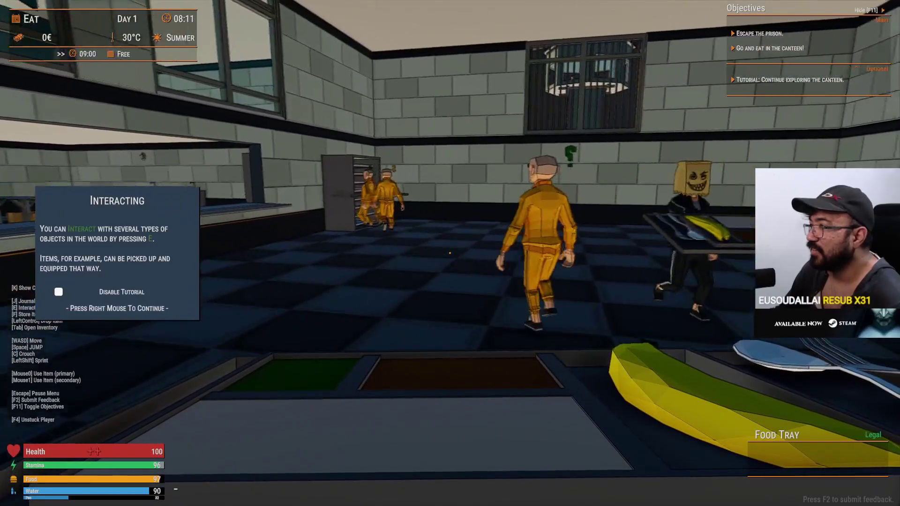
- Close the Interacting tip and carry the tray to an empty bench at the table
{"action": "right_click", "coordinate": [449, 253]}
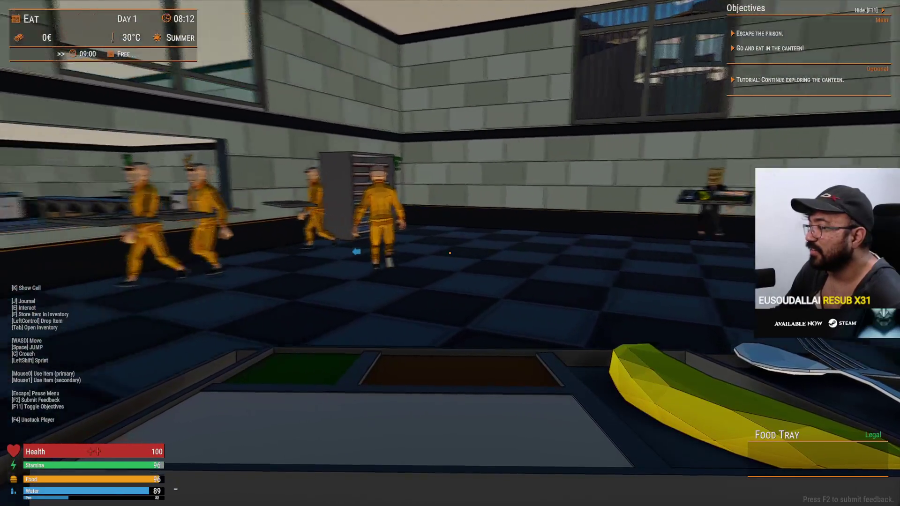
{"action": "mouse_move", "coordinate": [450, 253]}
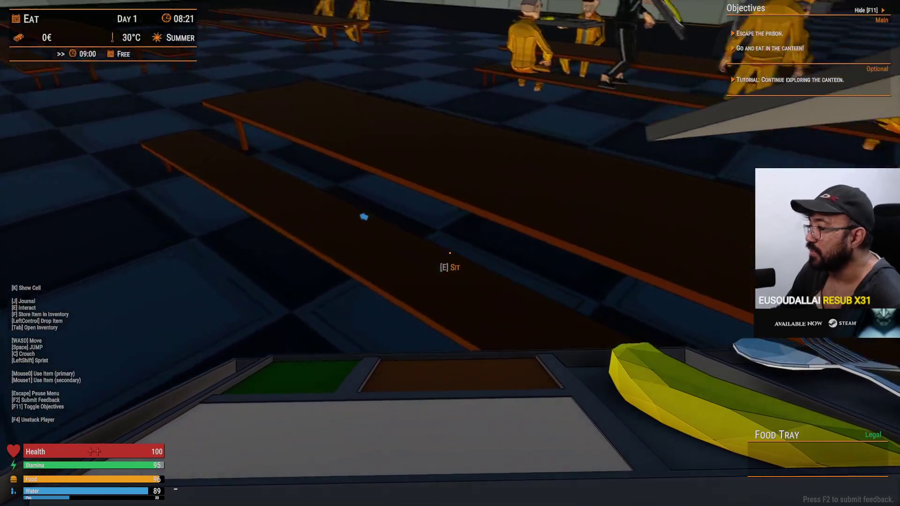
{"action": "key", "text": "w"}
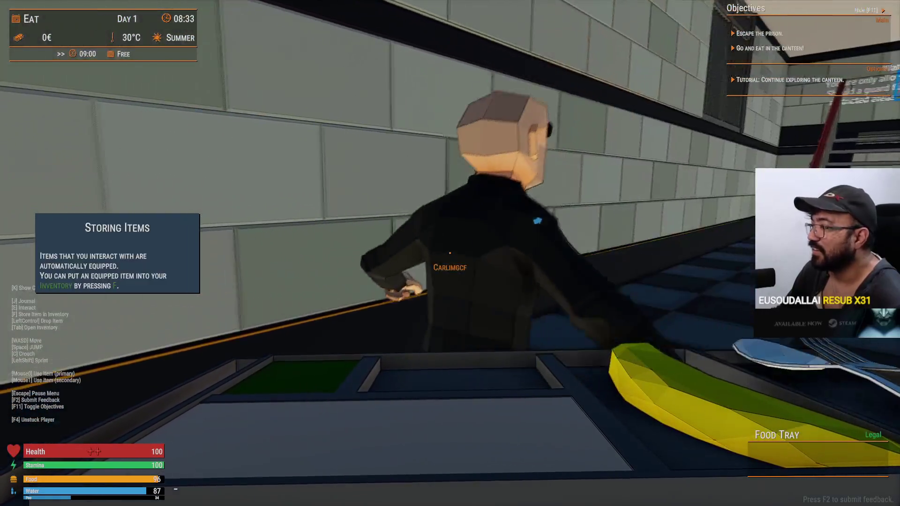
- Store the food tray and climb the stairs to the upper walkway
{"action": "key", "text": "f"}
{"action": "key", "text": "w"}
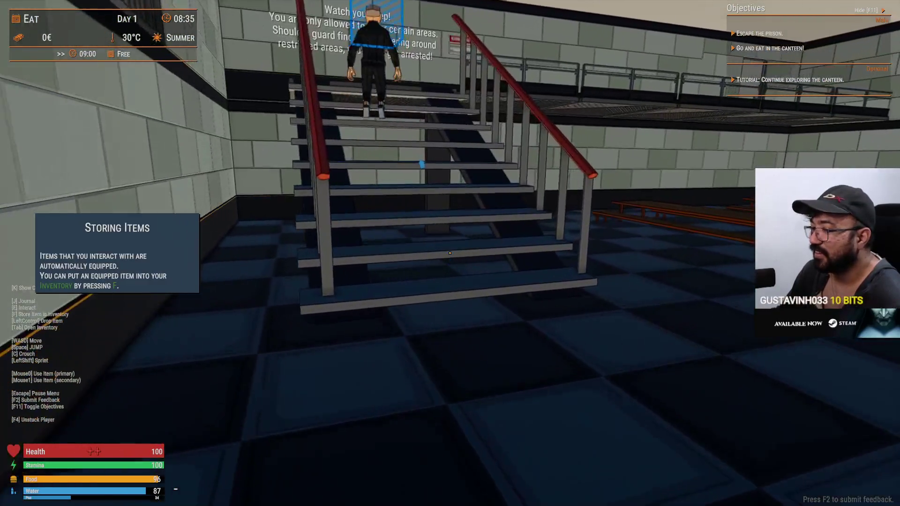
{"action": "key", "text": "w"}
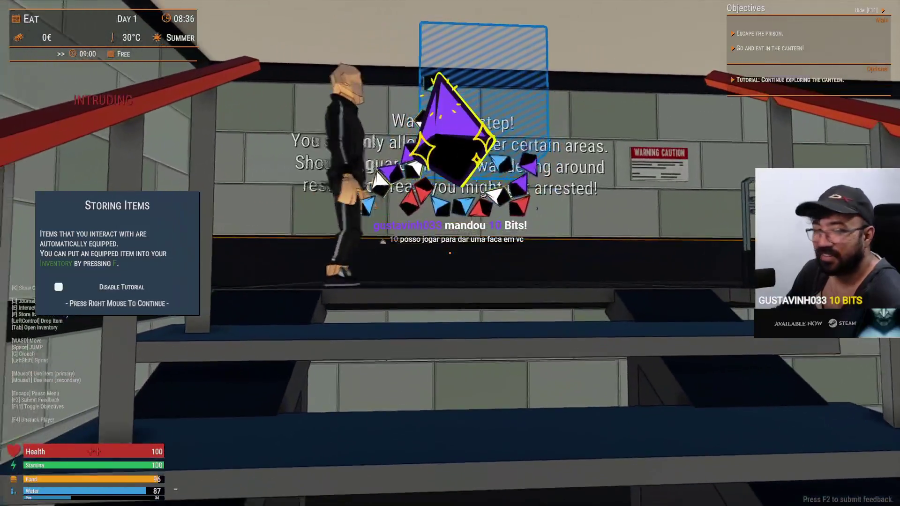
{"action": "key", "text": "w"}
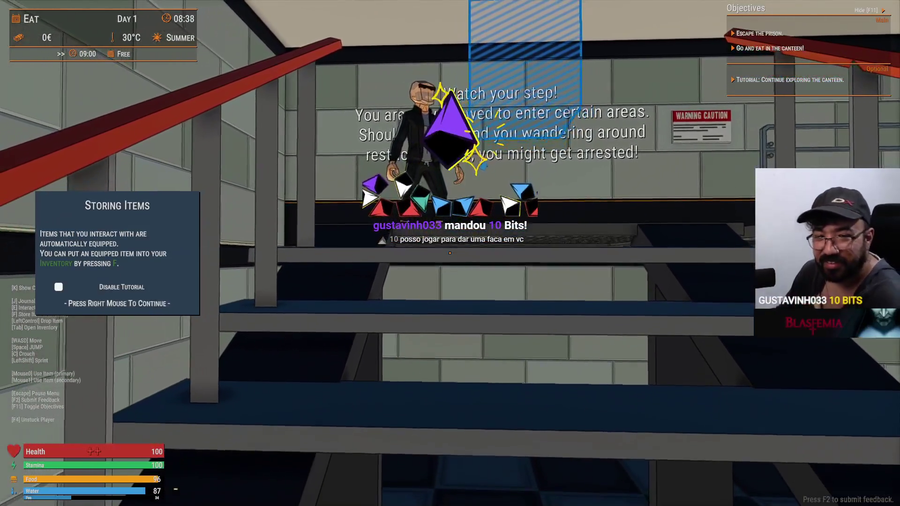
{"action": "key", "text": "w"}
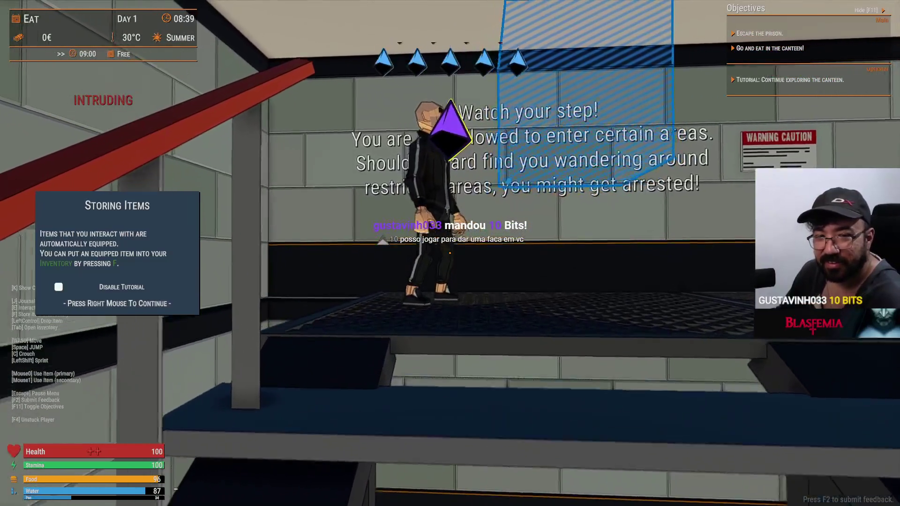
{"action": "key", "text": "w"}
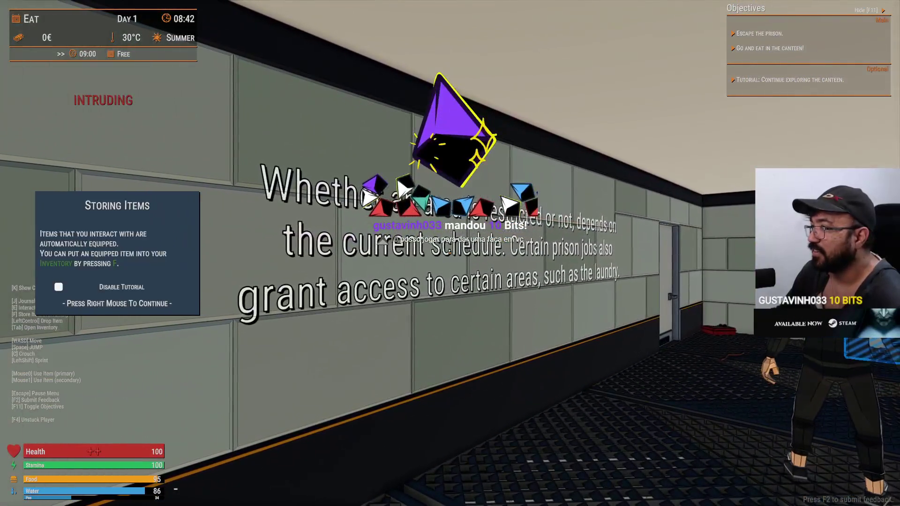
{"action": "key", "text": "w"}
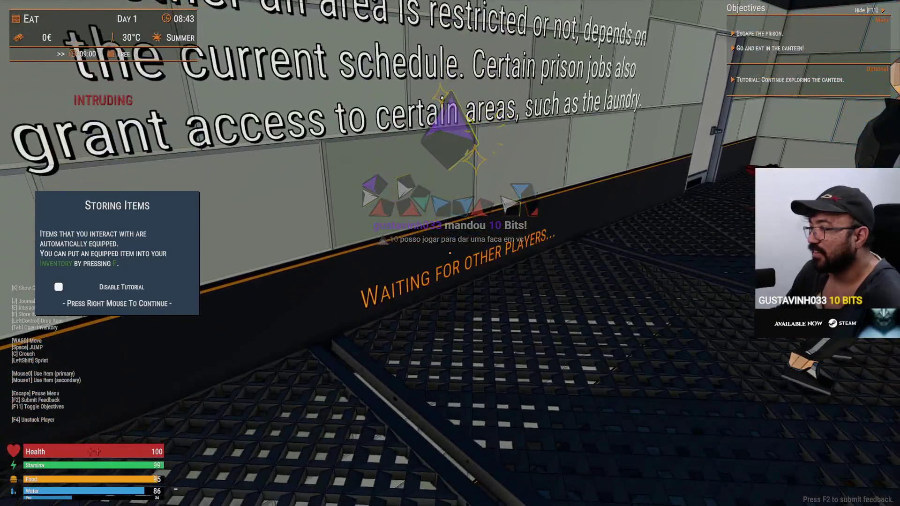
- Pick up the stick by the red medical box and try the locked door
{"action": "key", "text": "s"}
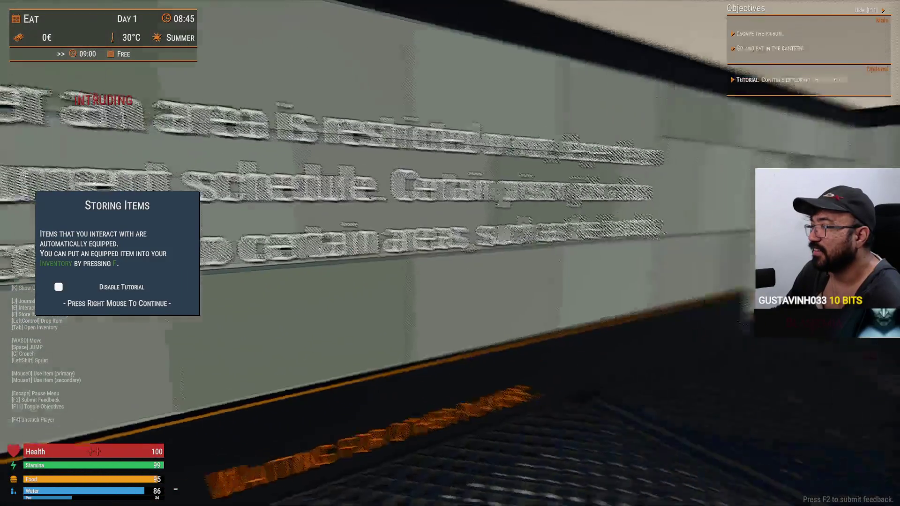
{"action": "key", "text": "w"}
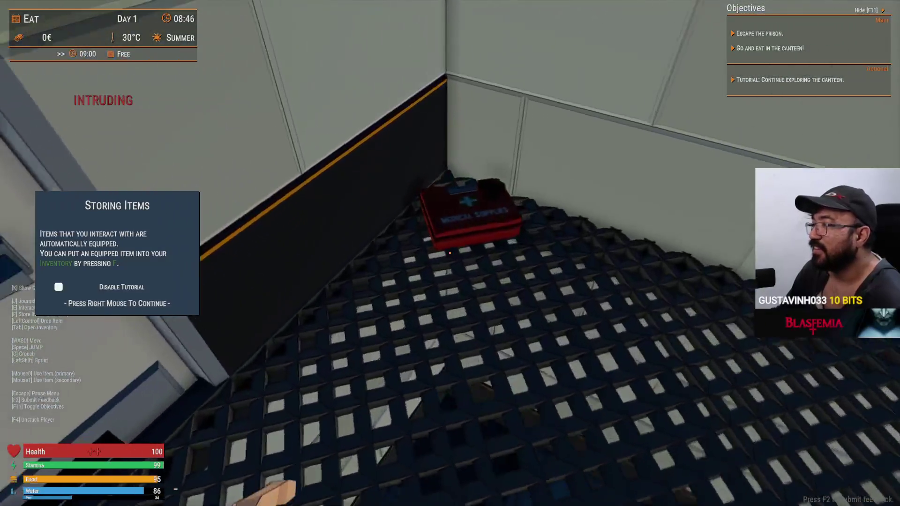
{"action": "key", "text": "e"}
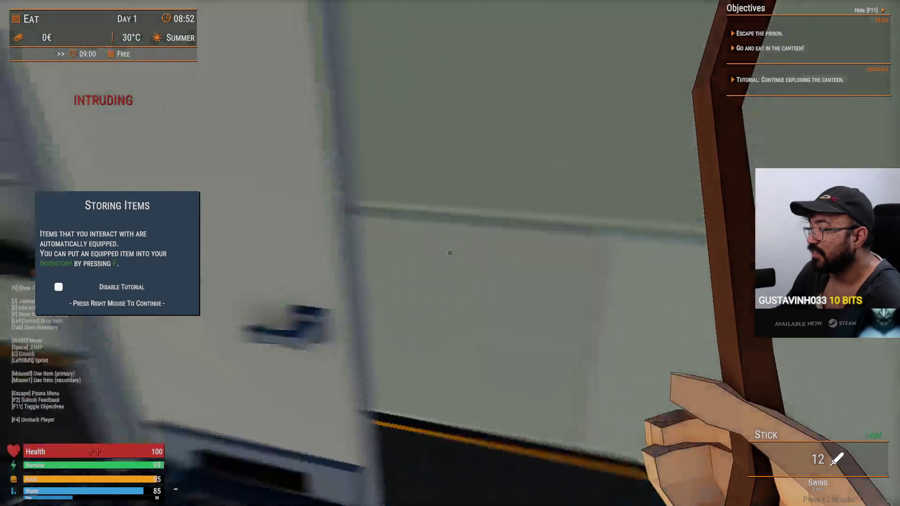
{"action": "key", "text": "e"}
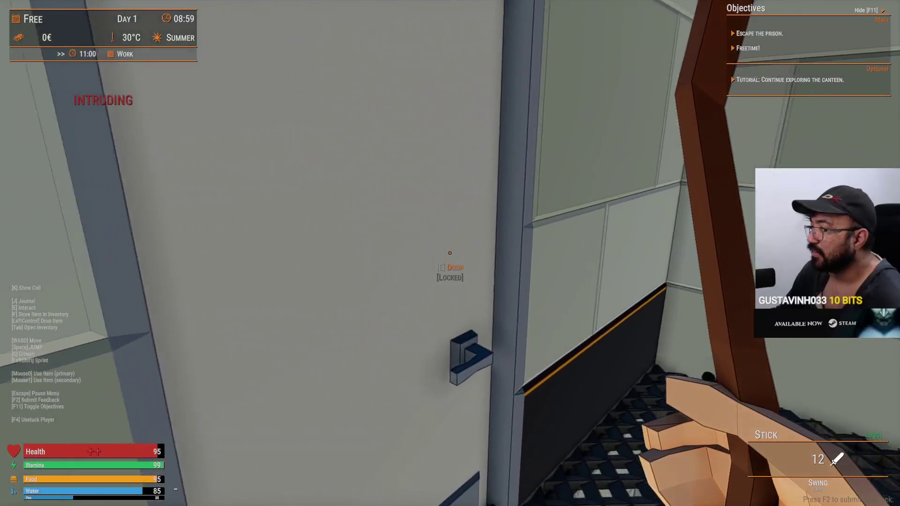
- Turn back from the locked door to head down to the yard
{"action": "key", "text": "e"}
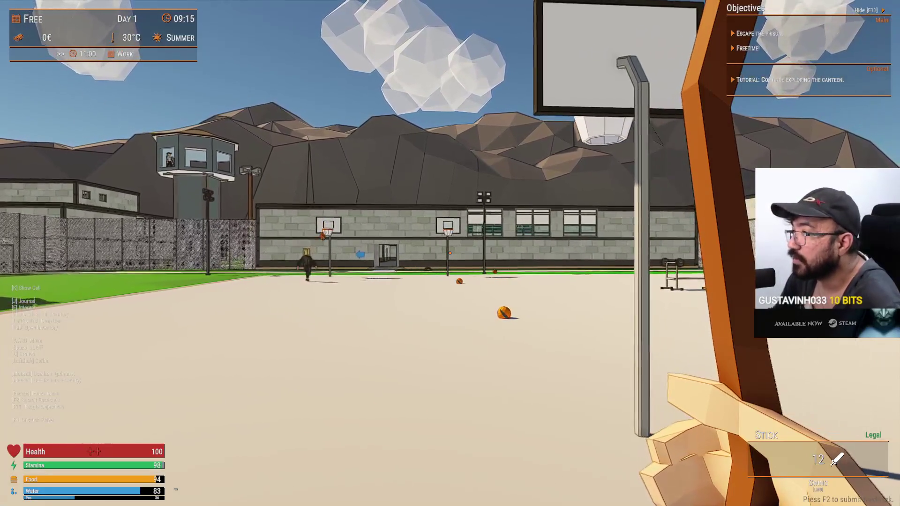
- Swing the stick at the basketball, then walk across the yard toward the capped prisoner
{"action": "left_click", "coordinate": [450, 253]}
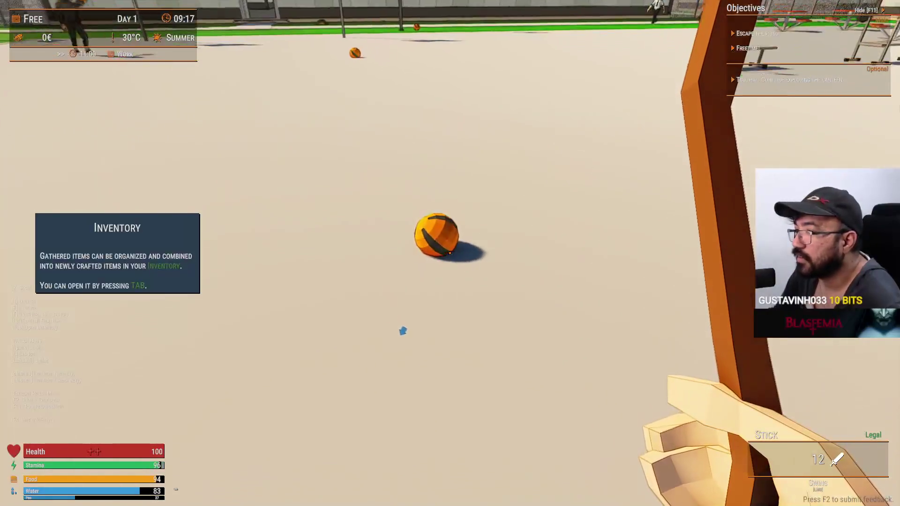
{"action": "left_click", "coordinate": [449, 253]}
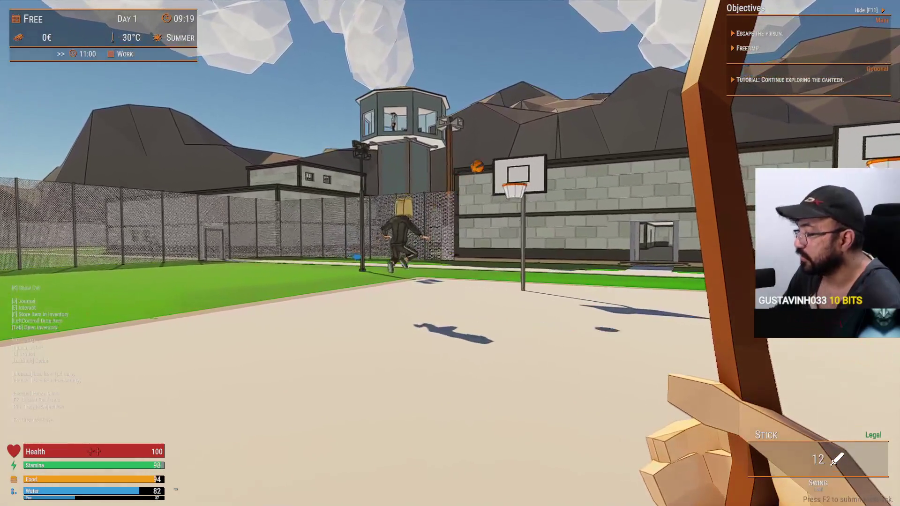
{"action": "key", "text": "w"}
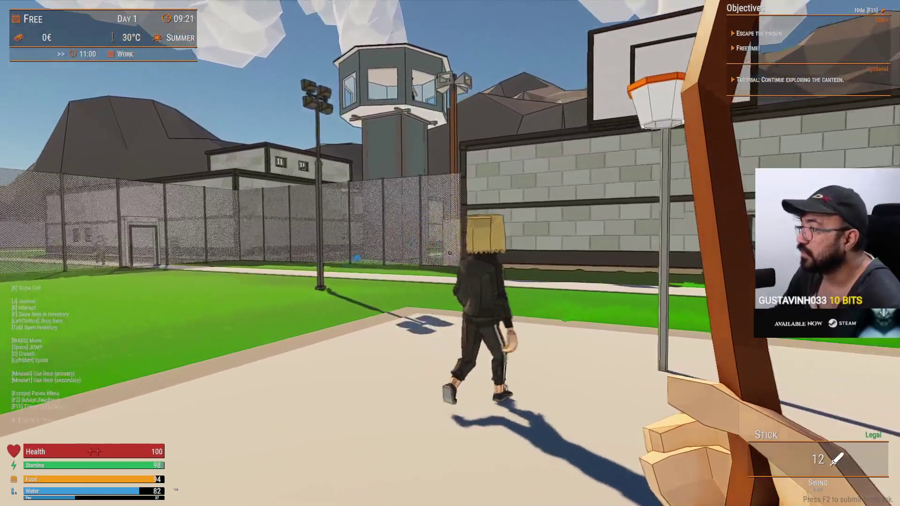
{"action": "key", "text": "w"}
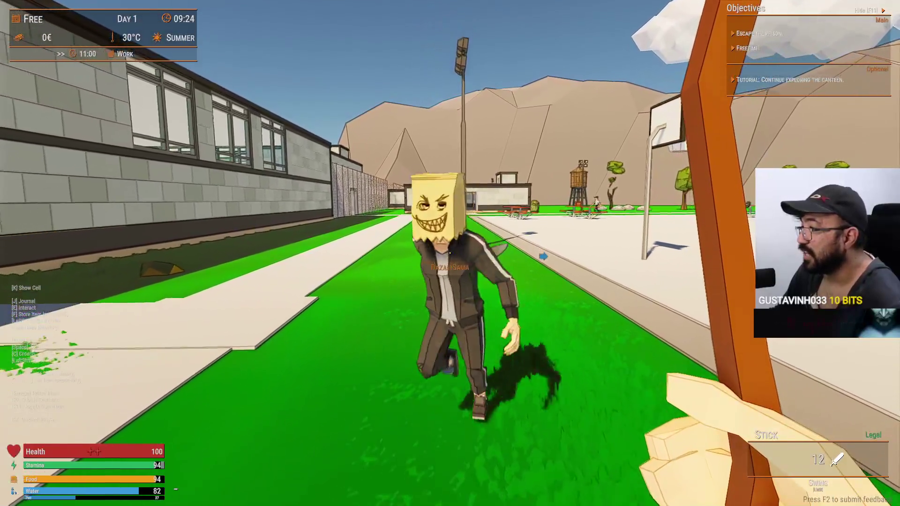
{"action": "key", "text": "w"}
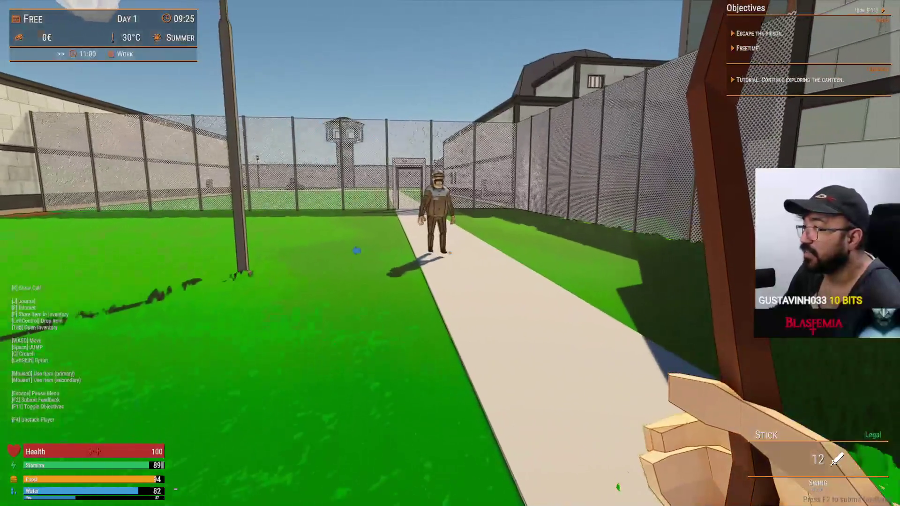
{"action": "key", "text": "w"}
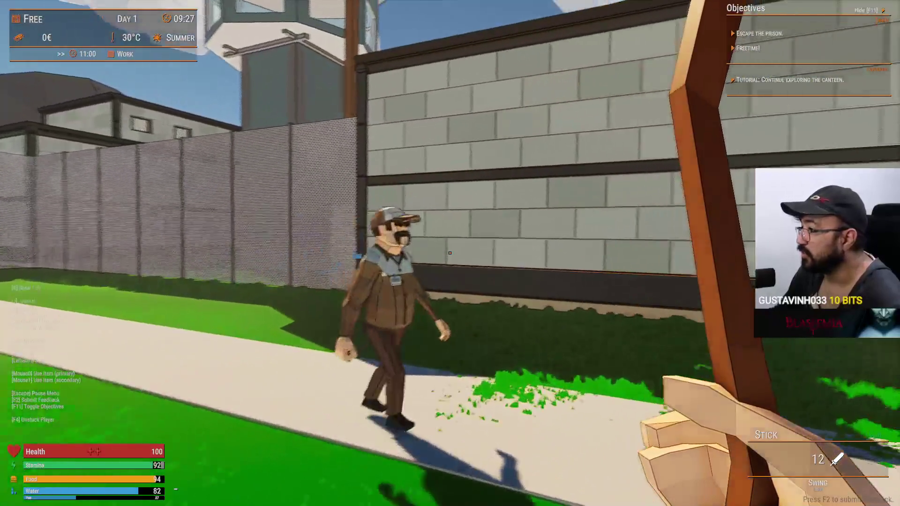
- Beat the capped worker unconscious with the stick, then check and close his inventory
{"action": "left_click", "coordinate": [450, 253]}
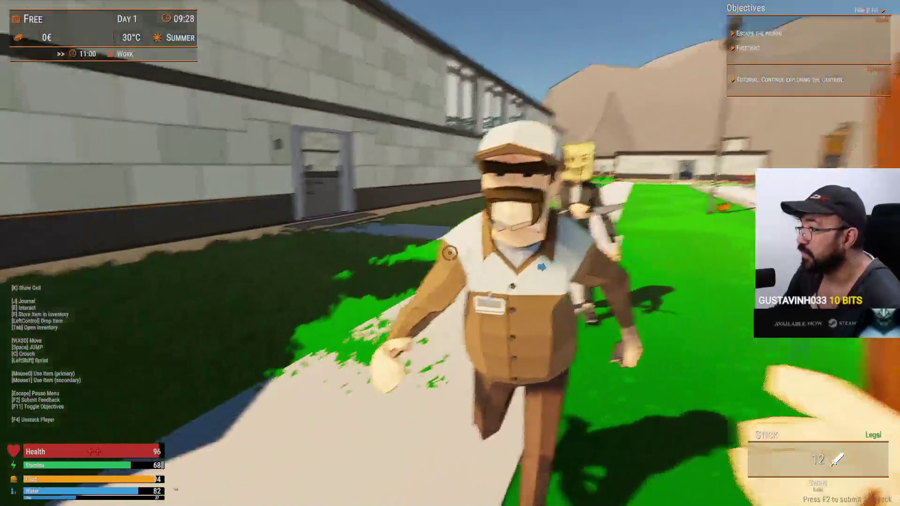
{"action": "left_click", "coordinate": [450, 253]}
{"action": "left_click", "coordinate": [449, 253]}
{"action": "left_click", "coordinate": [449, 253]}
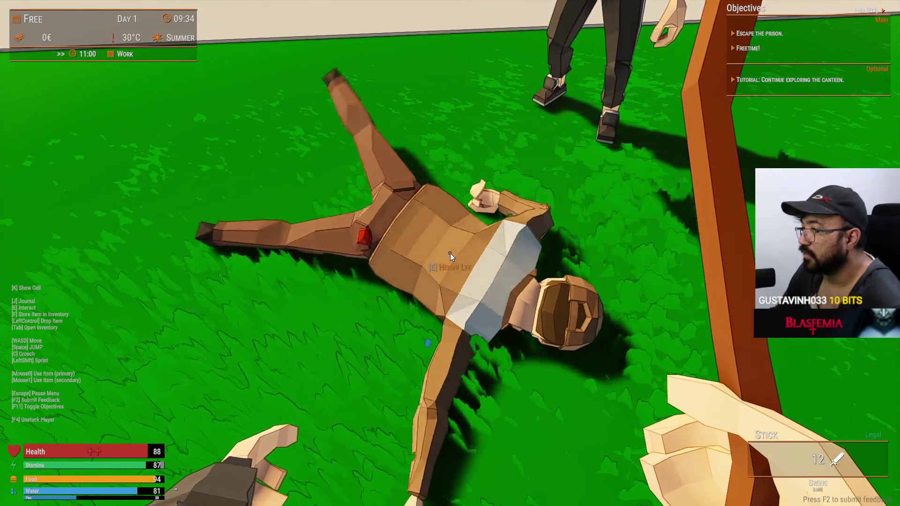
{"action": "key", "text": "e"}
{"action": "mouse_move", "coordinate": [384, 174]}
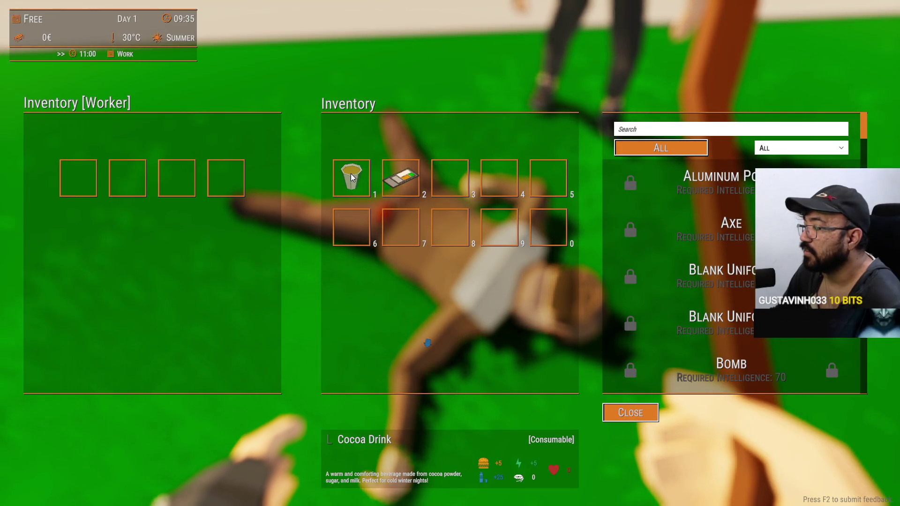
{"action": "key", "text": "Escape"}
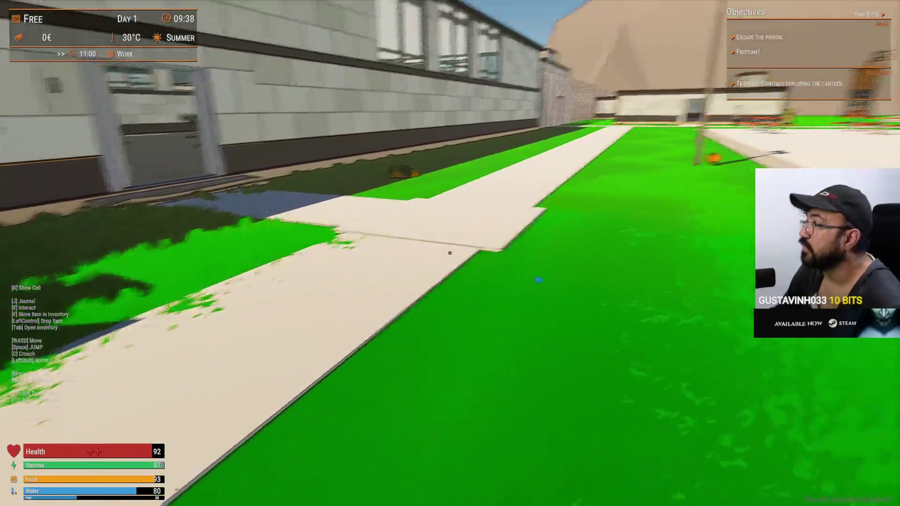
- Sprint through the building corridor into the canteen and try the door requiring a green key
{"action": "key", "text": "shift+w"}
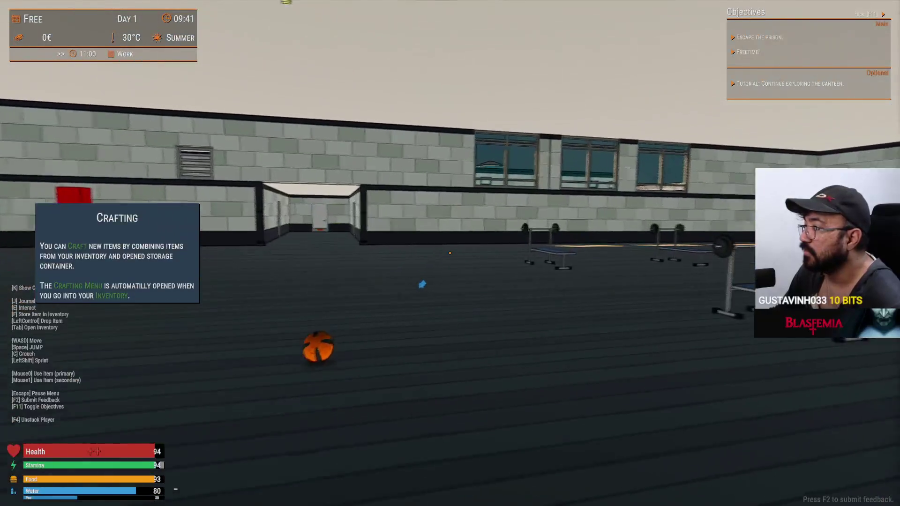
{"action": "key", "text": "shift+w"}
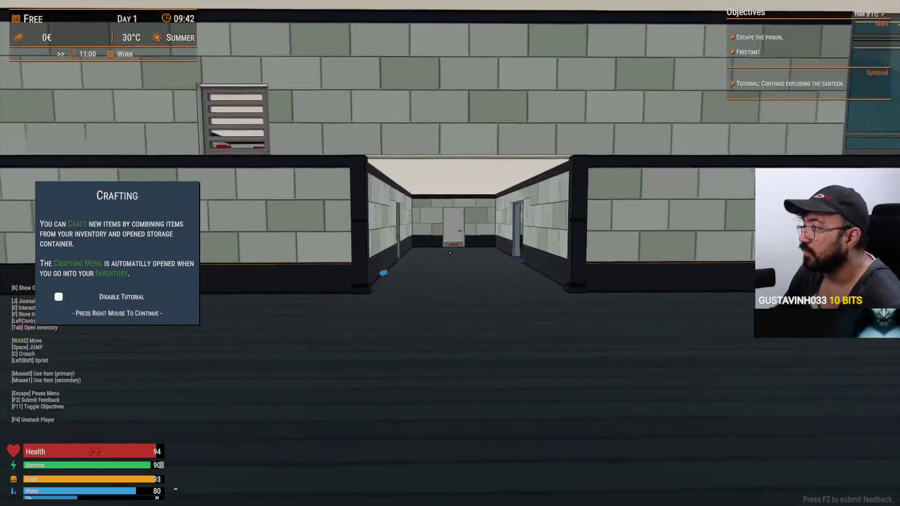
{"action": "key", "text": "w"}
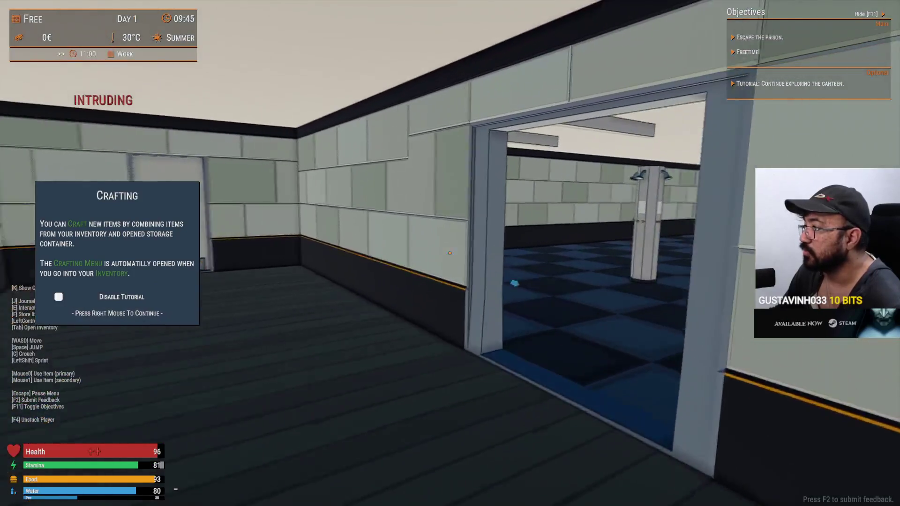
{"action": "key", "text": "w"}
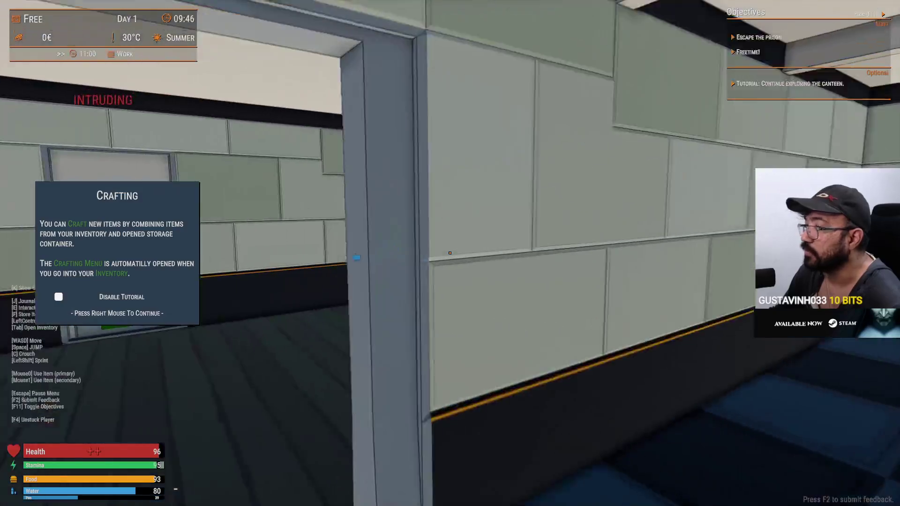
{"action": "key", "text": "e"}
- Back away from the door and walk out to the basketball hoop in the yard
{"action": "key", "text": "s"}
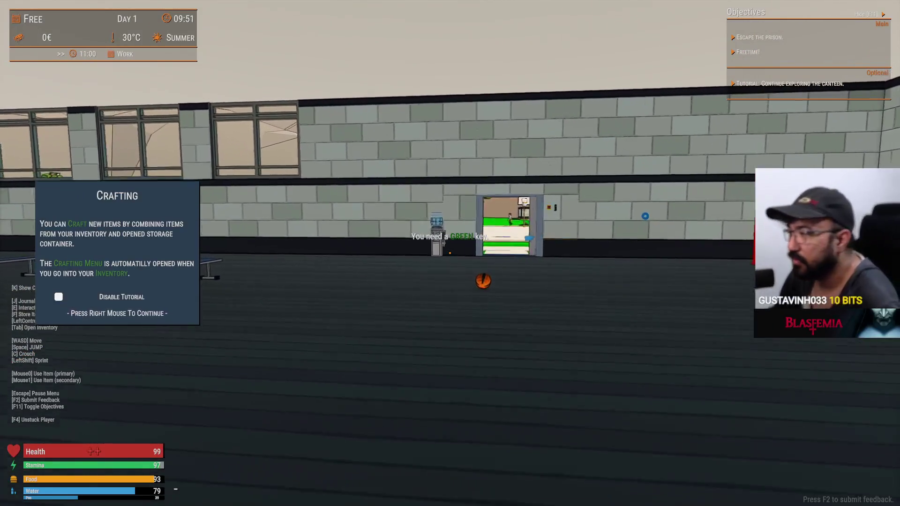
{"action": "key", "text": "w"}
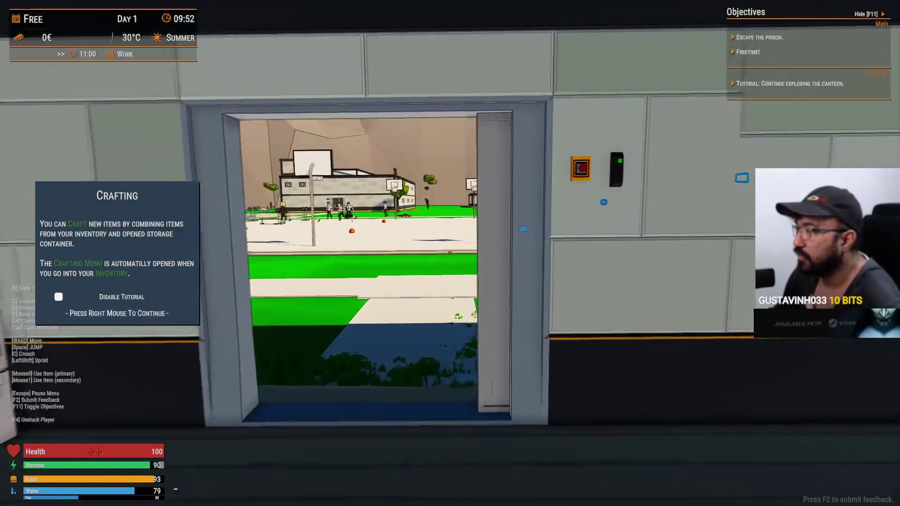
{"action": "key", "text": "w"}
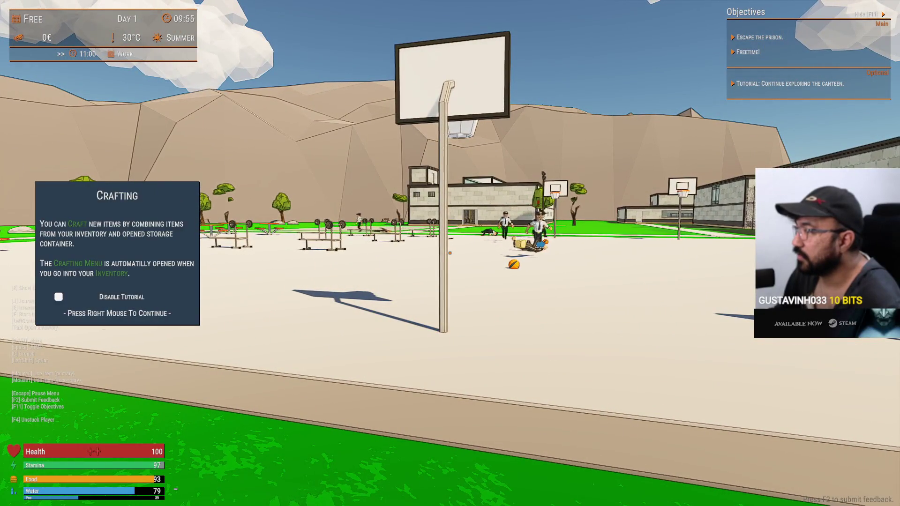
- Walk after the guard hauling the knocked-out bag-headed prisoner, closing the Crafting tutorial on the way
{"action": "key", "text": "w"}
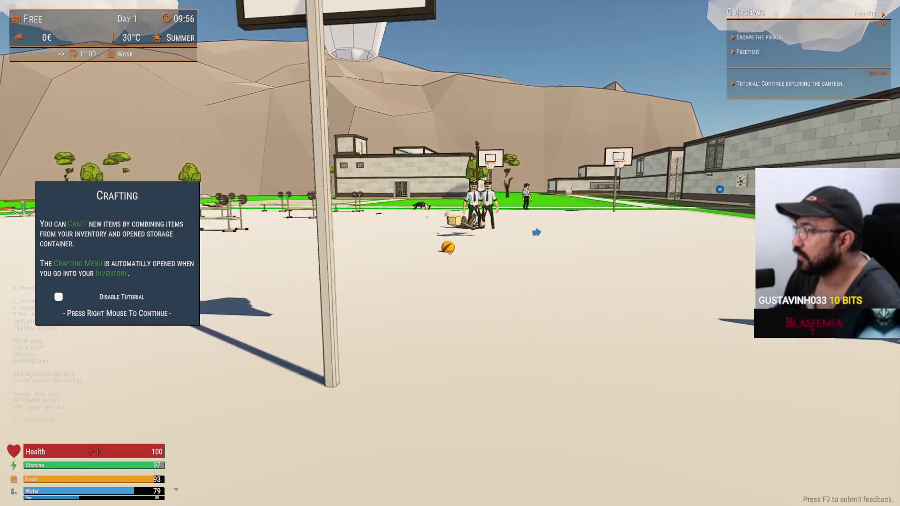
{"action": "key", "text": "w"}
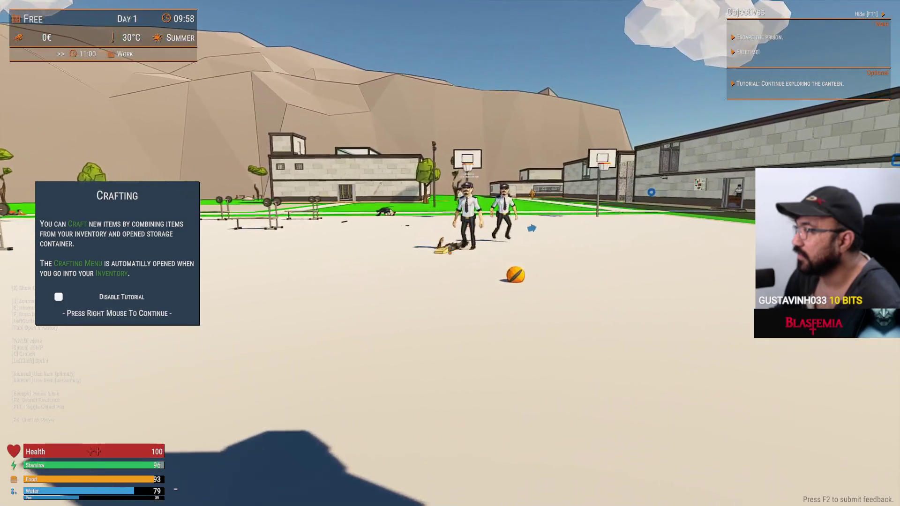
{"action": "key", "text": "w"}
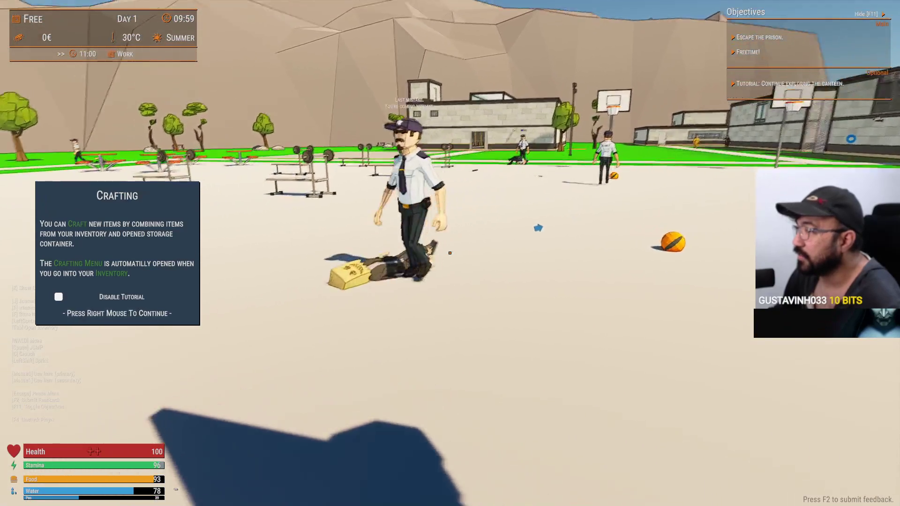
{"action": "key", "text": "w"}
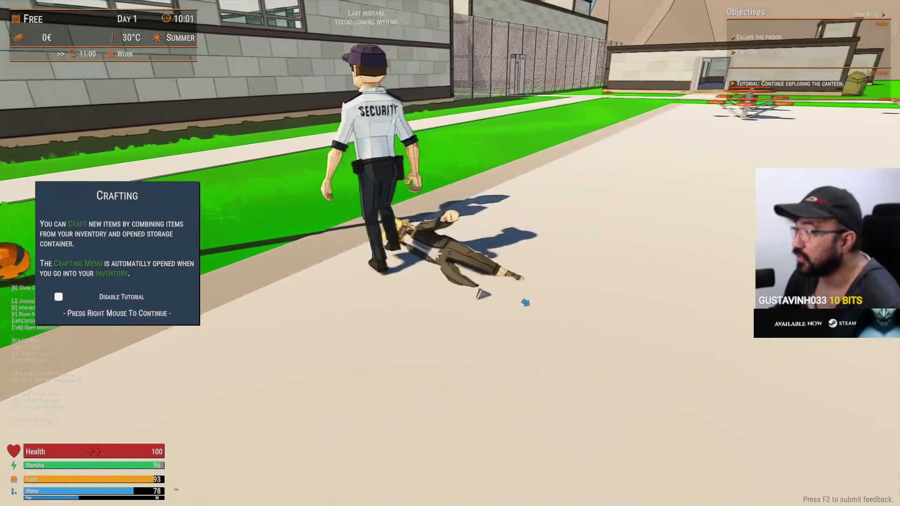
{"action": "key", "text": "w"}
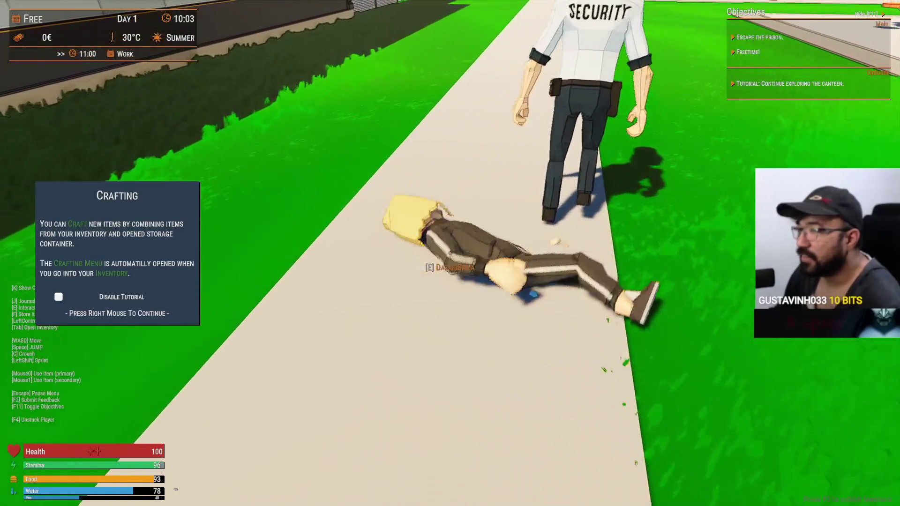
{"action": "right_click", "coordinate": [449, 253]}
- Follow the guard through the fence gate and doorway down the cell block corridor
{"action": "key", "text": "w"}
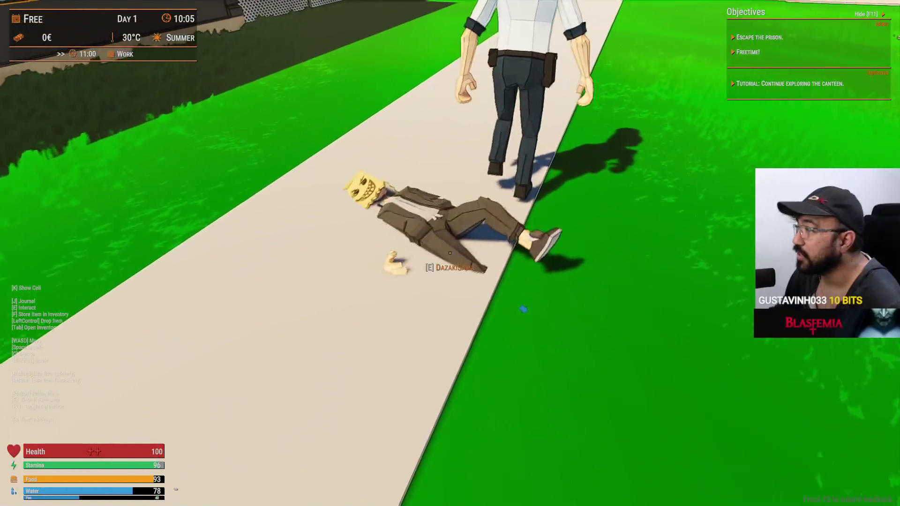
{"action": "key", "text": "w"}
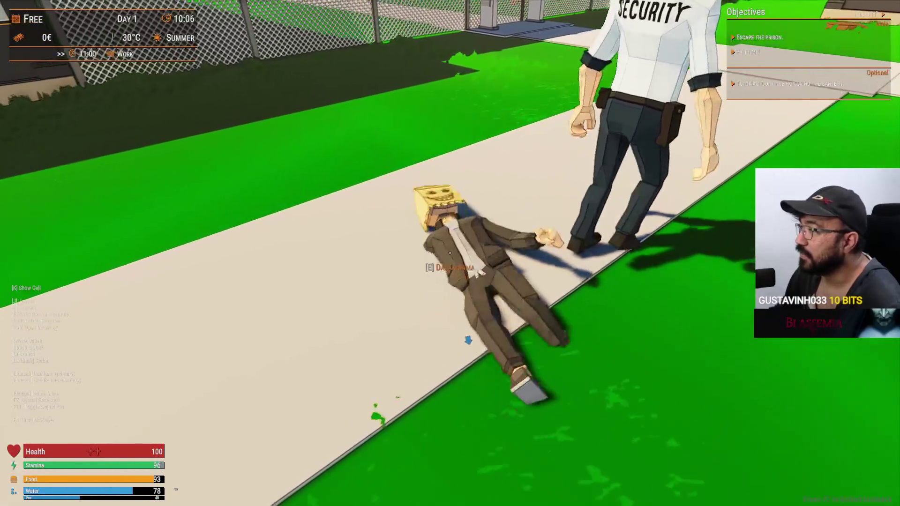
{"action": "key", "text": "w"}
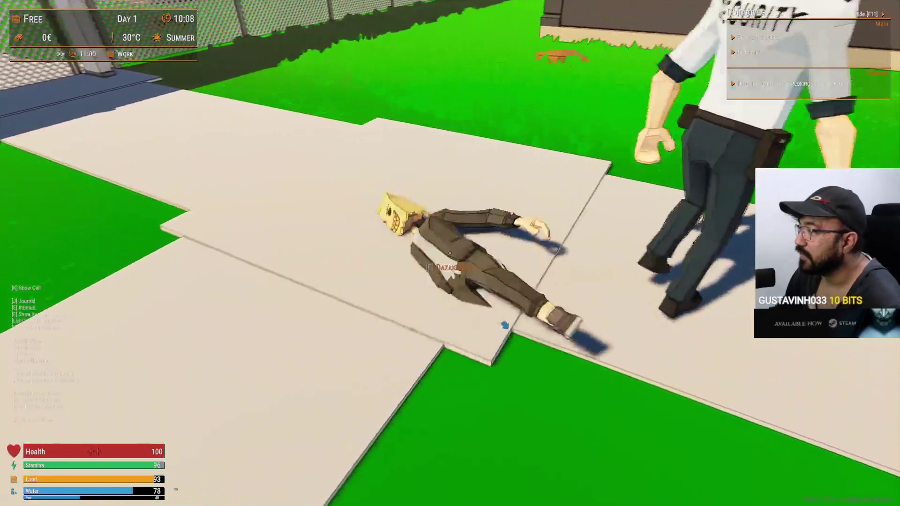
{"action": "key", "text": "w"}
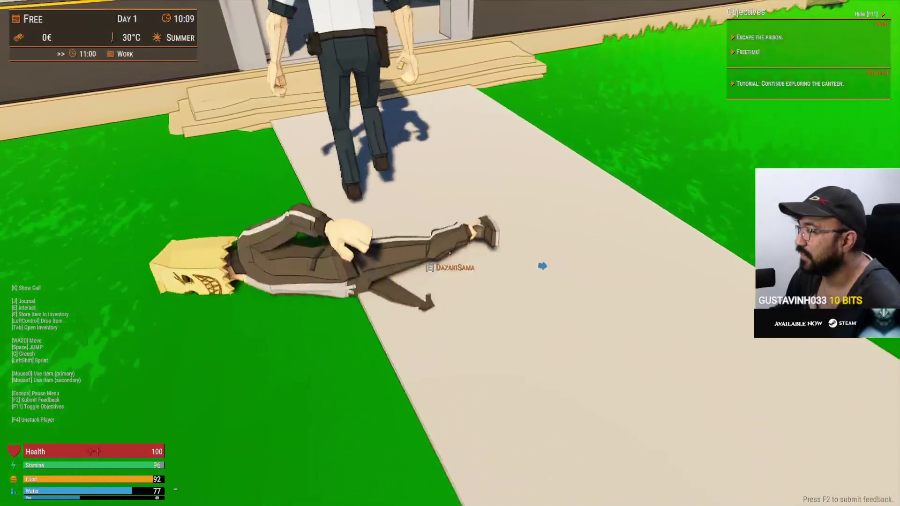
{"action": "key", "text": "w"}
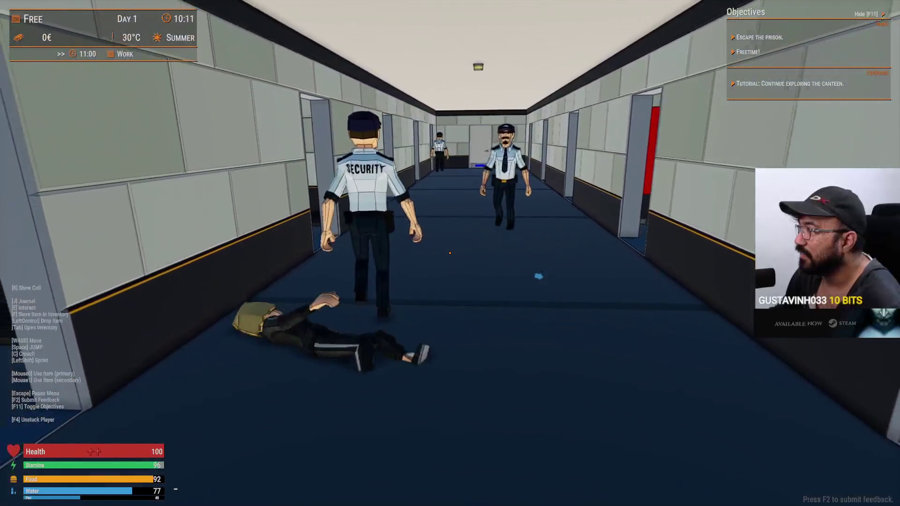
{"action": "key", "text": "w"}
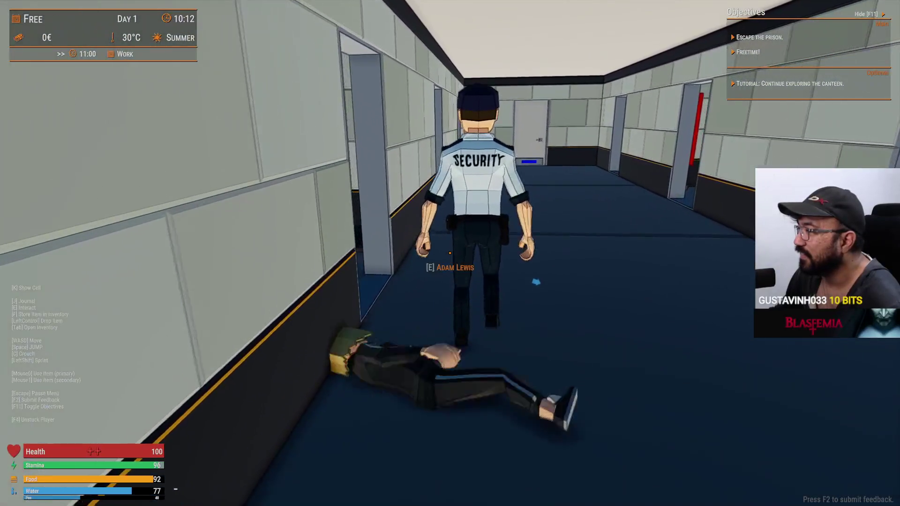
- Enter the side room with the red punching bag and try the door, which needs a BLACK key
{"action": "key", "text": "w"}
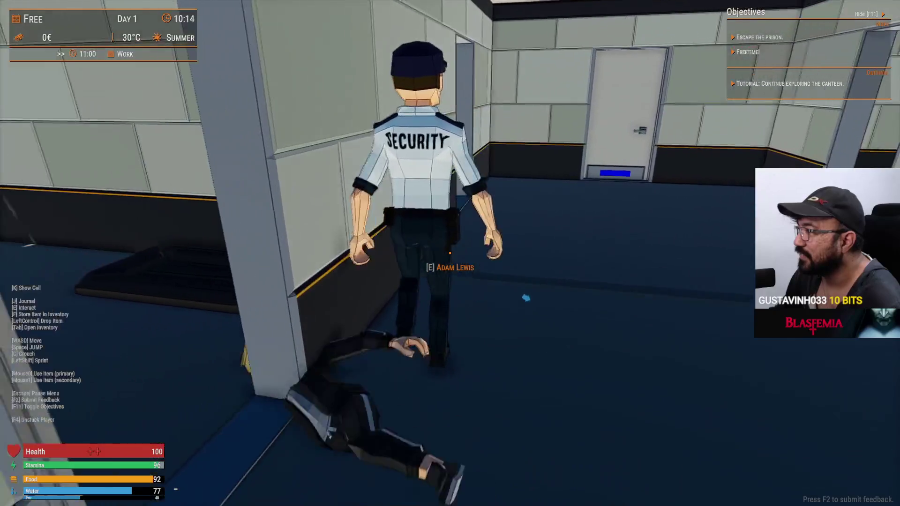
{"action": "key", "text": "w"}
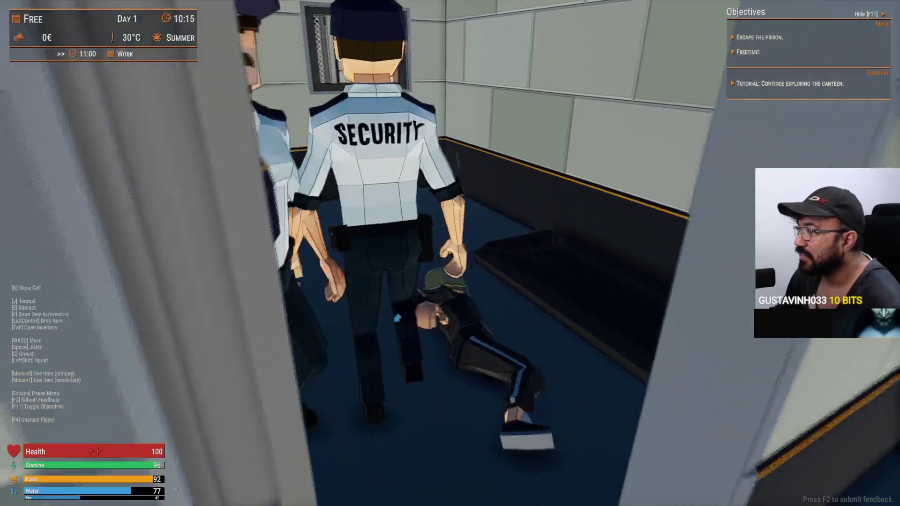
{"action": "key", "text": "w"}
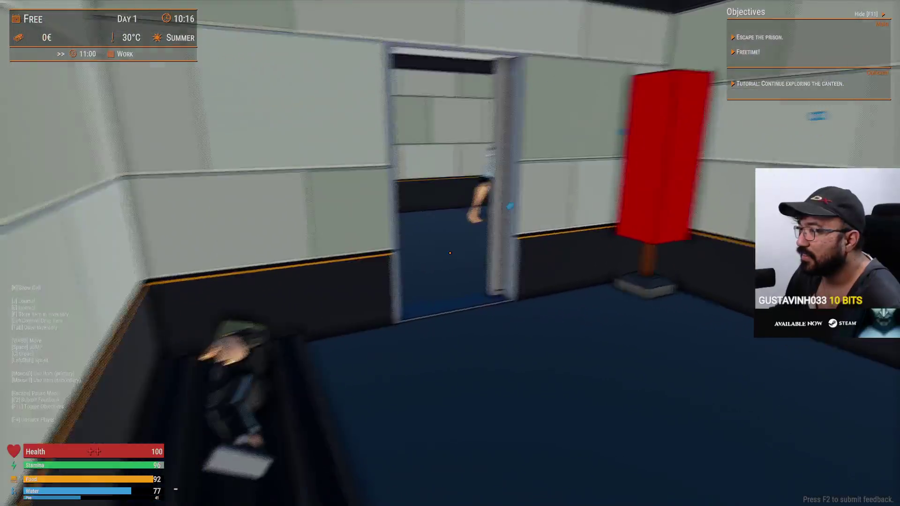
{"action": "key", "text": "w"}
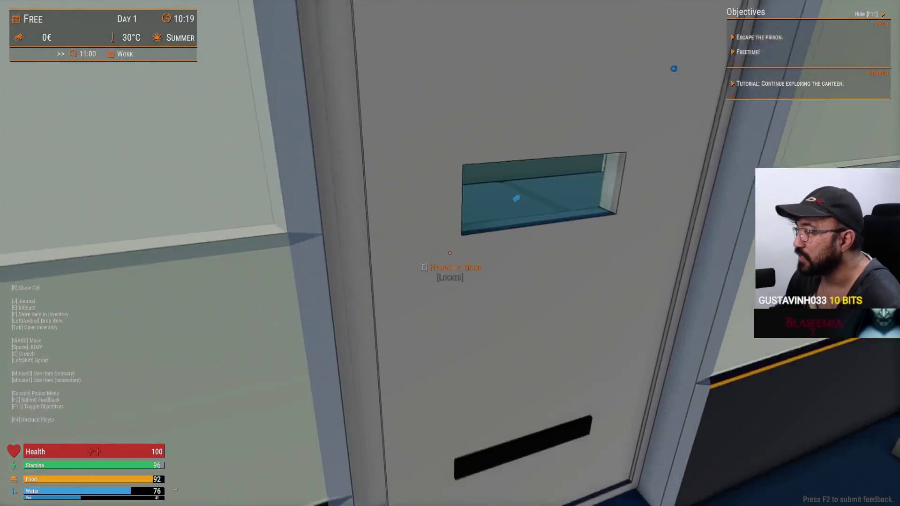
{"action": "key", "text": "e"}
{"action": "key", "text": "e"}
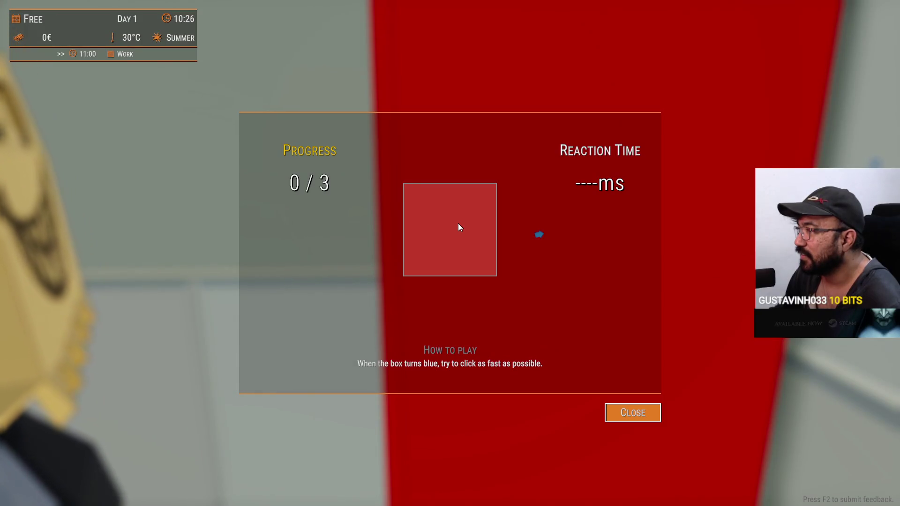
- Hit the box each time it turns blue for +1 STA, close the training, then punch an inmate
{"action": "left_click", "coordinate": [458, 223]}
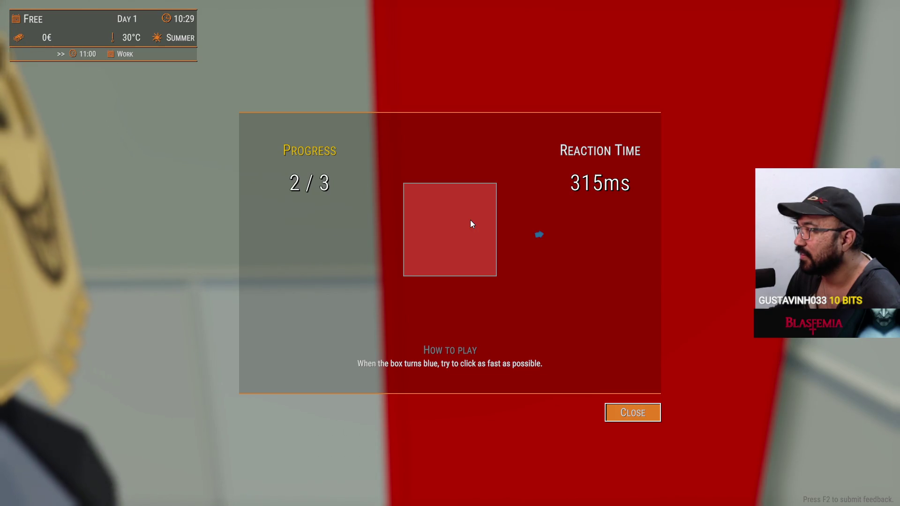
{"action": "left_click", "coordinate": [470, 223]}
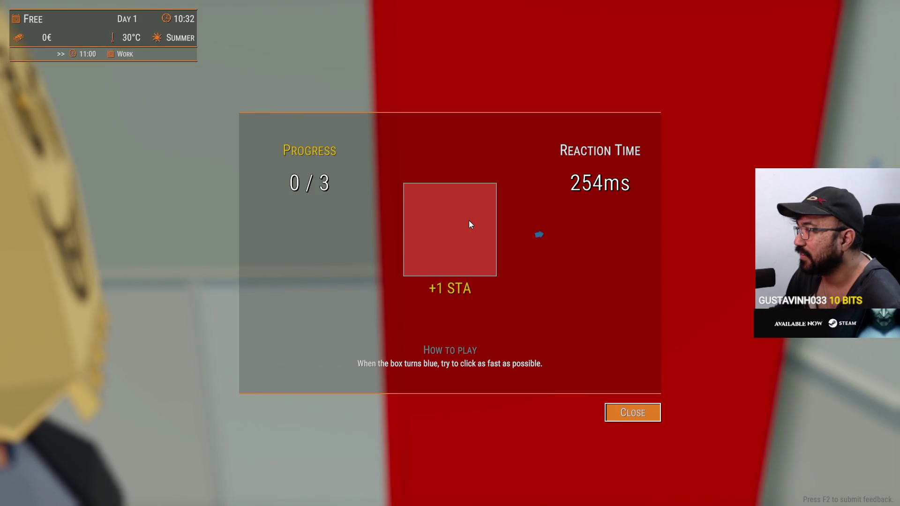
{"action": "left_click", "coordinate": [471, 224]}
{"action": "left_click", "coordinate": [644, 407]}
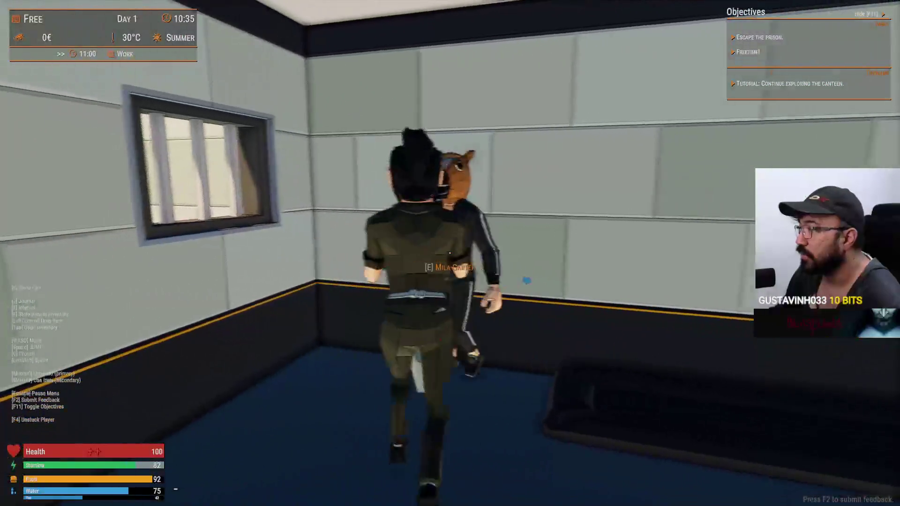
{"action": "left_click", "coordinate": [450, 253]}
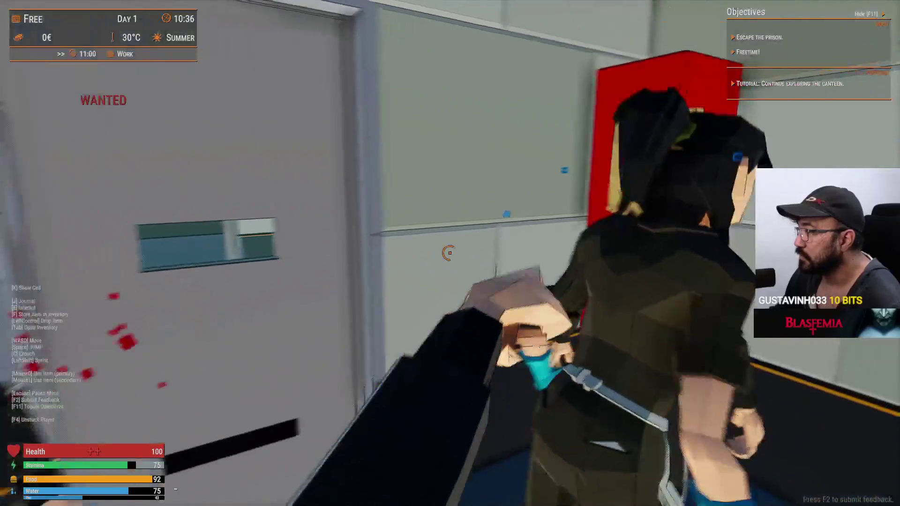
- Run down the corridor into the yard and keep punching the fleeing inmate there
{"action": "key", "text": "w"}
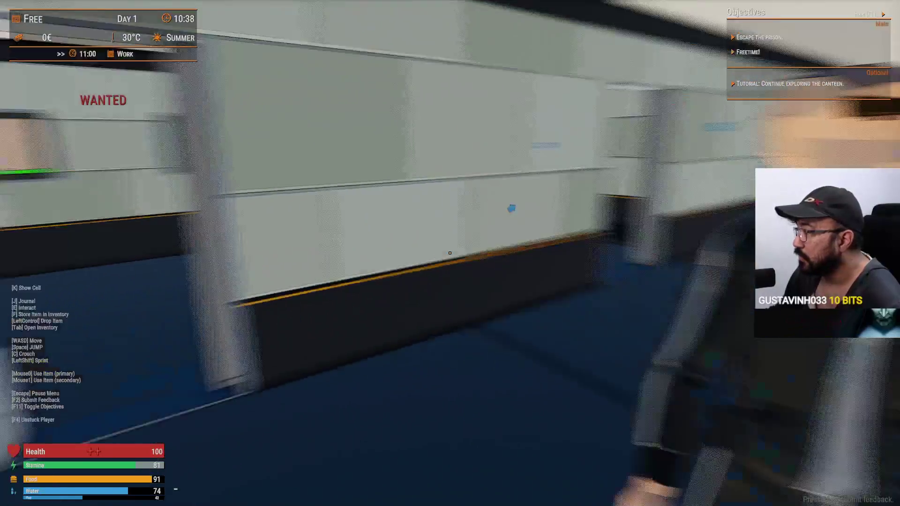
{"action": "key", "text": "w"}
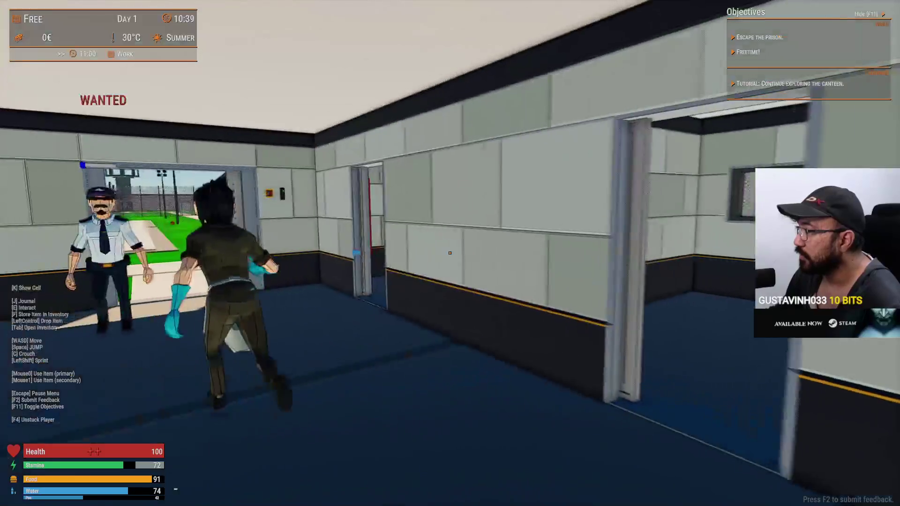
{"action": "key", "text": "w"}
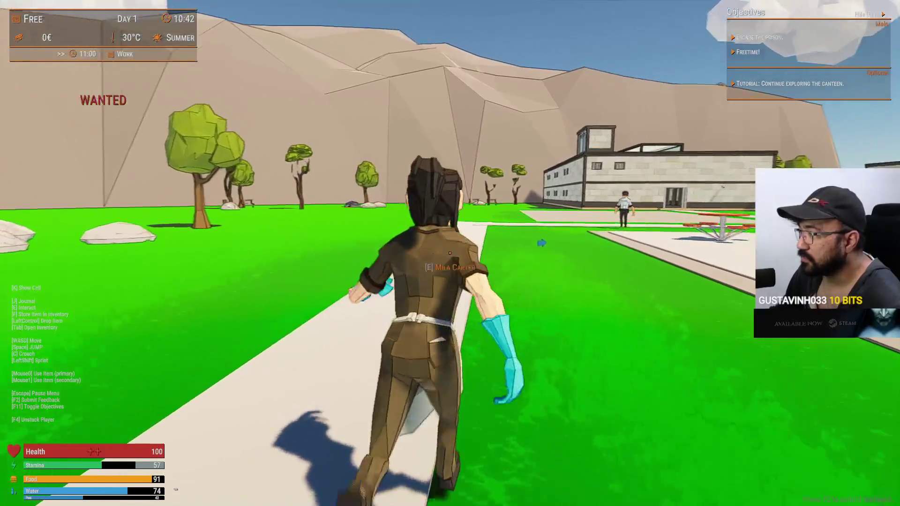
{"action": "left_click", "coordinate": [449, 253]}
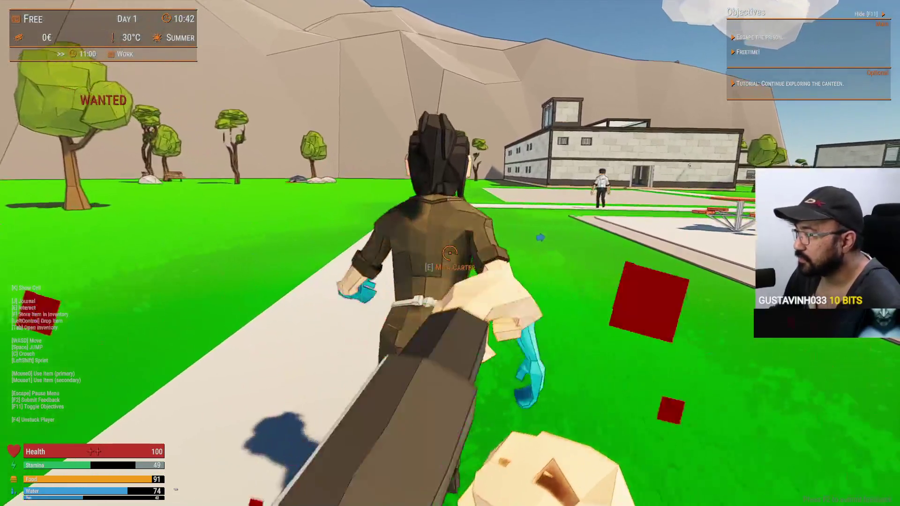
{"action": "left_click", "coordinate": [449, 253]}
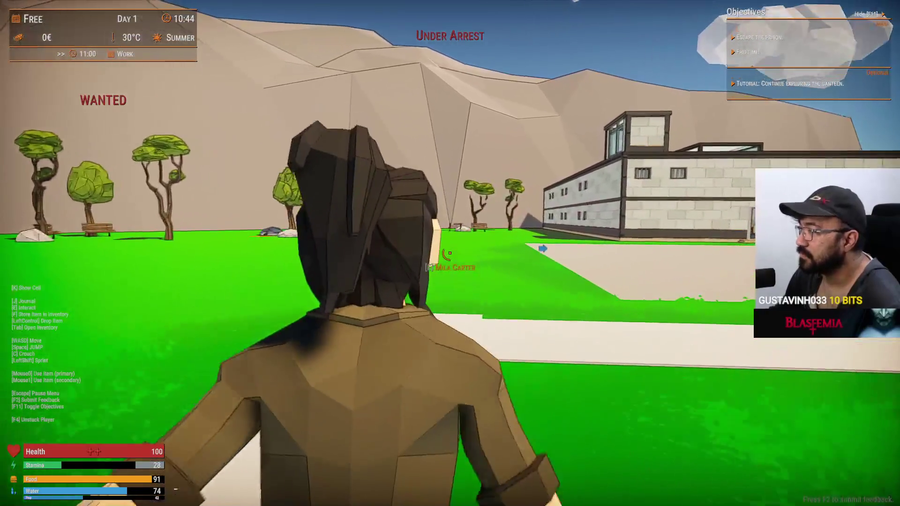
{"action": "left_click", "coordinate": [449, 253]}
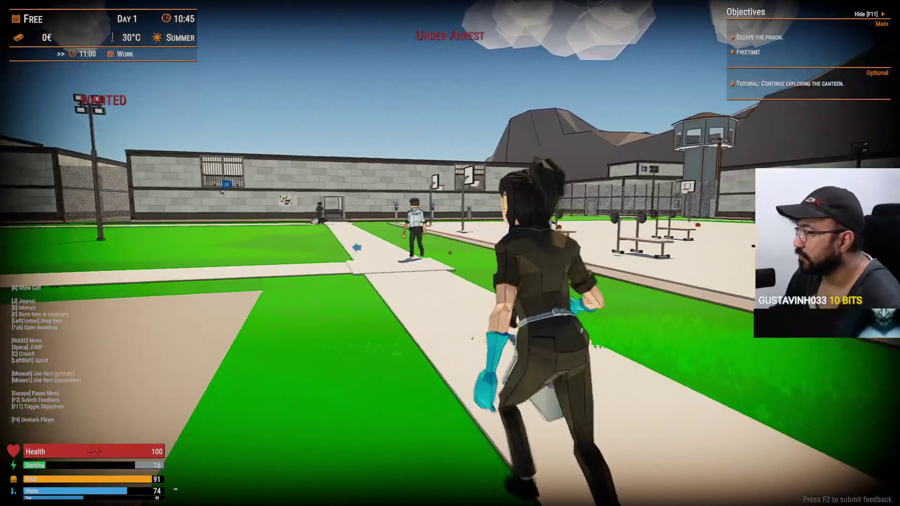
{"action": "left_click", "coordinate": [449, 253]}
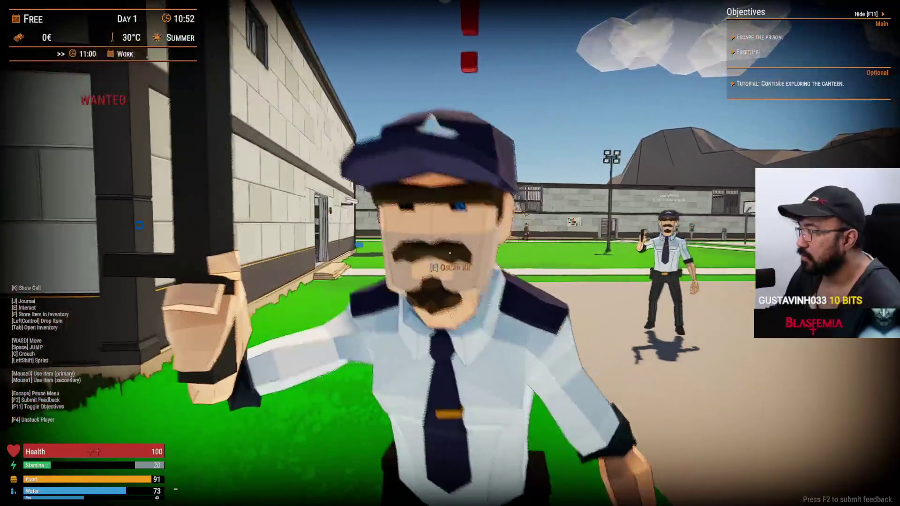
- Punch the baton-wielding guard repeatedly until he goes down, leaving you with his Baton
{"action": "left_click", "coordinate": [450, 253]}
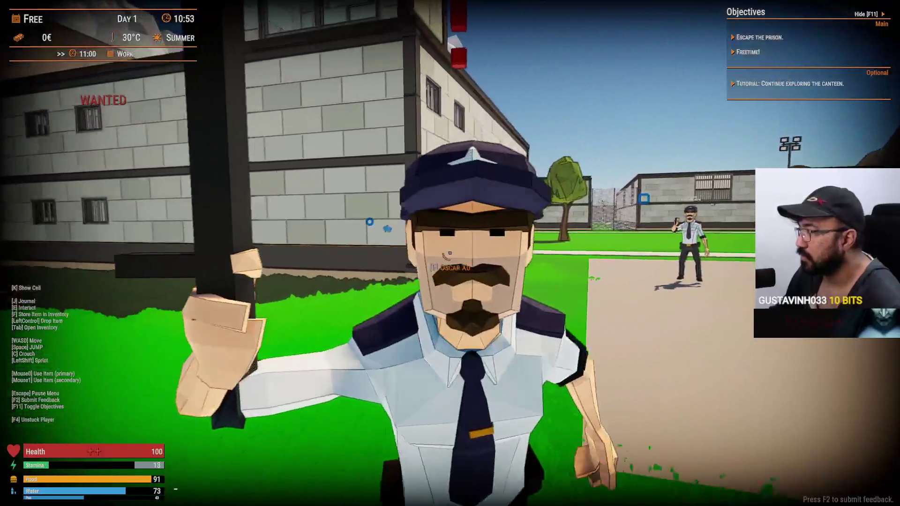
{"action": "left_click", "coordinate": [449, 253]}
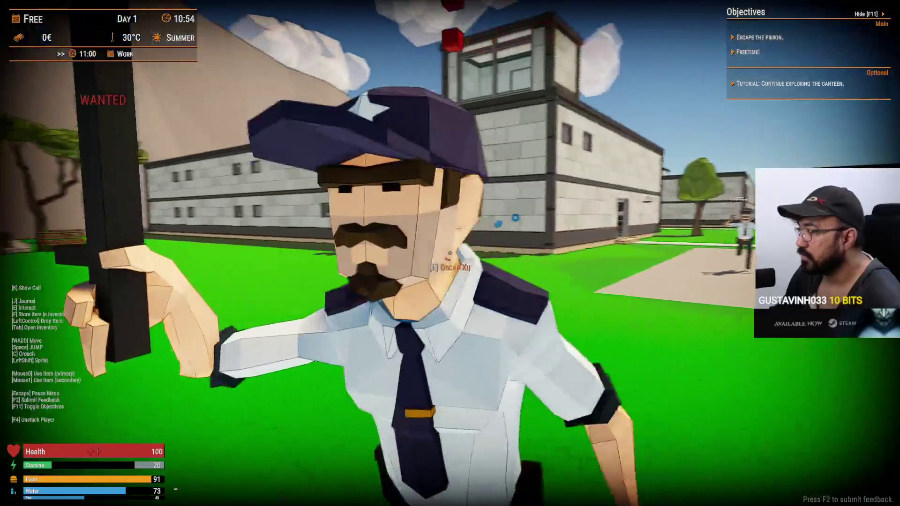
{"action": "left_click", "coordinate": [449, 253]}
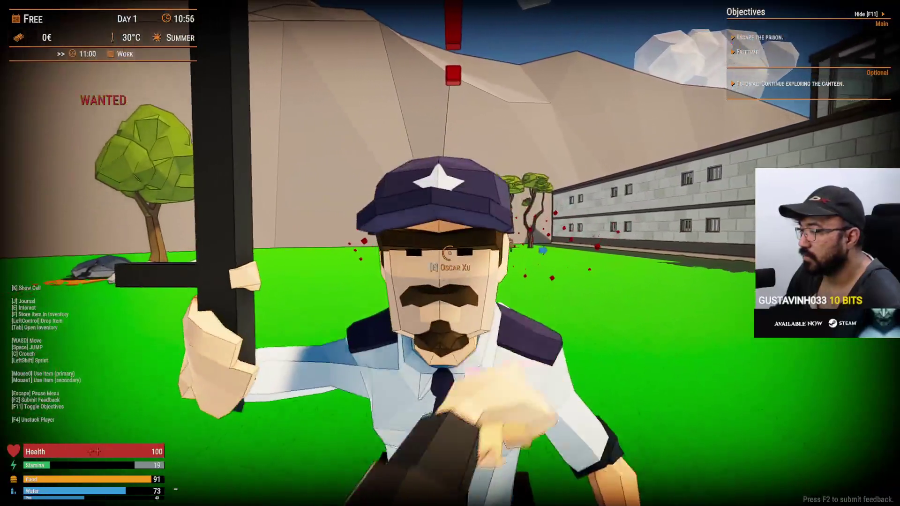
{"action": "left_click", "coordinate": [449, 253]}
{"action": "left_click", "coordinate": [450, 253]}
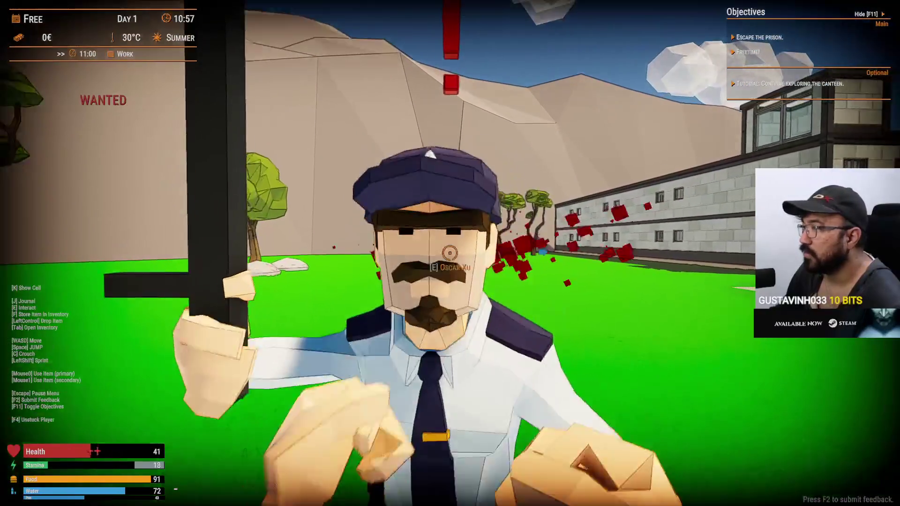
{"action": "left_click", "coordinate": [449, 253]}
{"action": "left_click", "coordinate": [449, 253]}
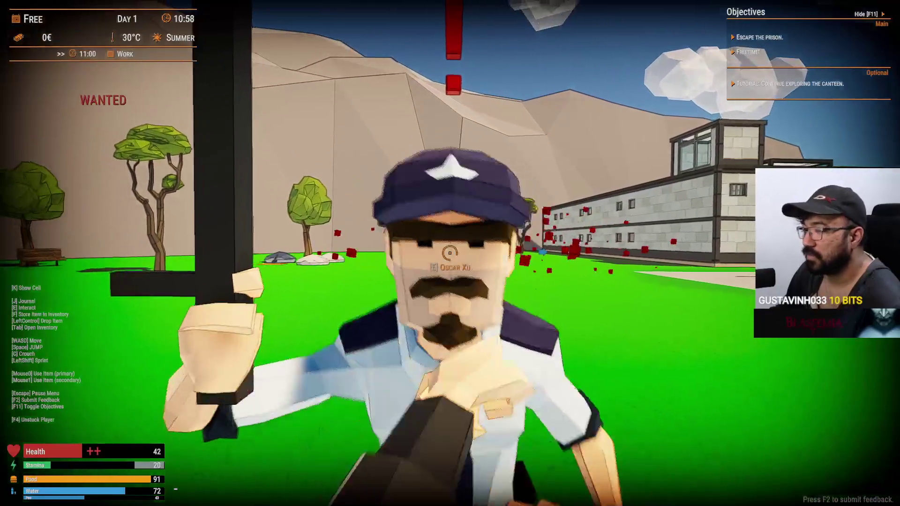
{"action": "left_click", "coordinate": [449, 253]}
{"action": "left_click", "coordinate": [449, 253]}
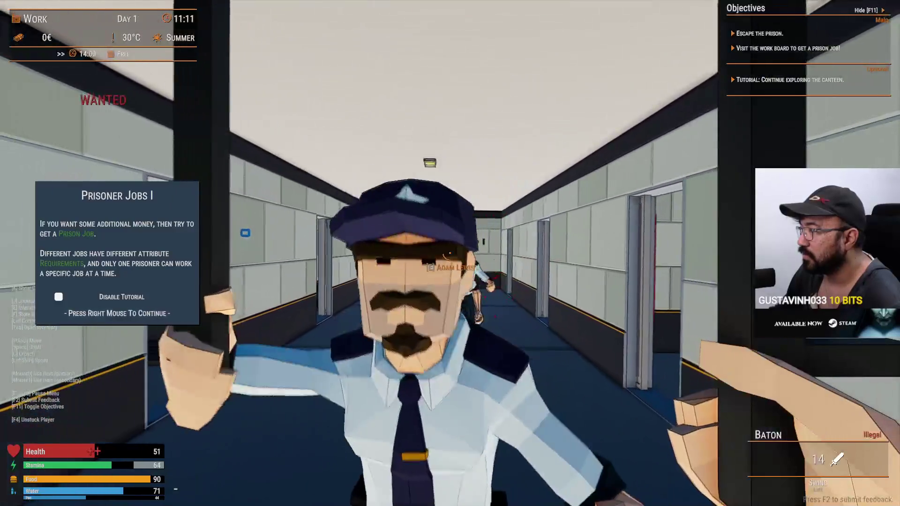
- Sprint down the corridor out to the yard and walk to the guard lying on the grass
{"action": "key", "text": "shift+w"}
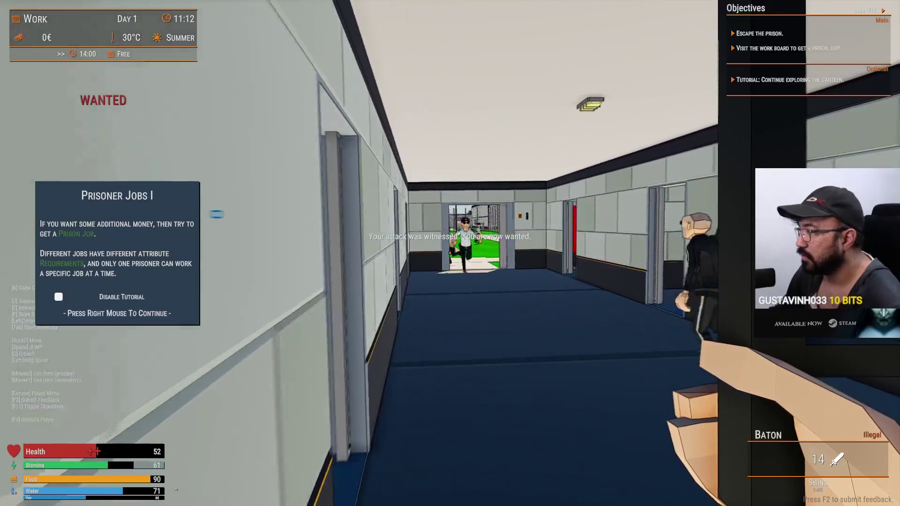
{"action": "key", "text": "shift+w"}
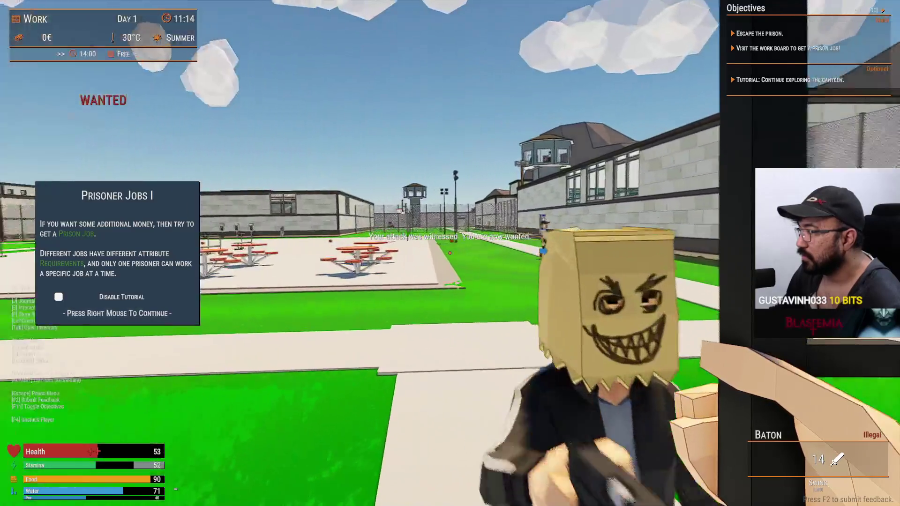
{"action": "key", "text": "w"}
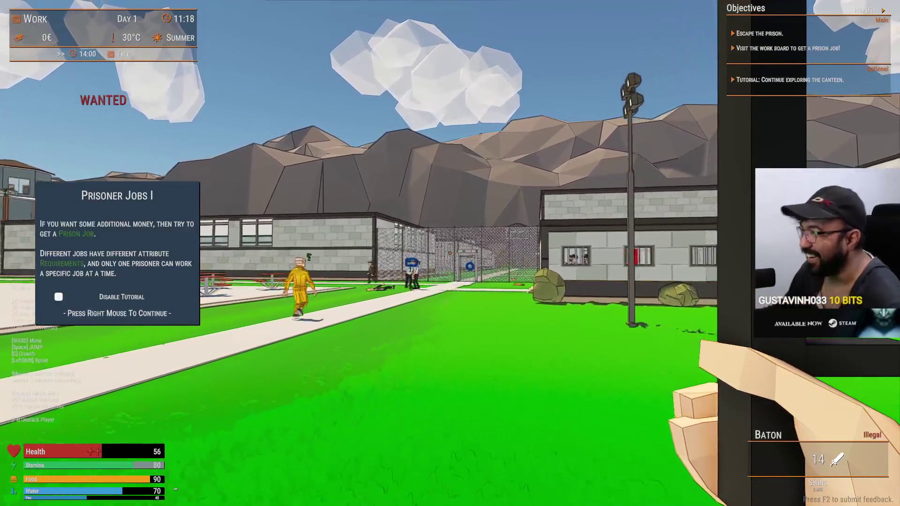
{"action": "key", "text": "w"}
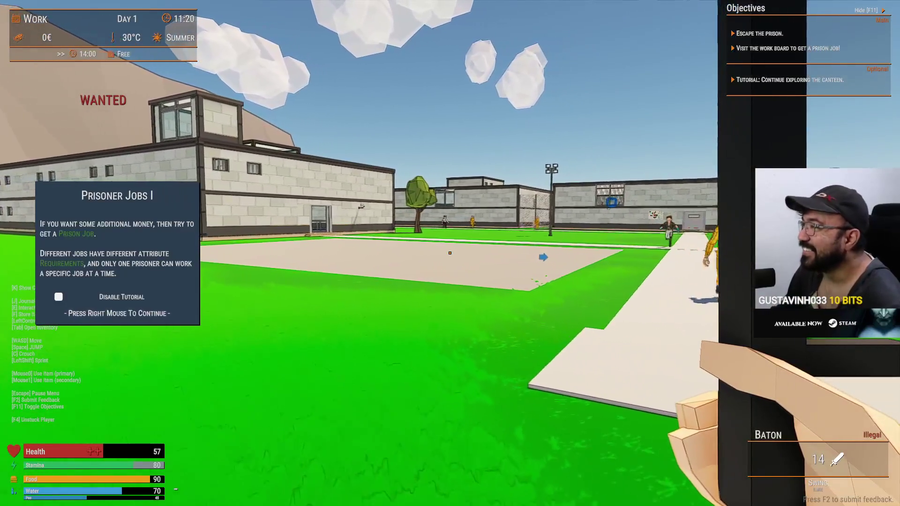
{"action": "key", "text": "w"}
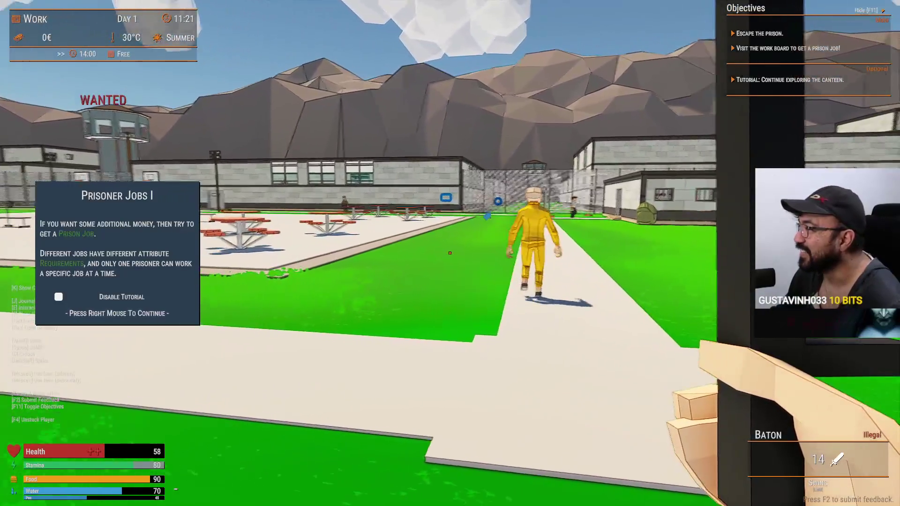
{"action": "key", "text": "shift+w"}
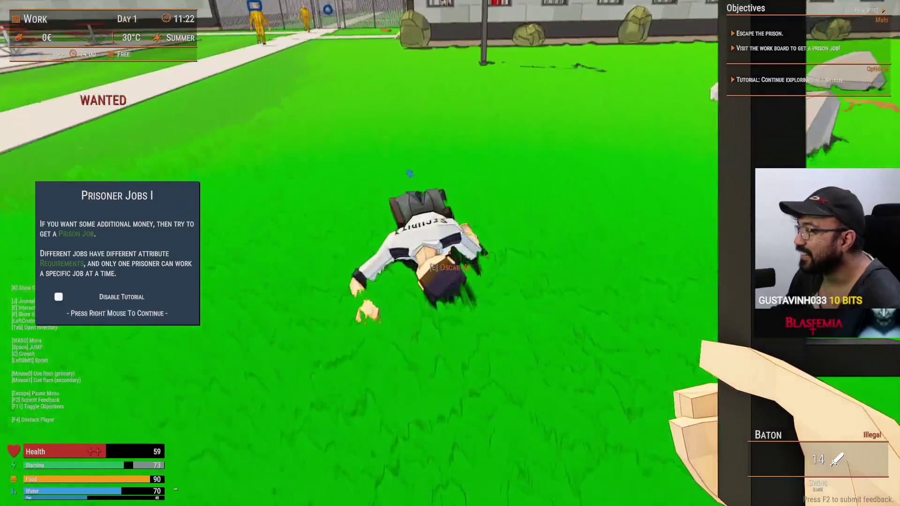
- Move the guard's pistol, two ammunition boxes and teal key into your own inventory
{"action": "key", "text": "e"}
{"action": "mouse_move", "coordinate": [347, 183]}
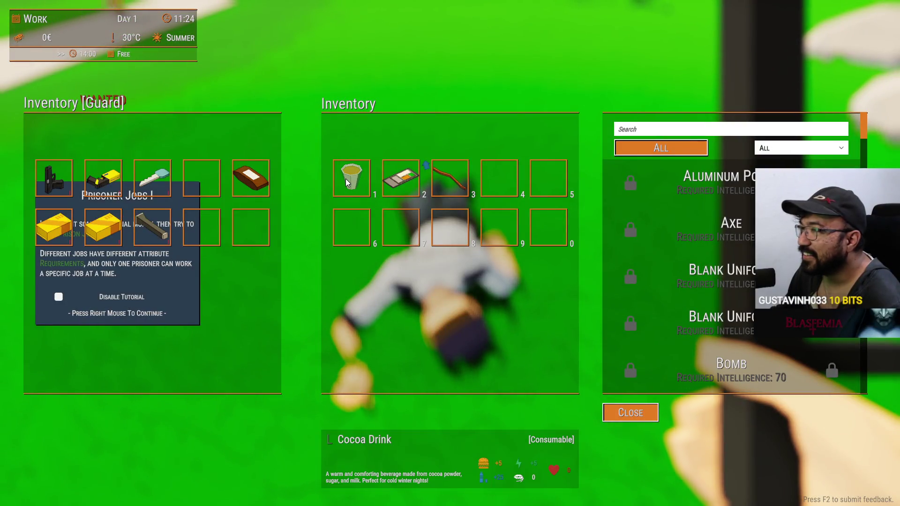
{"action": "mouse_move", "coordinate": [58, 179]}
{"action": "mouse_move", "coordinate": [54, 178]}
{"action": "left_mouse_down"}
{"action": "mouse_move", "coordinate": [387, 245]}
{"action": "mouse_move", "coordinate": [352, 227]}
{"action": "left_mouse_up"}
{"action": "left_click_drag", "start_coordinate": [54, 227], "coordinate": [400, 227]}
{"action": "left_click_drag", "start_coordinate": [108, 217], "coordinate": [449, 227]}
{"action": "mouse_move", "coordinate": [152, 178]}
{"action": "left_mouse_down"}
{"action": "mouse_move", "coordinate": [291, 191]}
{"action": "mouse_move", "coordinate": [499, 178]}
{"action": "left_mouse_up"}
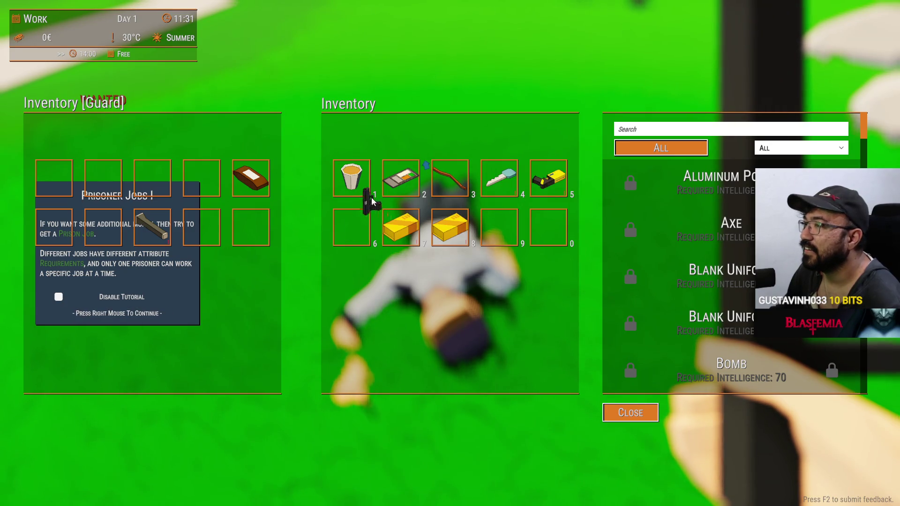
{"action": "key", "text": "Tab"}
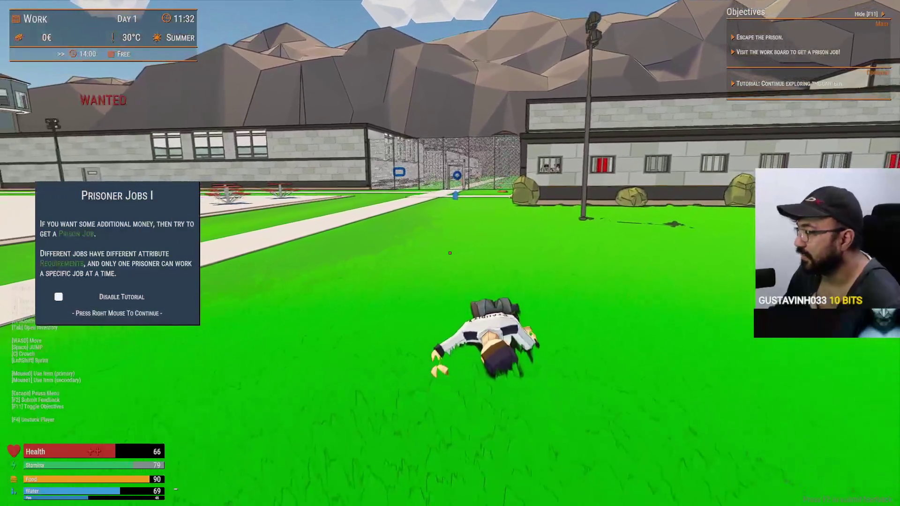
- Equip the looted pistol with 1 and open fire at the guards behind the window
{"action": "key", "text": "s"}
{"action": "key", "text": "1"}
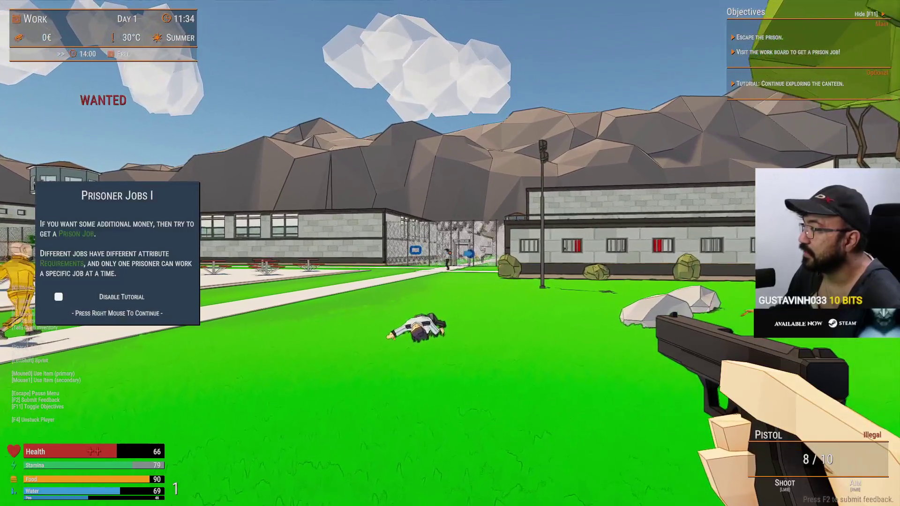
{"action": "key", "text": "w"}
{"action": "left_click", "coordinate": [449, 253]}
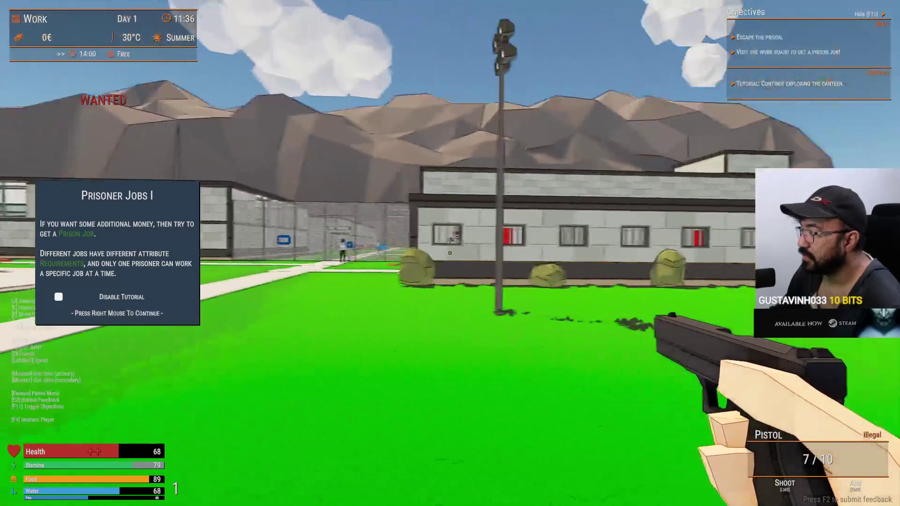
{"action": "right_click", "coordinate": [449, 253]}
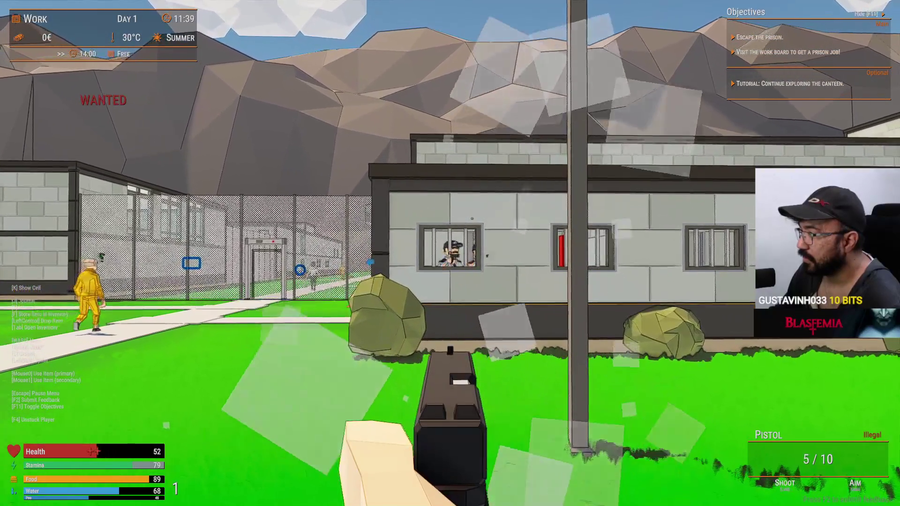
{"action": "left_click", "coordinate": [450, 253]}
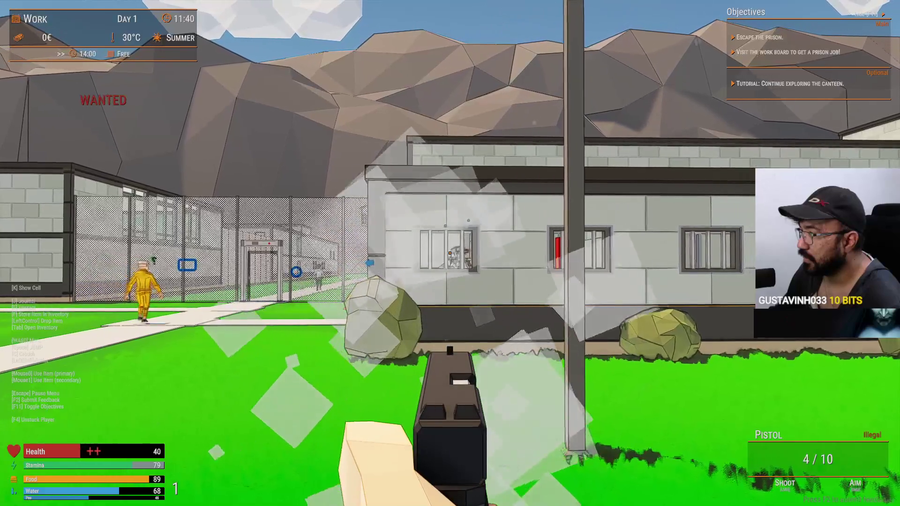
- Move up to the barred window, empty the magazine into the guards, and search the fallen one
{"action": "key", "text": "w"}
{"action": "key", "text": "w"}
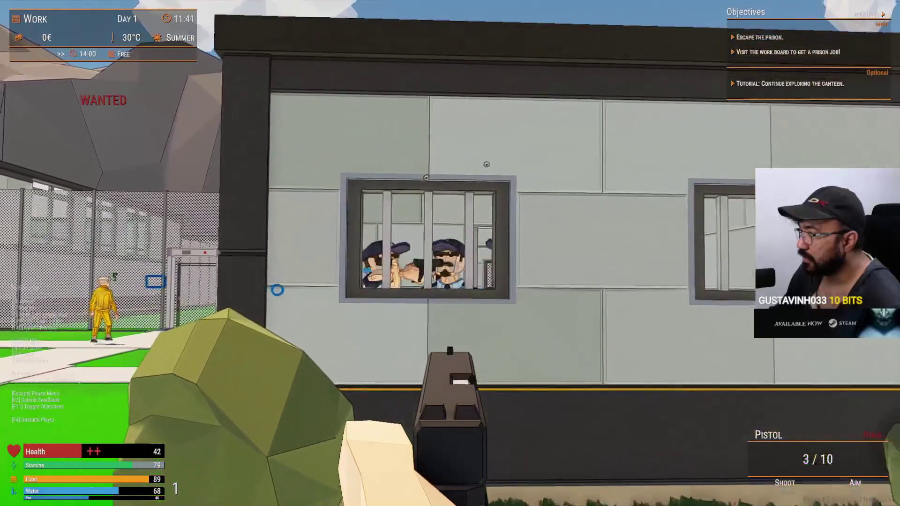
{"action": "left_click", "coordinate": [450, 253]}
{"action": "left_click", "coordinate": [449, 253]}
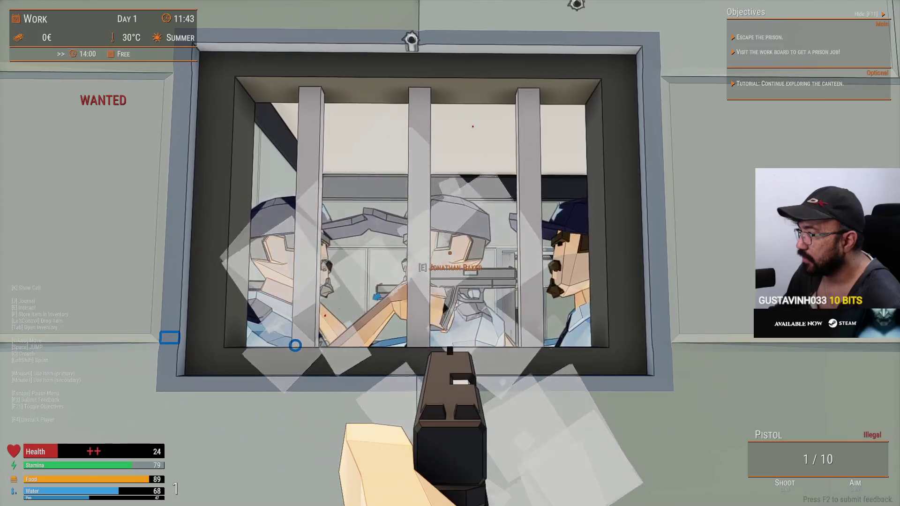
{"action": "left_click", "coordinate": [450, 253]}
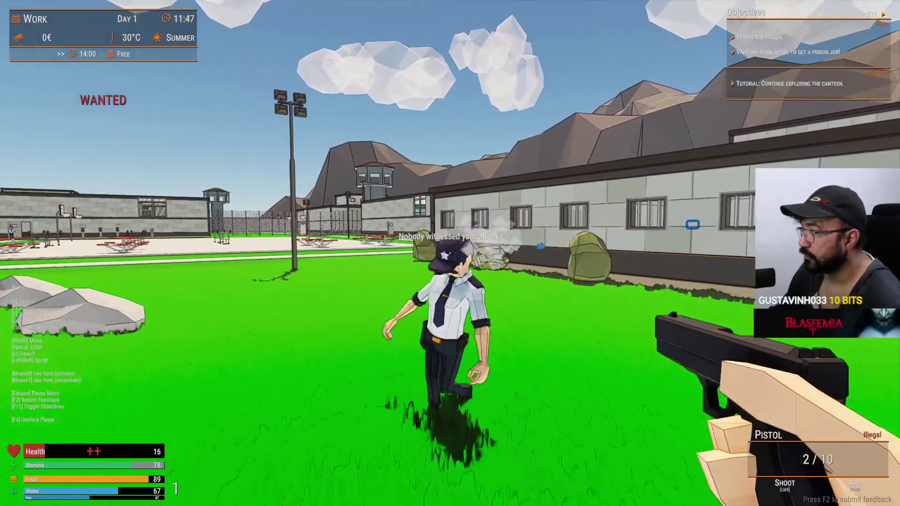
{"action": "key", "text": "e"}
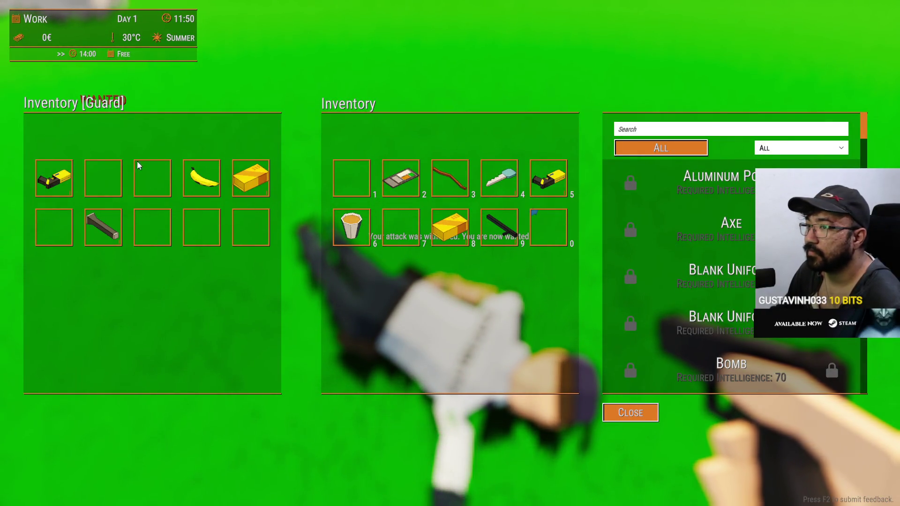
- Close the loot screen and walk along the building wall to another barred window
{"action": "key", "text": "e"}
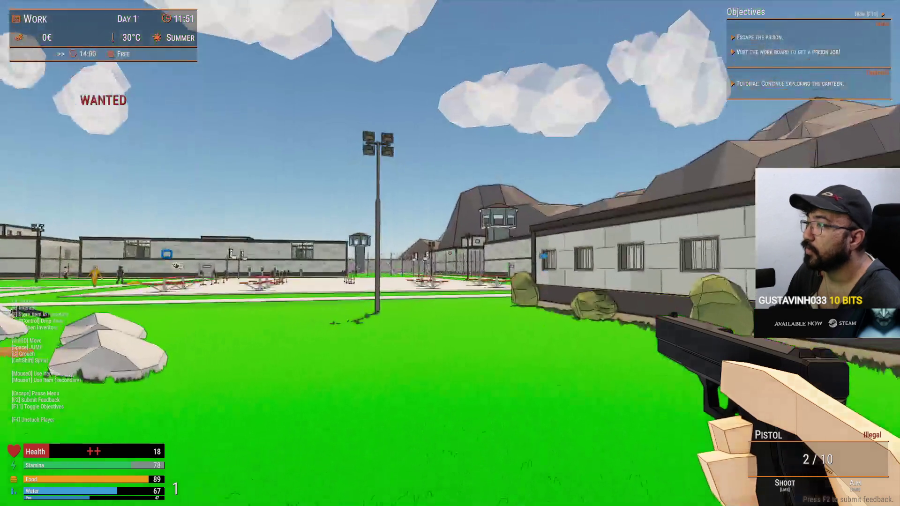
{"action": "key", "text": "w"}
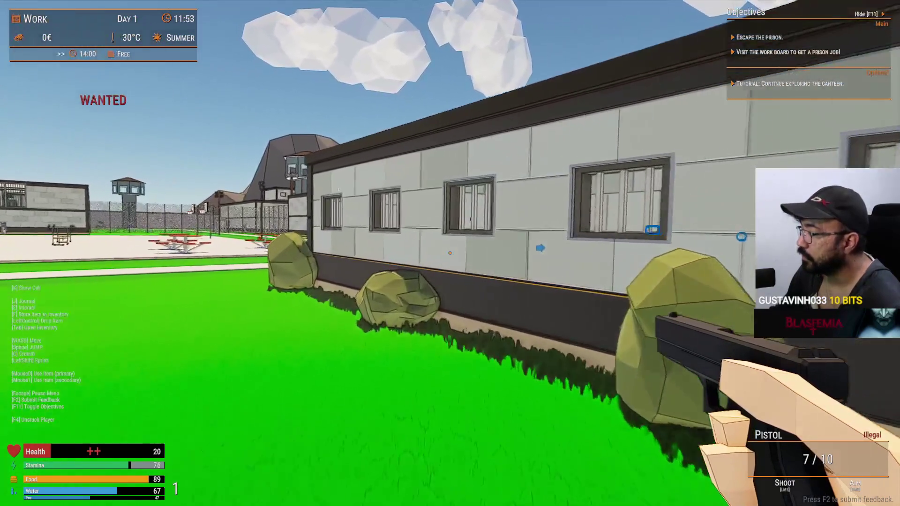
{"action": "key", "text": "w"}
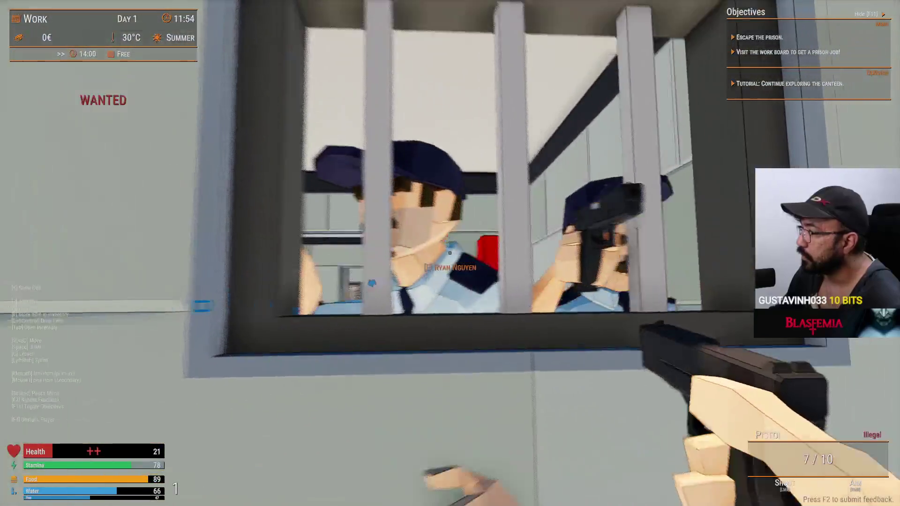
- Aim and shoot the guards through the bars, reloading with R, until one falls on the grass
{"action": "right_click", "coordinate": [450, 252]}
{"action": "left_click", "coordinate": [450, 252]}
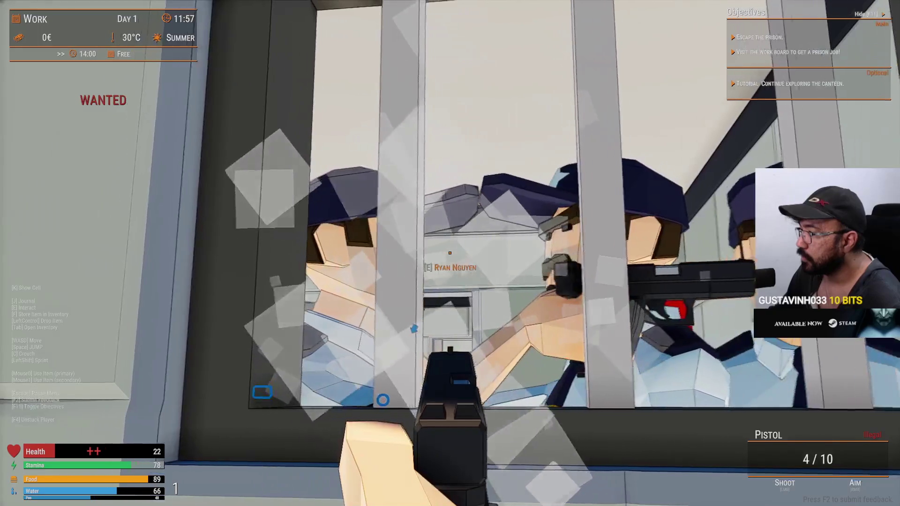
{"action": "left_click", "coordinate": [450, 252]}
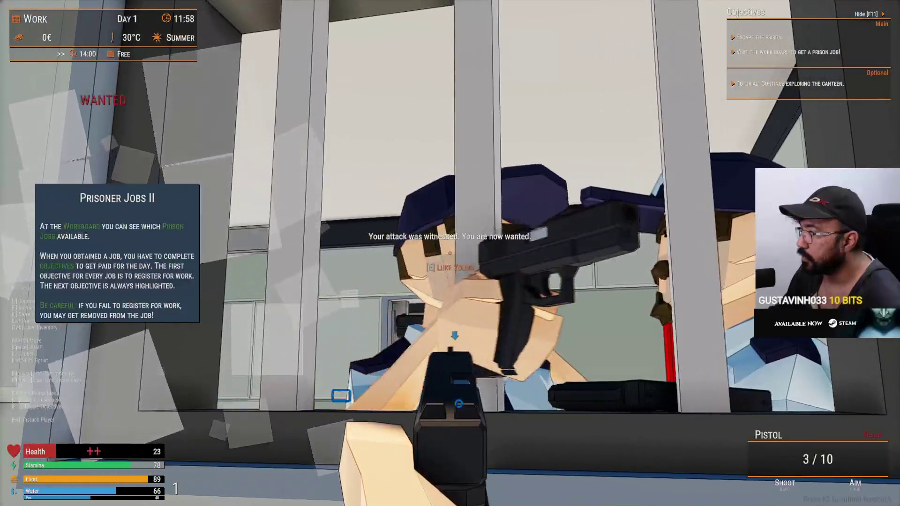
{"action": "left_click", "coordinate": [449, 252]}
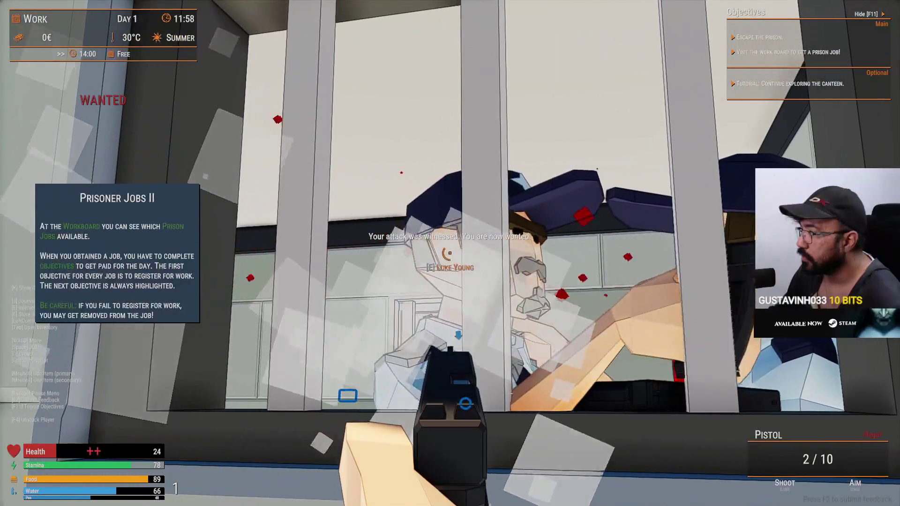
{"action": "left_click", "coordinate": [449, 252]}
{"action": "left_click", "coordinate": [449, 252]}
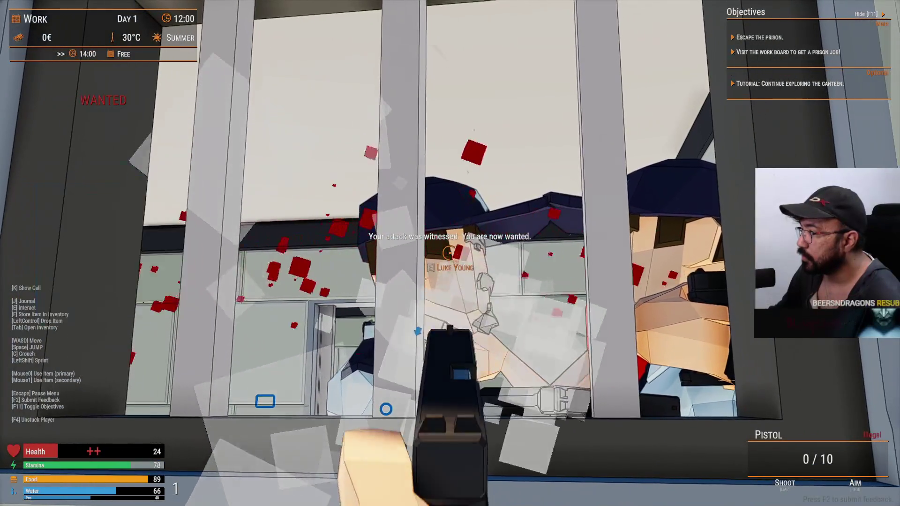
{"action": "key", "text": "r"}
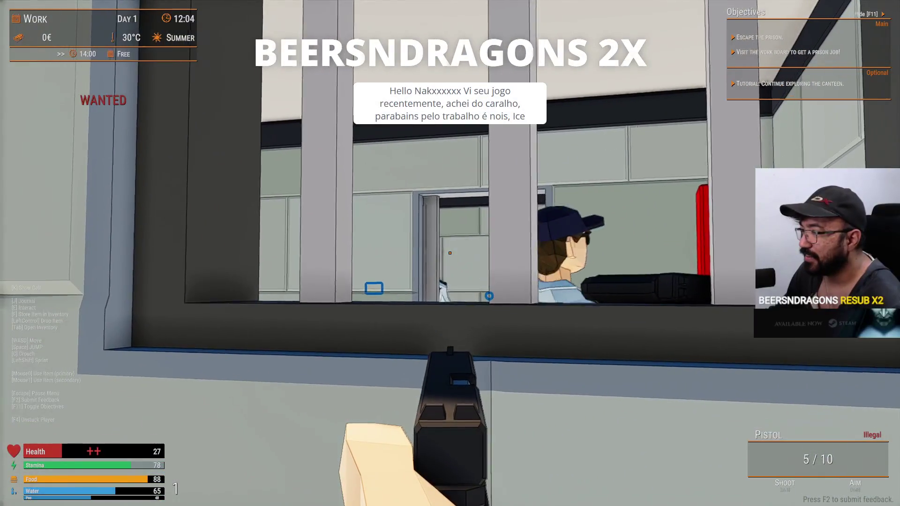
{"action": "left_click", "coordinate": [449, 253]}
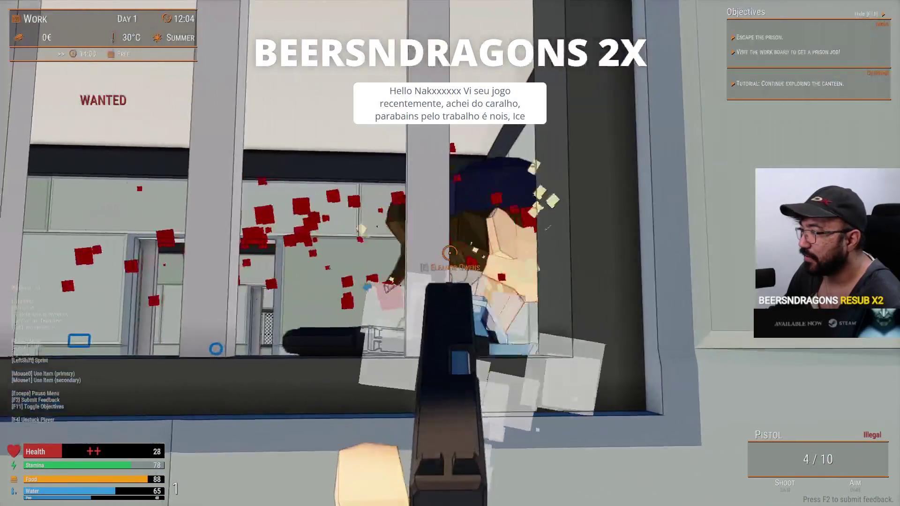
{"action": "left_click", "coordinate": [449, 253]}
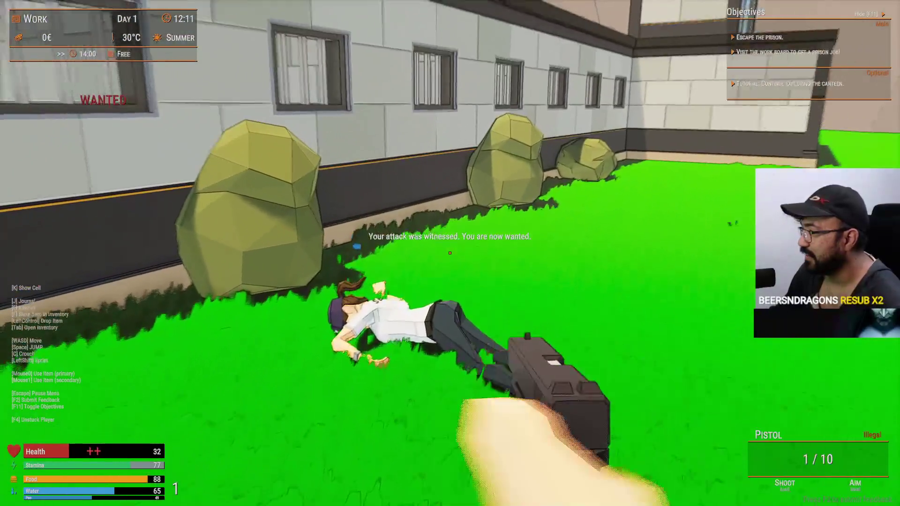
- Fire the last pistol round, switch off the empty pistol, and walk into the cell block corridor
{"action": "key", "text": "w"}
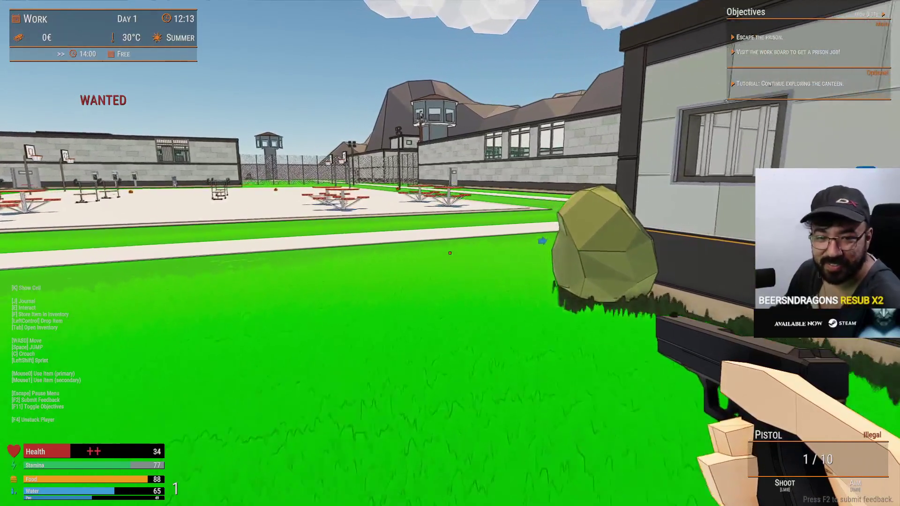
{"action": "key", "text": "w"}
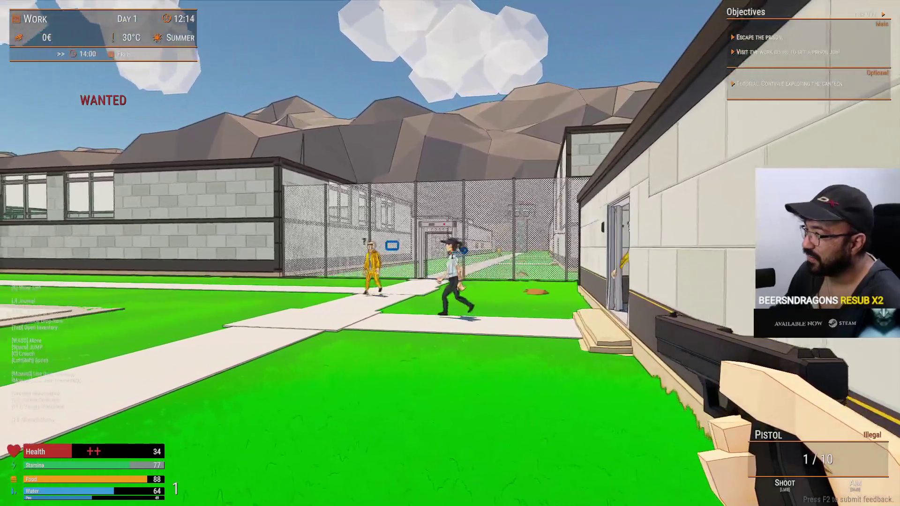
{"action": "left_click", "coordinate": [450, 253]}
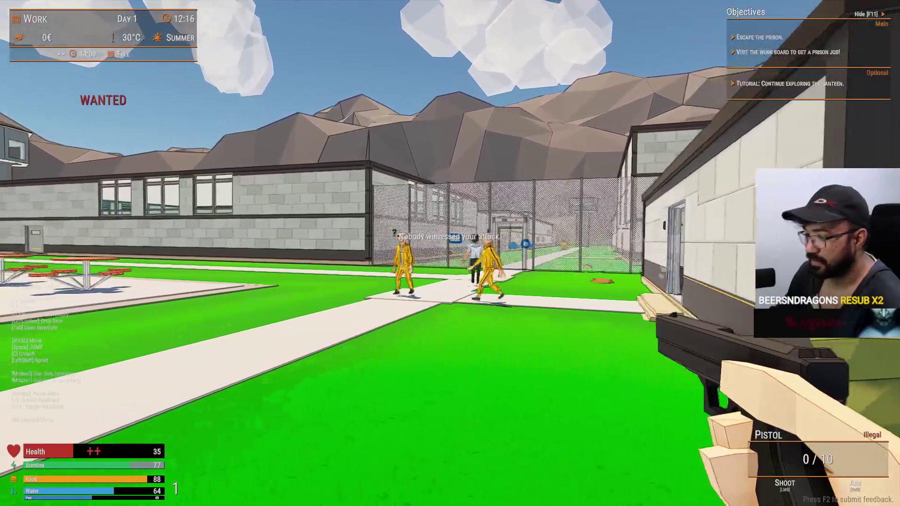
{"action": "key", "text": "w"}
{"action": "scroll", "coordinate": [450, 253], "scroll_direction": "down", "scroll_amount": 2}
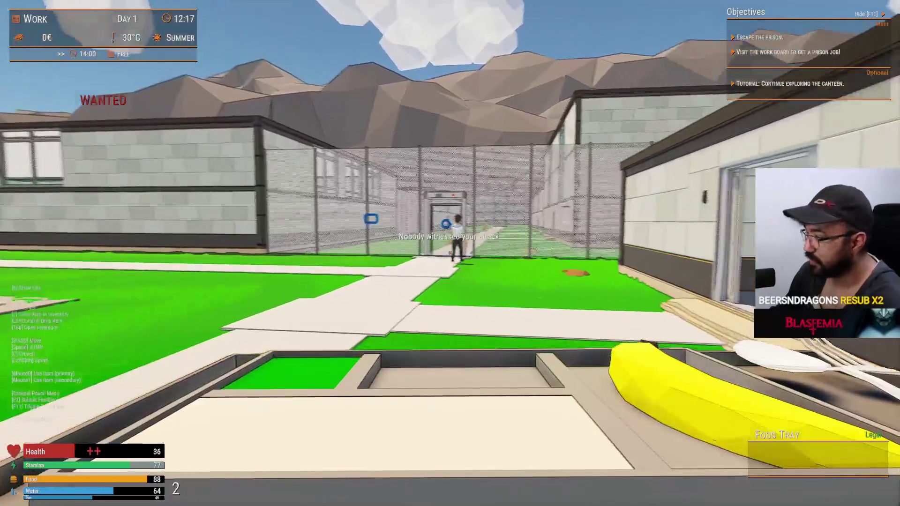
{"action": "key", "text": "w"}
{"action": "scroll", "coordinate": [449, 253], "scroll_direction": "down", "scroll_amount": 2}
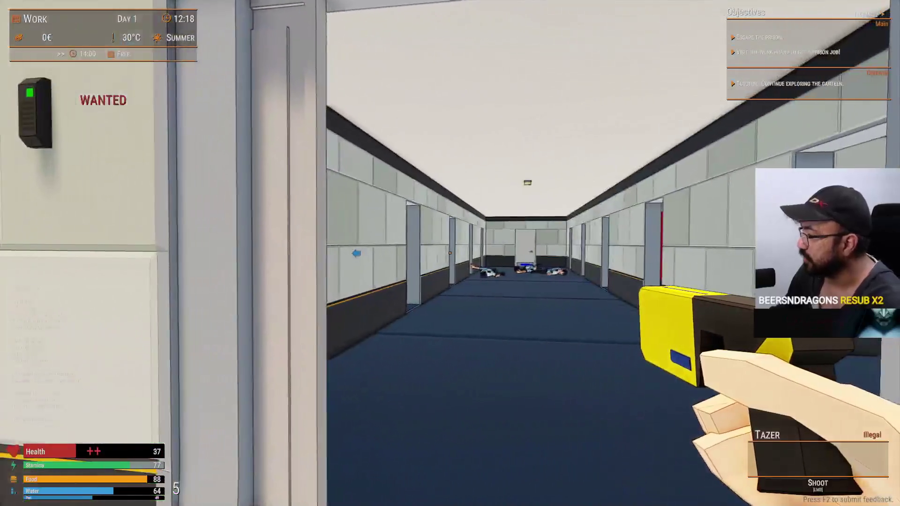
{"action": "key", "text": "w"}
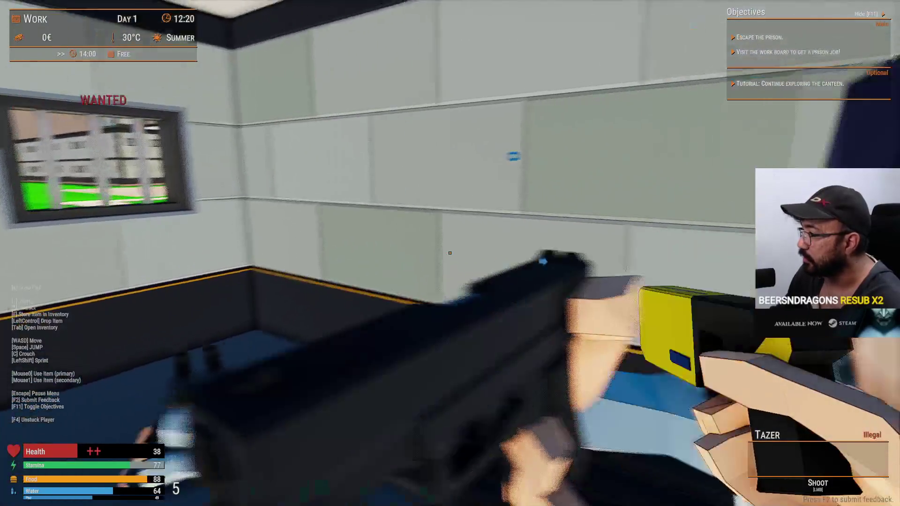
{"action": "key", "text": "s"}
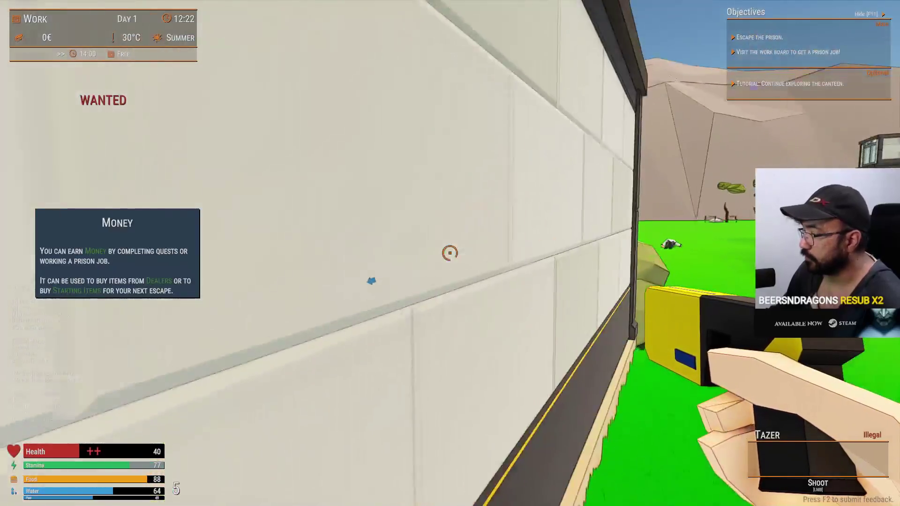
- Place the baton in a quick-use slot, equip it with 5, and swing it at the doorway
{"action": "key", "text": "Tab"}
{"action": "left_click_drag", "start_coordinate": [506, 229], "coordinate": [526, 185]}
{"action": "key", "text": "Tab"}
{"action": "key", "text": "w"}
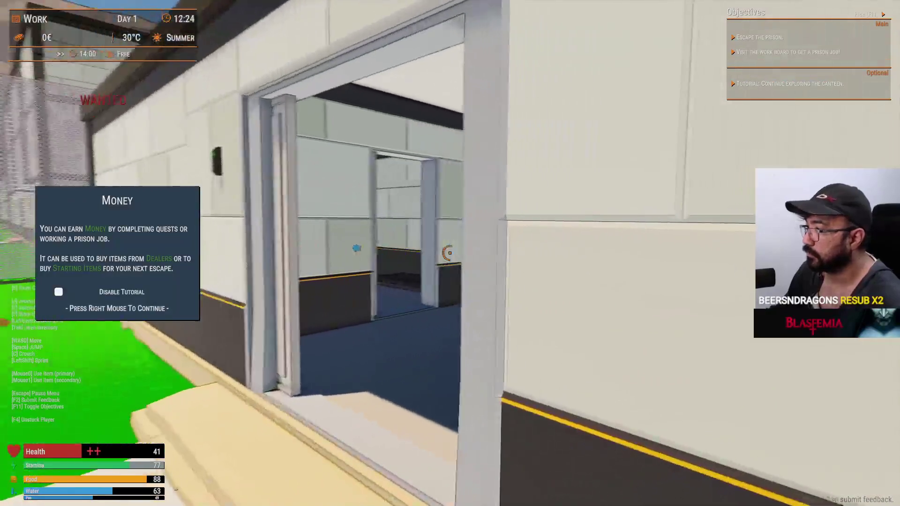
{"action": "key", "text": "w"}
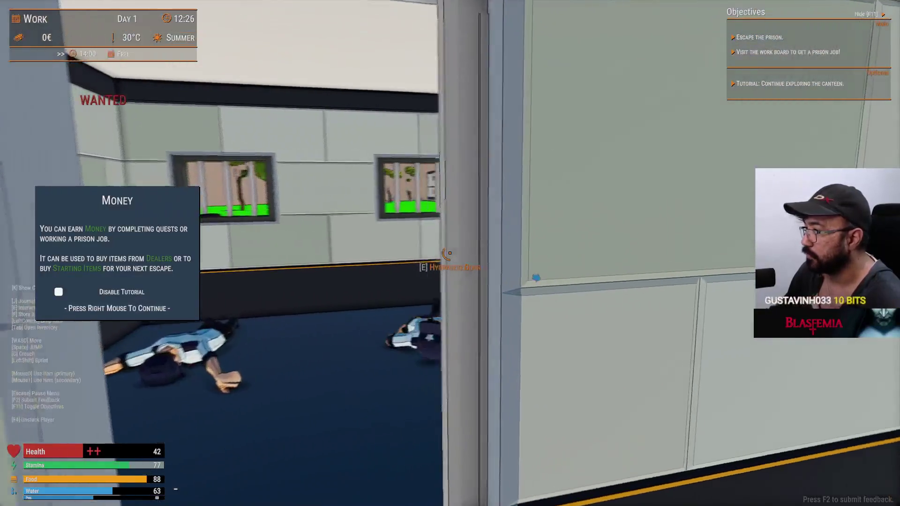
{"action": "key", "text": "5"}
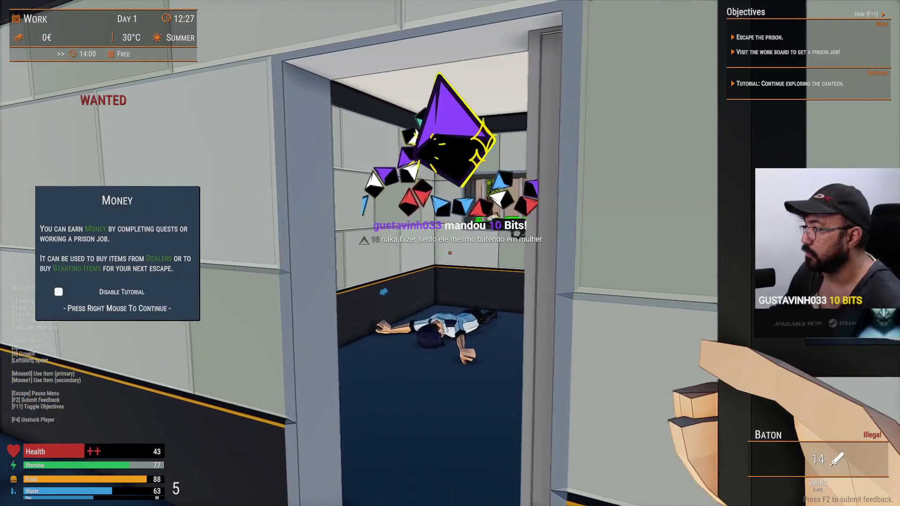
{"action": "left_click", "coordinate": [449, 253]}
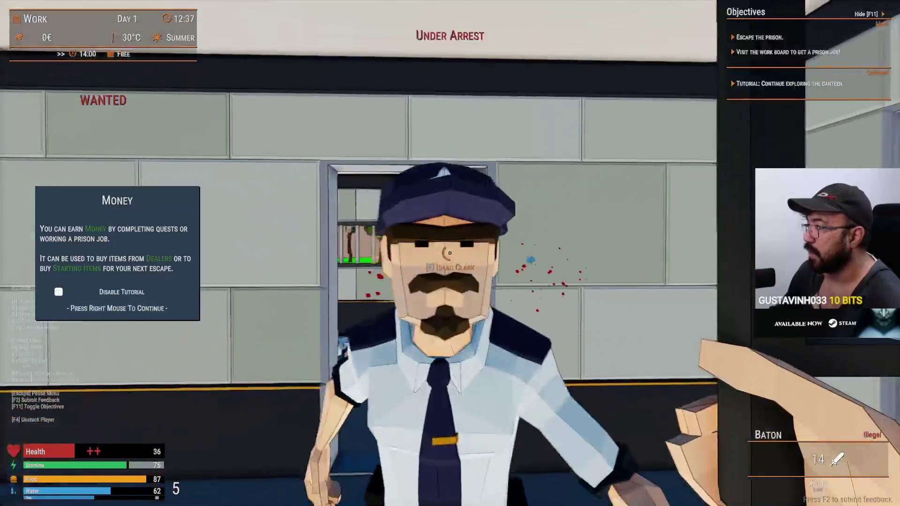
- Chase the guard through the doorway into the yard and strike him with the baton
{"action": "key", "text": "w"}
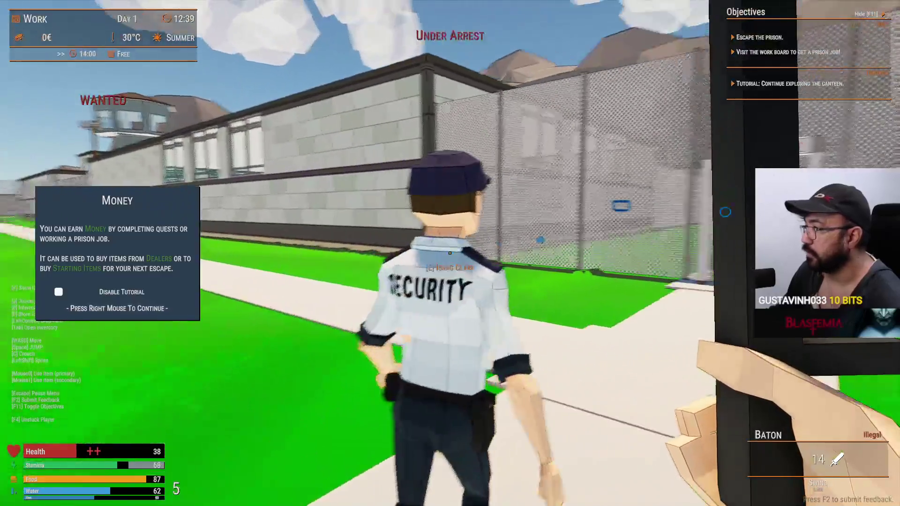
{"action": "left_click", "coordinate": [450, 252]}
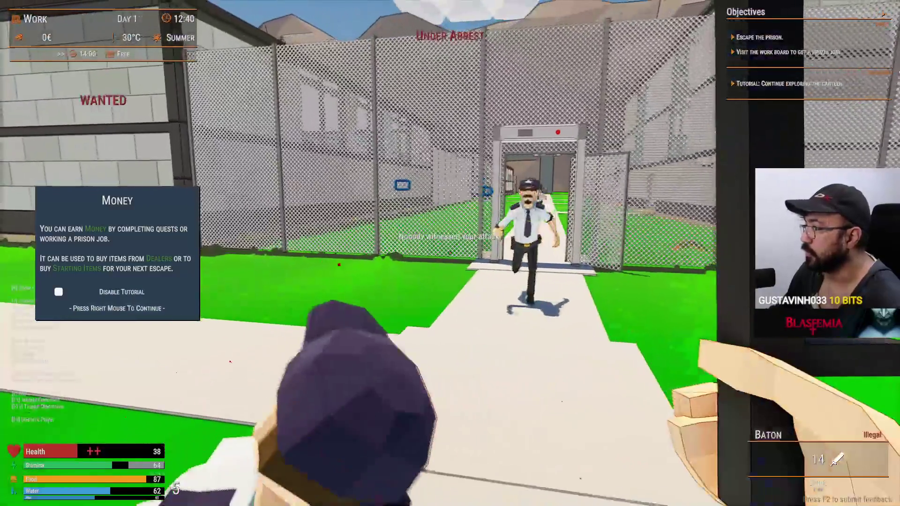
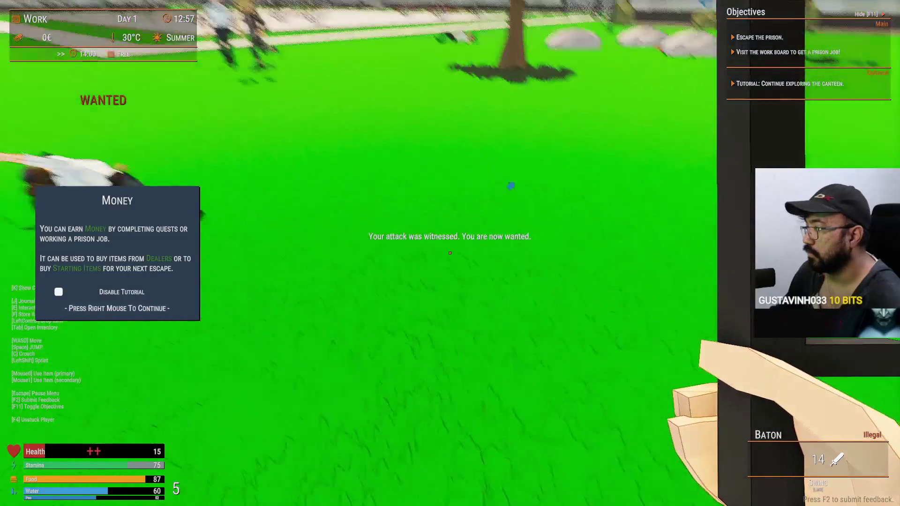
- Loot both gold bars from the knocked-out guard and return to play
{"action": "key", "text": "e"}
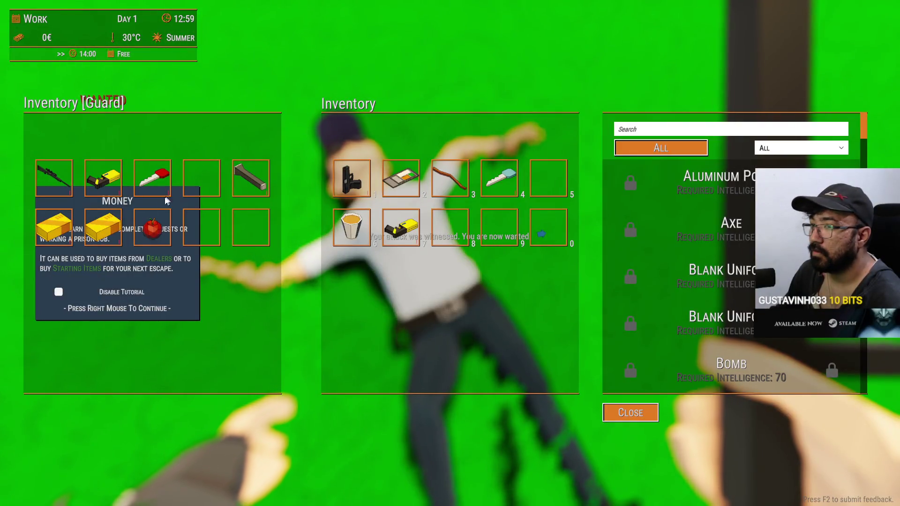
{"action": "left_click", "coordinate": [103, 227]}
{"action": "left_click", "coordinate": [121, 222]}
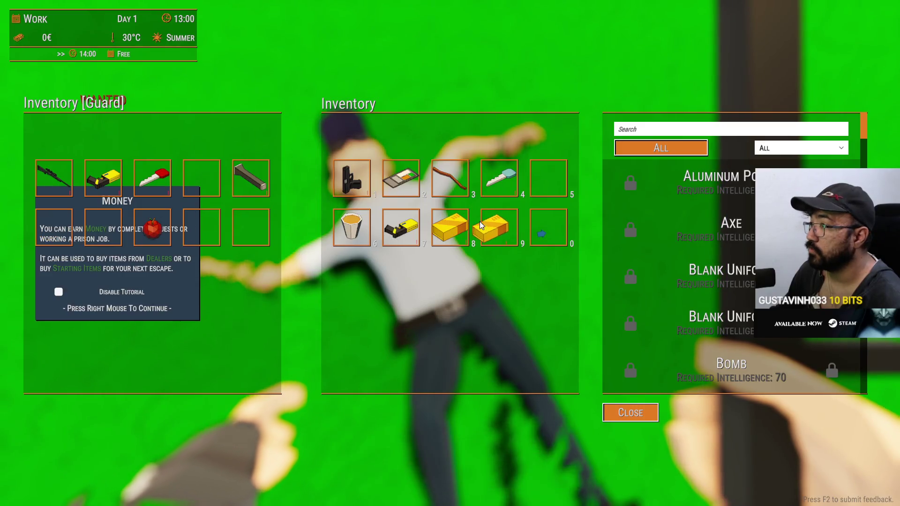
{"action": "key", "text": "Tab"}
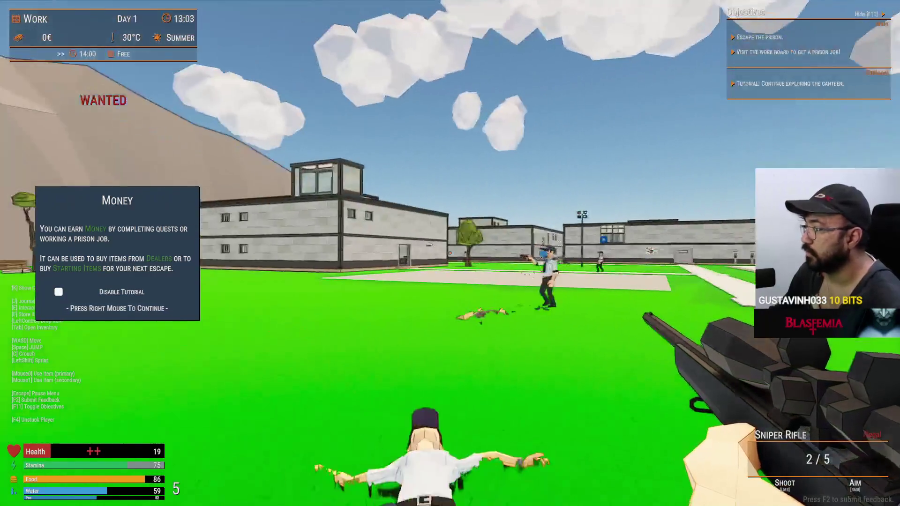
- Aim the sniper, sprint to the dropped pistol, pick it up and shoot the charging guard
{"action": "right_click", "coordinate": [450, 253]}
{"action": "right_click", "coordinate": [450, 253]}
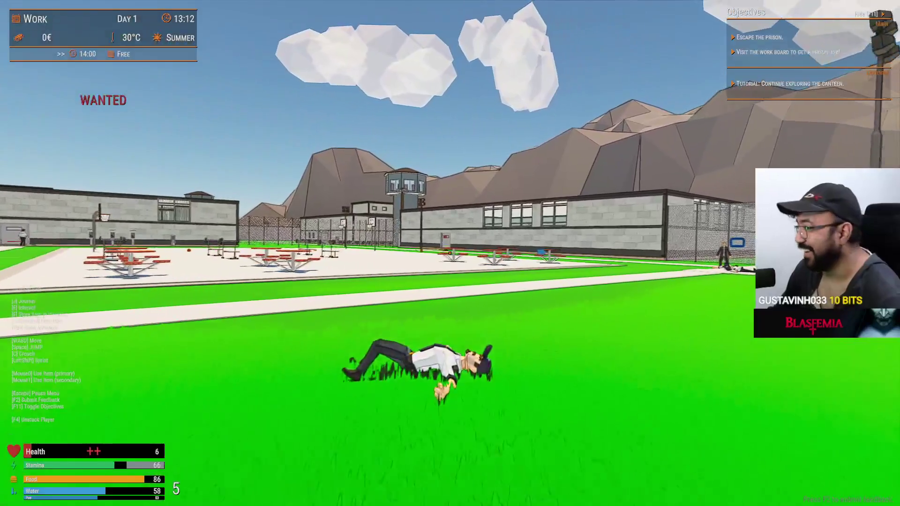
{"action": "key", "text": "shift+w"}
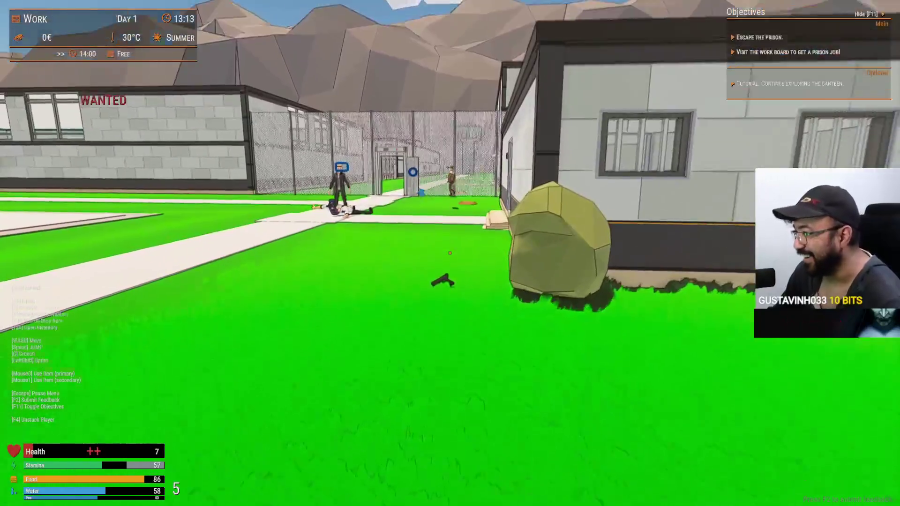
{"action": "key", "text": "e"}
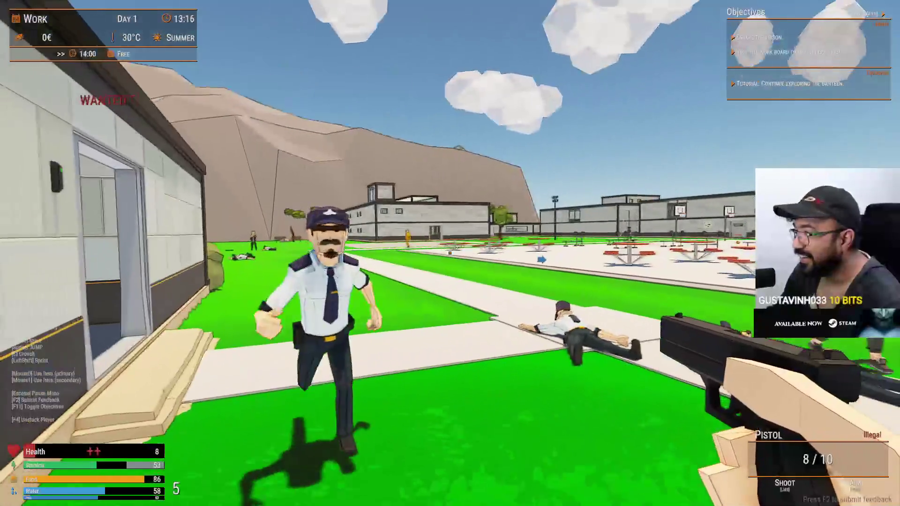
{"action": "left_click", "coordinate": [449, 253]}
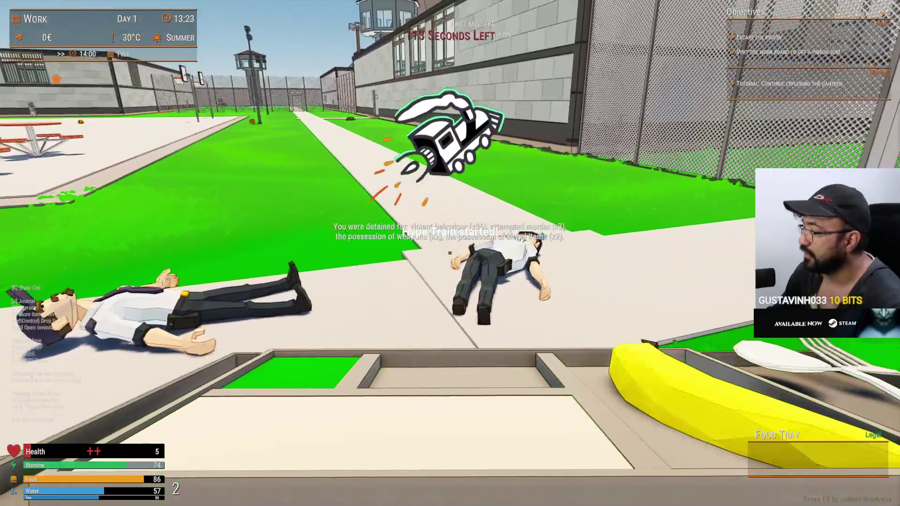
- Open and close the inventory trade window, run out through the gate and throw a punch
{"action": "scroll", "coordinate": [450, 253], "scroll_direction": "down", "scroll_amount": 2}
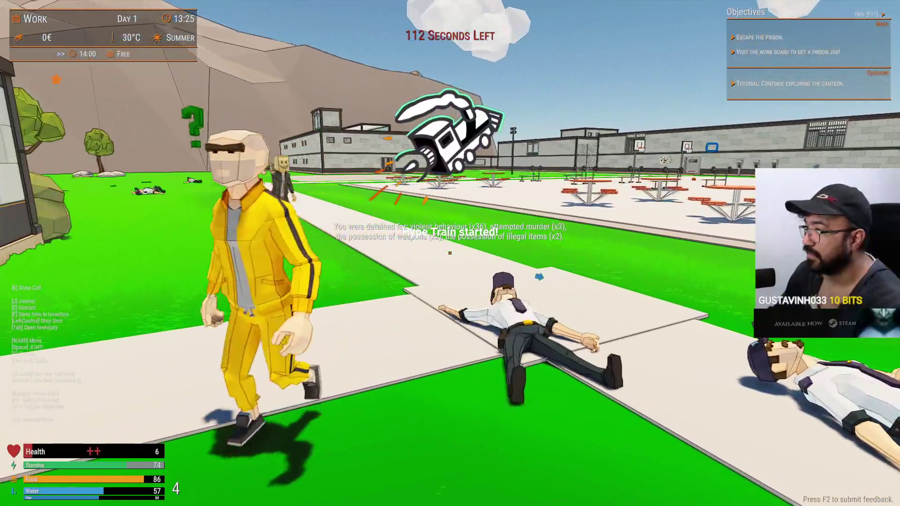
{"action": "key", "text": "e"}
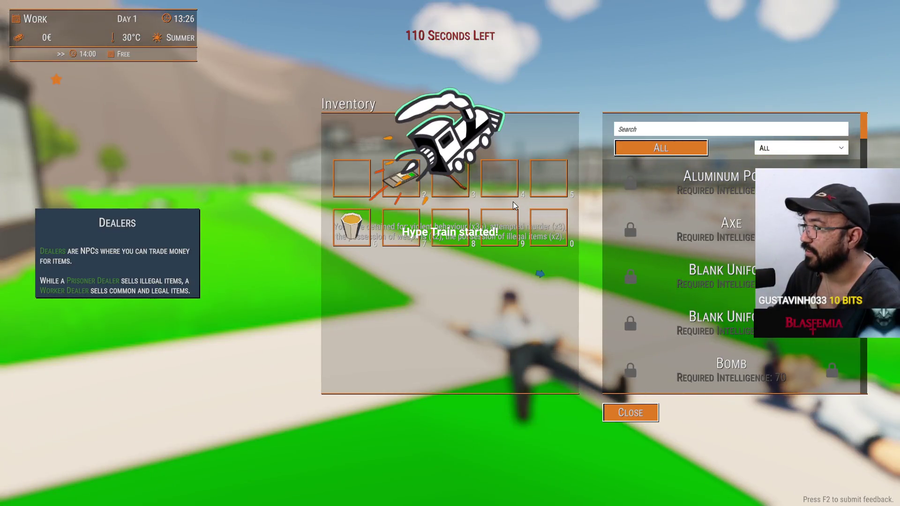
{"action": "key", "text": "Escape"}
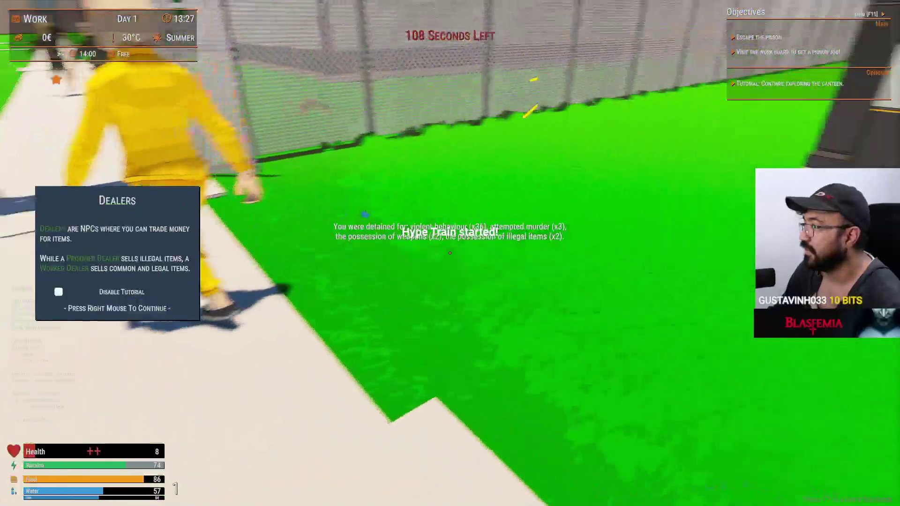
{"action": "key", "text": "w"}
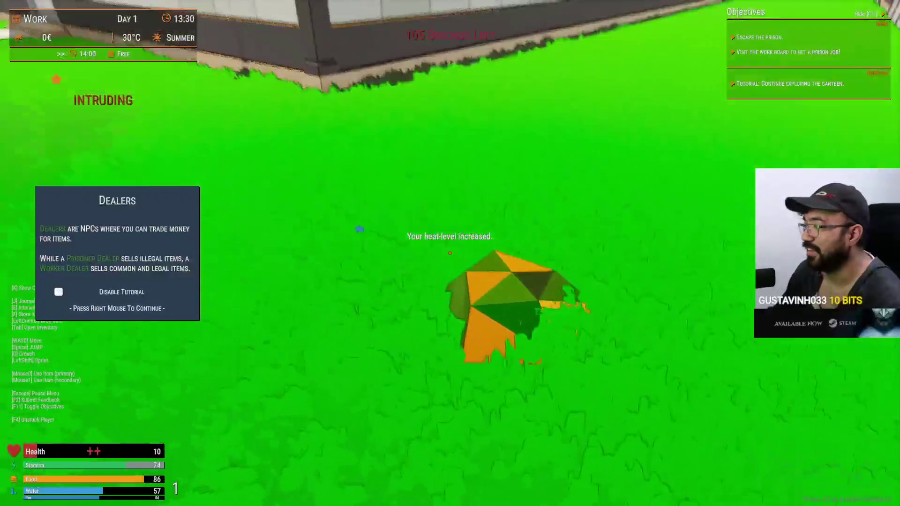
{"action": "left_click", "coordinate": [450, 253]}
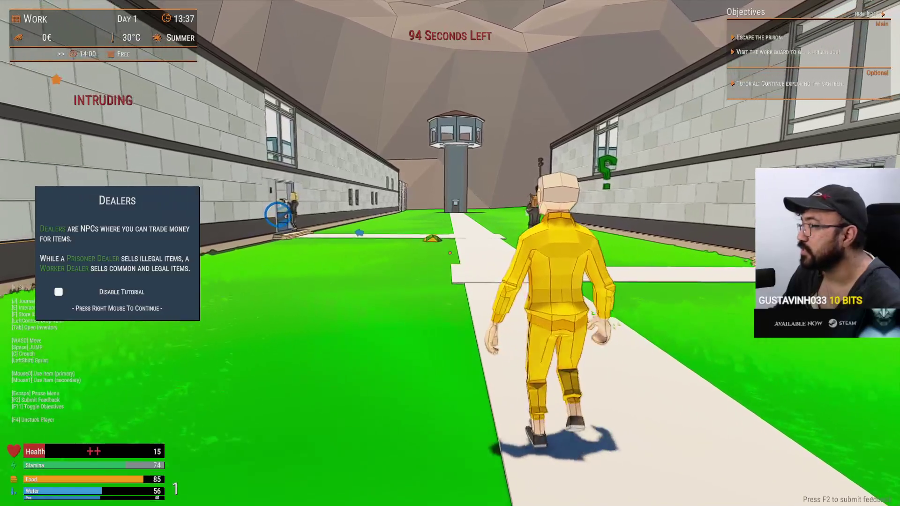
- Walk down the corridor past the cell door toward the locked hydraulic door
{"action": "key", "text": "w"}
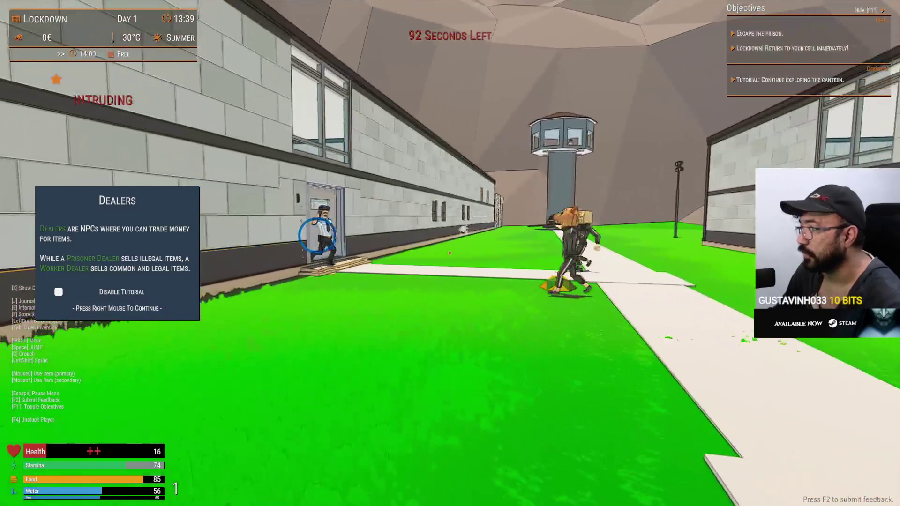
{"action": "key", "text": "w"}
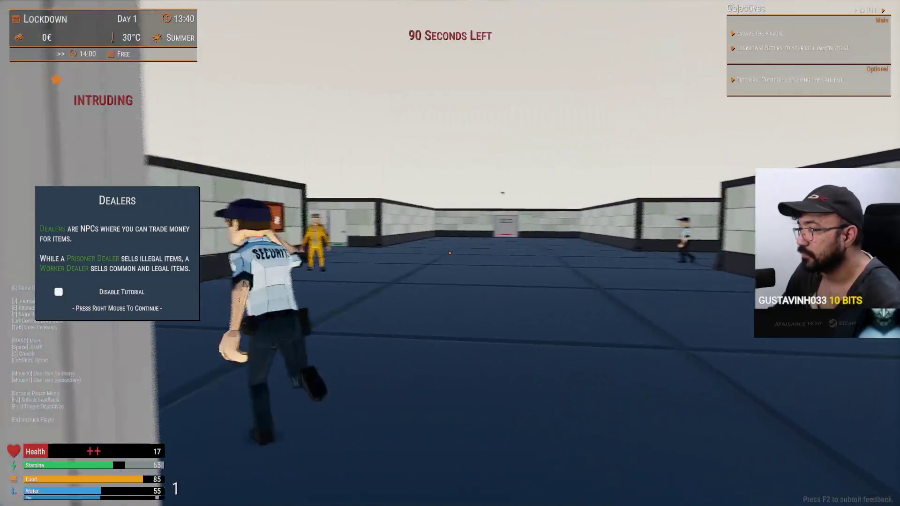
{"action": "key", "text": "w"}
{"action": "key", "text": "w"}
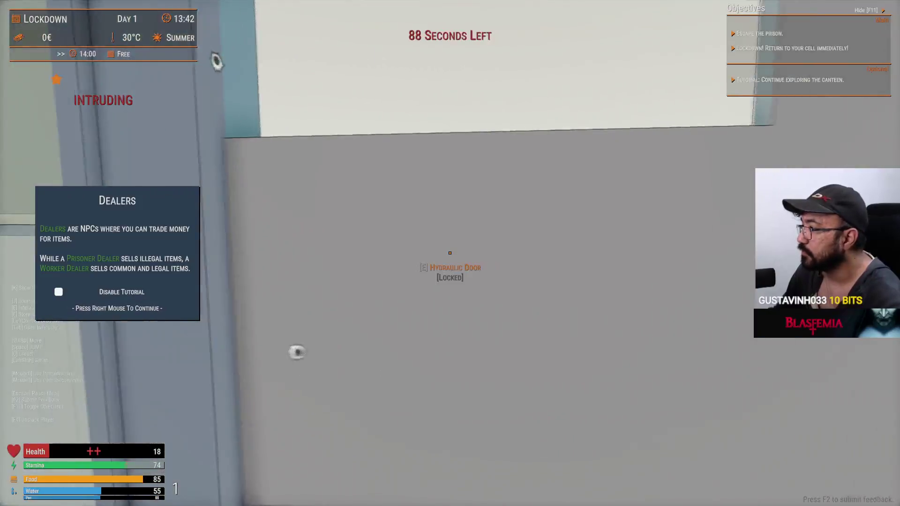
{"action": "key", "text": "w"}
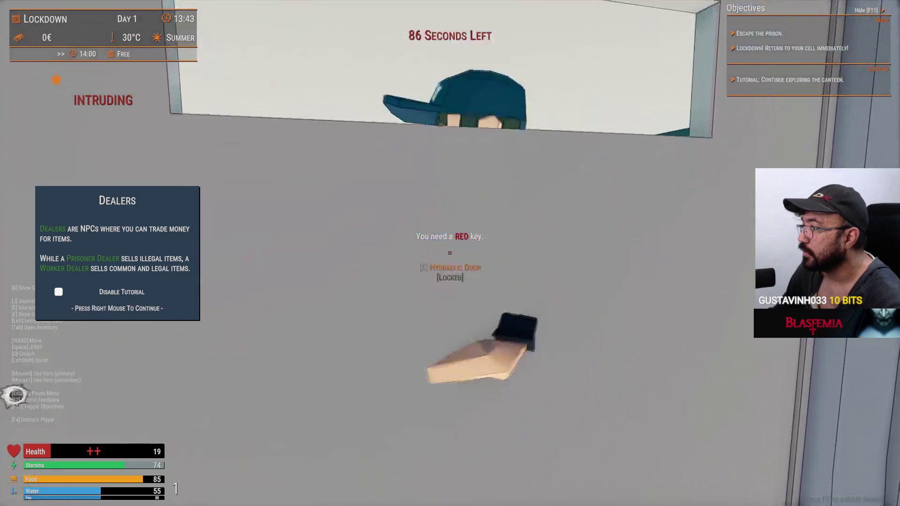
{"action": "key", "text": "w"}
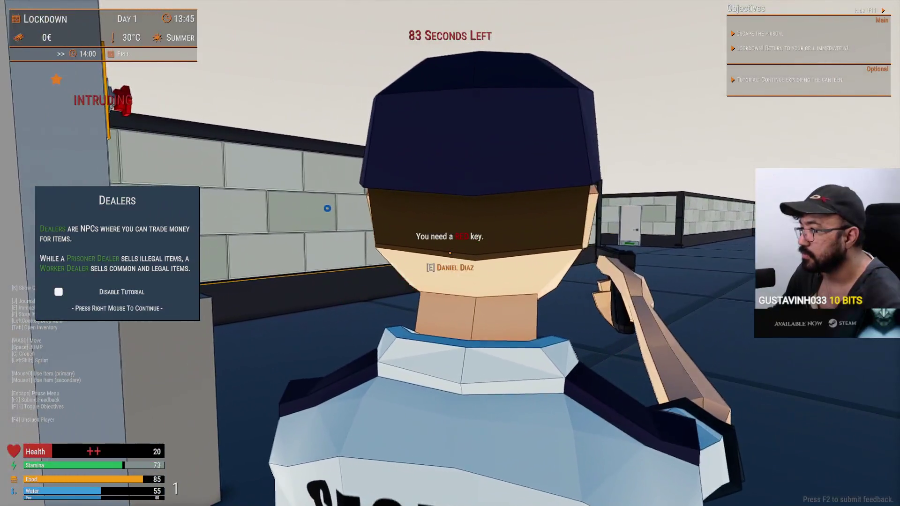
- Shoot the guard at the hydraulic door, attack the one by the grey door, and climb the counter
{"action": "left_click", "coordinate": [450, 253]}
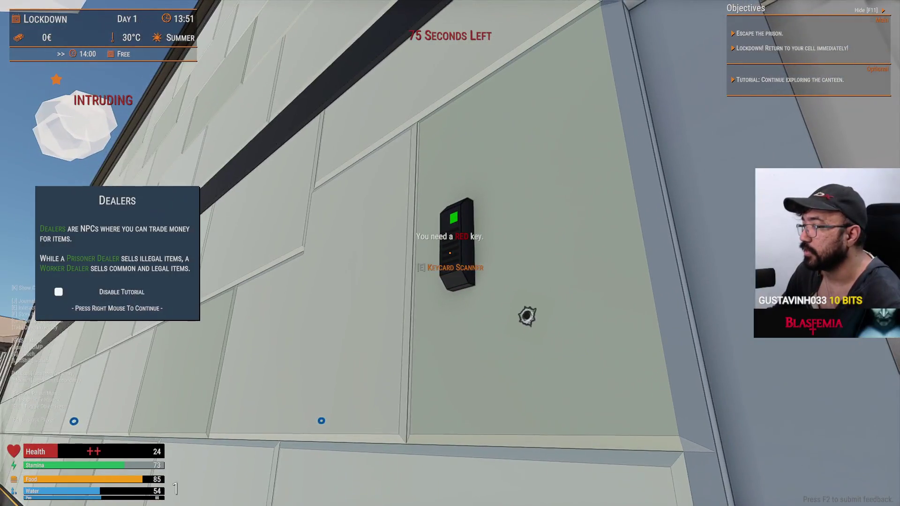
{"action": "left_click", "coordinate": [449, 253]}
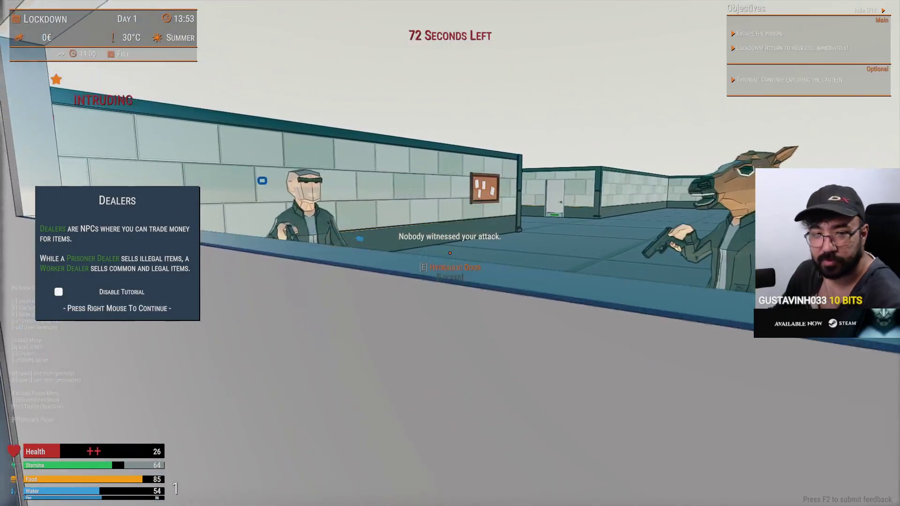
{"action": "key", "text": "space"}
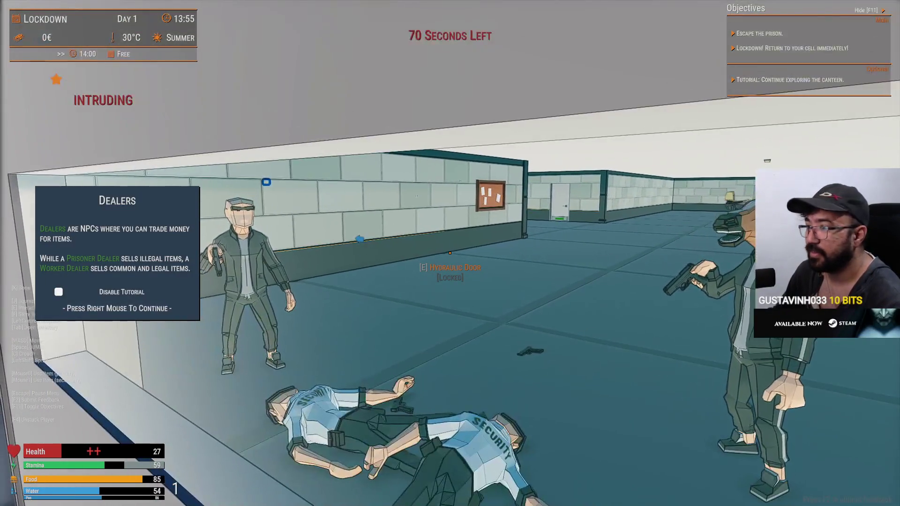
{"action": "key", "text": "space"}
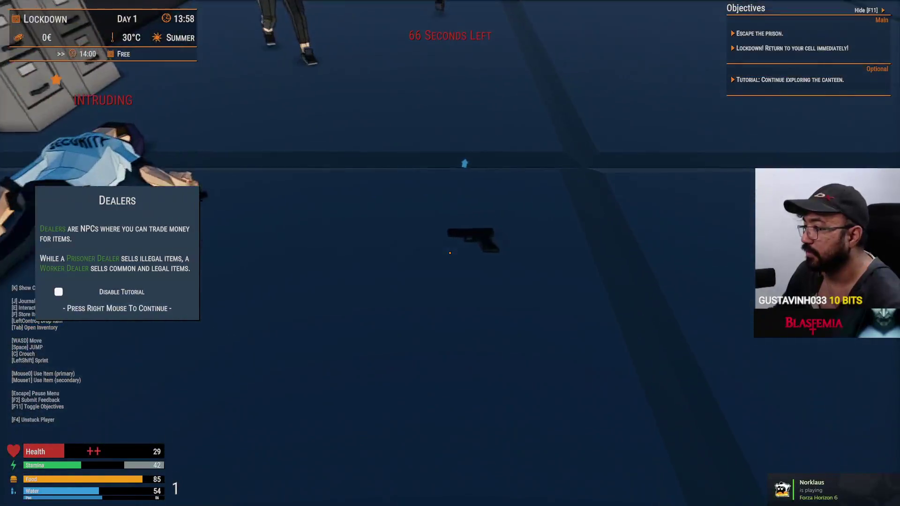
- Pick up the floor pistol, fire all its rounds at the guard, then back away
{"action": "key", "text": "e"}
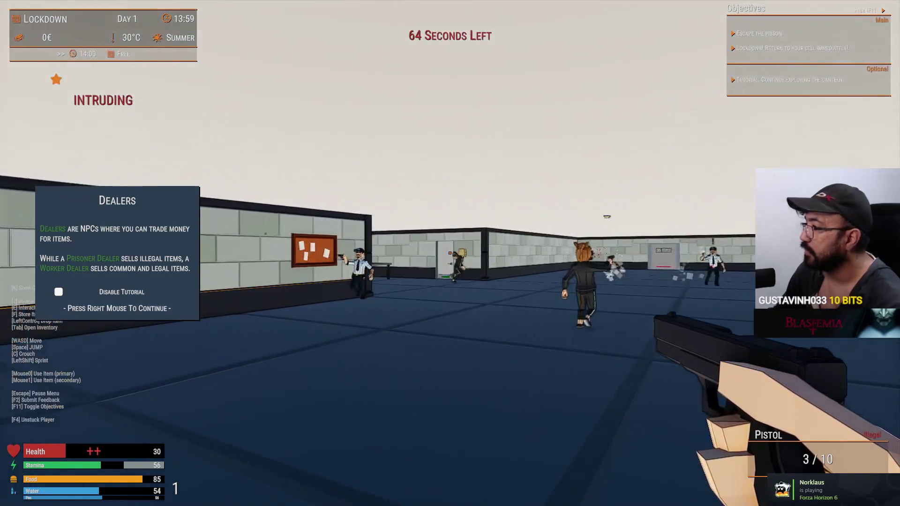
{"action": "right_click", "coordinate": [449, 253]}
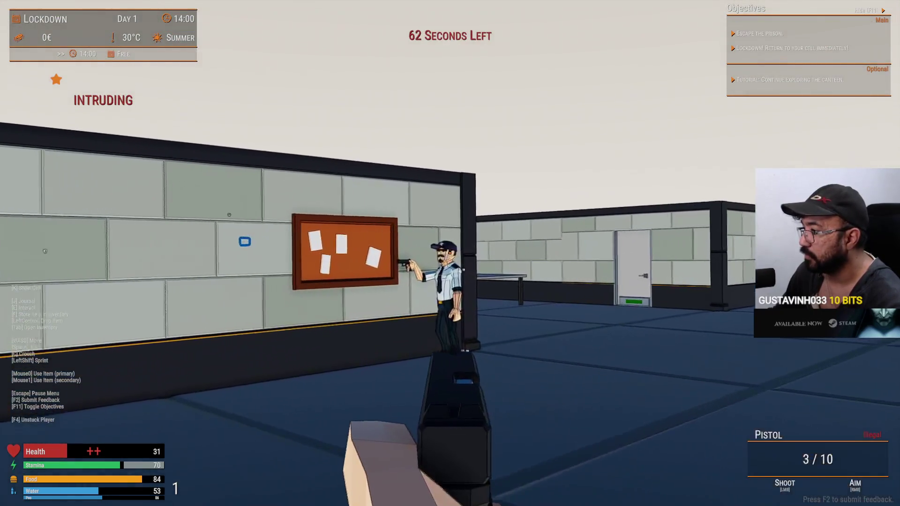
{"action": "left_click", "coordinate": [450, 253]}
{"action": "left_click", "coordinate": [450, 253]}
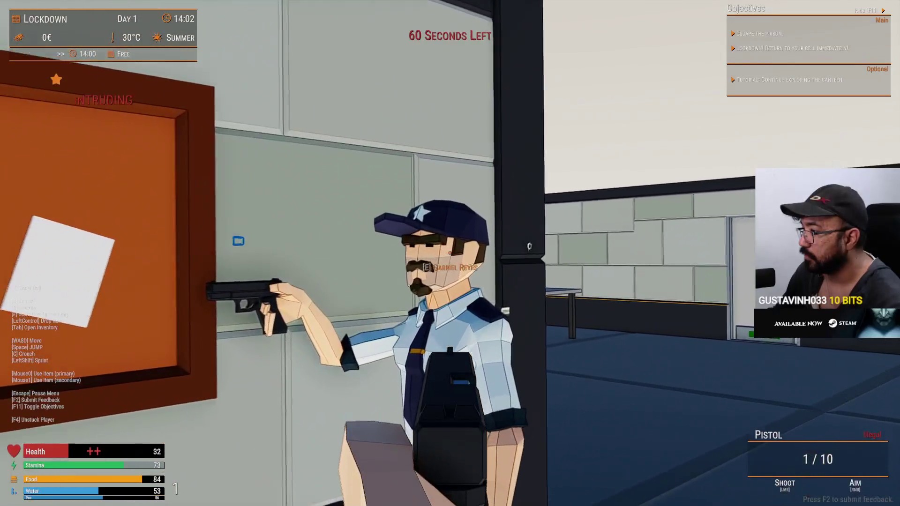
{"action": "left_click", "coordinate": [450, 253]}
{"action": "right_click", "coordinate": [449, 253]}
{"action": "key", "text": "s"}
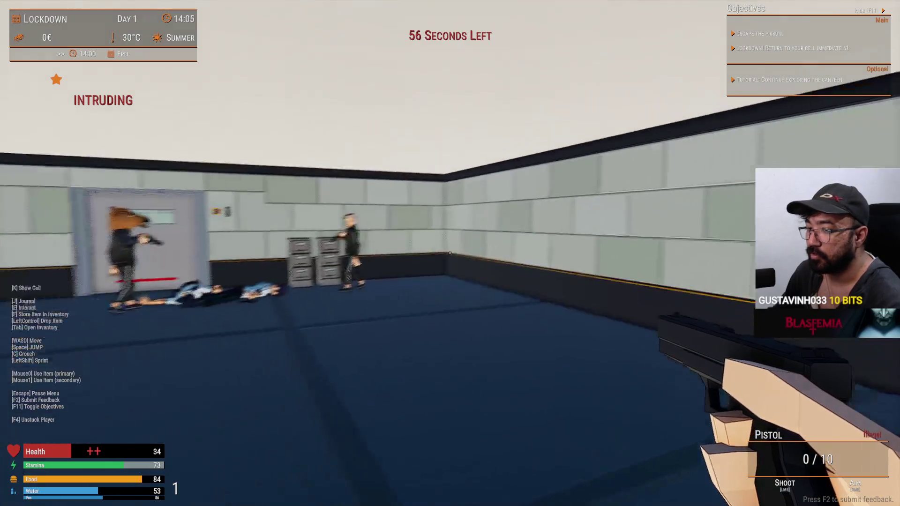
- Grab the second pistol beside the downed guards and open the inventory
{"action": "key", "text": "w"}
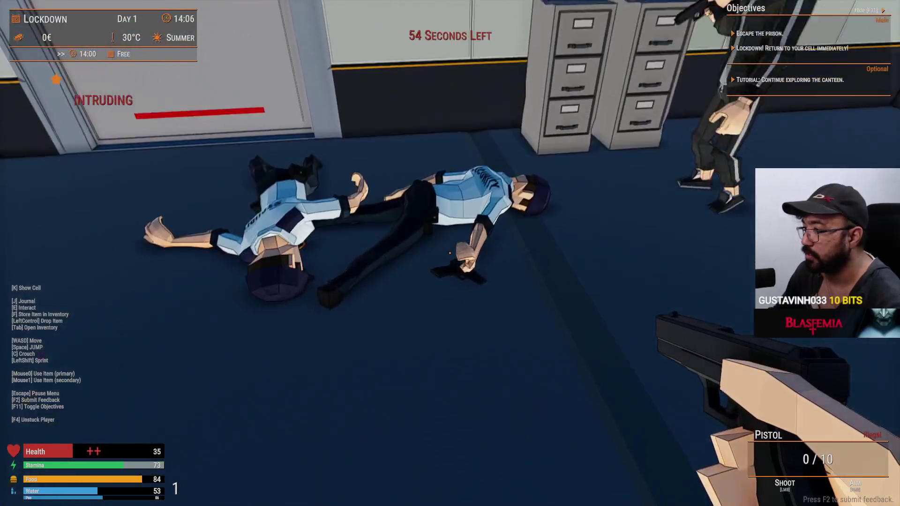
{"action": "key", "text": "e"}
{"action": "key", "text": "Tab"}
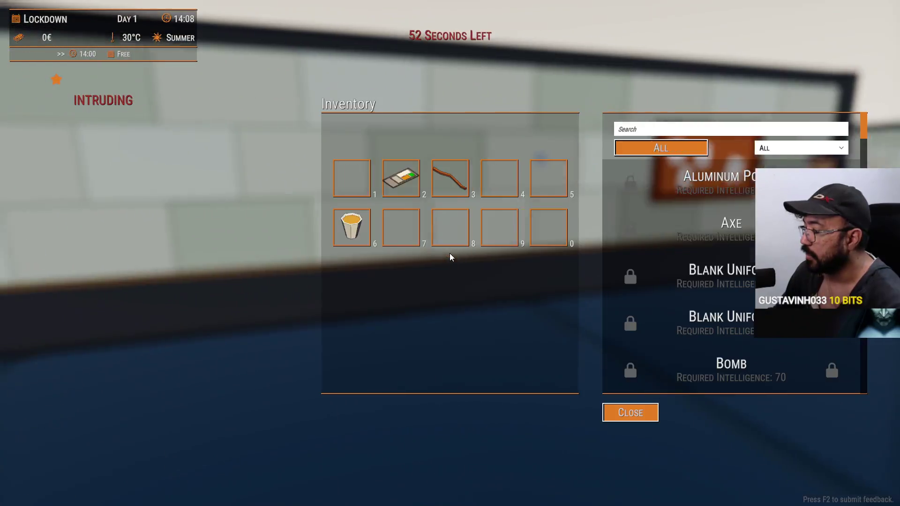
- Equip the pistol, move through the tables room, and pick up another pistol past the downed guard
{"action": "key", "text": "Tab"}
{"action": "key", "text": "4"}
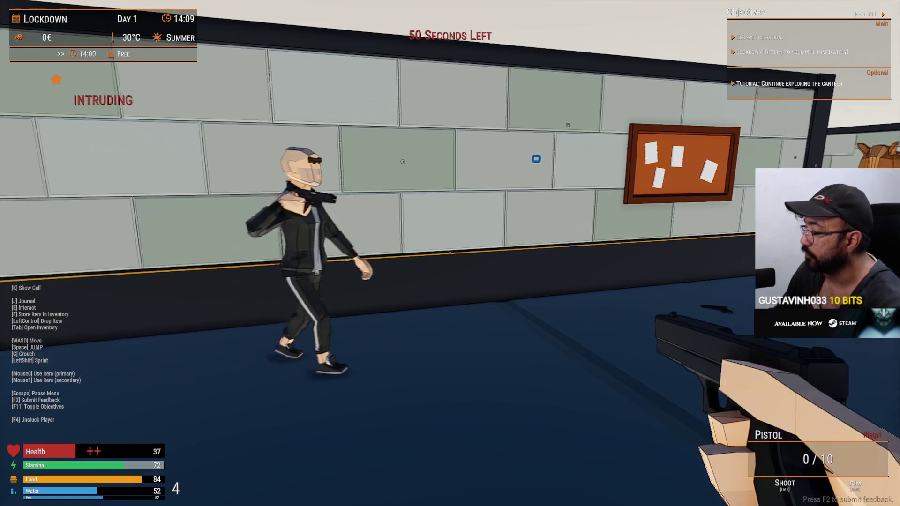
{"action": "key", "text": "1"}
{"action": "key", "text": "w"}
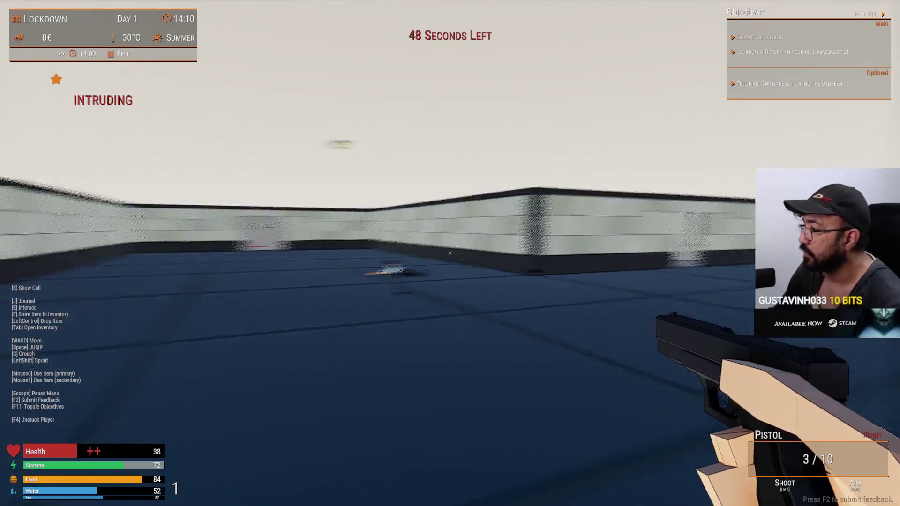
{"action": "key", "text": "w"}
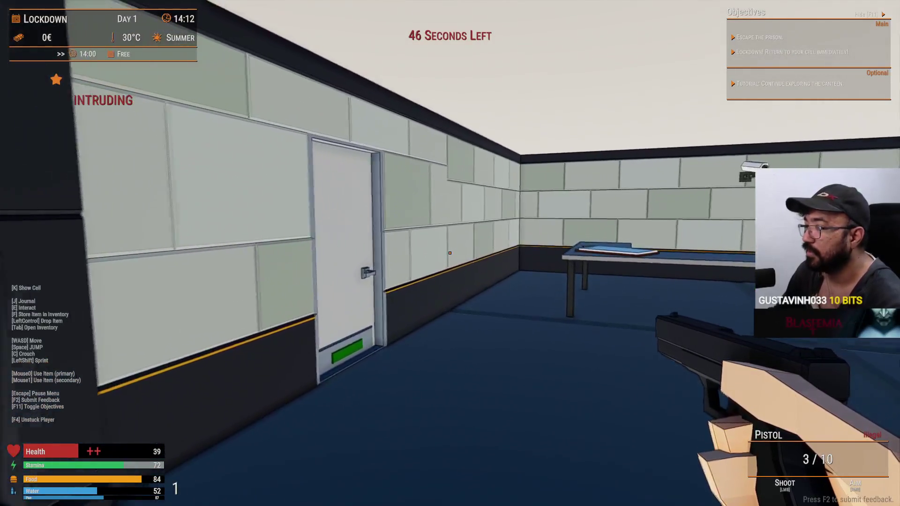
{"action": "key", "text": "w"}
{"action": "key", "text": "e"}
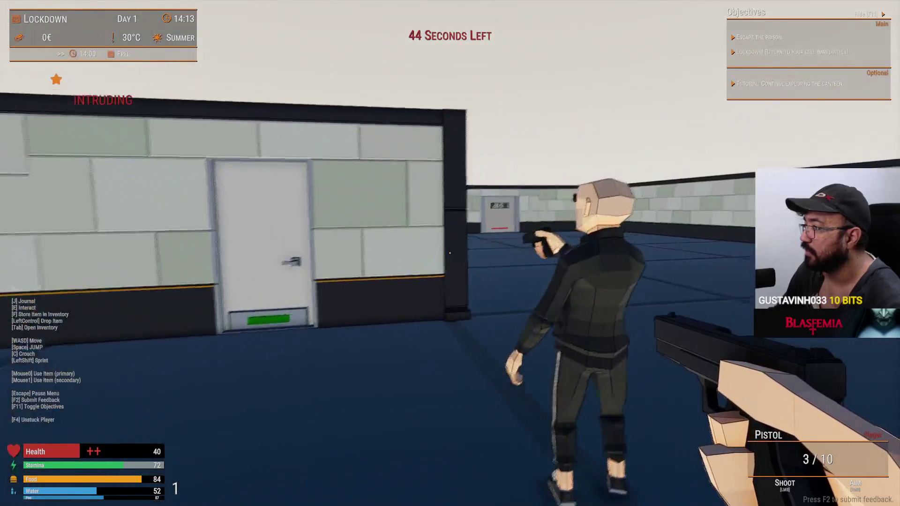
{"action": "key", "text": "w"}
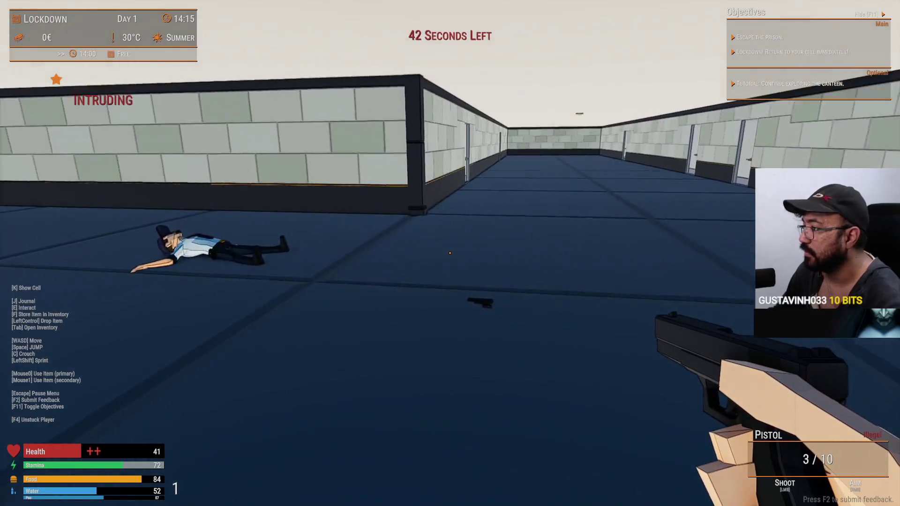
{"action": "key", "text": "e"}
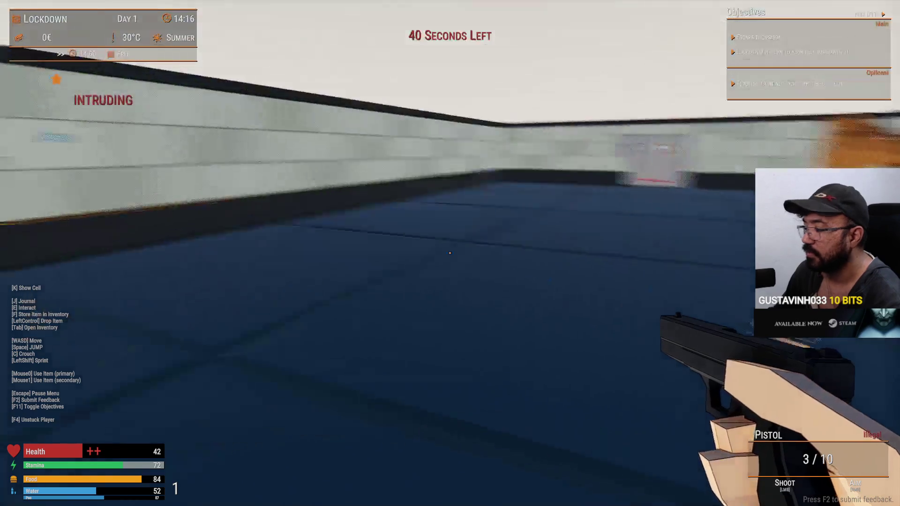
- Check the locked door, then run through the guarded room toward the wide room's doorway
{"action": "key", "text": "w"}
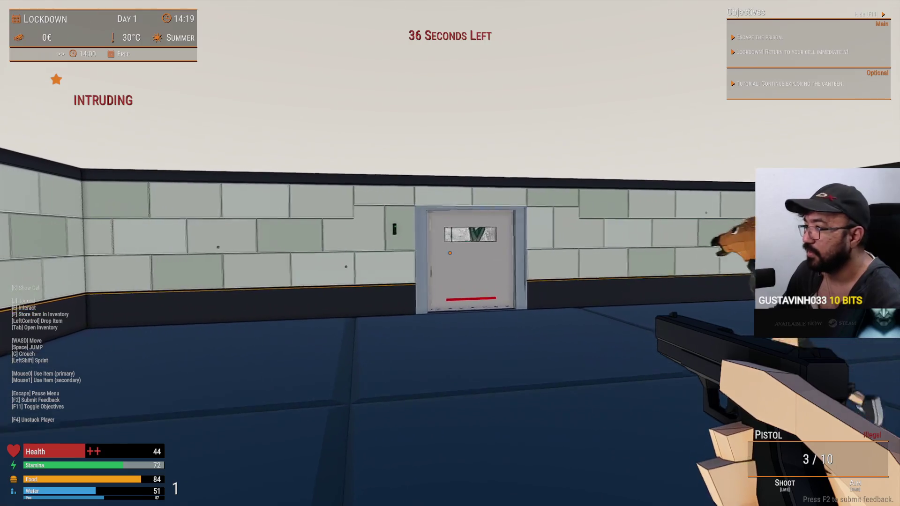
{"action": "key", "text": "w"}
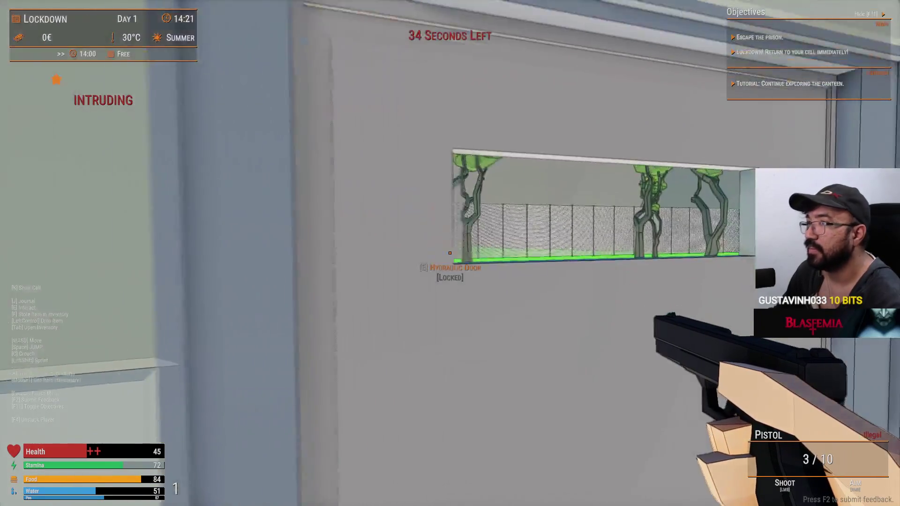
{"action": "key", "text": "w"}
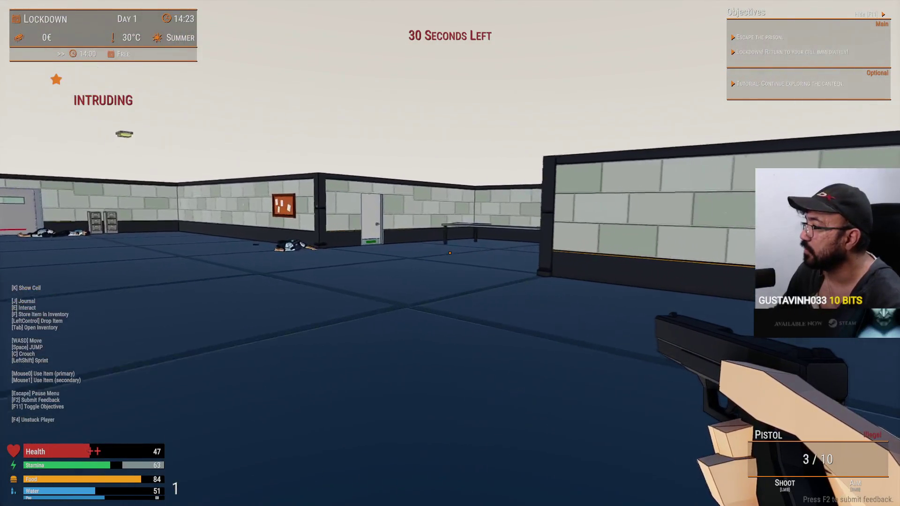
{"action": "key", "text": "w"}
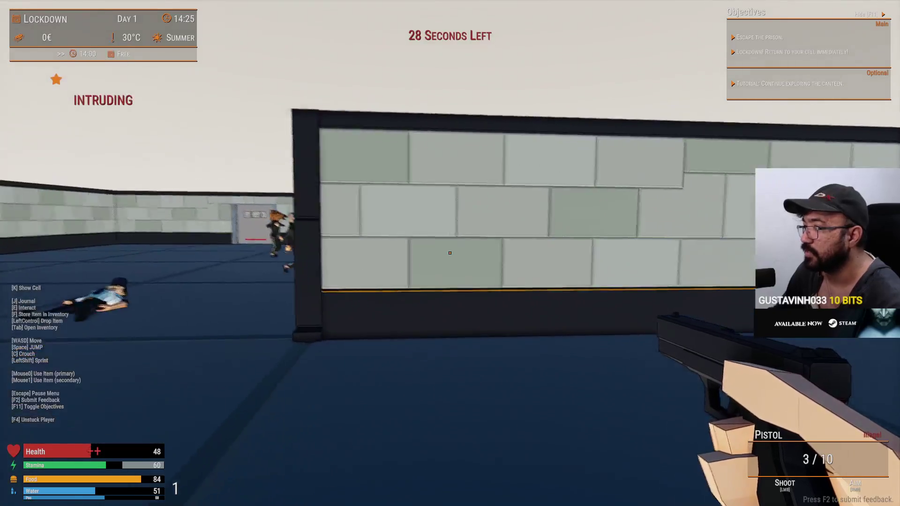
{"action": "key", "text": "w"}
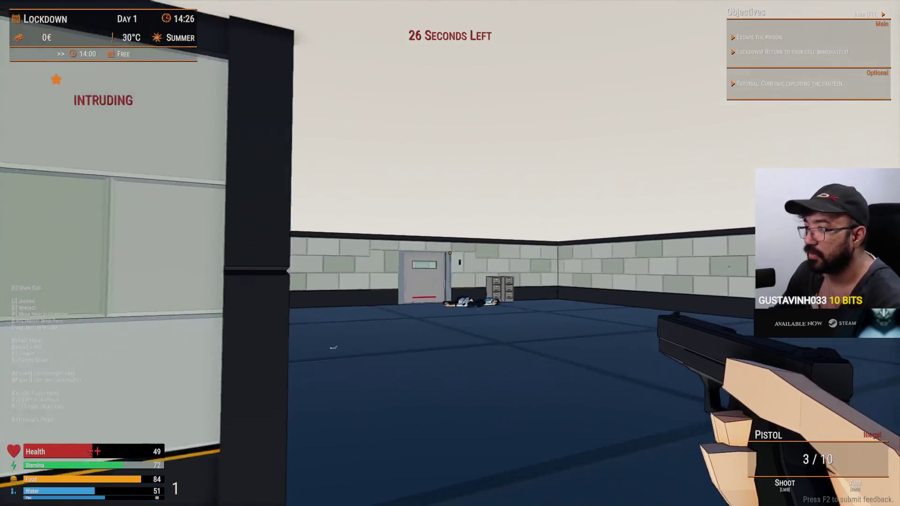
{"action": "key", "text": "w"}
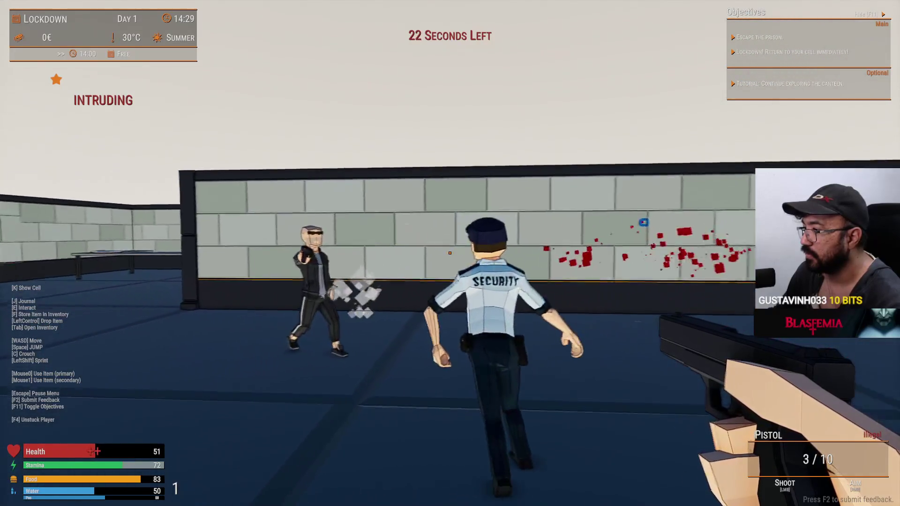
{"action": "key", "text": "w"}
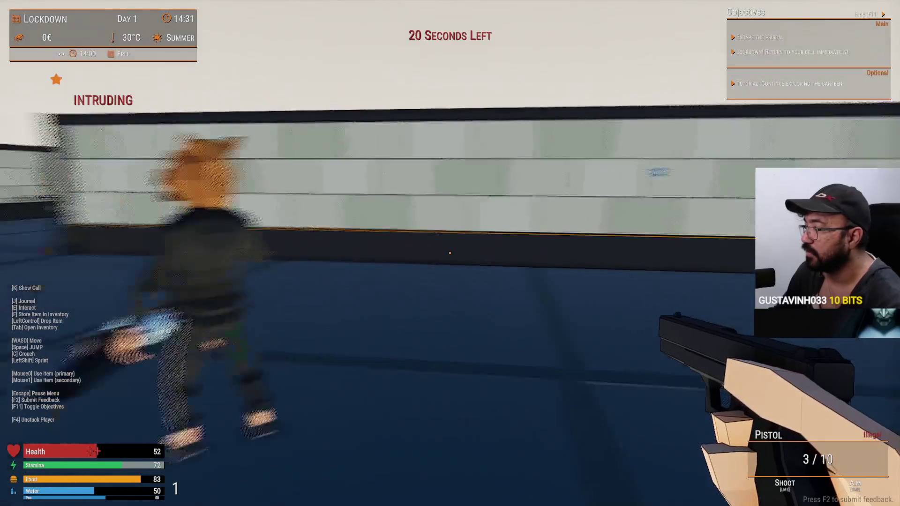
{"action": "key", "text": "w"}
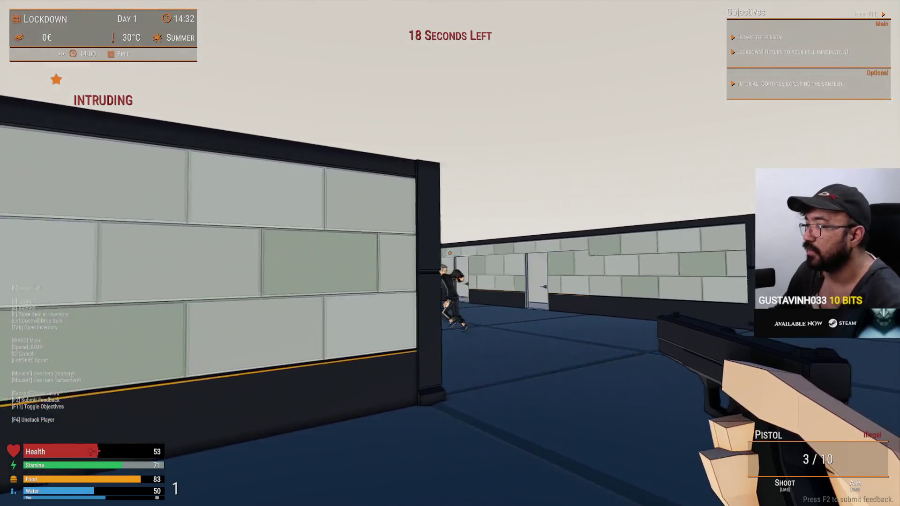
{"action": "key", "text": "w"}
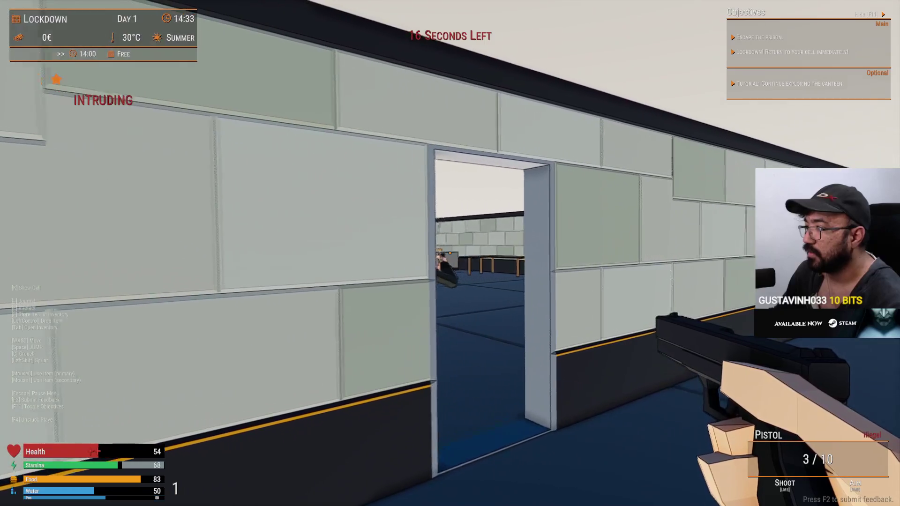
- Follow the long corridor past the guard and wall vent into the crate-filled storage room
{"action": "key", "text": "w"}
{"action": "key", "text": "Tab"}
{"action": "key", "text": "Tab"}
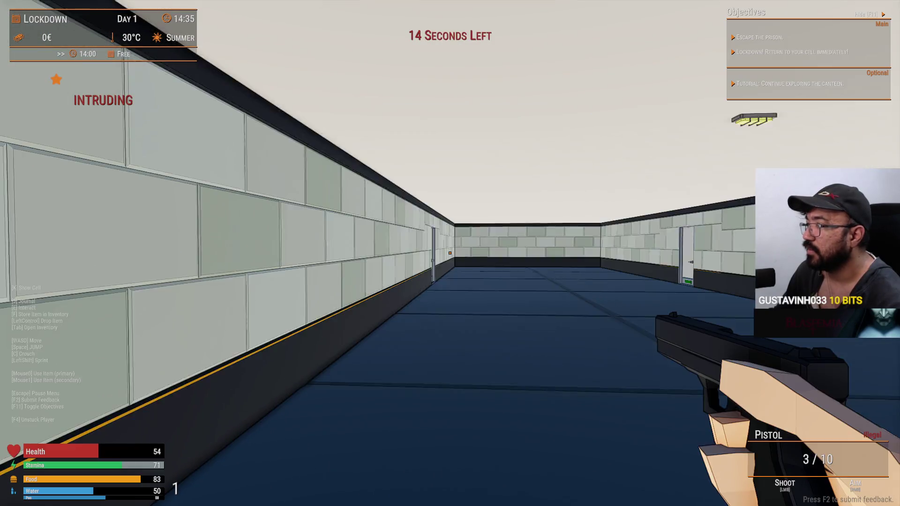
{"action": "key", "text": "w"}
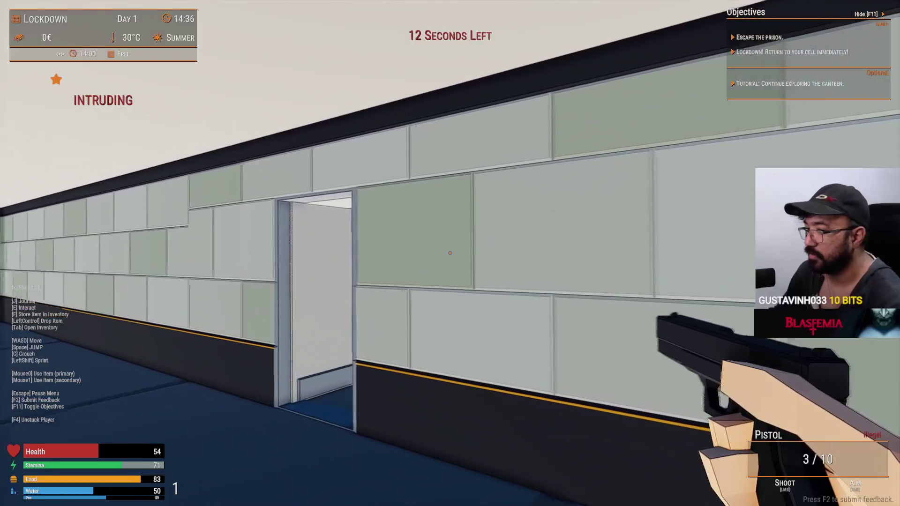
{"action": "key", "text": "w"}
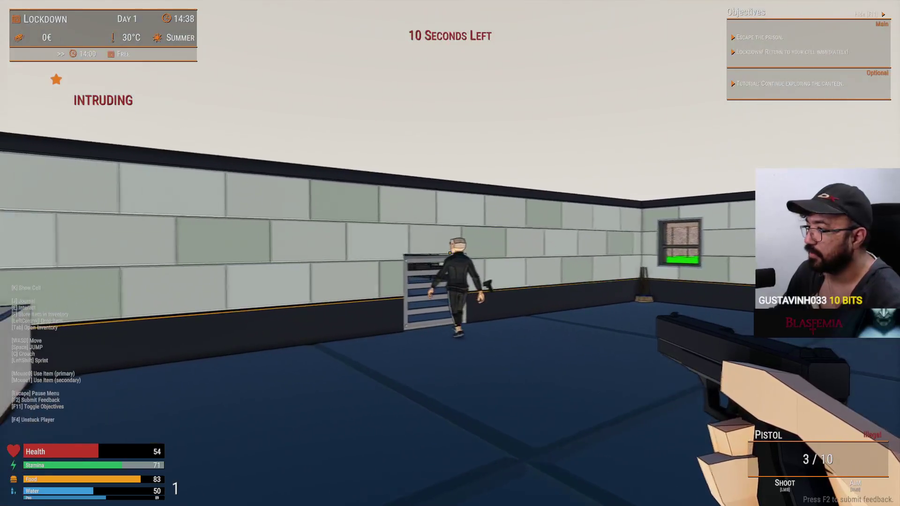
{"action": "key", "text": "w"}
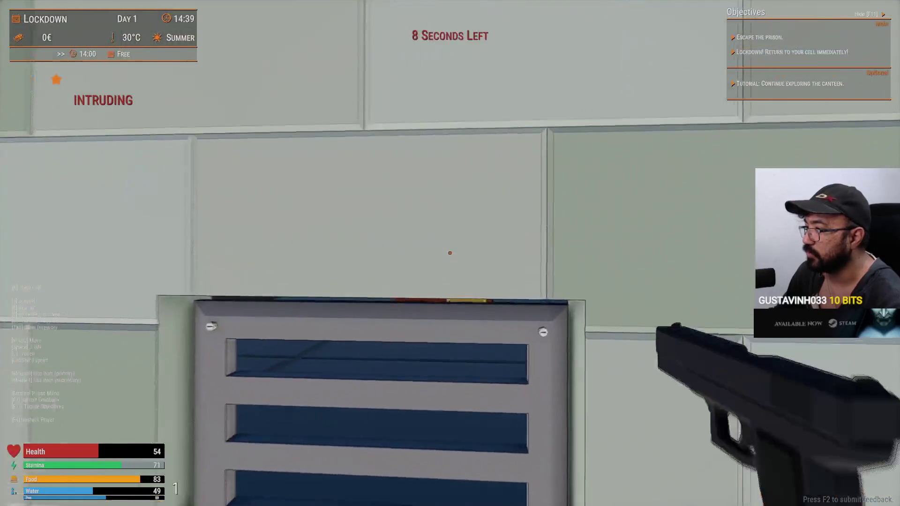
{"action": "key", "text": "w"}
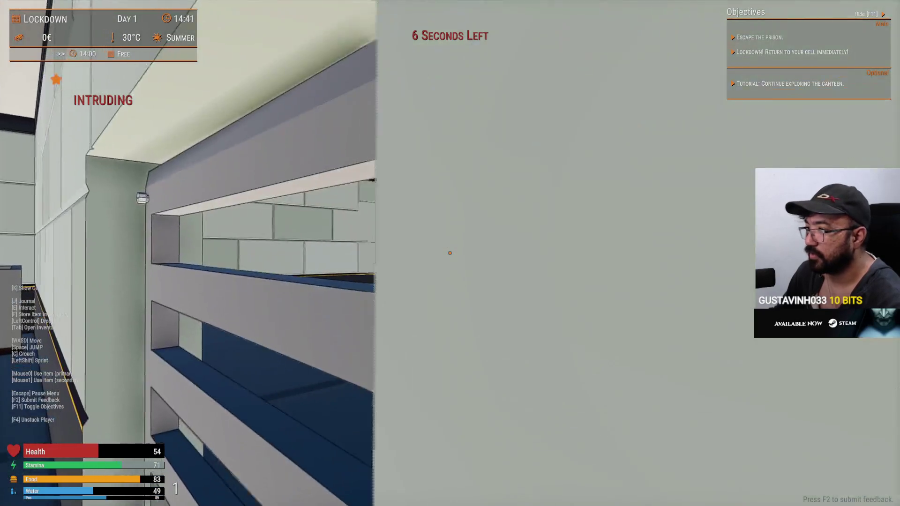
{"action": "key", "text": "w"}
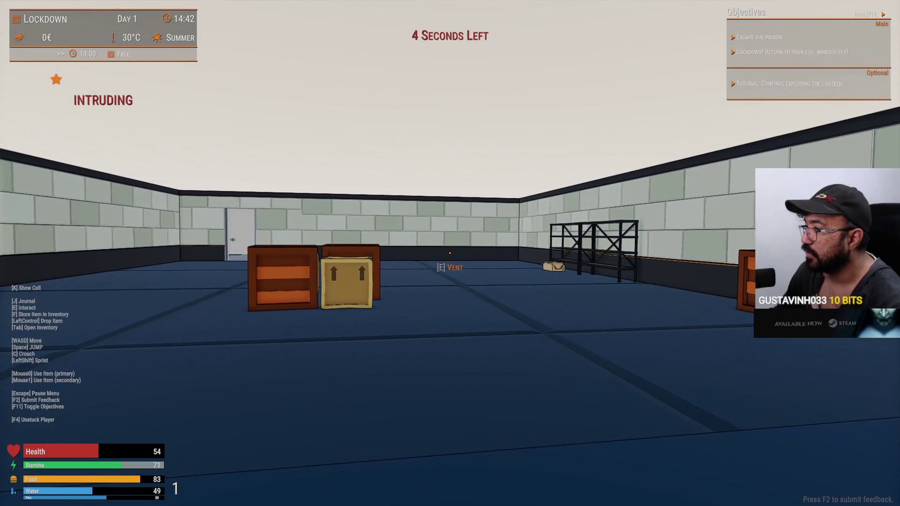
{"action": "key", "text": "w"}
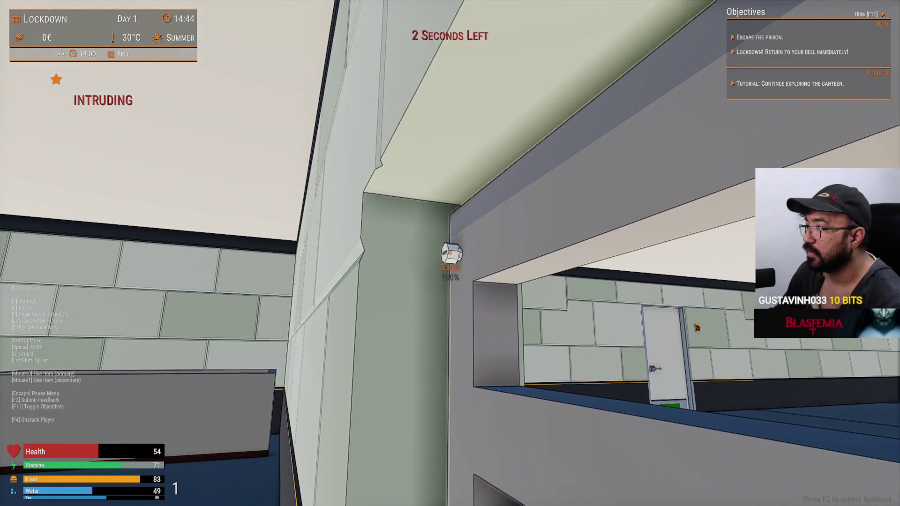
{"action": "key", "text": "w"}
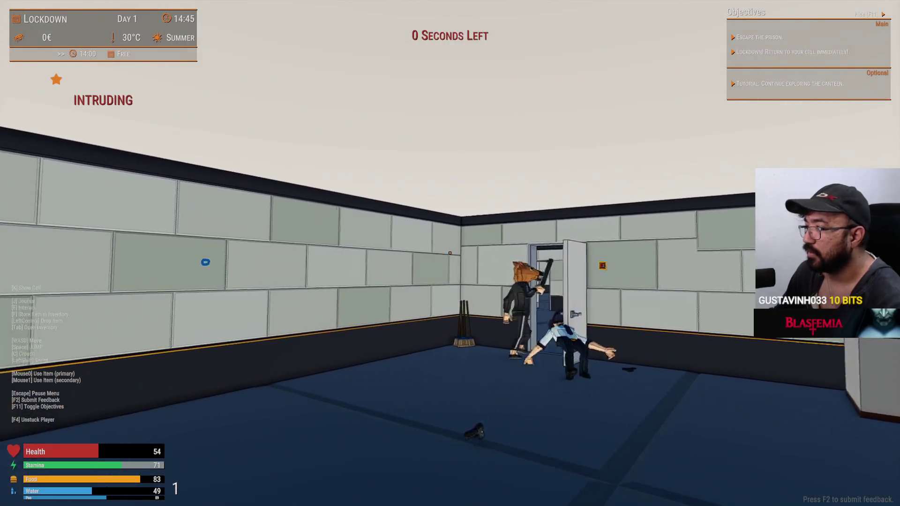
- Leave the game for Steam and uninstall Project Breakout through Manage > Uninstall
{"action": "key", "text": "alt+Tab"}
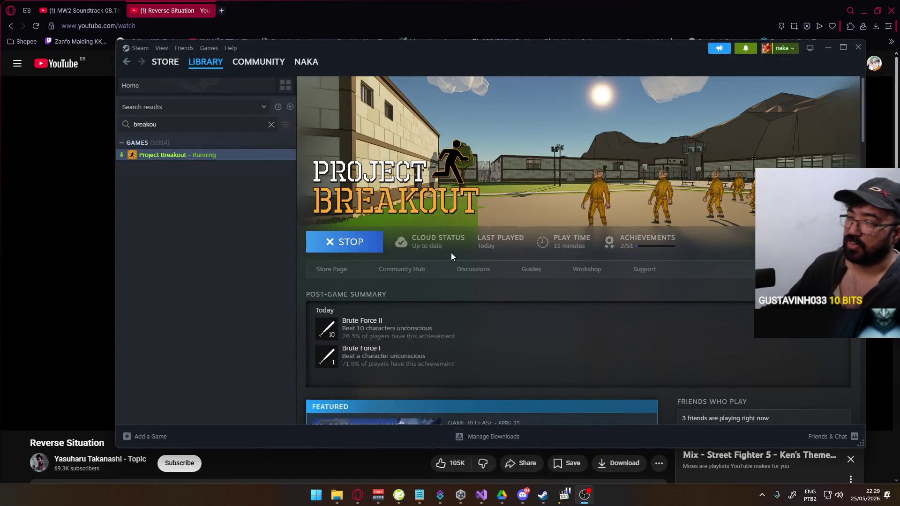
{"action": "left_click", "coordinate": [271, 125]}
{"action": "right_click", "coordinate": [201, 280]}
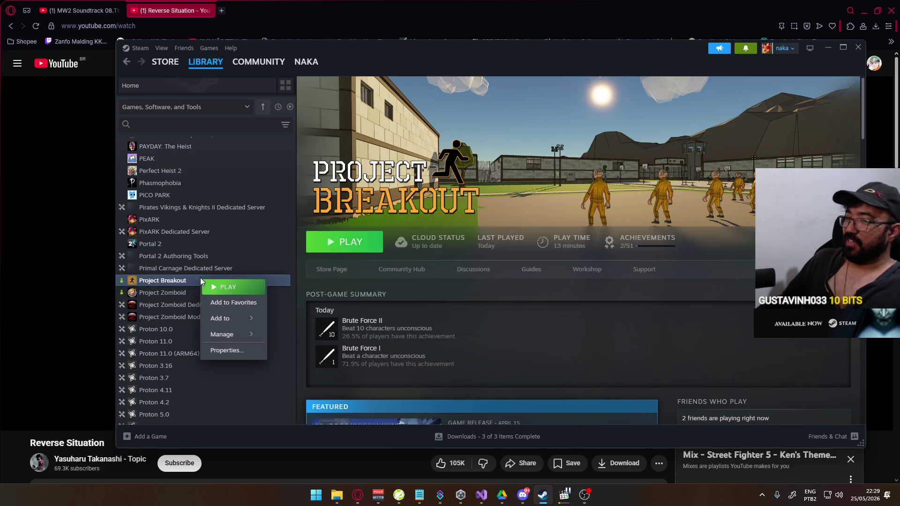
{"action": "mouse_move", "coordinate": [248, 337]}
{"action": "left_click", "coordinate": [327, 396]}
{"action": "left_click", "coordinate": [529, 278]}
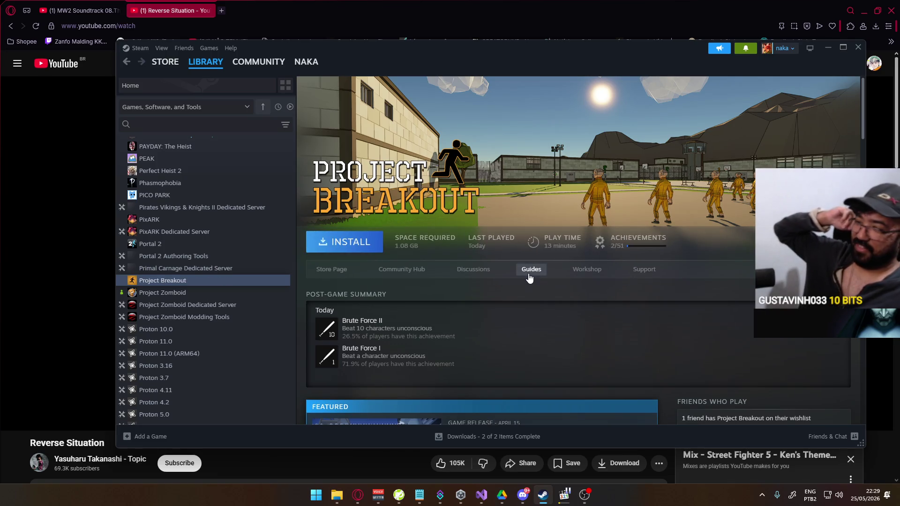
{"action": "scroll", "coordinate": [488, 243], "scroll_direction": "down", "scroll_amount": 2}
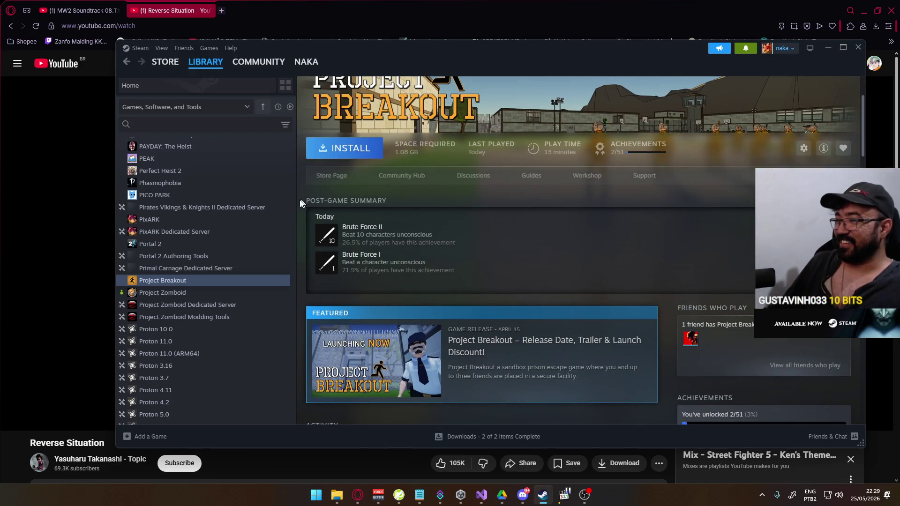
- Filter the Steam library to installed games and reposition the Steam window
{"action": "left_click", "coordinate": [290, 108]}
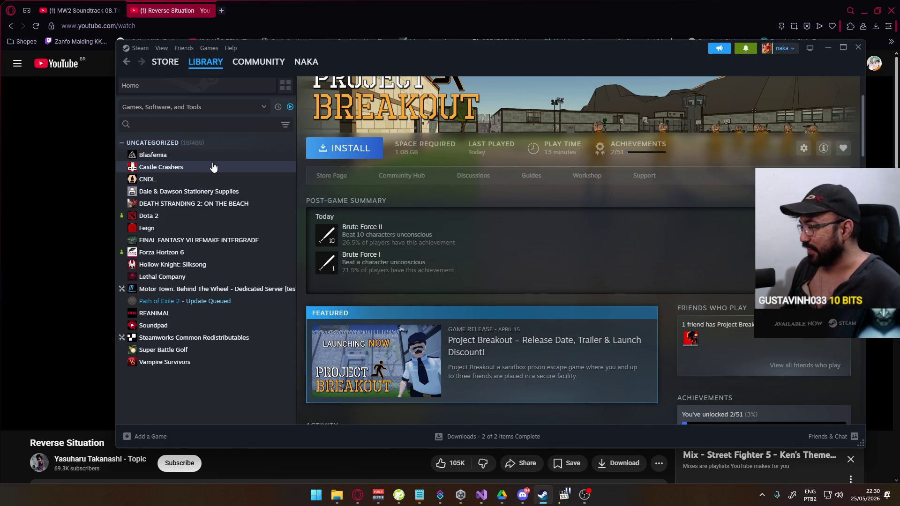
{"action": "mouse_move", "coordinate": [471, 60]}
{"action": "left_mouse_down"}
{"action": "mouse_move", "coordinate": [503, 78]}
{"action": "mouse_move", "coordinate": [402, 85]}
{"action": "mouse_move", "coordinate": [424, 61]}
{"action": "left_mouse_up"}
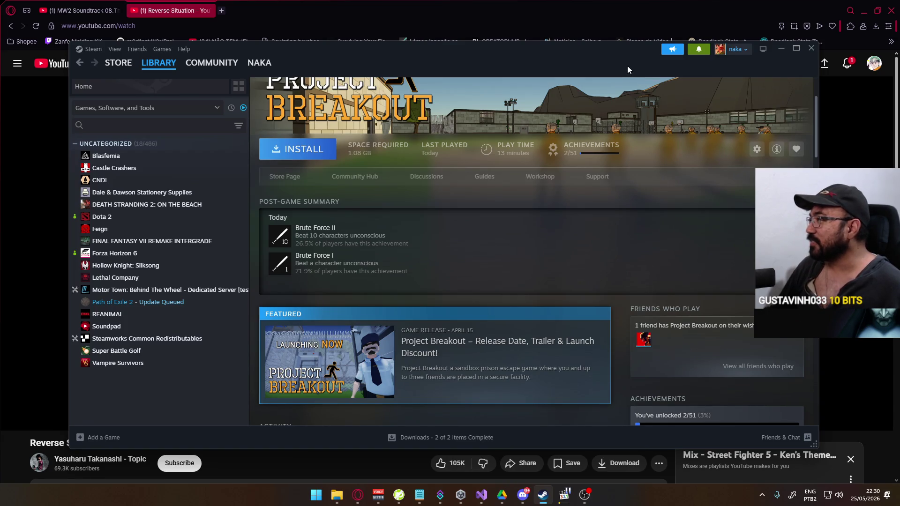
{"action": "mouse_move", "coordinate": [583, 56]}
{"action": "left_mouse_down"}
{"action": "mouse_move", "coordinate": [626, 54]}
{"action": "mouse_move", "coordinate": [591, 60]}
{"action": "left_mouse_up"}
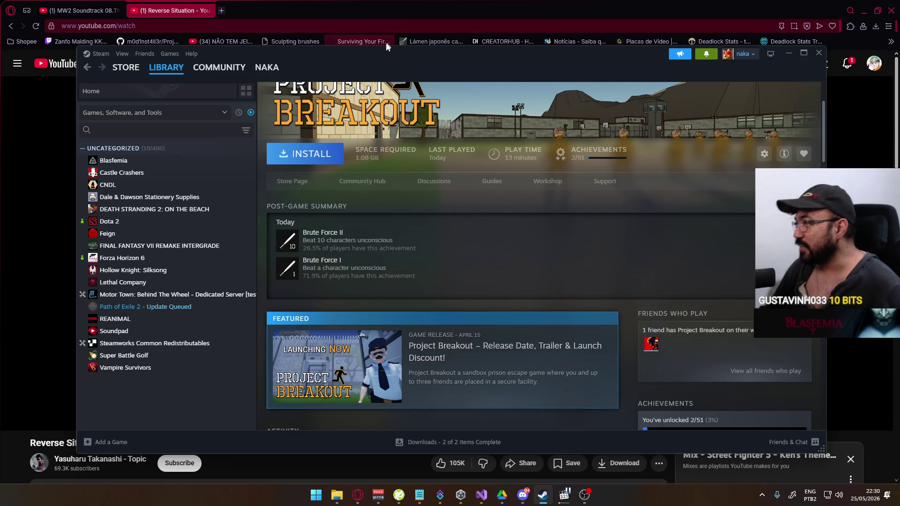
{"action": "mouse_move", "coordinate": [387, 57]}
{"action": "left_mouse_down"}
{"action": "mouse_move", "coordinate": [420, 61]}
{"action": "mouse_move", "coordinate": [395, 45]}
{"action": "left_mouse_up"}
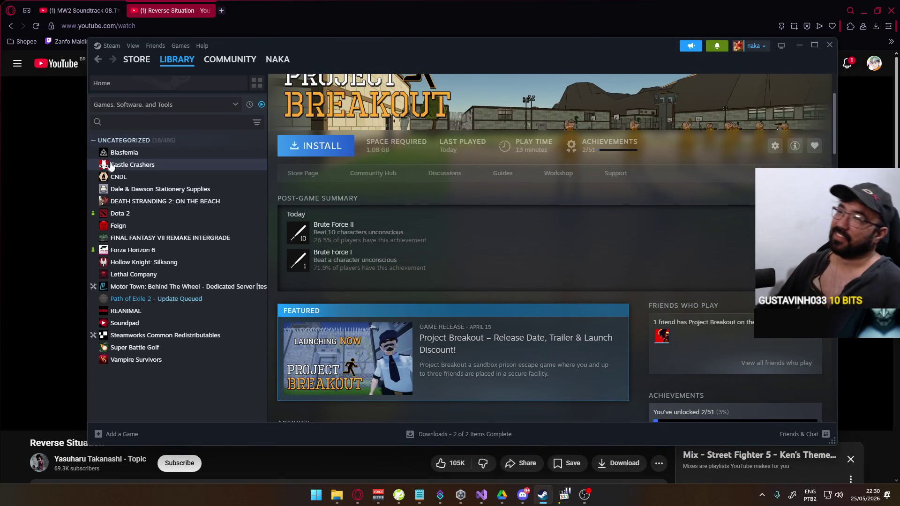
- Switch to the YouTube video page and back to the Steam library
{"action": "right_click", "coordinate": [261, 141]}
{"action": "key", "text": "alt+Tab"}
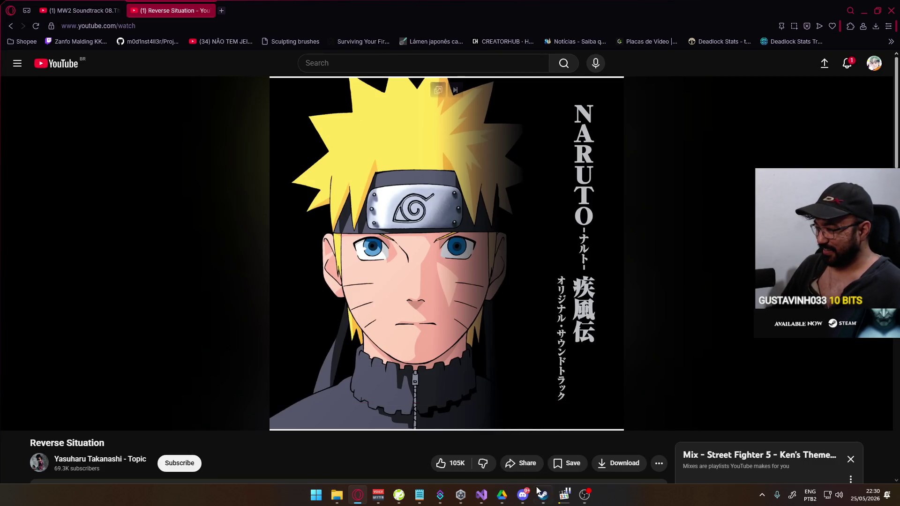
{"action": "key", "text": "alt+Tab"}
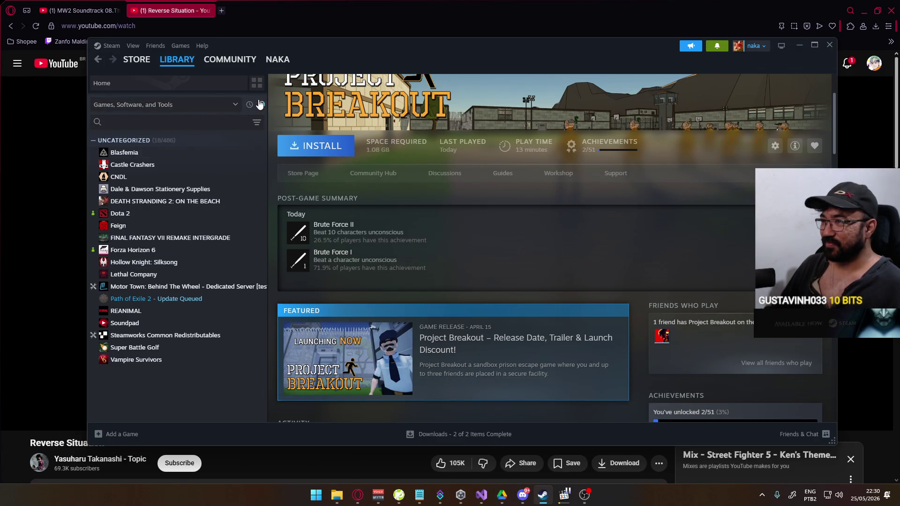
{"action": "left_click", "coordinate": [251, 104]}
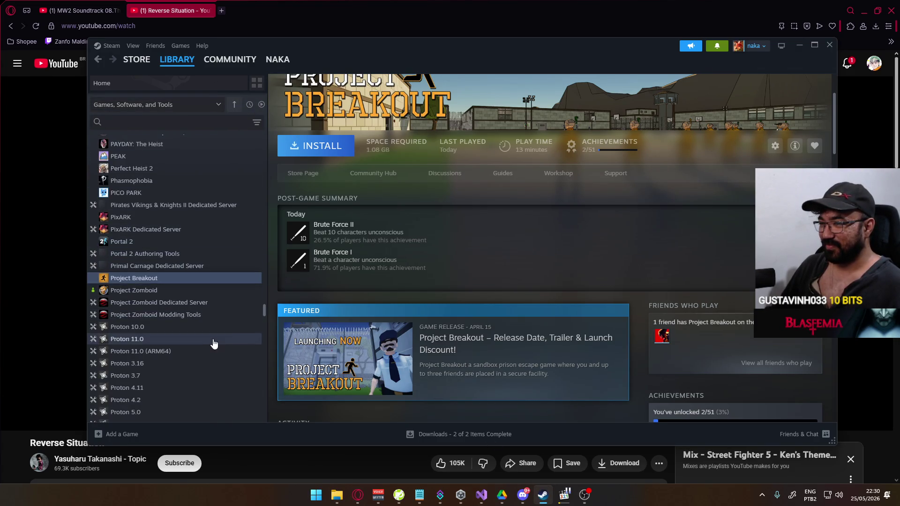
{"action": "scroll", "coordinate": [218, 322], "scroll_direction": "down", "scroll_amount": 5}
{"action": "scroll", "coordinate": [206, 313], "scroll_direction": "down", "scroll_amount": 5}
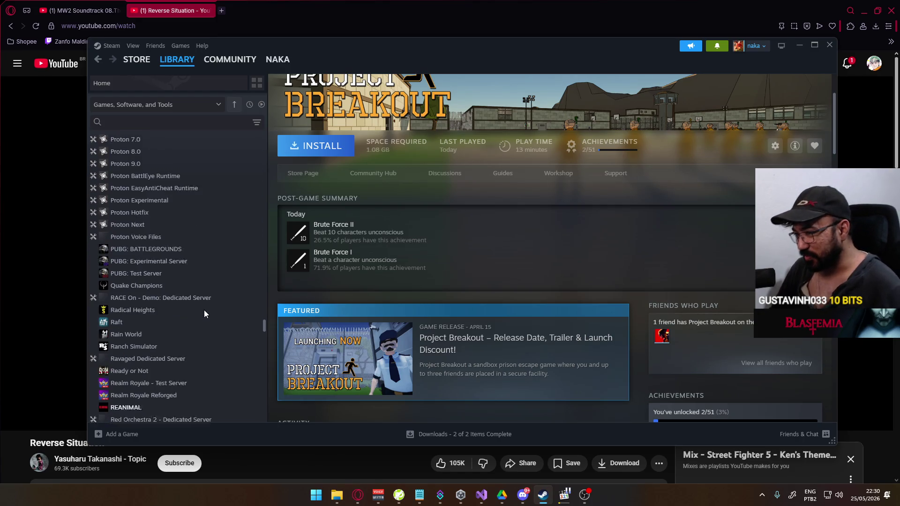
{"action": "scroll", "coordinate": [204, 313], "scroll_direction": "down", "scroll_amount": 5}
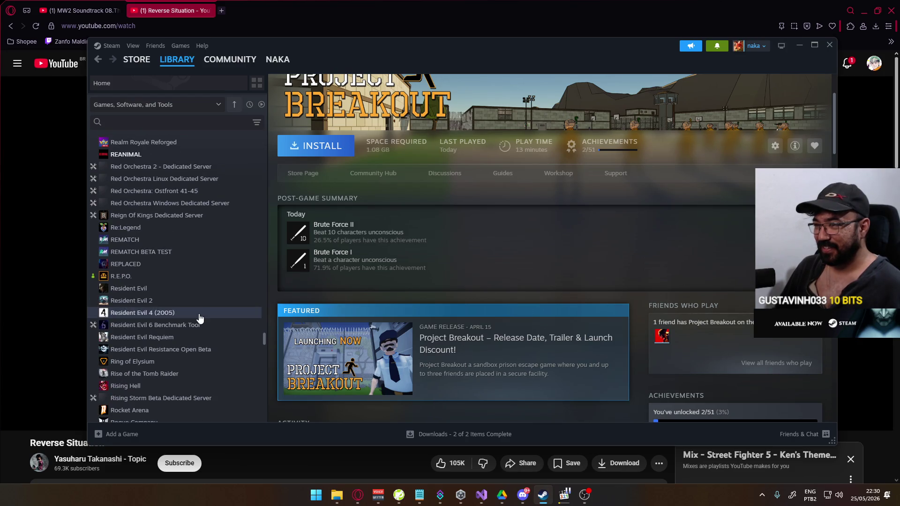
{"action": "scroll", "coordinate": [199, 318], "scroll_direction": "down", "scroll_amount": 3}
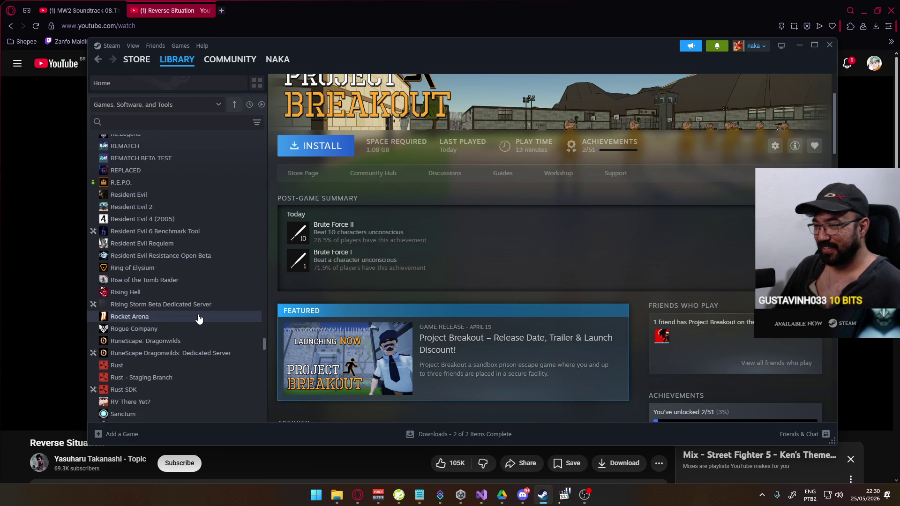
{"action": "scroll", "coordinate": [198, 318], "scroll_direction": "down", "scroll_amount": 3}
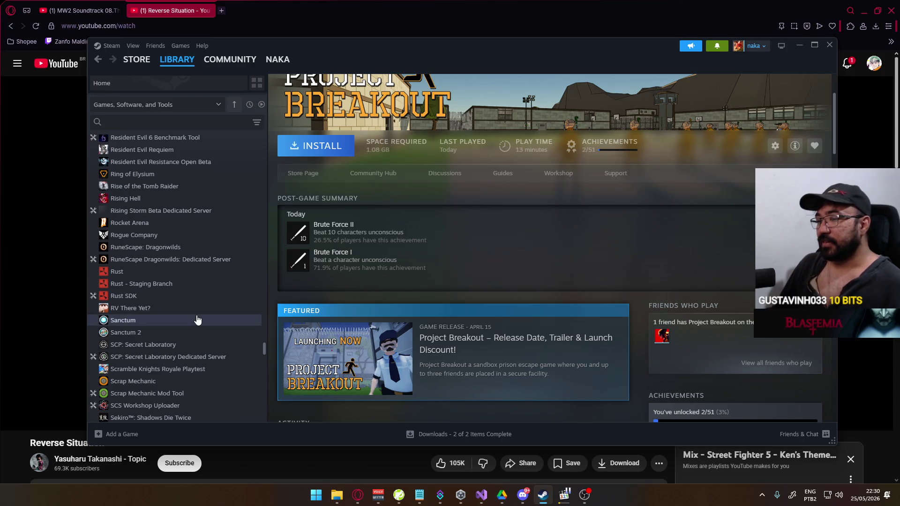
{"action": "scroll", "coordinate": [197, 320], "scroll_direction": "down", "scroll_amount": 3}
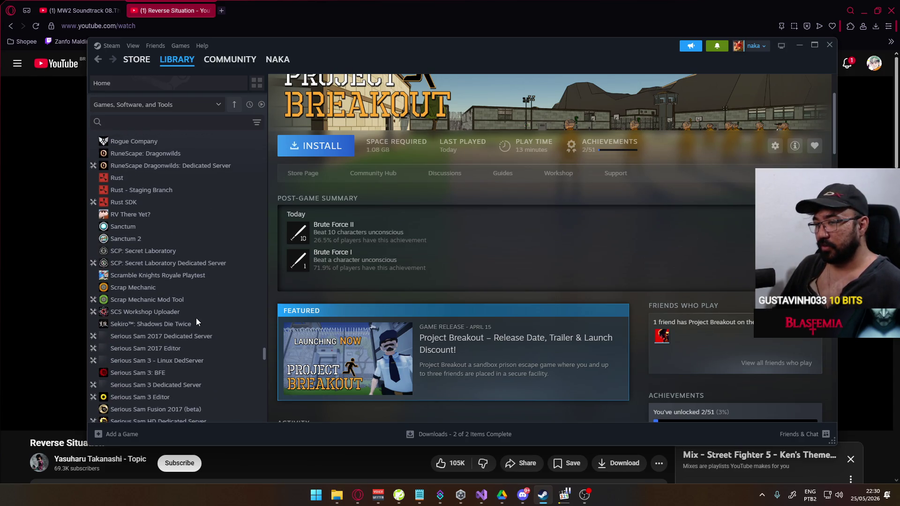
{"action": "scroll", "coordinate": [195, 322], "scroll_direction": "down", "scroll_amount": 3}
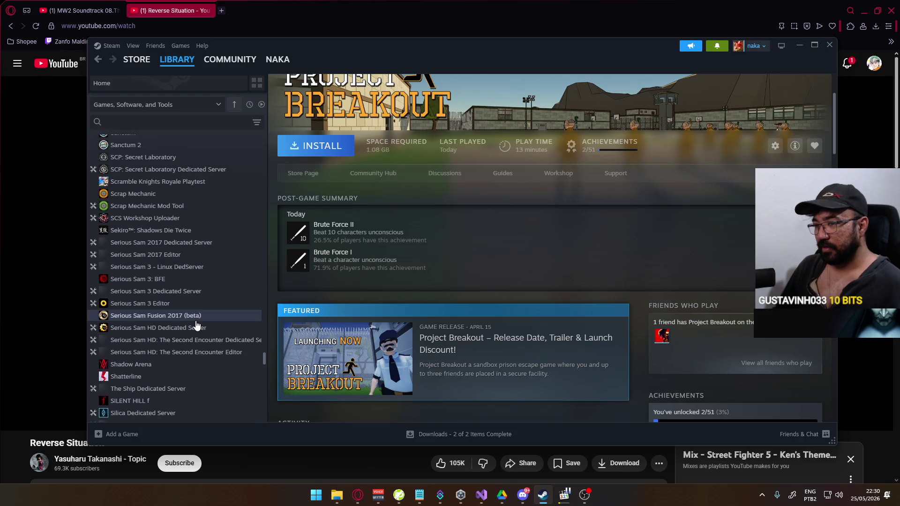
{"action": "scroll", "coordinate": [196, 322], "scroll_direction": "down", "scroll_amount": 3}
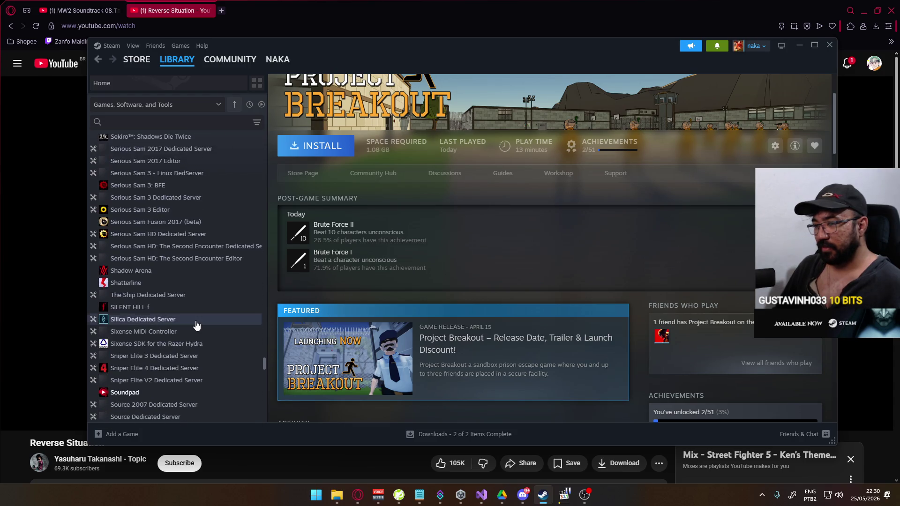
{"action": "scroll", "coordinate": [195, 325], "scroll_direction": "down", "scroll_amount": 4}
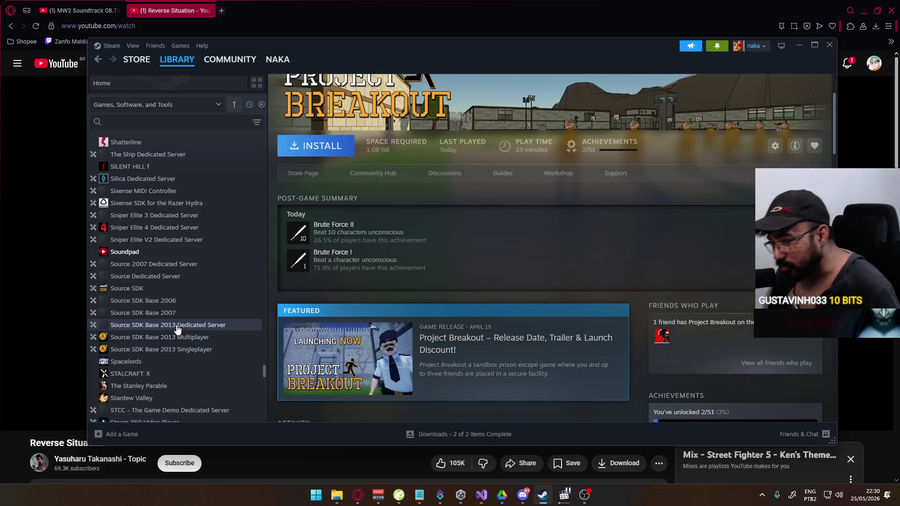
{"action": "scroll", "coordinate": [171, 331], "scroll_direction": "down", "scroll_amount": 2}
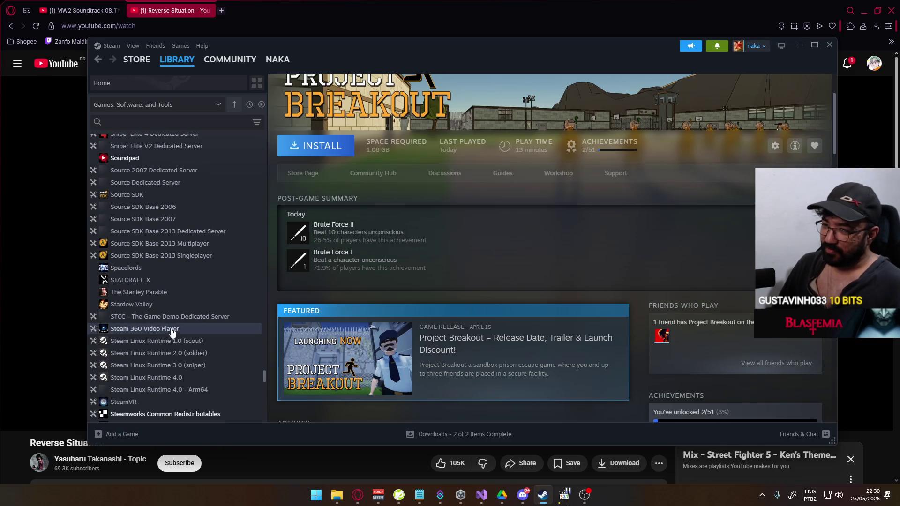
{"action": "scroll", "coordinate": [175, 322], "scroll_direction": "up", "scroll_amount": 8}
{"action": "scroll", "coordinate": [195, 326], "scroll_direction": "up", "scroll_amount": 4}
{"action": "scroll", "coordinate": [187, 293], "scroll_direction": "up", "scroll_amount": 10}
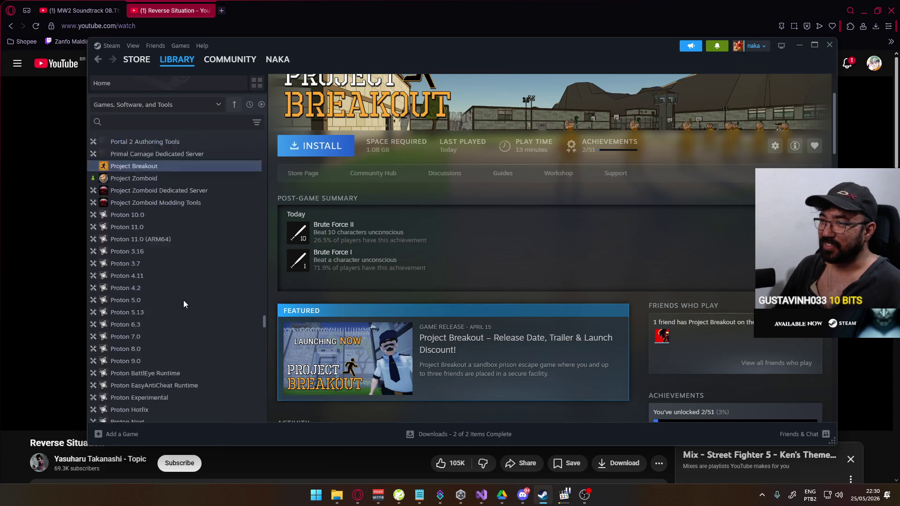
{"action": "scroll", "coordinate": [184, 301], "scroll_direction": "up", "scroll_amount": 10}
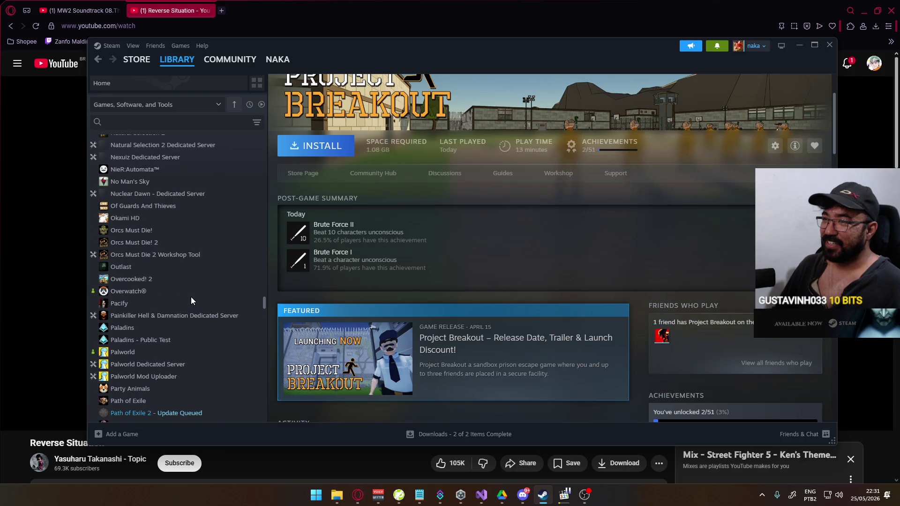
{"action": "scroll", "coordinate": [191, 300], "scroll_direction": "up", "scroll_amount": 5}
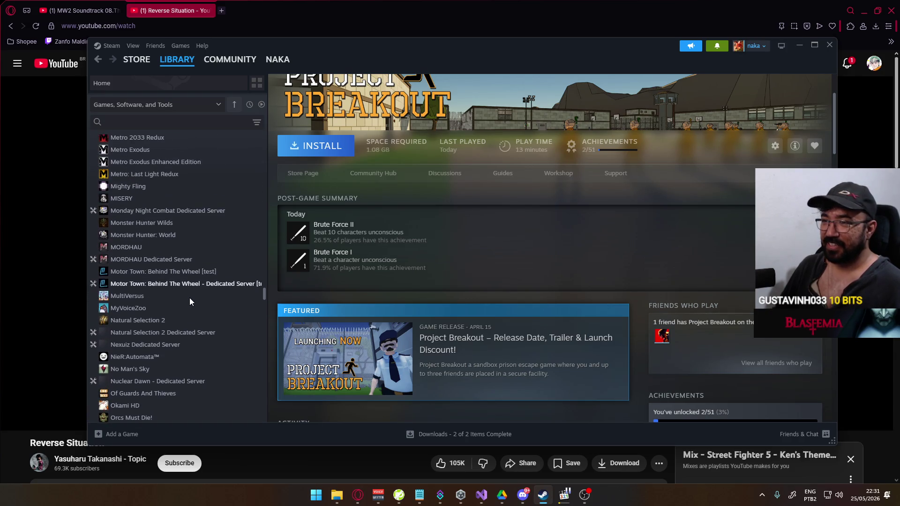
{"action": "scroll", "coordinate": [189, 298], "scroll_direction": "up", "scroll_amount": 8}
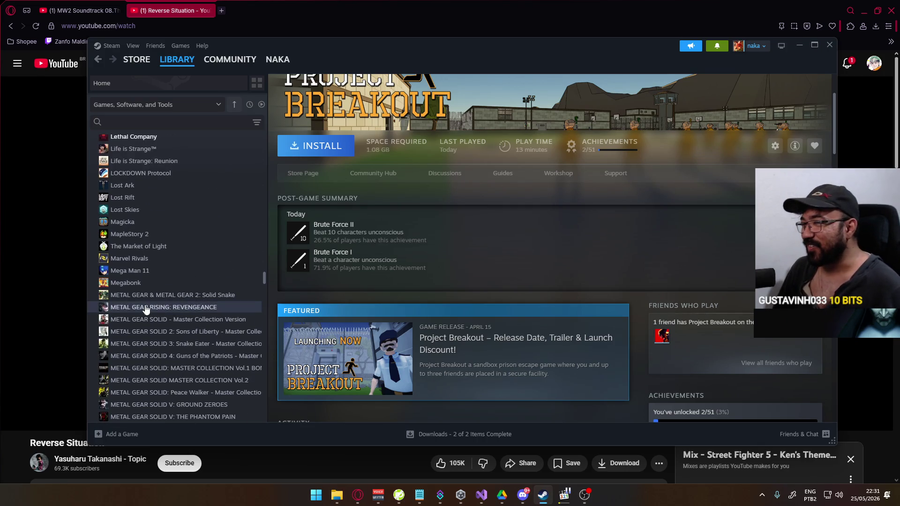
{"action": "scroll", "coordinate": [223, 298], "scroll_direction": "up", "scroll_amount": 3}
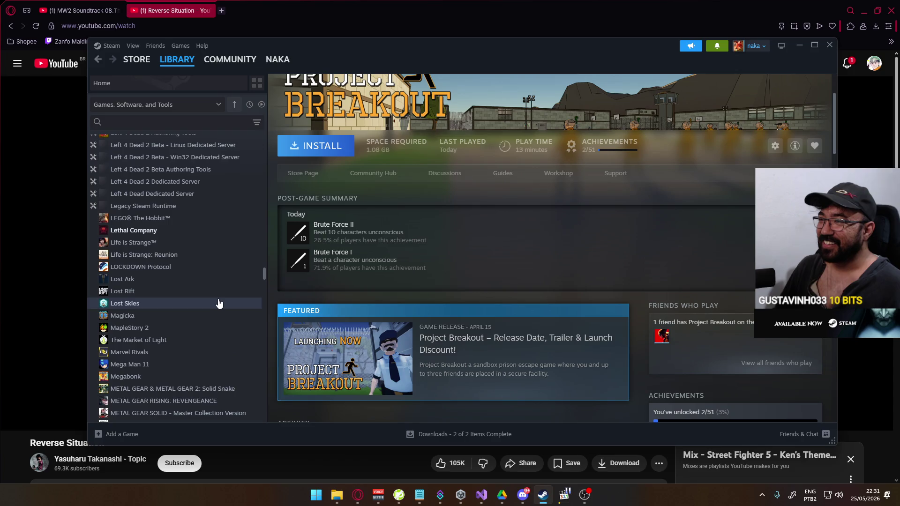
{"action": "scroll", "coordinate": [215, 302], "scroll_direction": "up", "scroll_amount": 6}
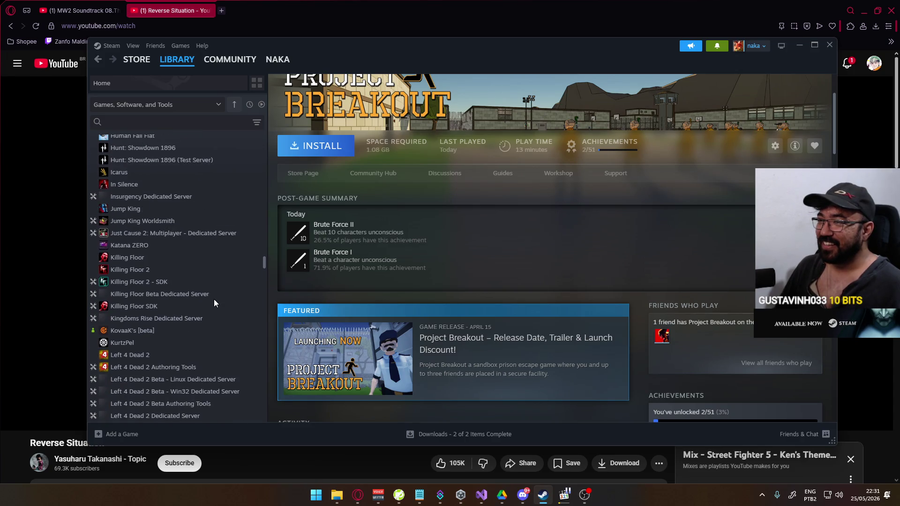
{"action": "scroll", "coordinate": [219, 300], "scroll_direction": "up", "scroll_amount": 1}
{"action": "scroll", "coordinate": [219, 299], "scroll_direction": "up", "scroll_amount": 4}
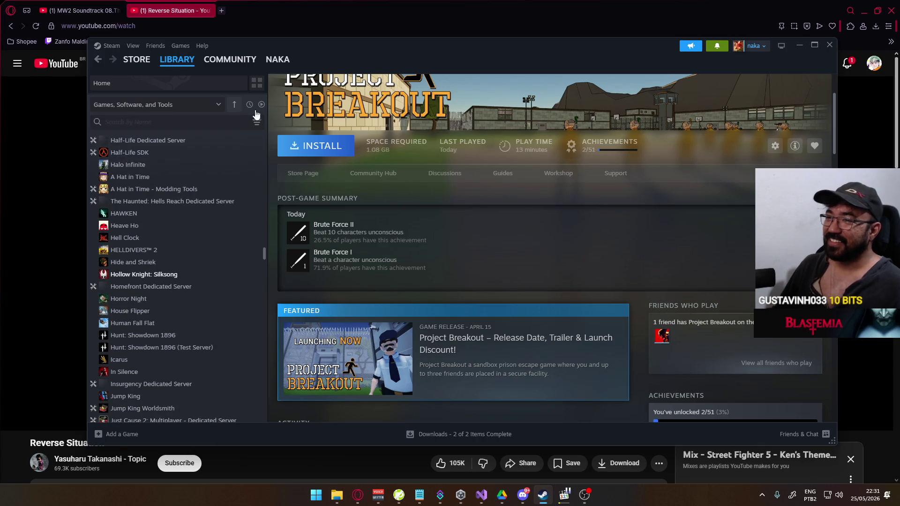
- Minimize Steam and the browser, and bring up the Unity Hub project list
{"action": "left_click", "coordinate": [798, 44]}
{"action": "left_click", "coordinate": [240, 286]}
{"action": "left_click", "coordinate": [358, 494]}
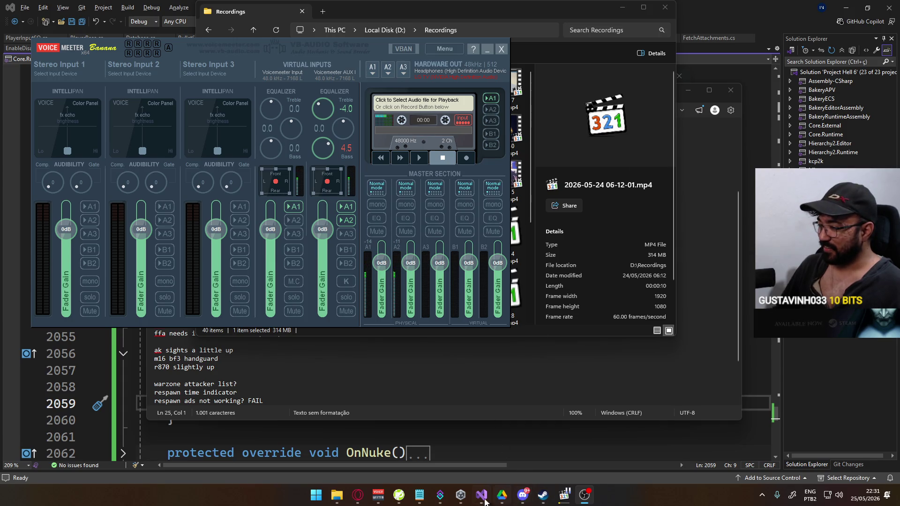
{"action": "left_click", "coordinate": [462, 499]}
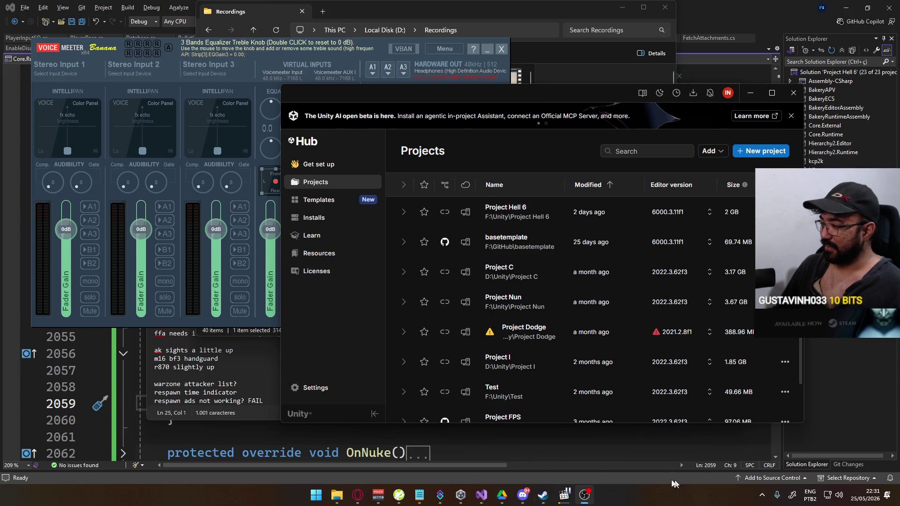
- Reopen Steam from the tray, toggle the ready-to-play filter off, and search the library for 'out'
{"action": "left_click", "coordinate": [761, 494]}
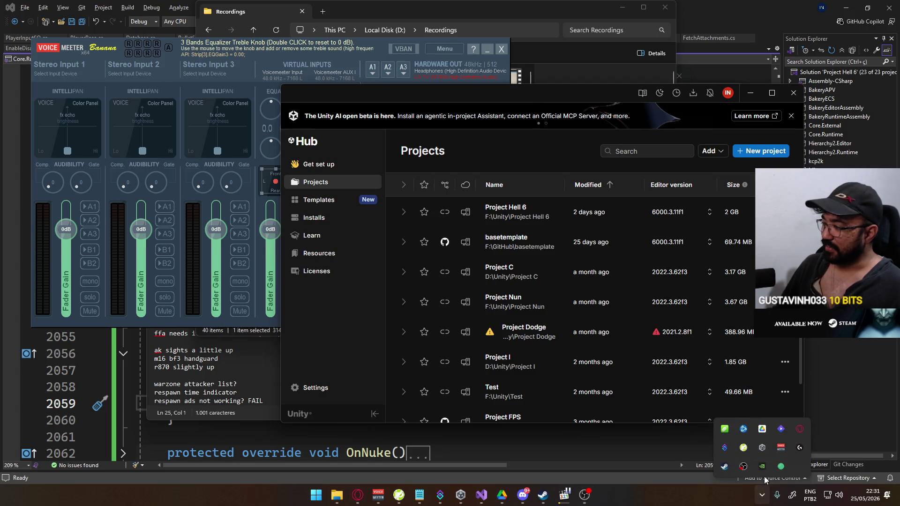
{"action": "left_click", "coordinate": [724, 466]}
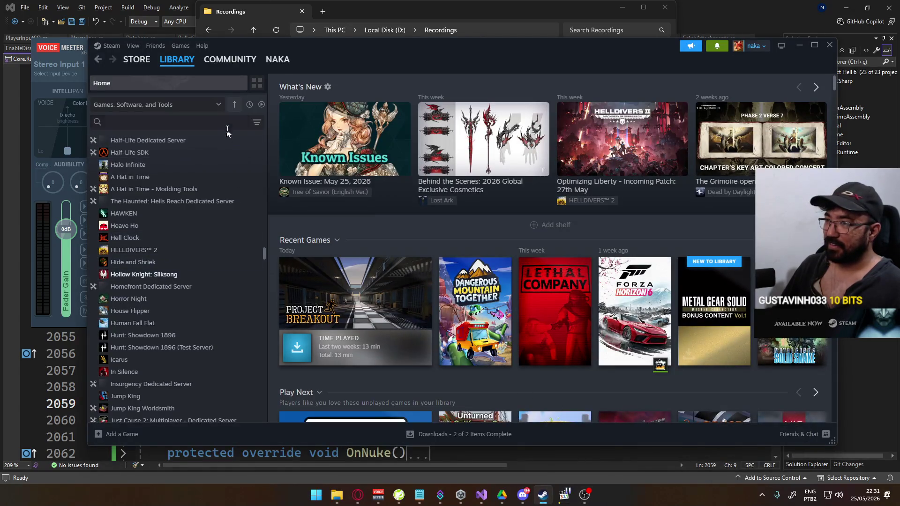
{"action": "left_click", "coordinate": [262, 105]}
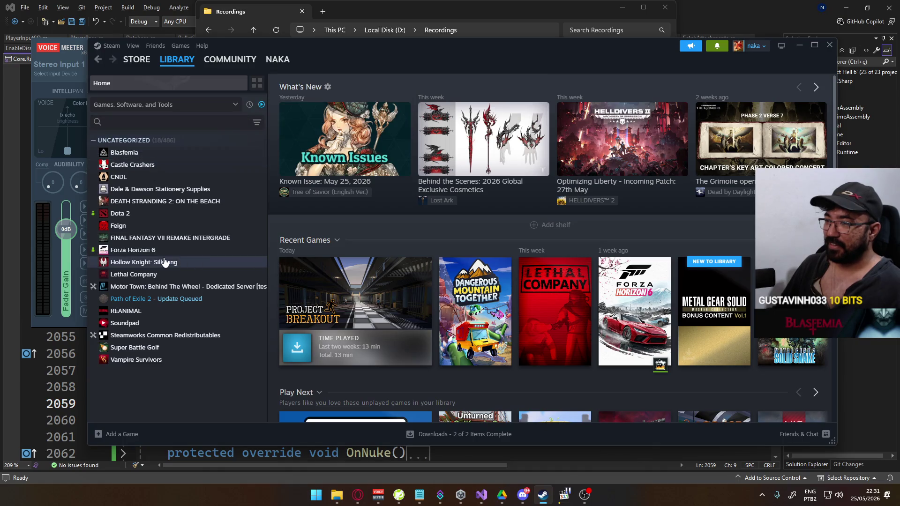
{"action": "left_click", "coordinate": [261, 105]}
{"action": "left_click", "coordinate": [211, 116]}
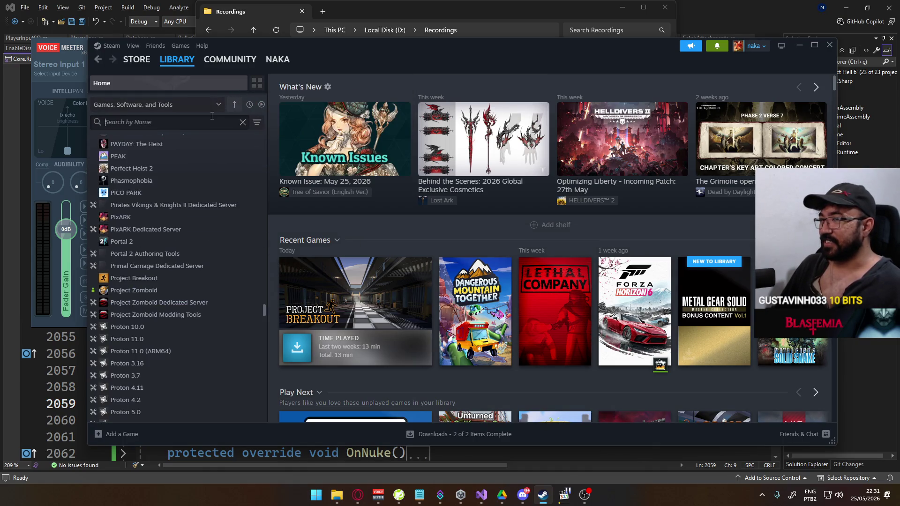
{"action": "type", "text": "ou"}
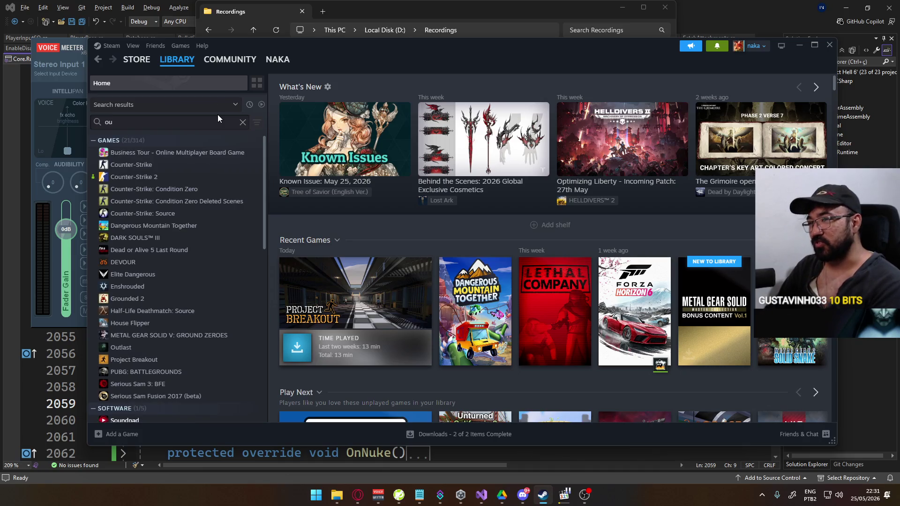
{"action": "type", "text": "t"}
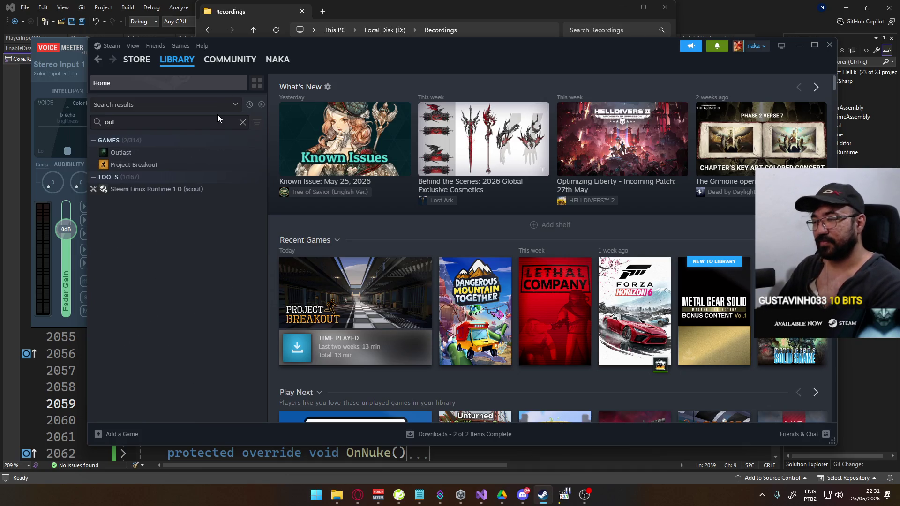
- Open Project Breakout's Properties, close it, and switch back to the YouTube video
{"action": "left_click", "coordinate": [151, 163]}
{"action": "right_click", "coordinate": [148, 164]}
{"action": "mouse_move", "coordinate": [181, 215]}
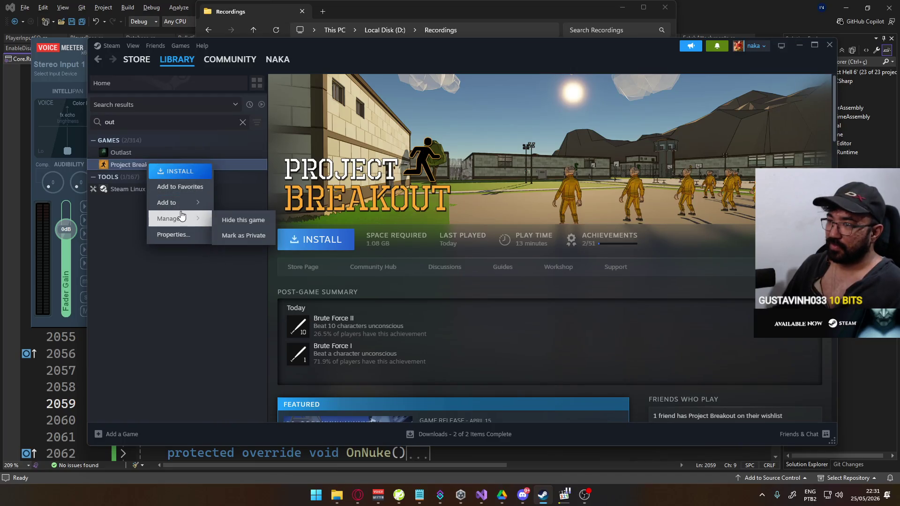
{"action": "left_click", "coordinate": [174, 235]}
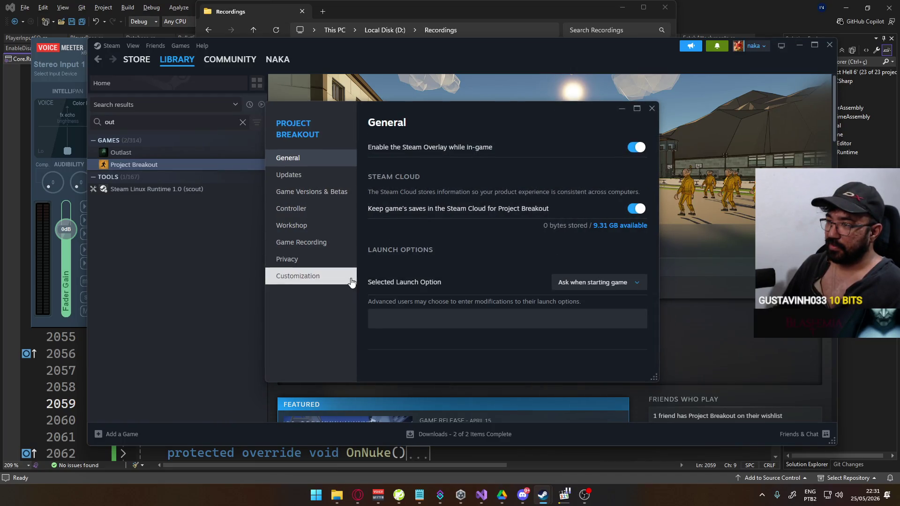
{"action": "left_click", "coordinate": [638, 108]}
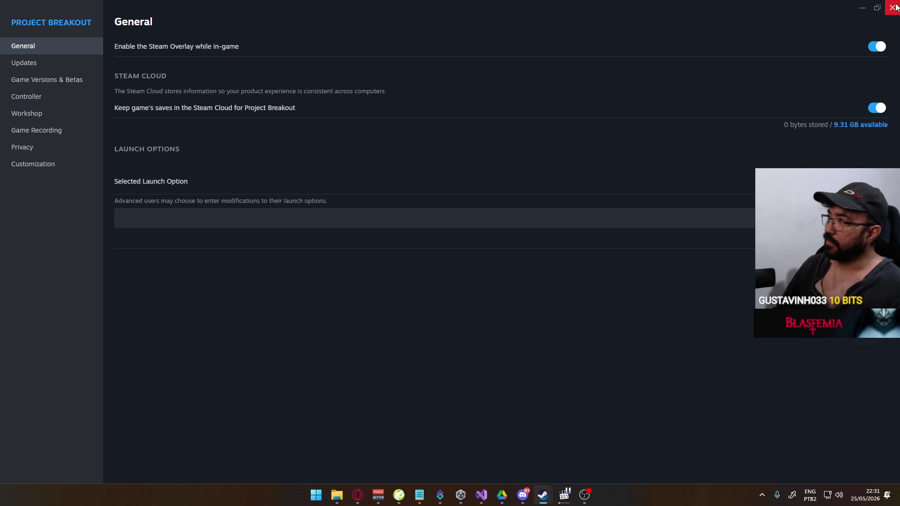
{"action": "left_click", "coordinate": [892, 6]}
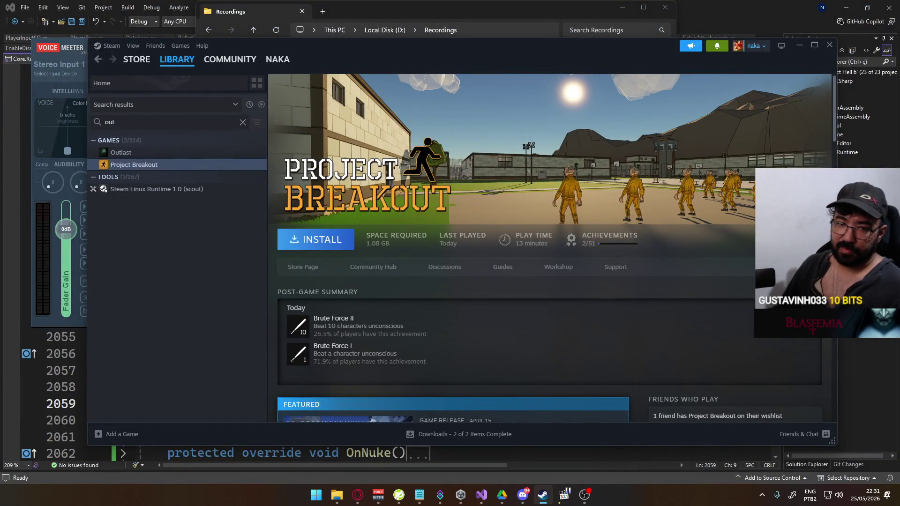
{"action": "key", "text": "alt+Tab"}
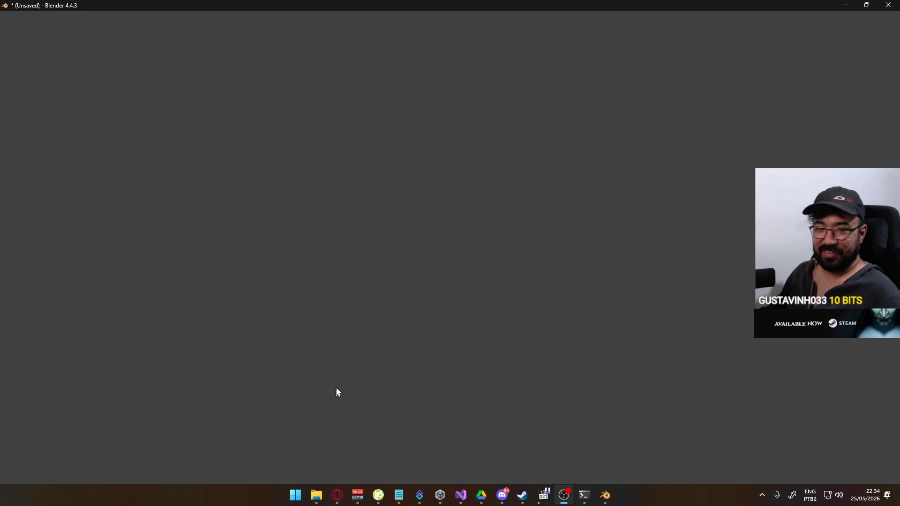
- Switch to the loading Blender window from the taskbar
{"action": "left_click", "coordinate": [606, 495]}
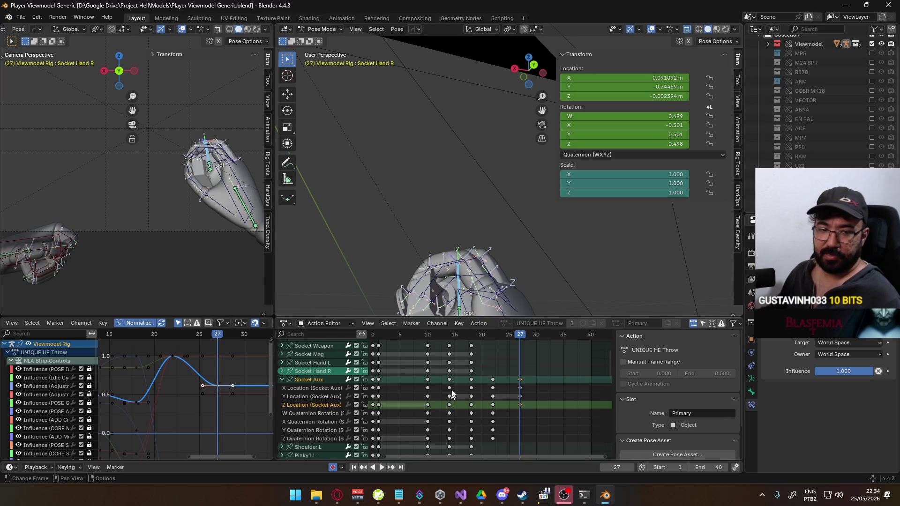
{"action": "scroll", "coordinate": [446, 398], "scroll_direction": "down", "scroll_amount": 2}
{"action": "key", "text": "space"}
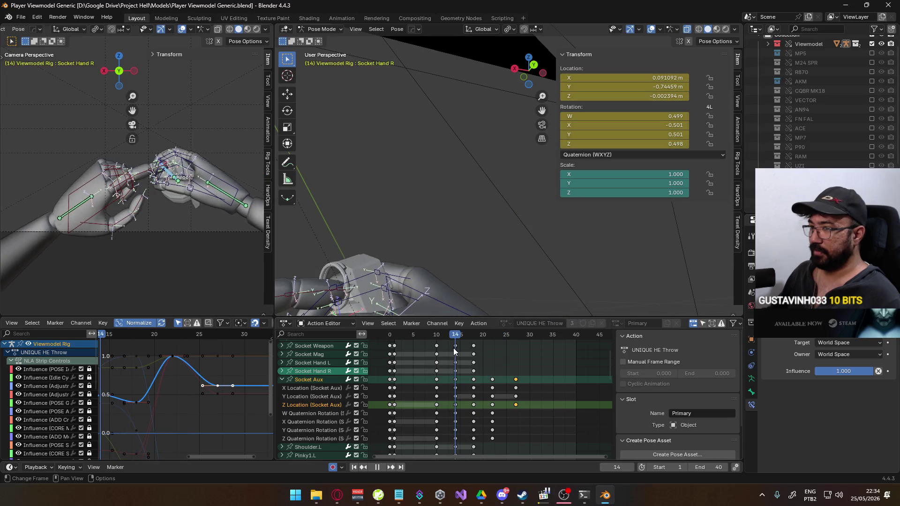
{"action": "key", "text": "Escape"}
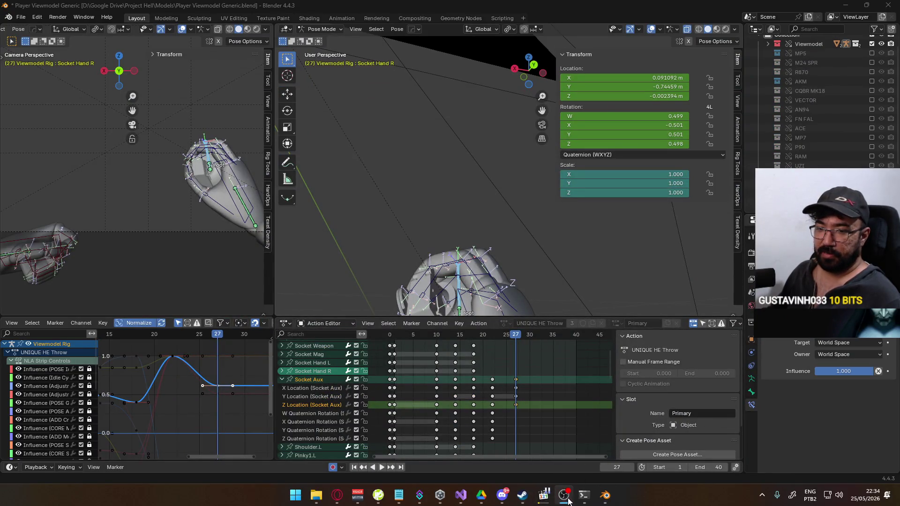
{"action": "left_click", "coordinate": [543, 495]}
- Frame-step the paused MPC-HC clip back and forth to the hand swing, then return to Blender
{"action": "key", "text": "ctrl+Right"}
{"action": "key", "text": "ctrl+Right"}
{"action": "key", "text": "ctrl+Right"}
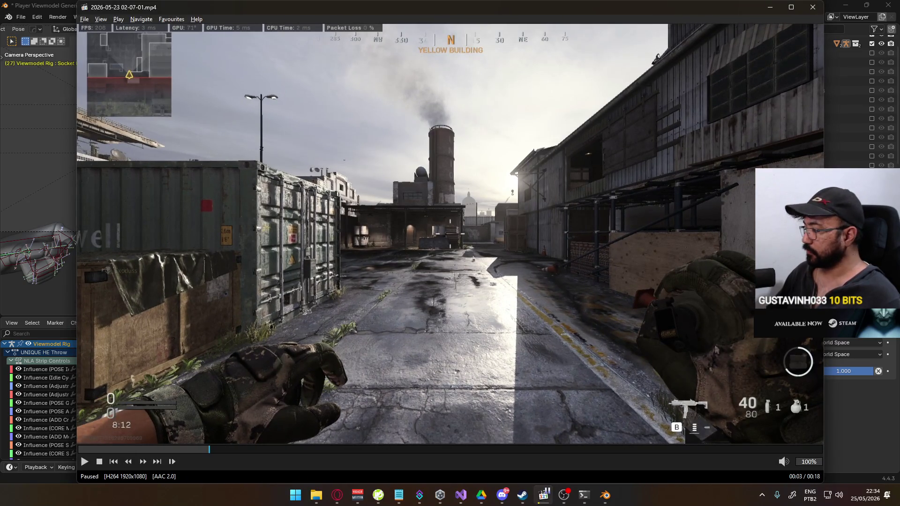
{"action": "key", "text": "ctrl+Left"}
{"action": "key", "text": "ctrl+Left"}
{"action": "key", "text": "ctrl+Left"}
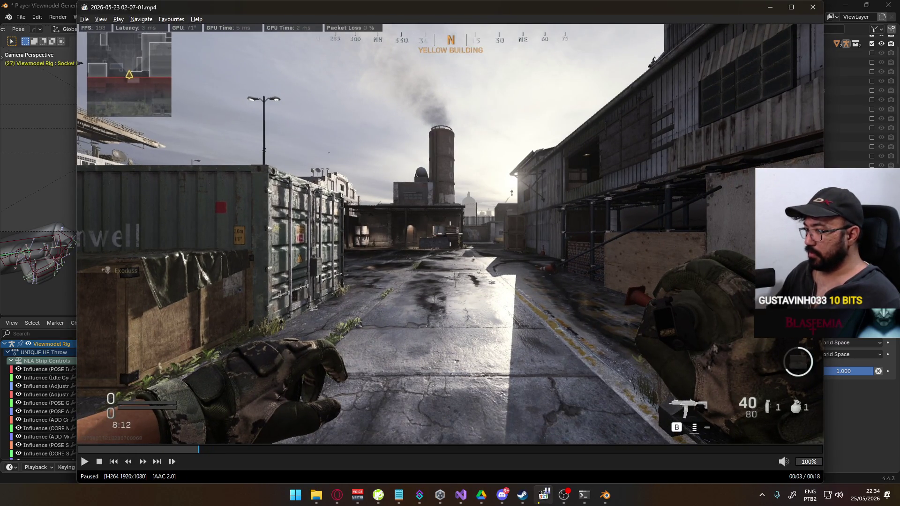
{"action": "key", "text": "ctrl+Left"}
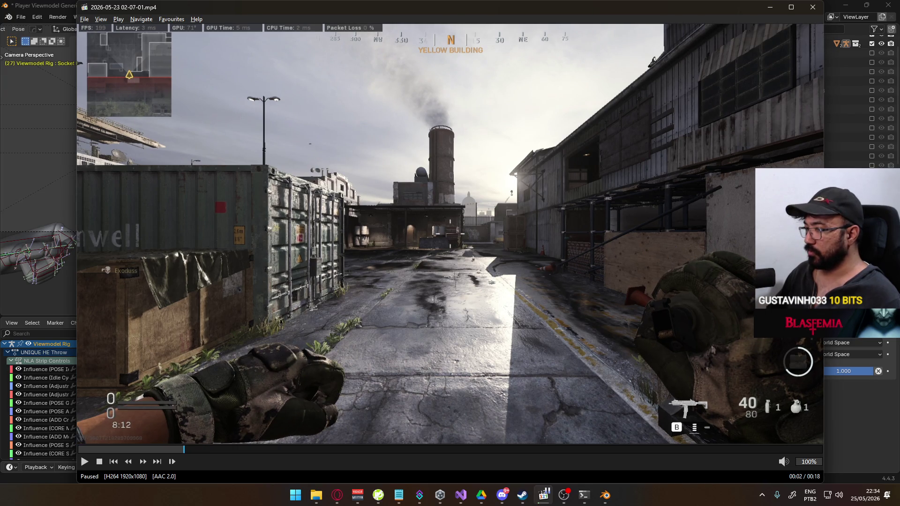
{"action": "key", "text": "ctrl+Left"}
{"action": "key", "text": "ctrl+Left"}
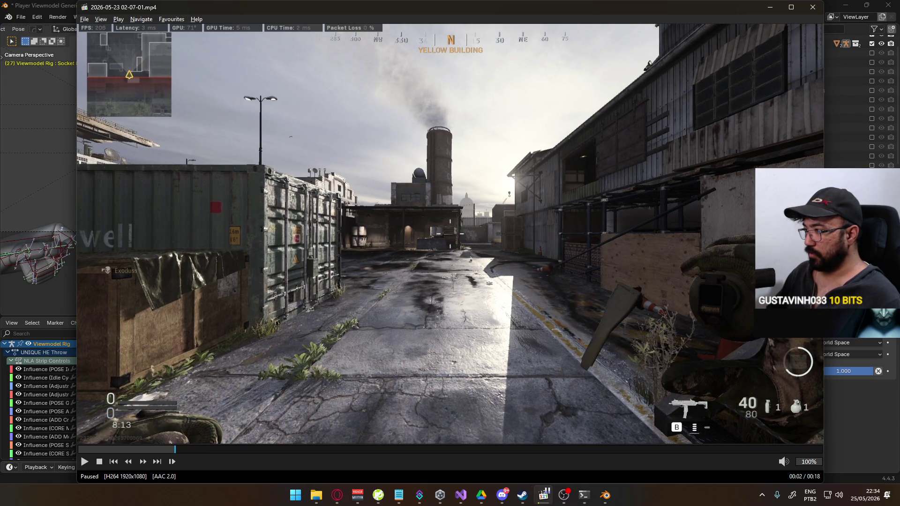
{"action": "key", "text": "ctrl+Left"}
{"action": "key", "text": "ctrl+Right"}
{"action": "key", "text": "ctrl+Right"}
{"action": "key", "text": "ctrl+Right"}
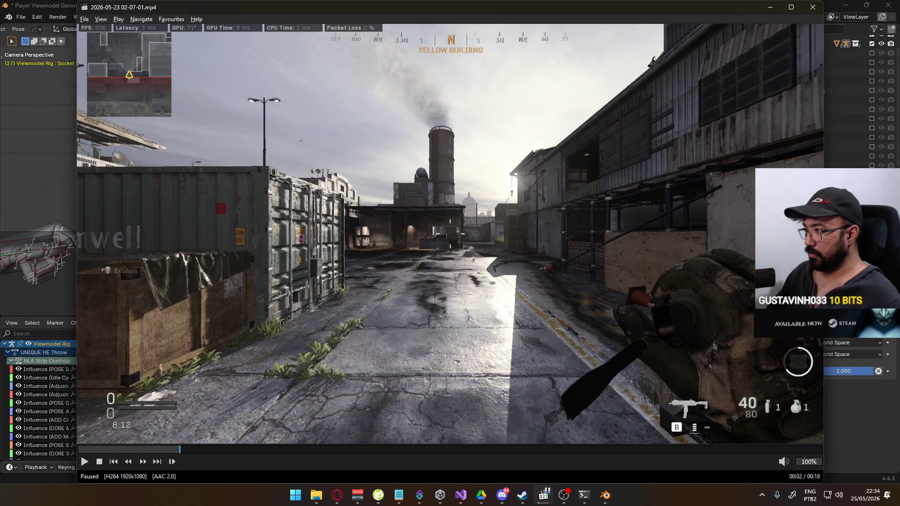
{"action": "key", "text": "ctrl+Right"}
{"action": "key", "text": "ctrl+Right"}
{"action": "key", "text": "ctrl+Right"}
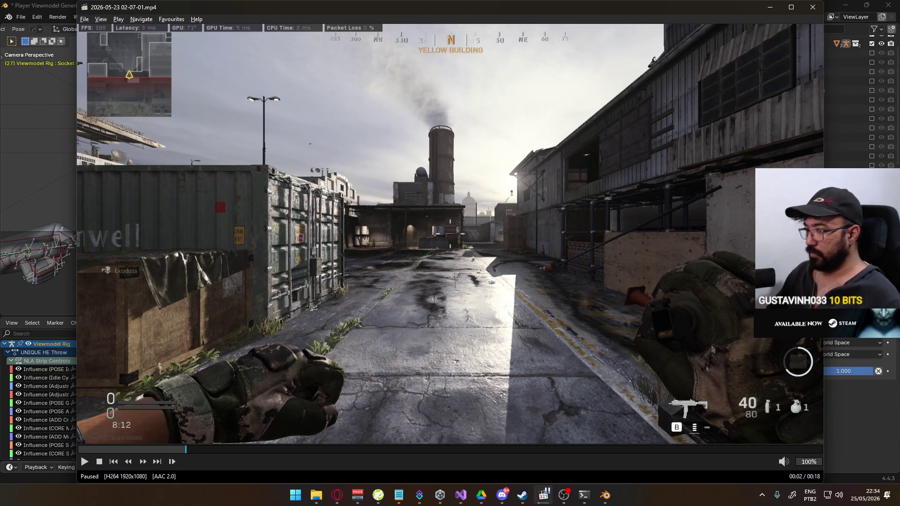
{"action": "key", "text": "alt+Tab"}
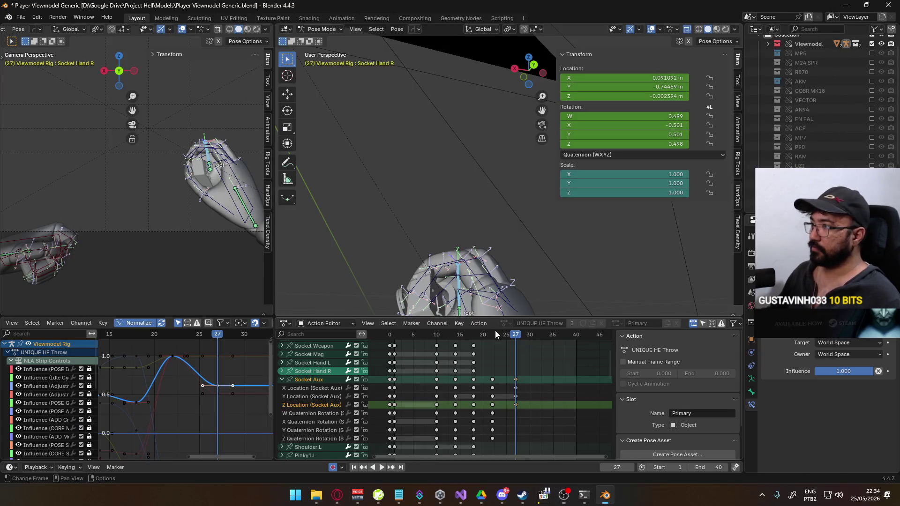
- Play and scrub the throw, return to frame 27, and select HandIK.L
{"action": "key", "text": "space"}
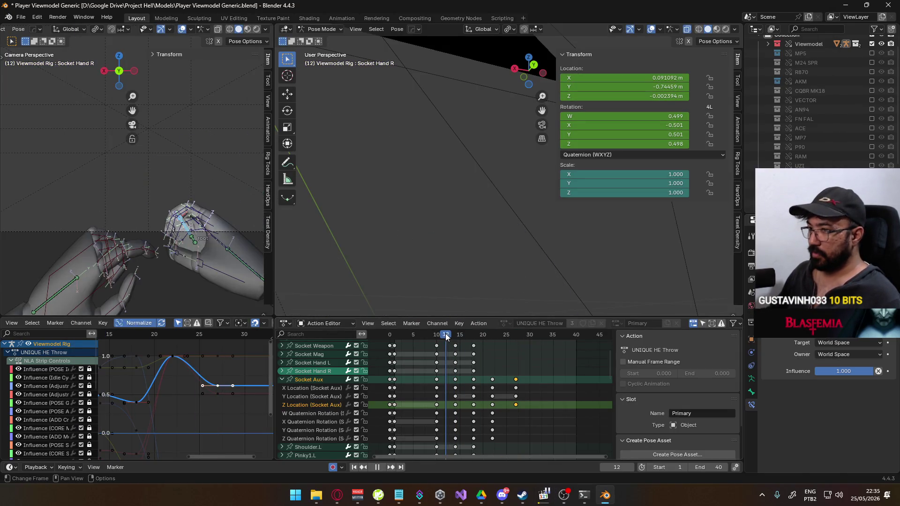
{"action": "left_click_drag", "start_coordinate": [475, 333], "coordinate": [515, 331]}
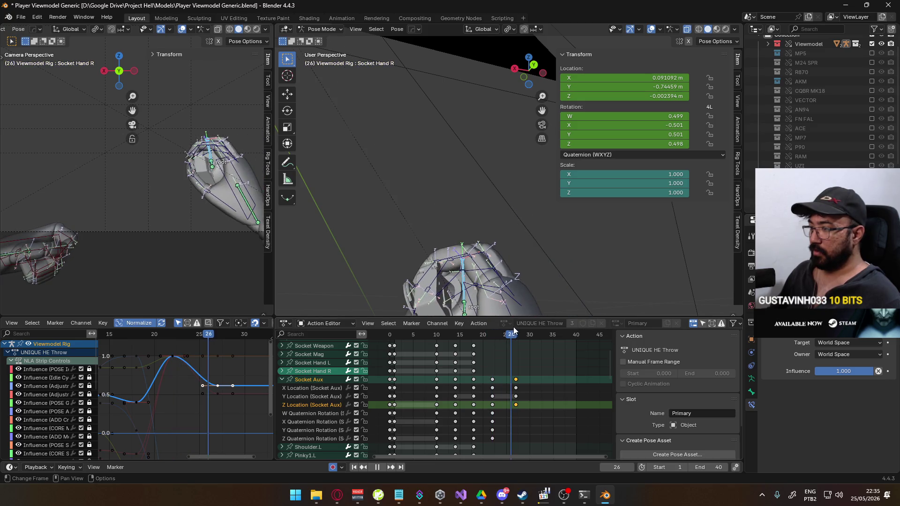
{"action": "key", "text": "Escape"}
{"action": "left_click", "coordinate": [60, 242]}
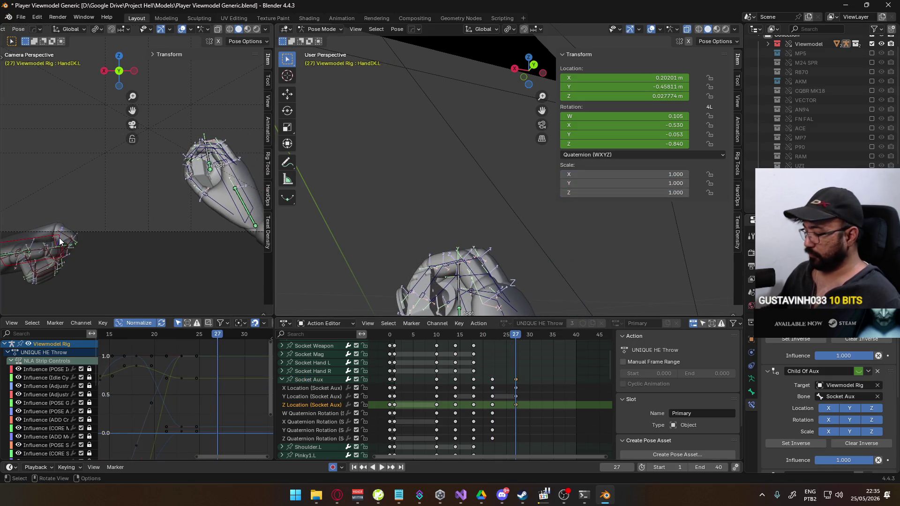
{"action": "scroll", "coordinate": [117, 253], "scroll_direction": "down", "scroll_amount": 2}
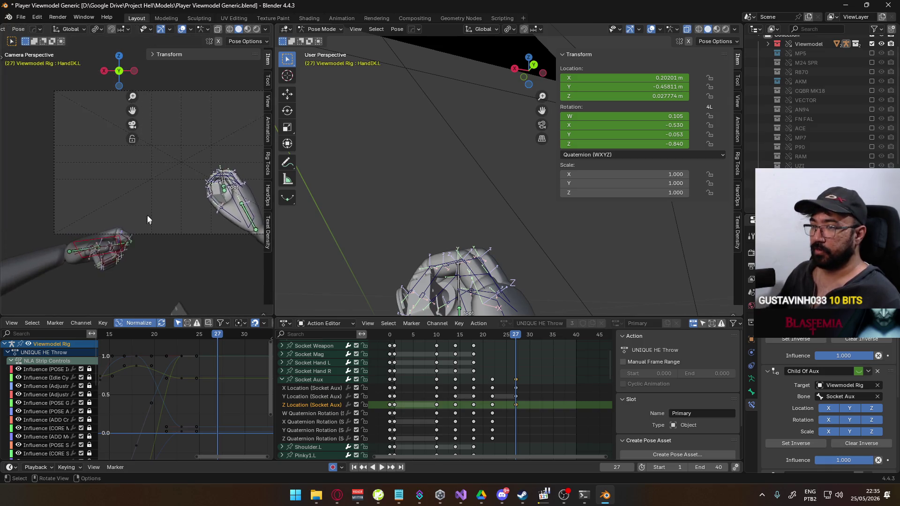
- Rotate HandIK.L twice around Z and raise it slightly with auto-keying
{"action": "key", "text": "r"}
{"action": "key", "text": "z"}
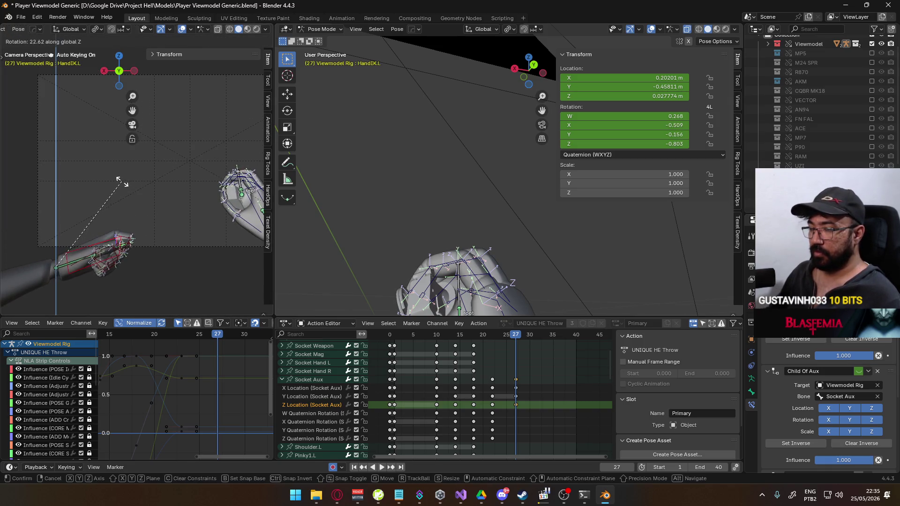
{"action": "left_click", "coordinate": [120, 183]}
{"action": "key", "text": "r"}
{"action": "key", "text": "y"}
{"action": "key", "text": "y"}
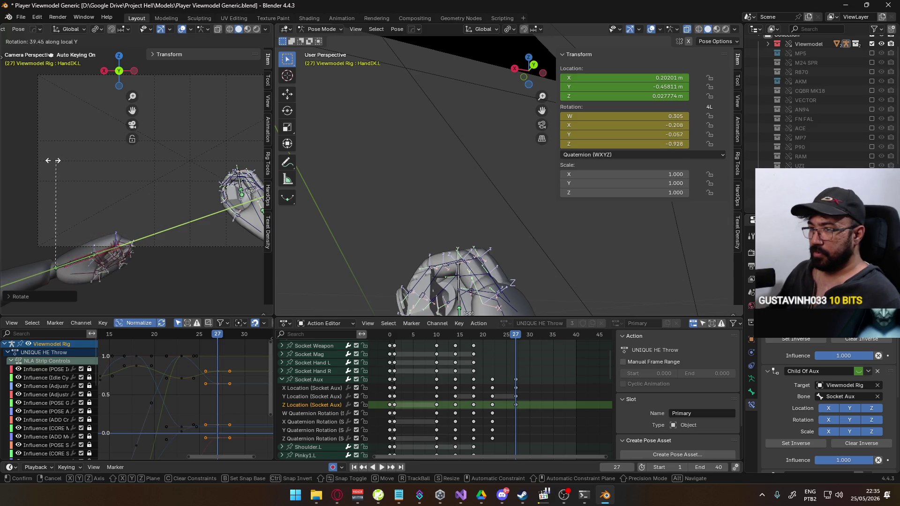
{"action": "key", "text": "z"}
{"action": "left_click", "coordinate": [145, 201]}
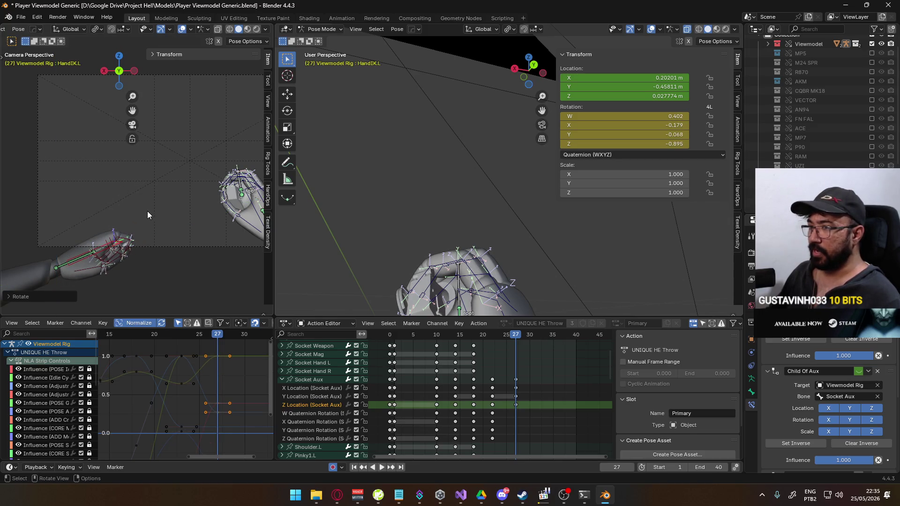
{"action": "key", "text": "g"}
{"action": "left_click", "coordinate": [174, 181]}
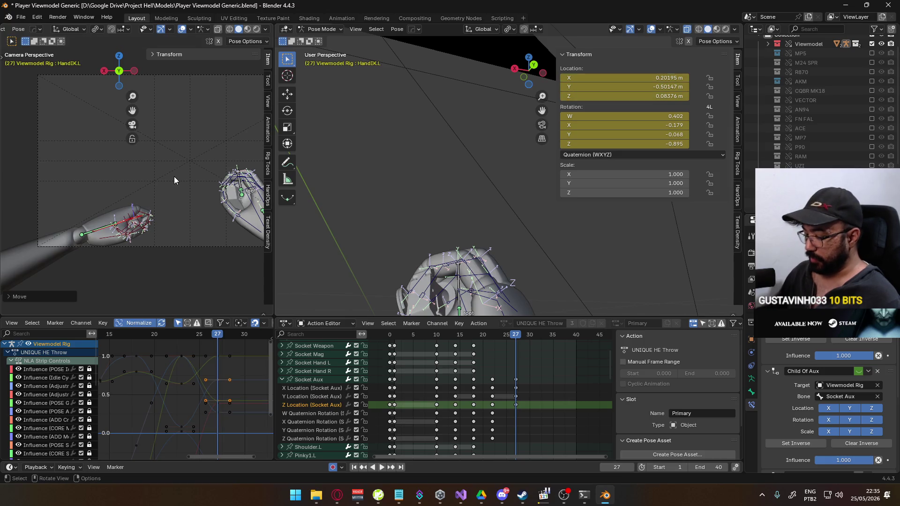
- In top view, move HandIK.L down-left, then bring the MPC-HC reference clip back up
{"action": "key", "text": "KP_0"}
{"action": "key", "text": "KP_7"}
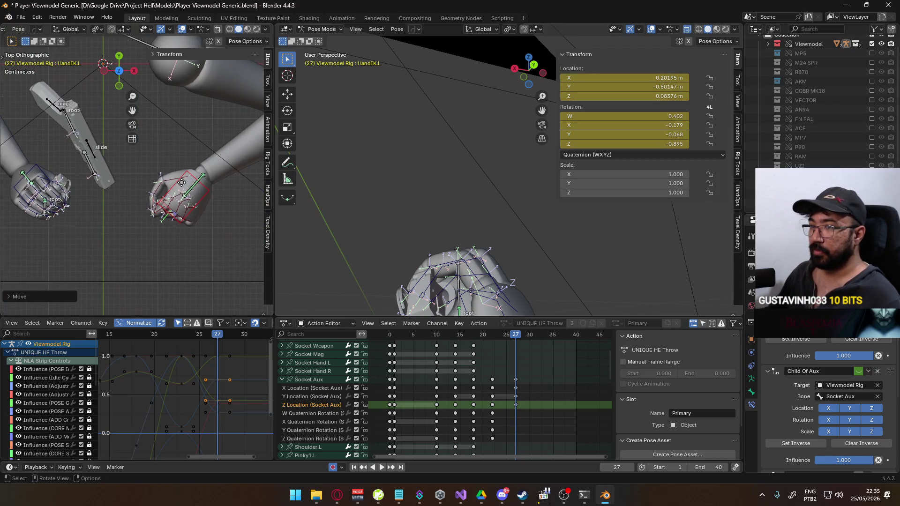
{"action": "key", "text": "g"}
{"action": "left_click", "coordinate": [176, 200]}
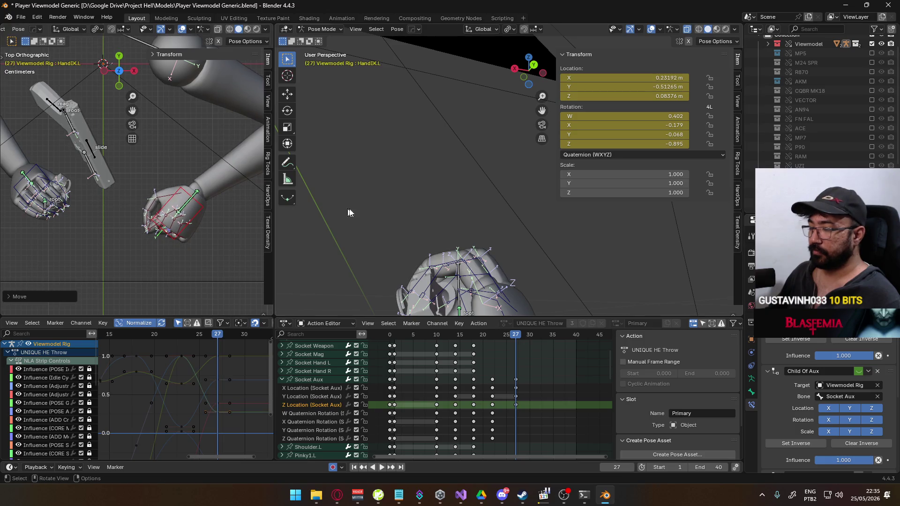
{"action": "left_click", "coordinate": [543, 495]}
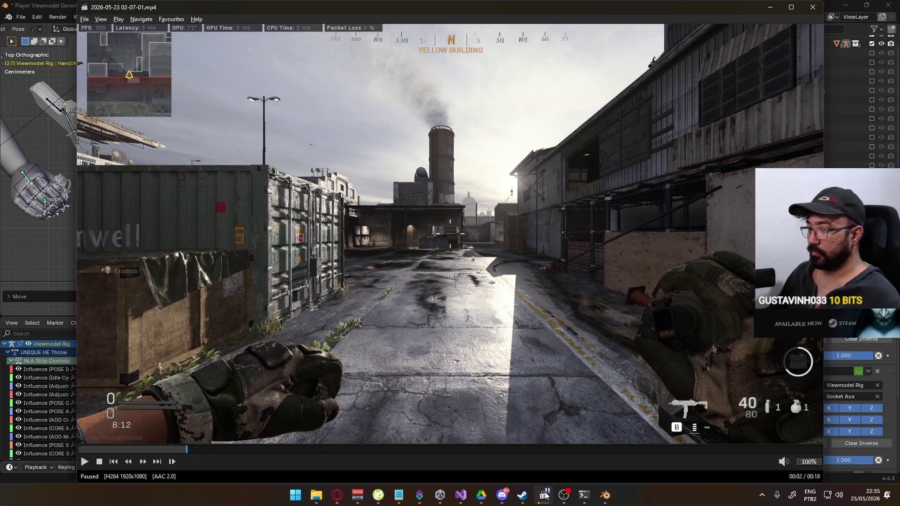
- Rotate the HandIK.L control further at frame 27 from an orbited view of the arm
{"action": "left_click", "coordinate": [543, 495]}
{"action": "mouse_move", "coordinate": [201, 226]}
{"action": "middle_mouse_down"}
{"action": "mouse_move", "coordinate": [221, 129]}
{"action": "mouse_move", "coordinate": [197, 132]}
{"action": "mouse_move", "coordinate": [214, 143]}
{"action": "mouse_move", "coordinate": [197, 110]}
{"action": "middle_mouse_up"}
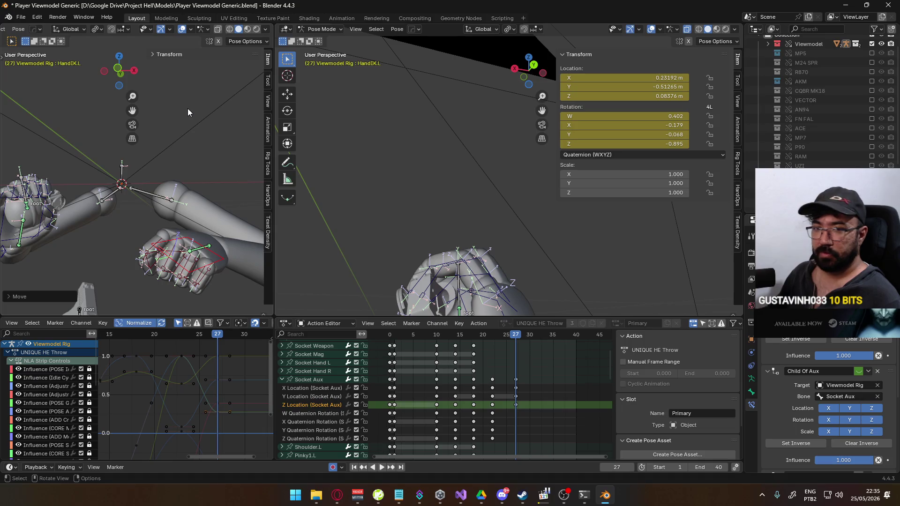
{"action": "middle_click_drag", "start_coordinate": [178, 199], "coordinate": [216, 158]}
{"action": "key", "text": "g"}
{"action": "key", "text": "r"}
{"action": "left_click", "coordinate": [215, 155]}
- Return to camera view, compare the pose with the reference video, and pick Pointer1.L
{"action": "key", "text": "KP_0"}
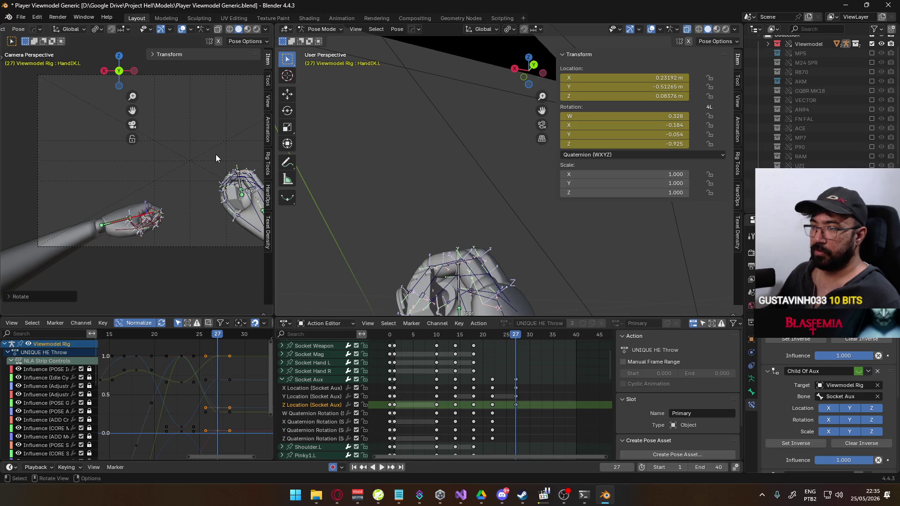
{"action": "key", "text": "alt+Tab"}
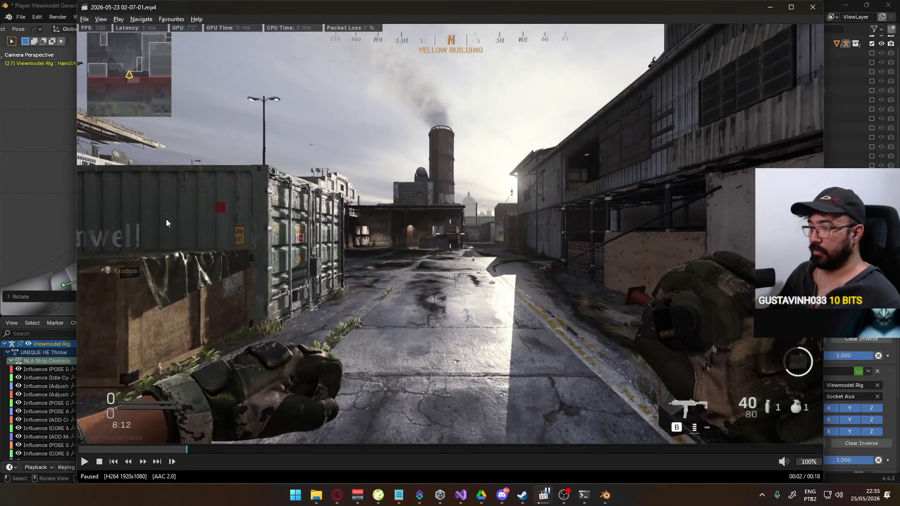
{"action": "key", "text": "alt+Tab"}
{"action": "left_click", "coordinate": [187, 261]}
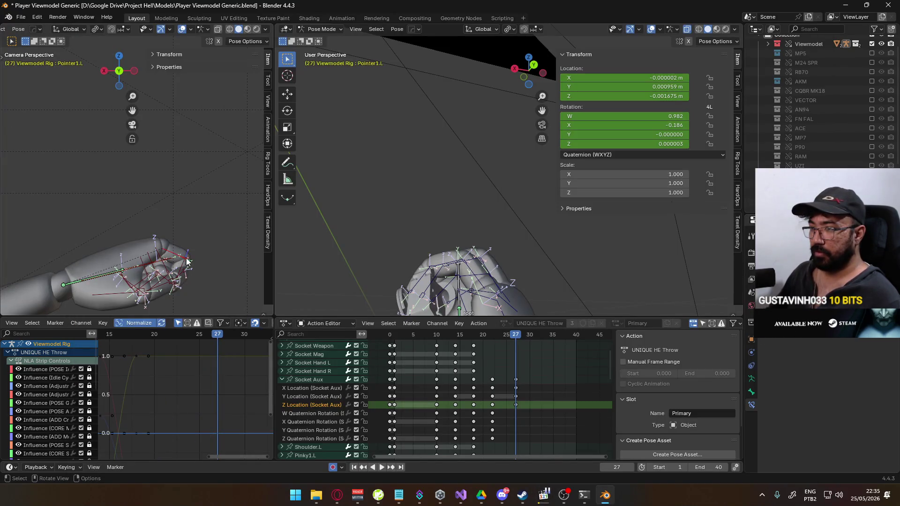
- Frame the left hand and curl the Pointer2.L and Pointer3.L finger bones
{"action": "mouse_move", "coordinate": [186, 260]}
{"action": "middle_mouse_down"}
{"action": "mouse_move", "coordinate": [188, 193]}
{"action": "mouse_move", "coordinate": [179, 201]}
{"action": "middle_mouse_up"}
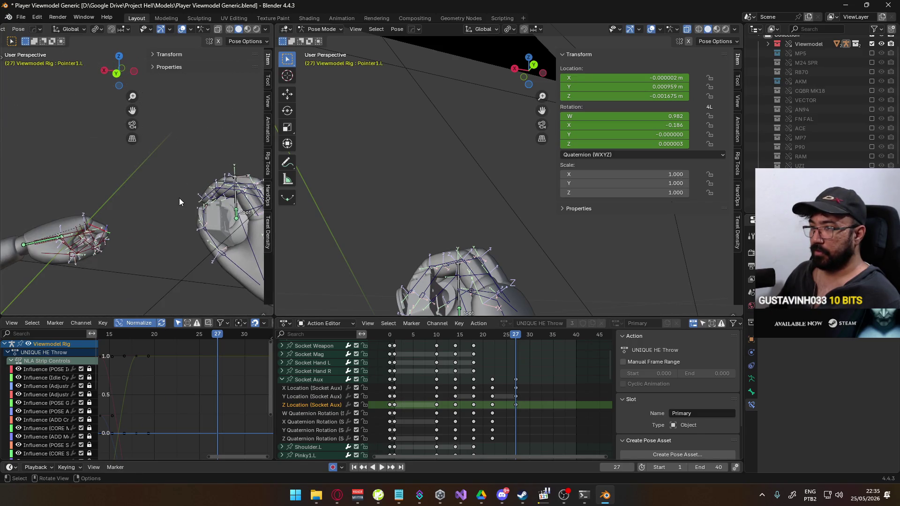
{"action": "key", "text": "KP_Decimal"}
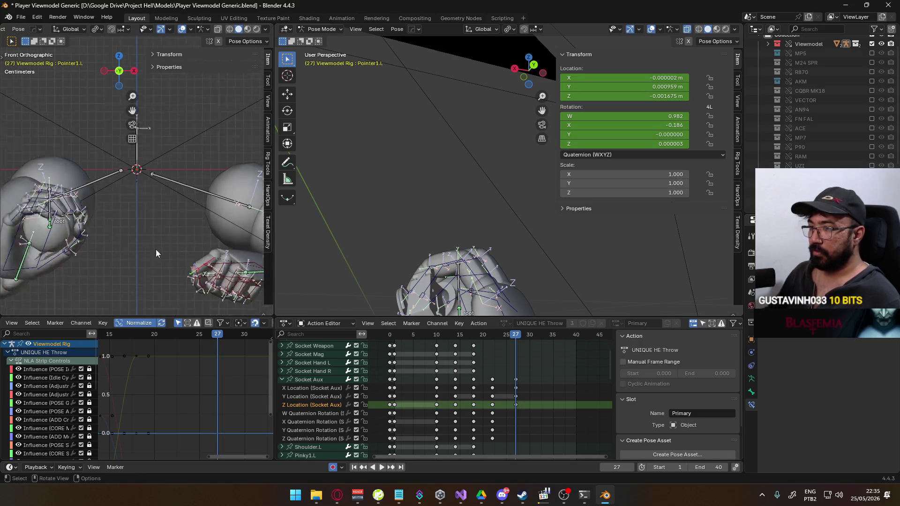
{"action": "key", "text": "KP_1"}
{"action": "scroll", "coordinate": [120, 185], "scroll_direction": "up", "scroll_amount": 2}
{"action": "middle_click_drag", "start_coordinate": [120, 186], "coordinate": [145, 154], "text": "shift"}
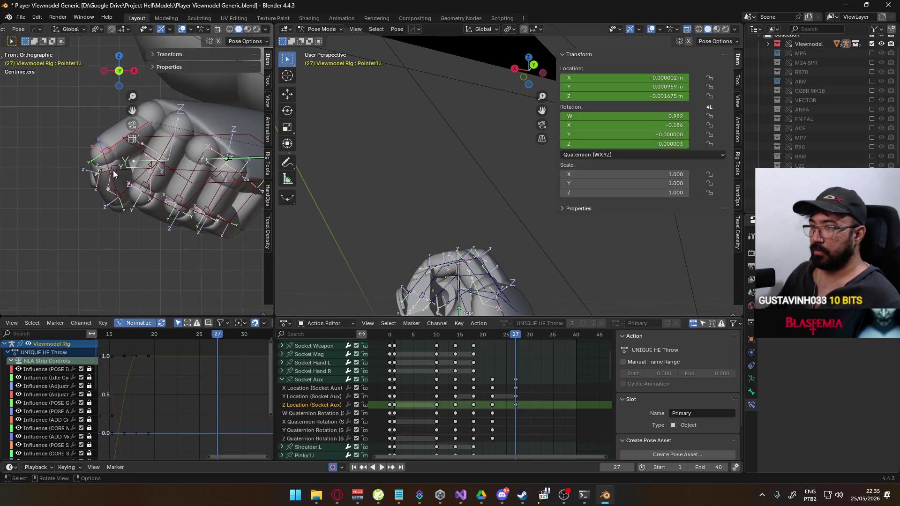
{"action": "left_click", "coordinate": [148, 149]}
{"action": "key", "text": "r"}
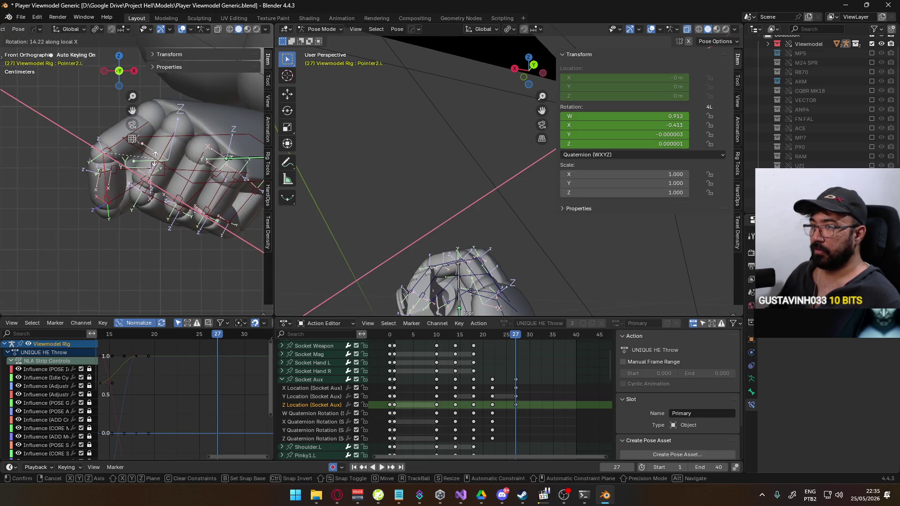
{"action": "left_click", "coordinate": [135, 188]}
{"action": "left_click", "coordinate": [135, 188]}
{"action": "key", "text": "r"}
{"action": "key", "text": "x"}
{"action": "key", "text": "x"}
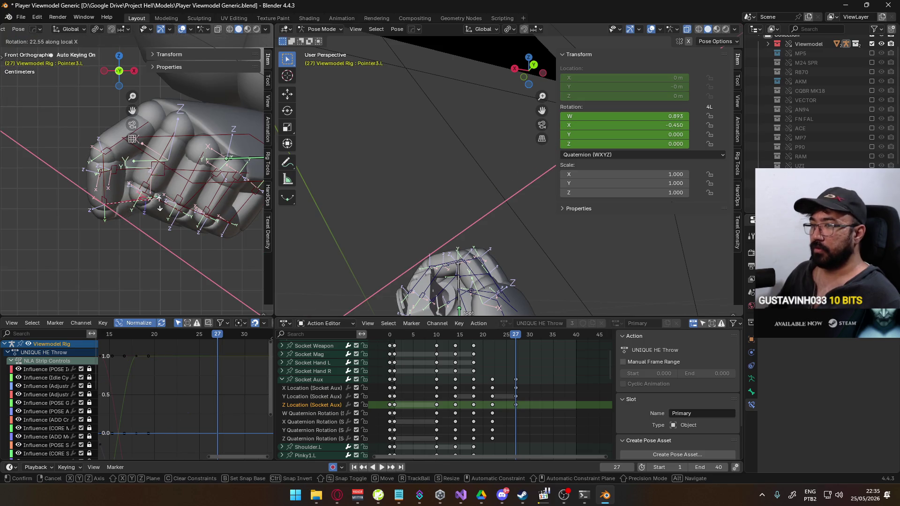
{"action": "left_click", "coordinate": [150, 224]}
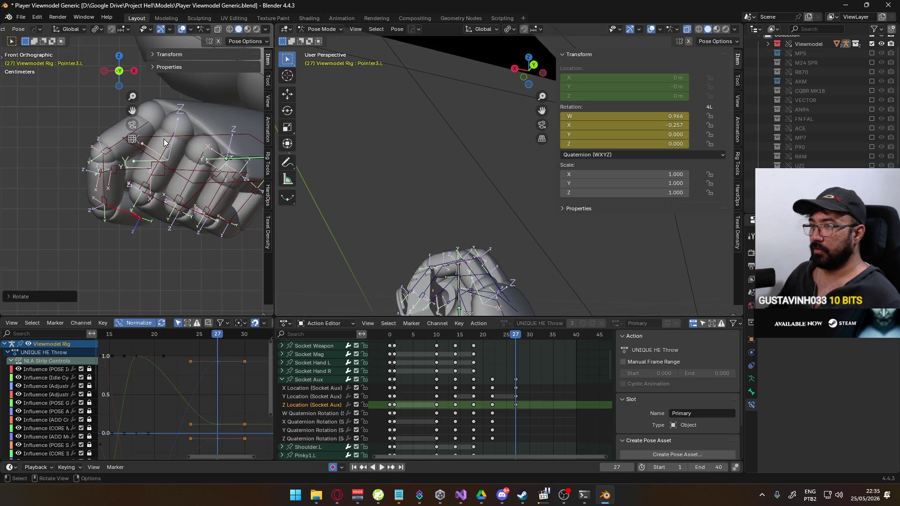
- Curl the Middle1.L bone on X and bend Middle2.L inward
{"action": "left_click", "coordinate": [219, 148]}
{"action": "key", "text": "r"}
{"action": "key", "text": "x"}
{"action": "key", "text": "x"}
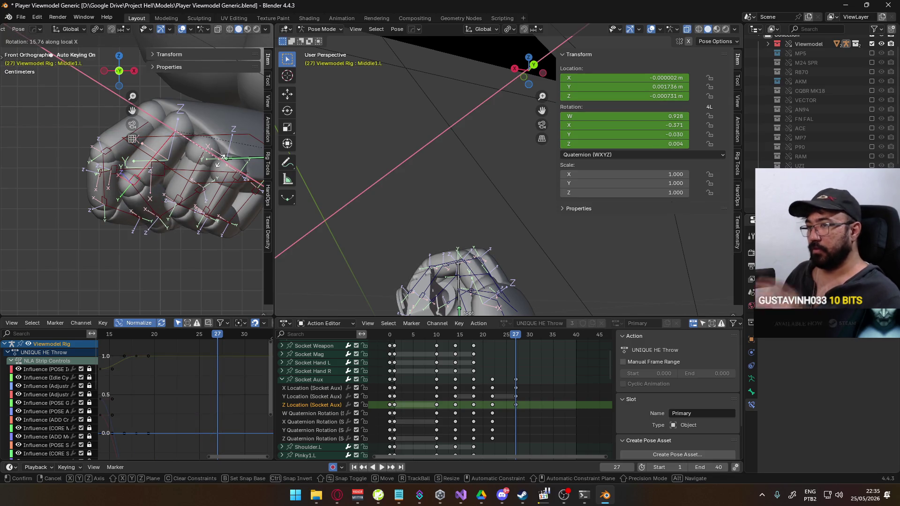
{"action": "left_click", "coordinate": [220, 163]}
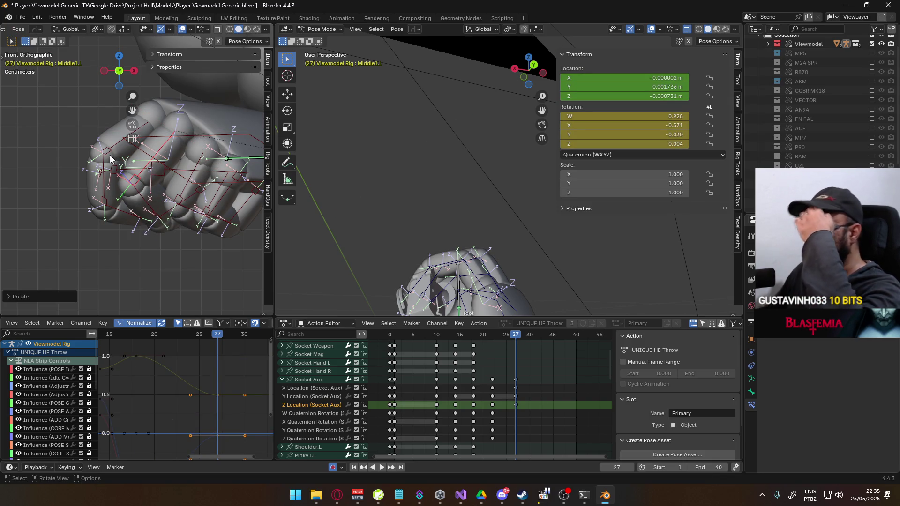
{"action": "mouse_move", "coordinate": [131, 188]}
{"action": "middle_mouse_down"}
{"action": "mouse_move", "coordinate": [164, 179]}
{"action": "mouse_move", "coordinate": [189, 193]}
{"action": "mouse_move", "coordinate": [122, 185]}
{"action": "middle_mouse_up"}
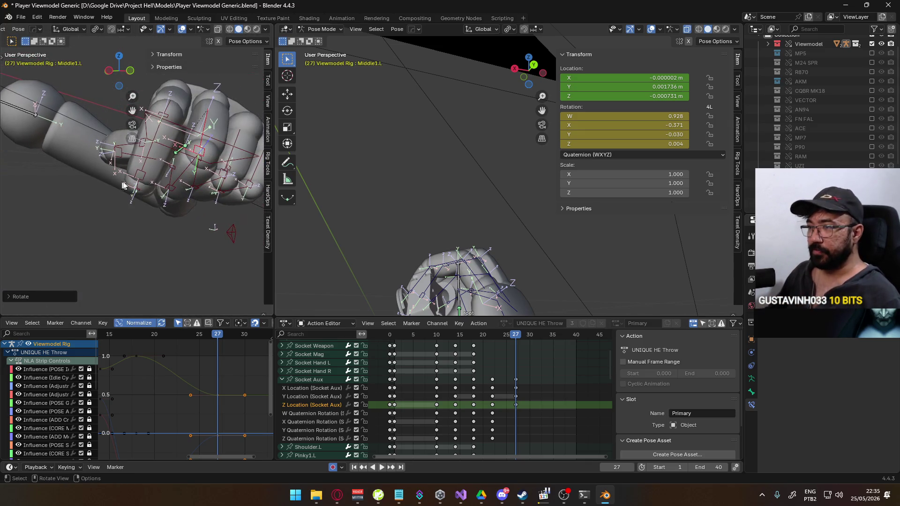
{"action": "left_click", "coordinate": [187, 176]}
{"action": "middle_click_drag", "start_coordinate": [187, 176], "coordinate": [126, 150]}
{"action": "key", "text": "r"}
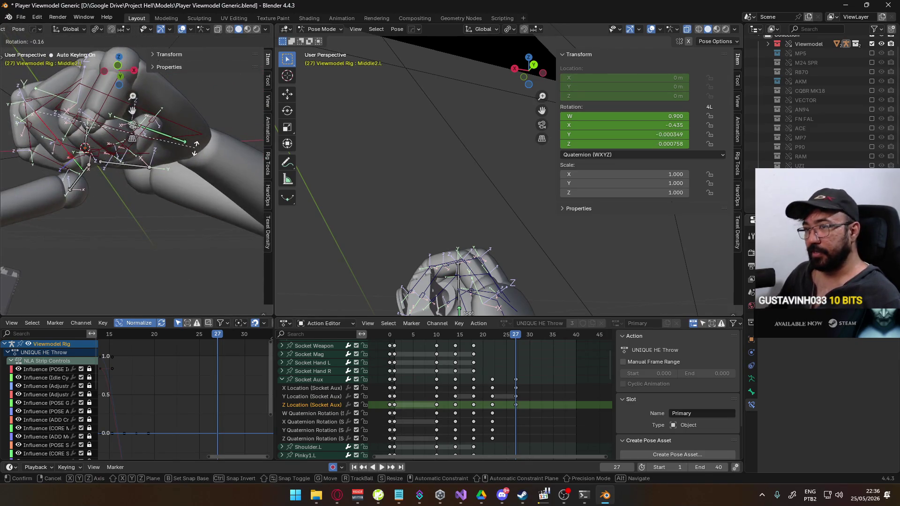
{"action": "left_click", "coordinate": [117, 164]}
{"action": "left_click", "coordinate": [127, 176]}
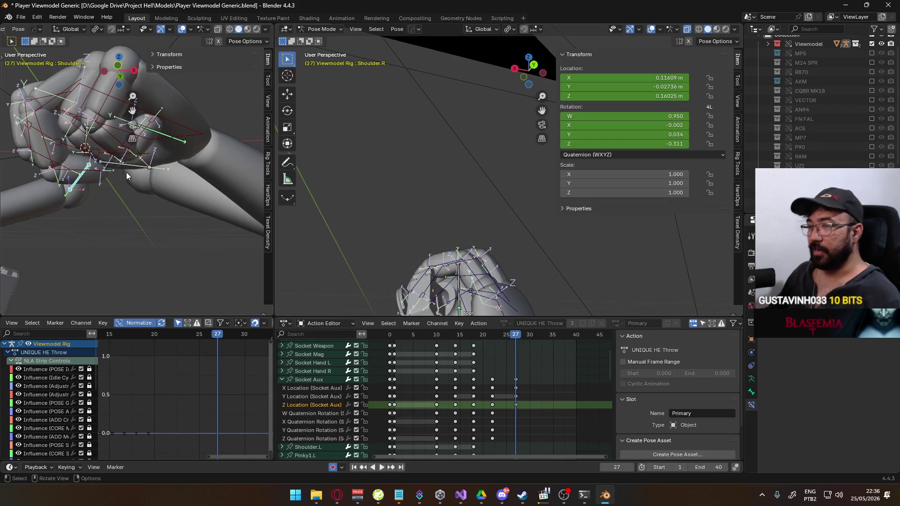
{"action": "left_click", "coordinate": [100, 178]}
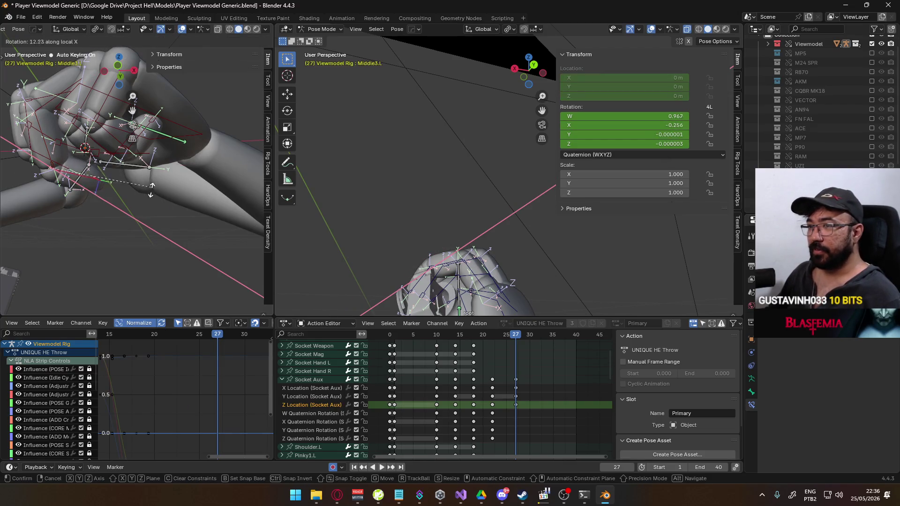
{"action": "left_click", "coordinate": [165, 166]}
- Rotate Middle1.L again and curl Ring1.L, both on the X axis
{"action": "mouse_move", "coordinate": [166, 169]}
{"action": "middle_mouse_down"}
{"action": "mouse_move", "coordinate": [170, 204]}
{"action": "mouse_move", "coordinate": [148, 187]}
{"action": "middle_mouse_up"}
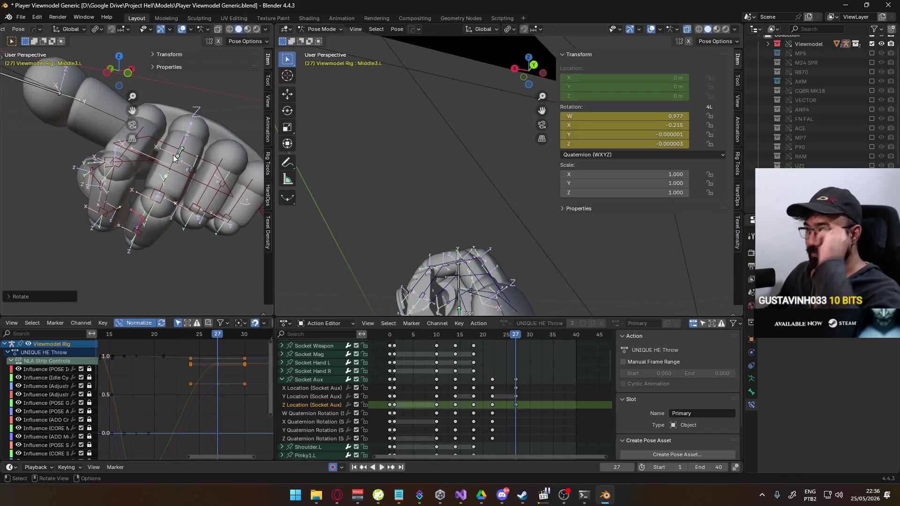
{"action": "left_click", "coordinate": [217, 147]}
{"action": "middle_click_drag", "start_coordinate": [217, 147], "coordinate": [160, 118]}
{"action": "key", "text": "r"}
{"action": "key", "text": "x"}
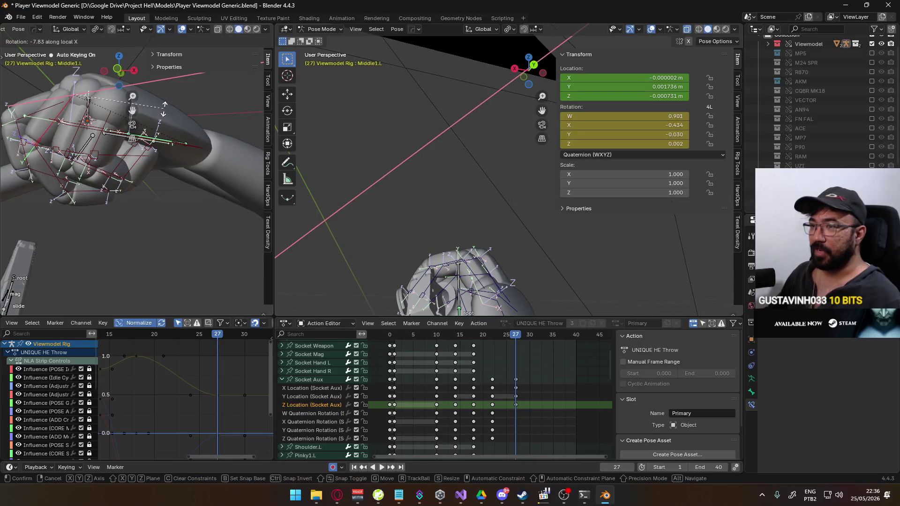
{"action": "left_click", "coordinate": [154, 110]}
{"action": "left_click", "coordinate": [150, 103]}
{"action": "key", "text": "r"}
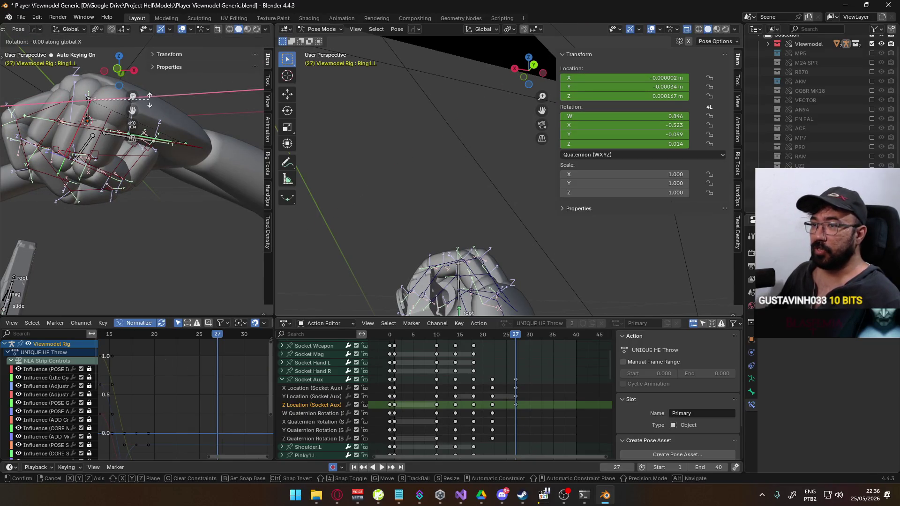
{"action": "key", "text": "x"}
{"action": "left_click", "coordinate": [157, 117]}
- Bend Ring2.L and Ring3.L on X, then adjust Ring3.L on Z
{"action": "left_click", "coordinate": [78, 172]}
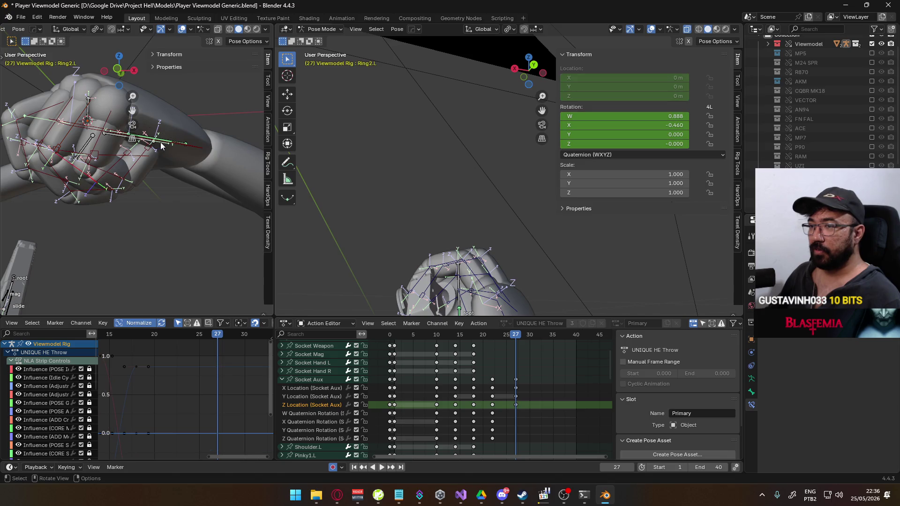
{"action": "key", "text": "r"}
{"action": "key", "text": "x"}
{"action": "key", "text": "x"}
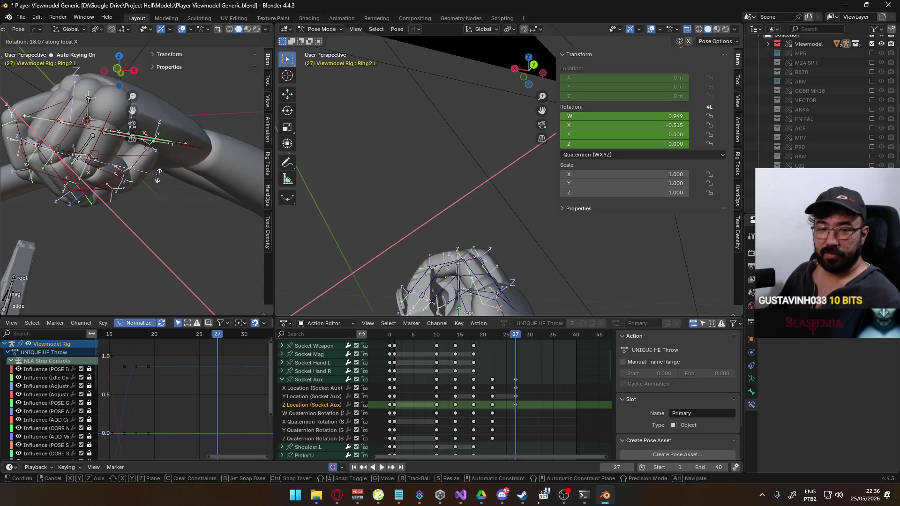
{"action": "left_click", "coordinate": [161, 171]}
{"action": "left_click", "coordinate": [106, 179]}
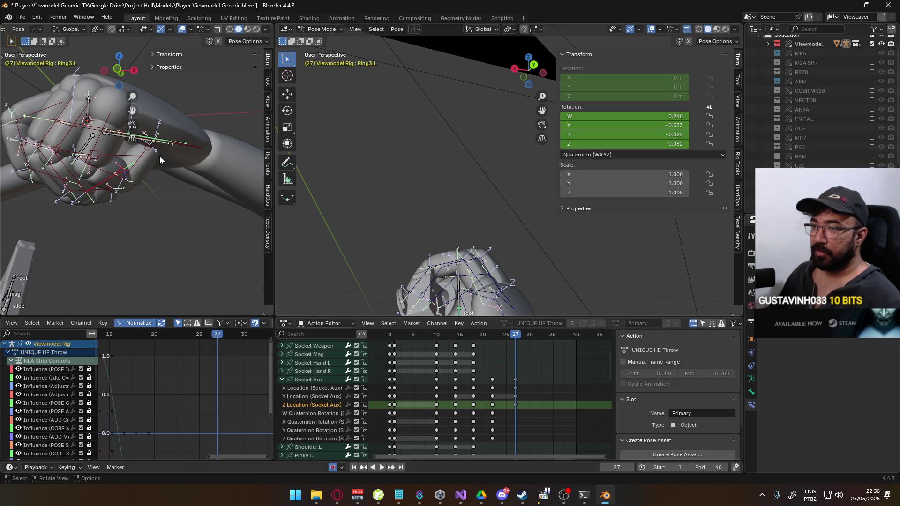
{"action": "key", "text": "r"}
{"action": "key", "text": "x"}
{"action": "key", "text": "x"}
{"action": "left_click", "coordinate": [159, 197]}
{"action": "mouse_move", "coordinate": [159, 198]}
{"action": "middle_mouse_down"}
{"action": "mouse_move", "coordinate": [187, 150]}
{"action": "mouse_move", "coordinate": [235, 120]}
{"action": "mouse_move", "coordinate": [178, 145]}
{"action": "middle_mouse_up"}
{"action": "key", "text": "r"}
{"action": "key", "text": "z"}
{"action": "left_click", "coordinate": [174, 153]}
- Refine the Ring2.L bone with successive Z and X rotations
{"action": "left_click", "coordinate": [109, 206]}
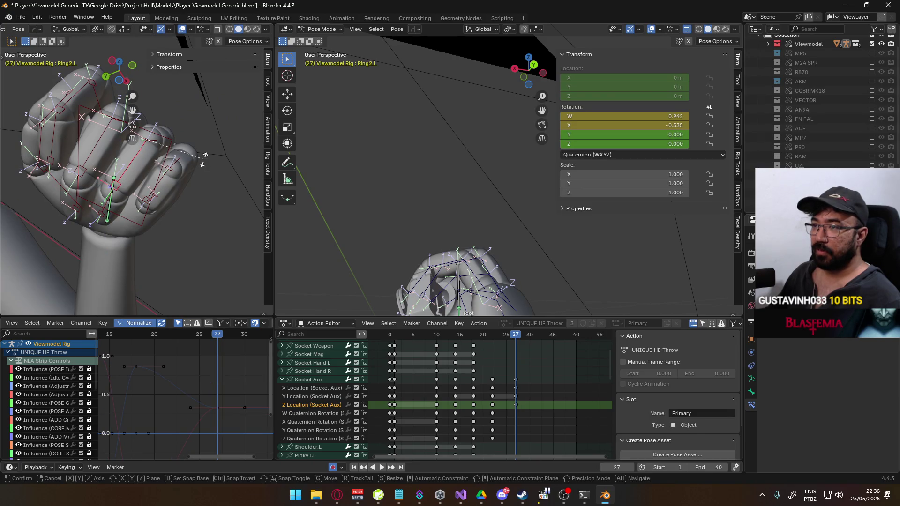
{"action": "key", "text": "r"}
{"action": "key", "text": "z"}
{"action": "left_click", "coordinate": [204, 154]}
{"action": "mouse_move", "coordinate": [205, 154]}
{"action": "middle_mouse_down"}
{"action": "mouse_move", "coordinate": [163, 163]}
{"action": "mouse_move", "coordinate": [119, 155]}
{"action": "mouse_move", "coordinate": [168, 135]}
{"action": "middle_mouse_up"}
{"action": "key", "text": "r"}
{"action": "key", "text": "x"}
{"action": "key", "text": "x"}
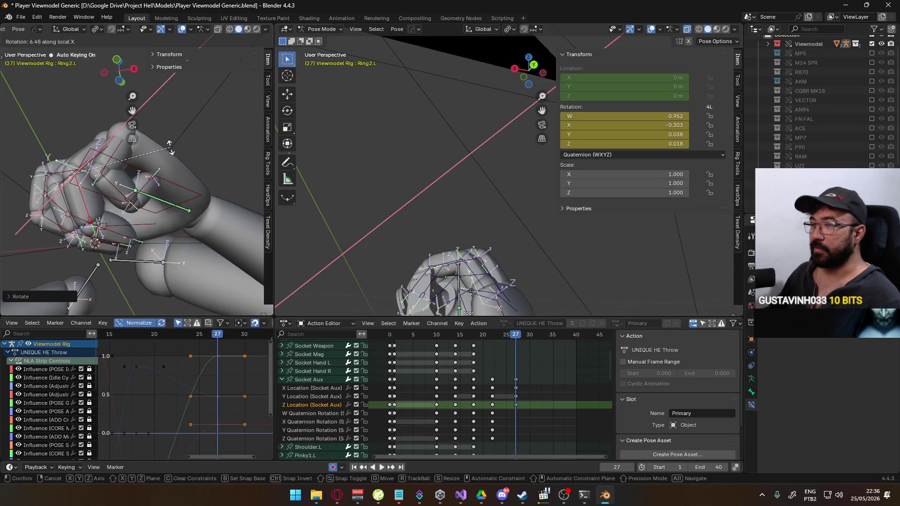
{"action": "left_click", "coordinate": [135, 154]}
{"action": "left_click", "coordinate": [118, 155]}
{"action": "middle_click_drag", "start_coordinate": [118, 154], "coordinate": [104, 166]}
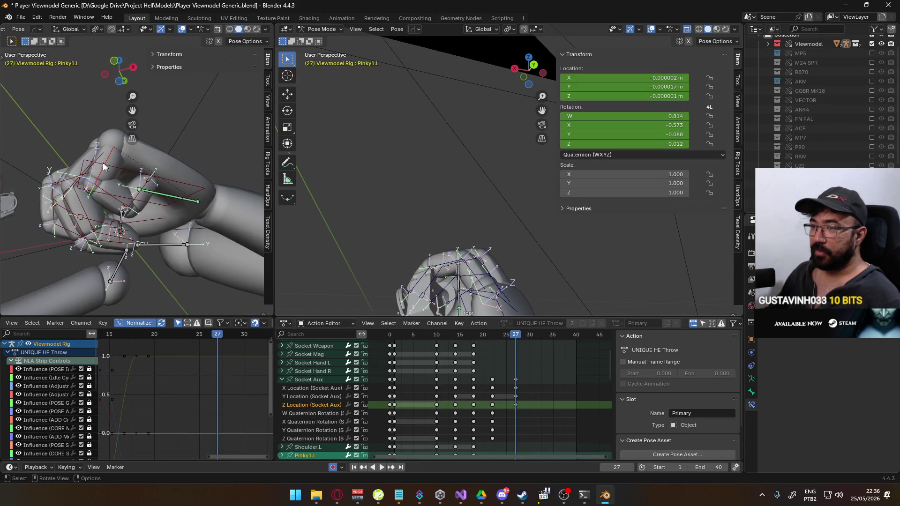
{"action": "left_click", "coordinate": [87, 209]}
{"action": "key", "text": "r"}
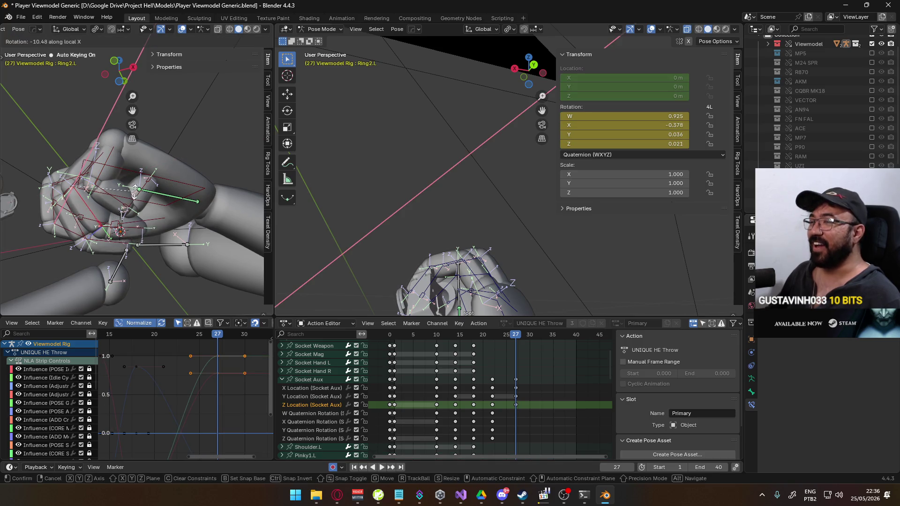
{"action": "left_click", "coordinate": [132, 198]}
- Curl Ring3.L on X and rotate the Pinky3.L fingertip into the fist
{"action": "left_click", "coordinate": [139, 233]}
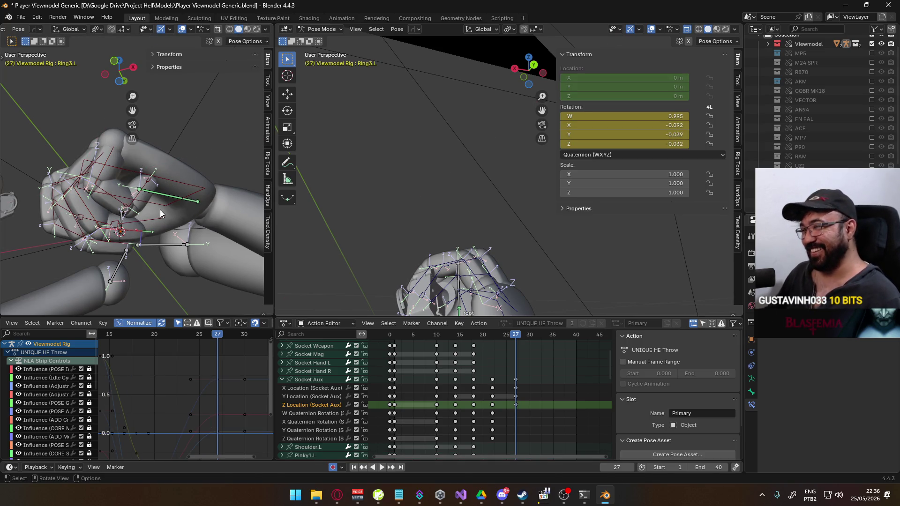
{"action": "key", "text": "r"}
{"action": "key", "text": "x"}
{"action": "key", "text": "x"}
{"action": "left_click", "coordinate": [157, 221]}
{"action": "mouse_move", "coordinate": [154, 213]}
{"action": "middle_mouse_down"}
{"action": "mouse_move", "coordinate": [245, 229]}
{"action": "mouse_move", "coordinate": [181, 257]}
{"action": "mouse_move", "coordinate": [164, 229]}
{"action": "middle_mouse_up"}
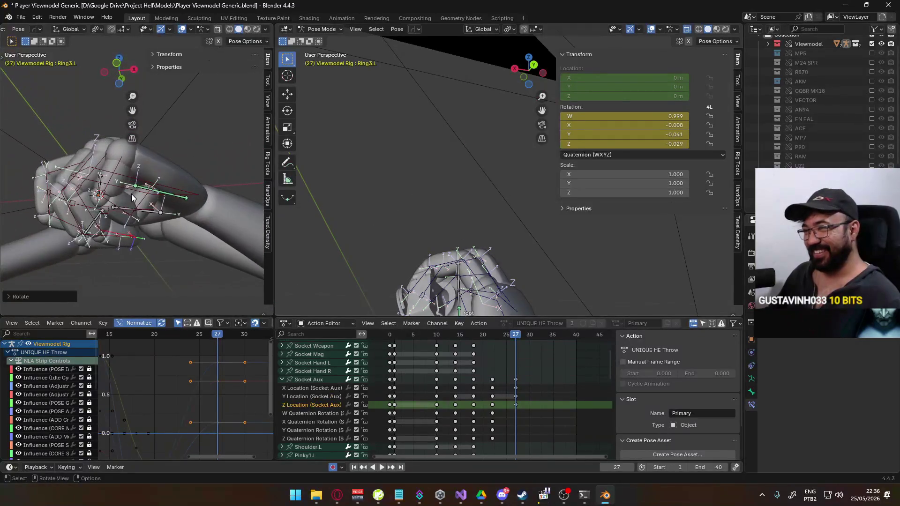
{"action": "left_click", "coordinate": [117, 209]}
{"action": "key", "text": "r"}
{"action": "left_click", "coordinate": [171, 229]}
{"action": "left_click", "coordinate": [146, 221]}
{"action": "key", "text": "r"}
{"action": "left_click", "coordinate": [157, 237]}
- Curl Pointer2.L and Pointer3.L further on X, then return to camera view
{"action": "mouse_move", "coordinate": [157, 237]}
{"action": "middle_mouse_down"}
{"action": "mouse_move", "coordinate": [172, 211]}
{"action": "mouse_move", "coordinate": [249, 230]}
{"action": "mouse_move", "coordinate": [257, 259]}
{"action": "mouse_move", "coordinate": [153, 179]}
{"action": "mouse_move", "coordinate": [189, 196]}
{"action": "middle_mouse_up"}
{"action": "left_click", "coordinate": [179, 200]}
{"action": "key", "text": "r"}
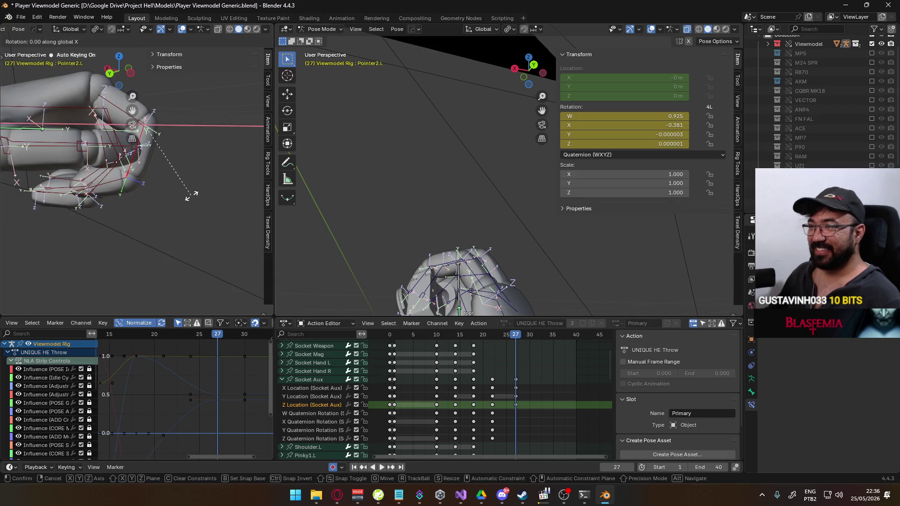
{"action": "key", "text": "x"}
{"action": "key", "text": "x"}
{"action": "left_click", "coordinate": [192, 165]}
{"action": "left_click", "coordinate": [135, 186]}
{"action": "key", "text": "r"}
{"action": "key", "text": "x"}
{"action": "key", "text": "x"}
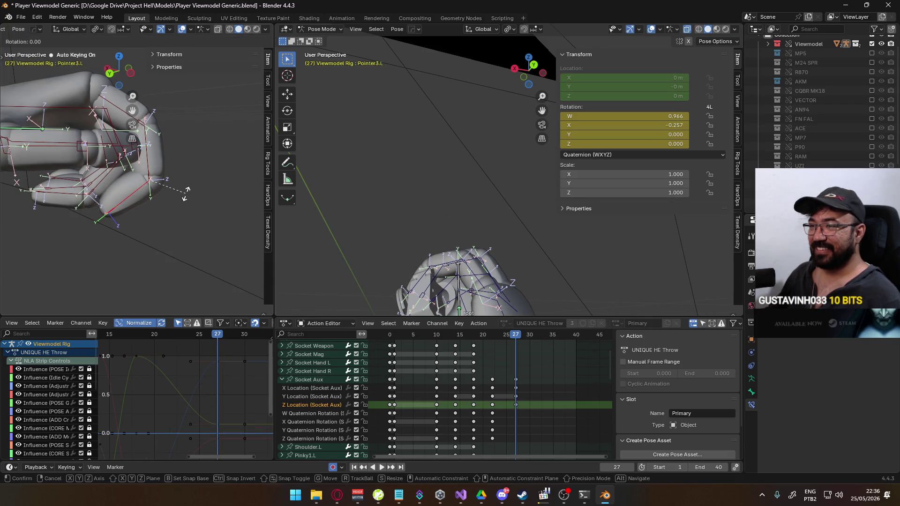
{"action": "left_click", "coordinate": [192, 175]}
{"action": "key", "text": "KP_0"}
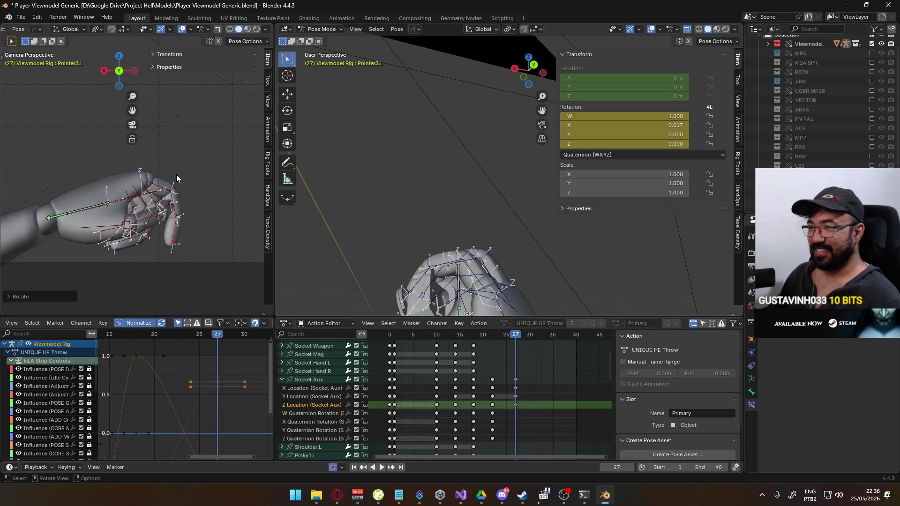
- After checking the reference video, curl Pointer1.L and Pointer2.L on their X axes
{"action": "key", "text": "alt+Tab"}
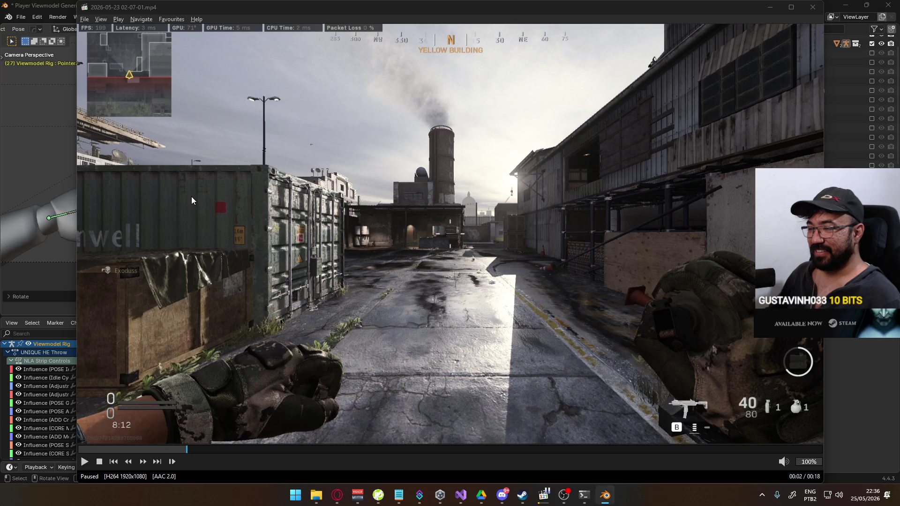
{"action": "key", "text": "alt+Tab"}
{"action": "left_click", "coordinate": [179, 194]}
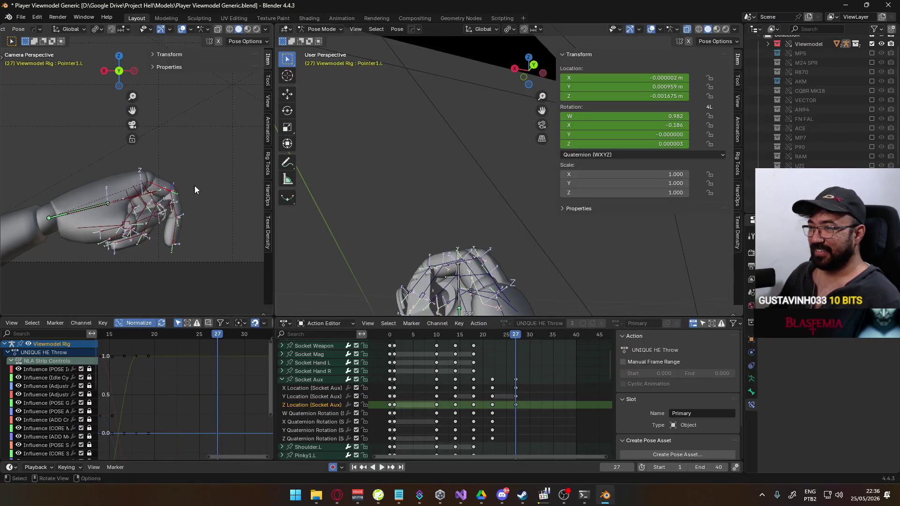
{"action": "key", "text": "r"}
{"action": "key", "text": "x"}
{"action": "key", "text": "x"}
{"action": "left_click", "coordinate": [189, 175]}
{"action": "left_click", "coordinate": [183, 194]}
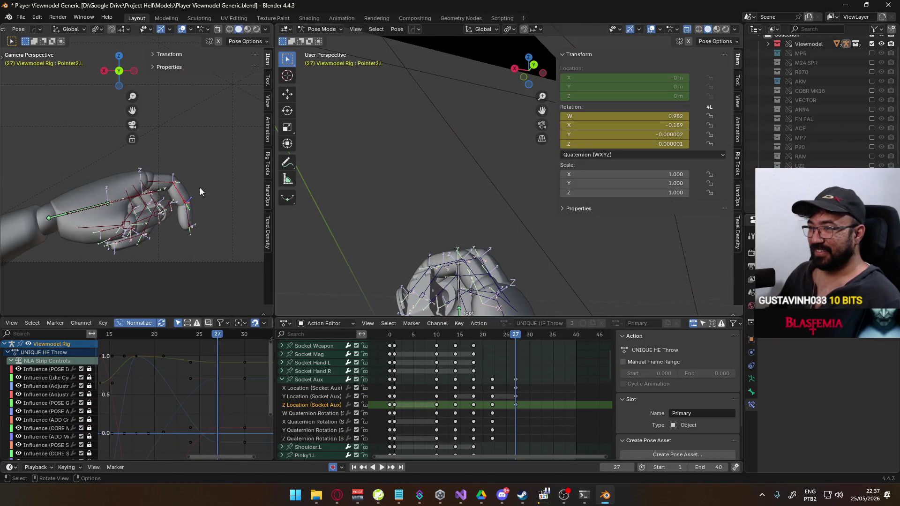
{"action": "key", "text": "r"}
{"action": "key", "text": "x"}
{"action": "key", "text": "x"}
{"action": "left_click", "coordinate": [189, 206]}
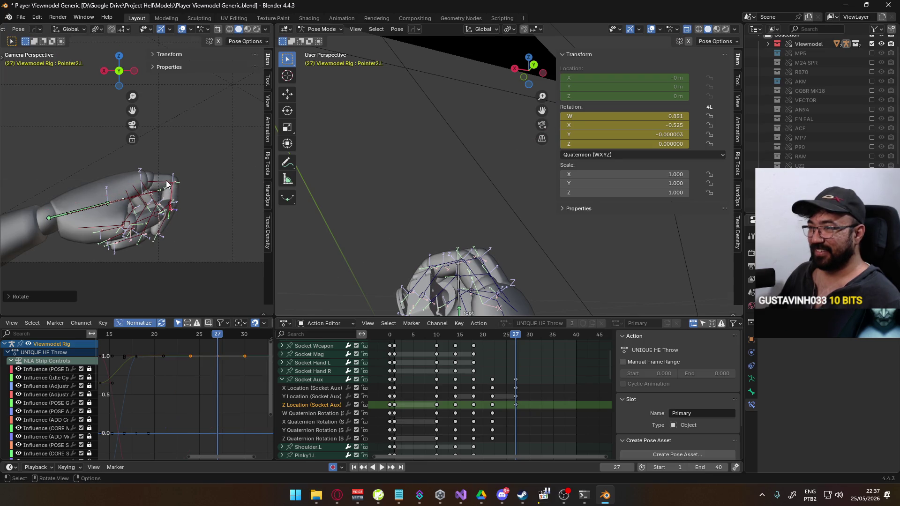
- Rotate Pointer1.L again and curl the Pointer3.L fingertip further on X
{"action": "left_click", "coordinate": [178, 194]}
{"action": "key", "text": "r"}
{"action": "key", "text": "x"}
{"action": "key", "text": "x"}
{"action": "left_click", "coordinate": [156, 228]}
{"action": "left_click", "coordinate": [201, 224]}
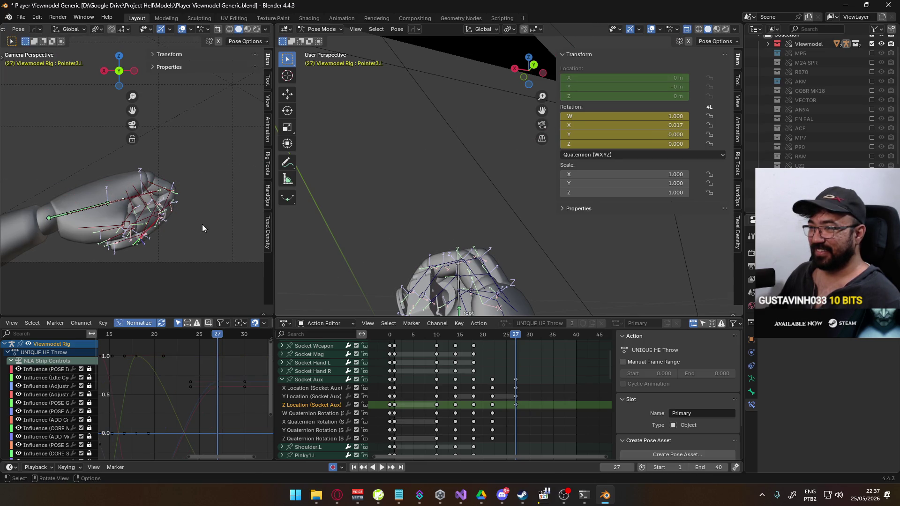
{"action": "key", "text": "r"}
{"action": "key", "text": "x"}
{"action": "key", "text": "x"}
{"action": "left_click", "coordinate": [194, 236]}
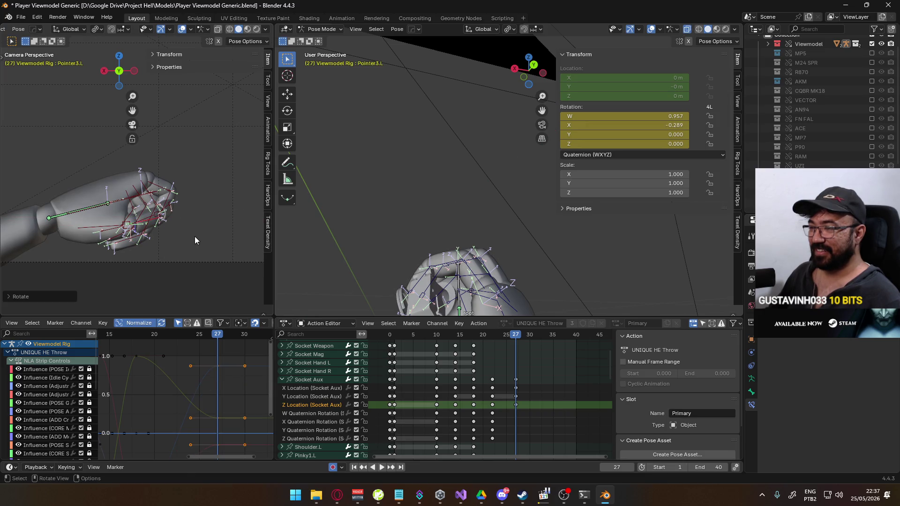
- Check the reference again and give the Thumb0.L bone a new rotation
{"action": "key", "text": "alt+Tab"}
{"action": "key", "text": "alt+Tab"}
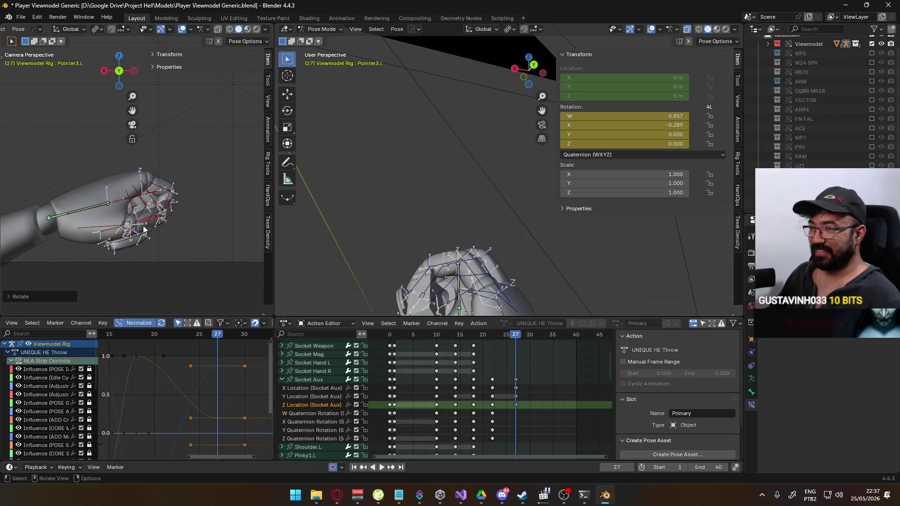
{"action": "left_click", "coordinate": [121, 230]}
{"action": "mouse_move", "coordinate": [121, 231]}
{"action": "middle_mouse_down"}
{"action": "mouse_move", "coordinate": [124, 202]}
{"action": "mouse_move", "coordinate": [153, 180]}
{"action": "mouse_move", "coordinate": [136, 274]}
{"action": "mouse_move", "coordinate": [223, 184]}
{"action": "middle_mouse_up"}
{"action": "key", "text": "r"}
{"action": "left_click", "coordinate": [143, 219]}
- Clear Thumb0.L's location offset with Alt+G and rotate it on X
{"action": "scroll", "coordinate": [209, 198], "scroll_direction": "up", "scroll_amount": 5}
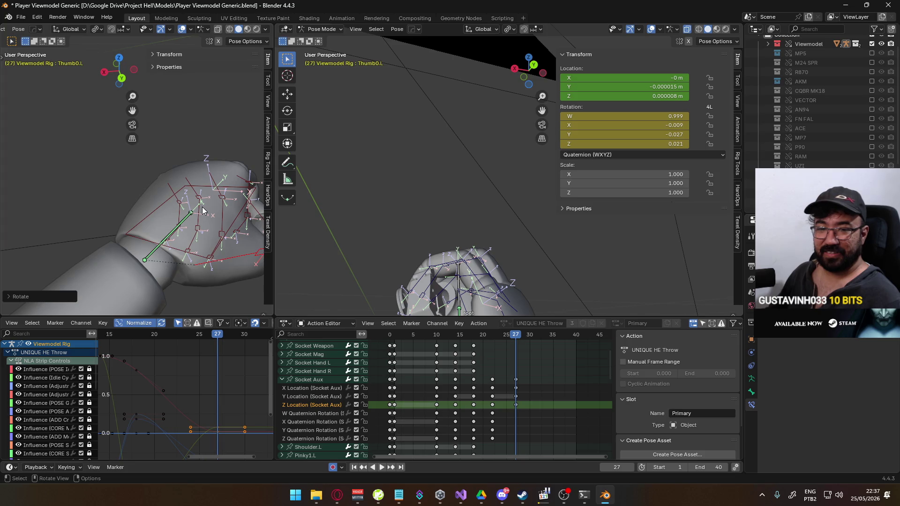
{"action": "key", "text": "alt+g"}
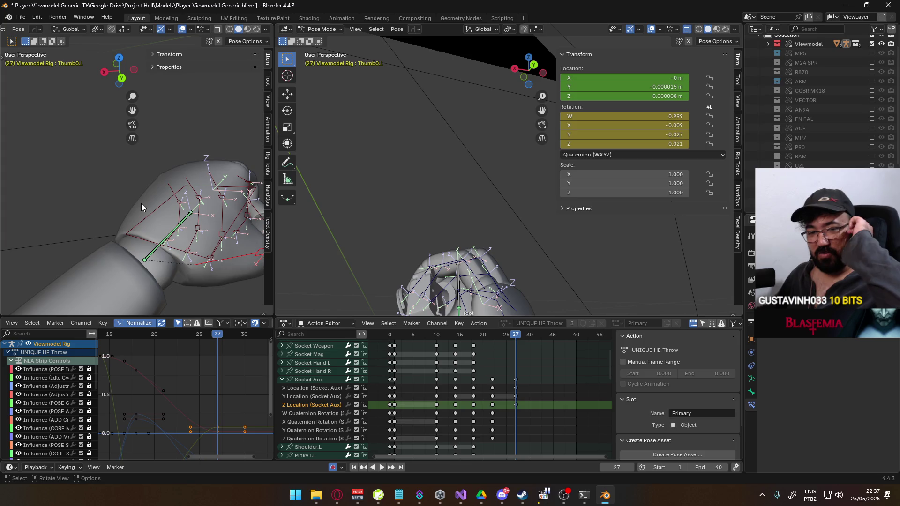
{"action": "mouse_move", "coordinate": [224, 250]}
{"action": "middle_mouse_down"}
{"action": "mouse_move", "coordinate": [141, 158]}
{"action": "mouse_move", "coordinate": [144, 204]}
{"action": "middle_mouse_up"}
{"action": "key", "text": "r"}
{"action": "key", "text": "x"}
{"action": "key", "text": "x"}
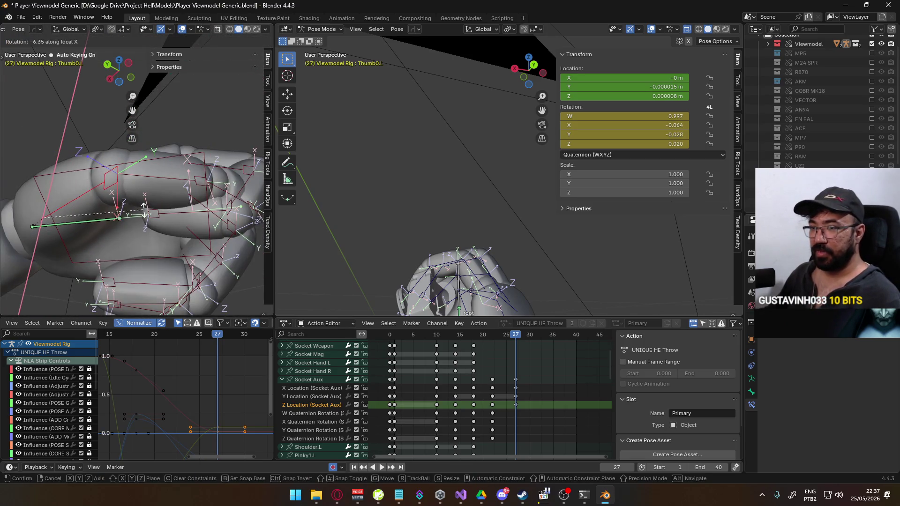
{"action": "left_click", "coordinate": [144, 204]}
- Rotate the Thumb1.L bone on X, then adjust it once more
{"action": "left_click", "coordinate": [157, 170]}
{"action": "key", "text": "r"}
{"action": "key", "text": "x"}
{"action": "key", "text": "x"}
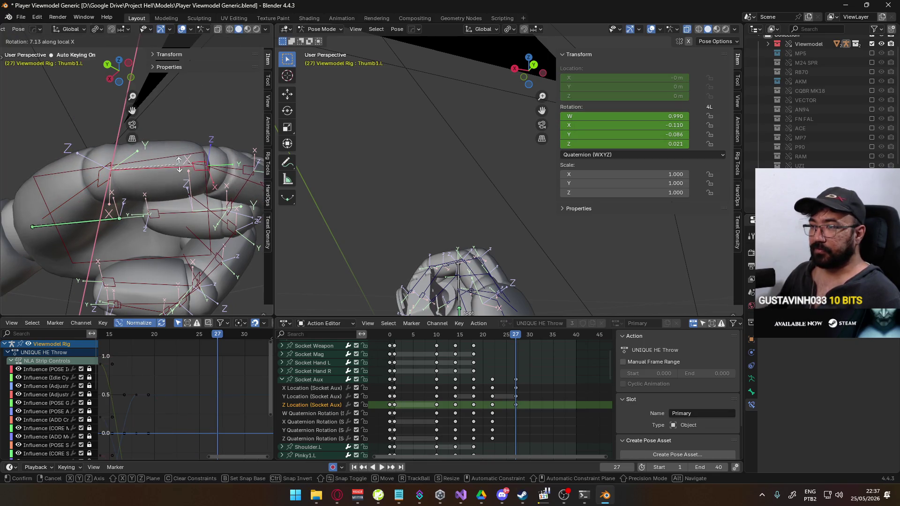
{"action": "left_click", "coordinate": [180, 159]}
{"action": "middle_click_drag", "start_coordinate": [180, 159], "coordinate": [196, 161]}
{"action": "key", "text": "r"}
{"action": "left_click", "coordinate": [197, 160]}
- Turn Thumb0.L again to tuck the thumb, then select Middle2.L
{"action": "left_click", "coordinate": [179, 192]}
{"action": "key", "text": "r"}
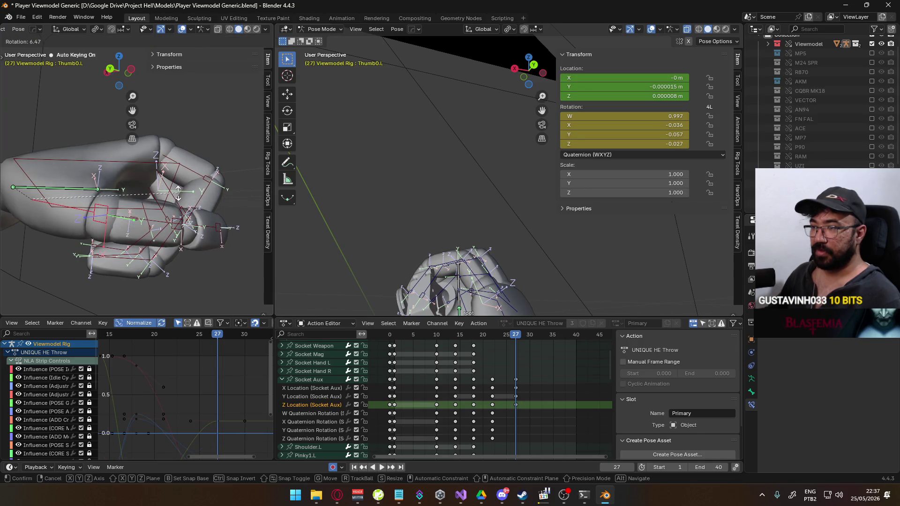
{"action": "left_click", "coordinate": [180, 192]}
{"action": "mouse_move", "coordinate": [179, 192]}
{"action": "middle_mouse_down"}
{"action": "mouse_move", "coordinate": [113, 208]}
{"action": "mouse_move", "coordinate": [114, 187]}
{"action": "mouse_move", "coordinate": [183, 214]}
{"action": "middle_mouse_up"}
{"action": "left_click", "coordinate": [114, 218]}
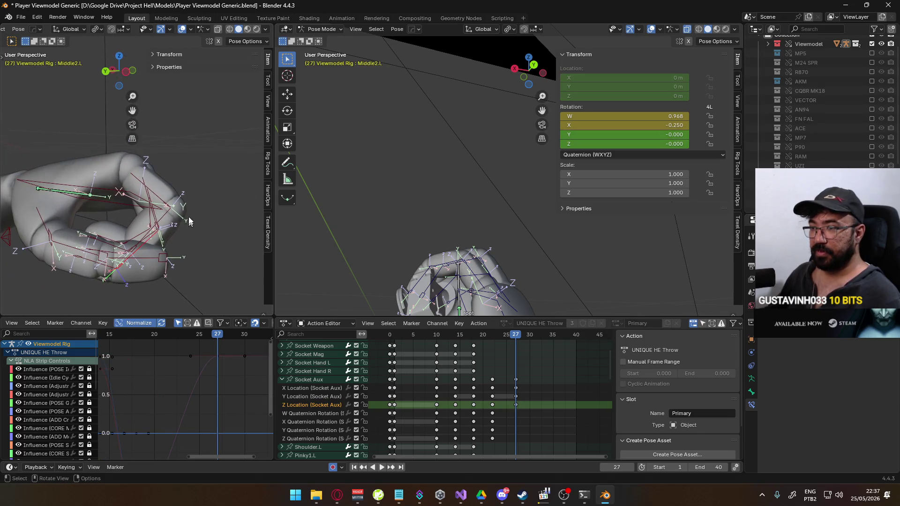
- Curl the Middle2.L and Middle1.L finger bones about their local X axis
{"action": "key", "text": "r"}
{"action": "key", "text": "x"}
{"action": "key", "text": "x"}
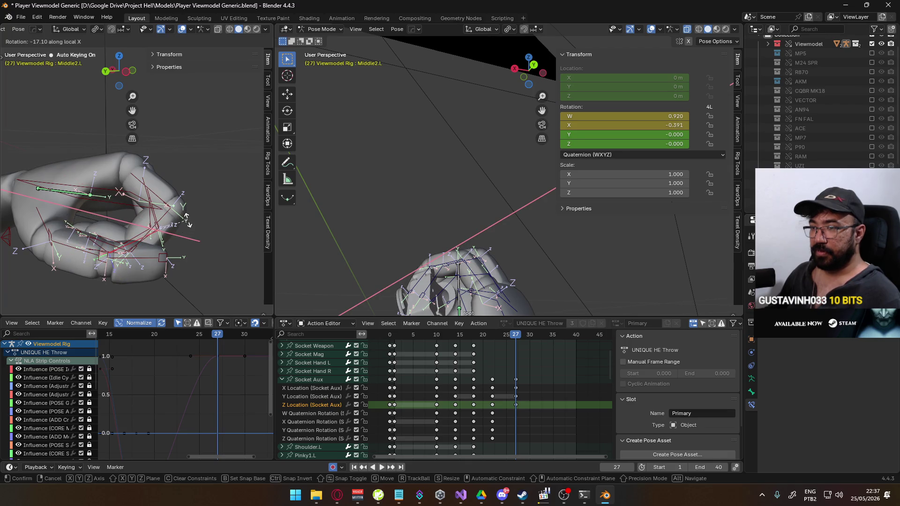
{"action": "left_click", "coordinate": [187, 219]}
{"action": "mouse_move", "coordinate": [187, 220]}
{"action": "middle_mouse_down"}
{"action": "mouse_move", "coordinate": [187, 151]}
{"action": "mouse_move", "coordinate": [174, 187]}
{"action": "mouse_move", "coordinate": [181, 220]}
{"action": "mouse_move", "coordinate": [113, 200]}
{"action": "mouse_move", "coordinate": [183, 197]}
{"action": "middle_mouse_up"}
{"action": "left_click", "coordinate": [165, 153]}
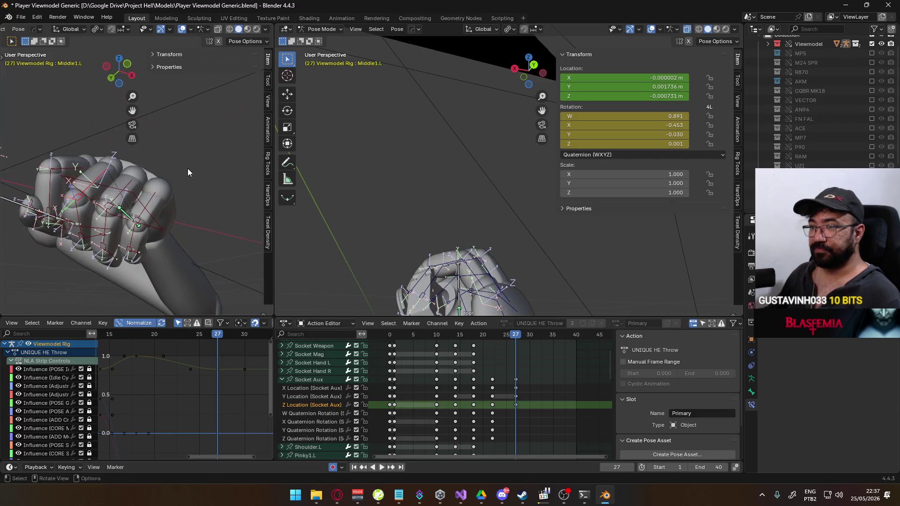
{"action": "key", "text": "r"}
{"action": "key", "text": "x"}
{"action": "key", "text": "x"}
{"action": "left_click", "coordinate": [172, 200]}
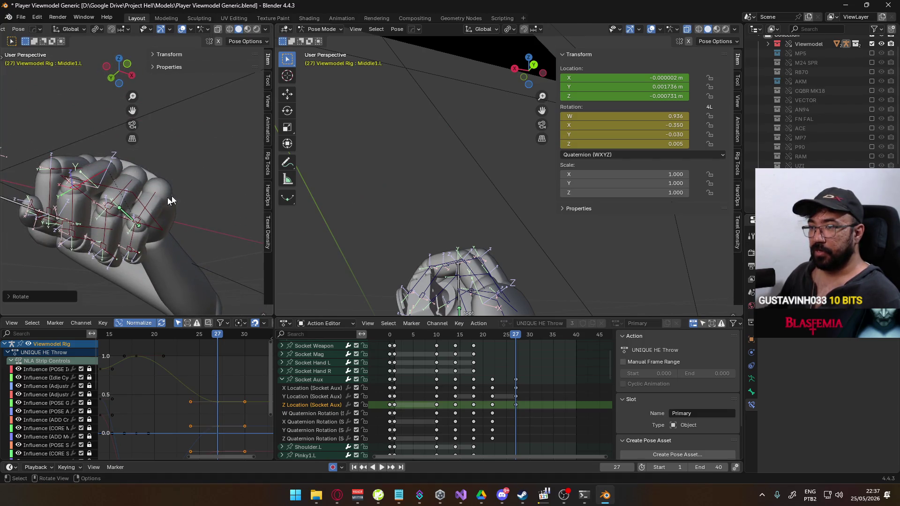
- Curl the Ring1.L and Ring2.L finger bones tighter into the fist
{"action": "left_click", "coordinate": [72, 207]}
{"action": "middle_click_drag", "start_coordinate": [72, 207], "coordinate": [122, 197]}
{"action": "scroll", "coordinate": [122, 197], "scroll_direction": "up", "scroll_amount": 4}
{"action": "key", "text": "r"}
{"action": "key", "text": "x"}
{"action": "key", "text": "x"}
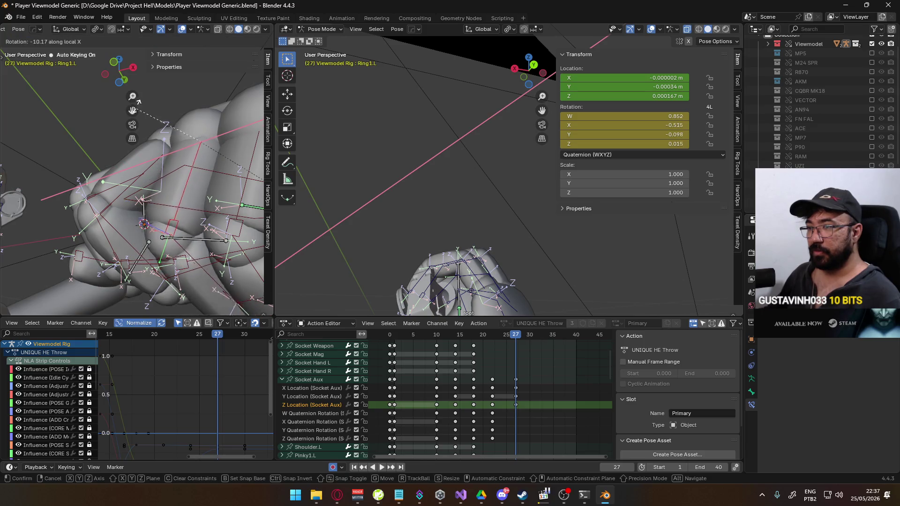
{"action": "left_click", "coordinate": [150, 141]}
{"action": "mouse_move", "coordinate": [150, 141]}
{"action": "middle_mouse_down"}
{"action": "mouse_move", "coordinate": [170, 181]}
{"action": "mouse_move", "coordinate": [148, 157]}
{"action": "middle_mouse_up"}
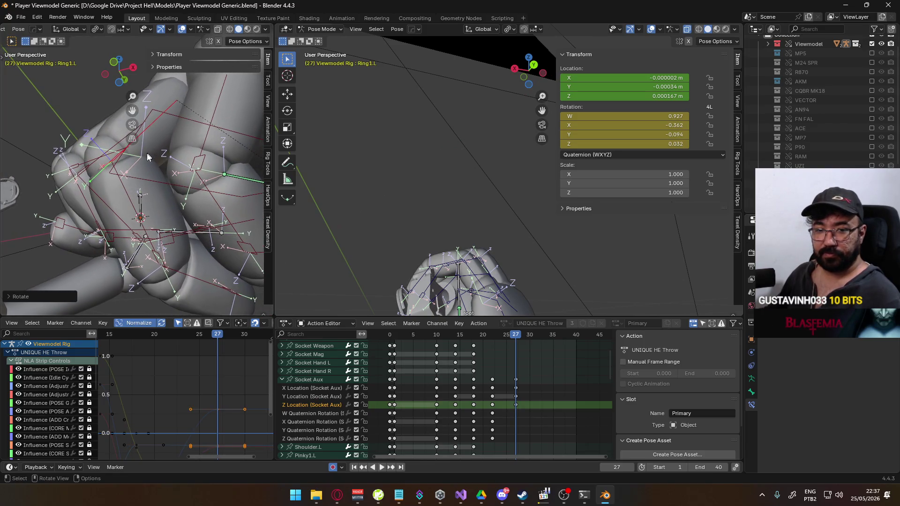
{"action": "left_click", "coordinate": [124, 184]}
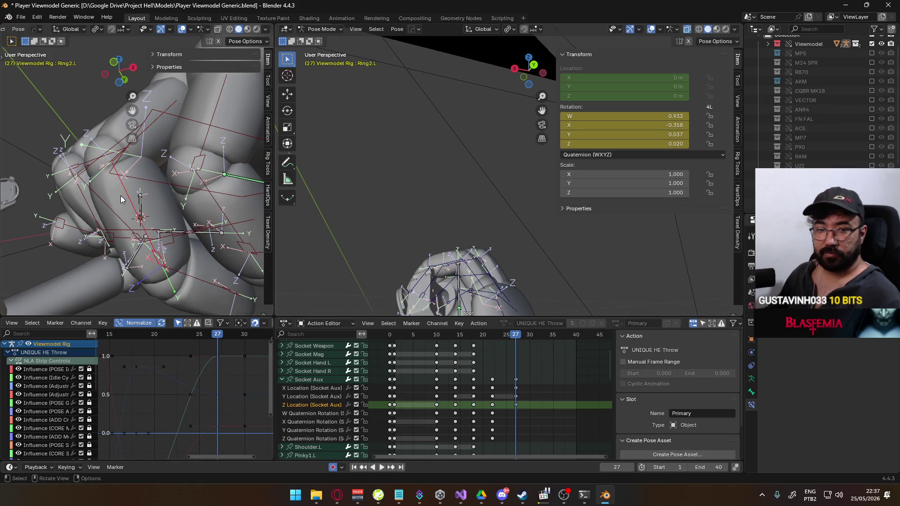
{"action": "key", "text": "r"}
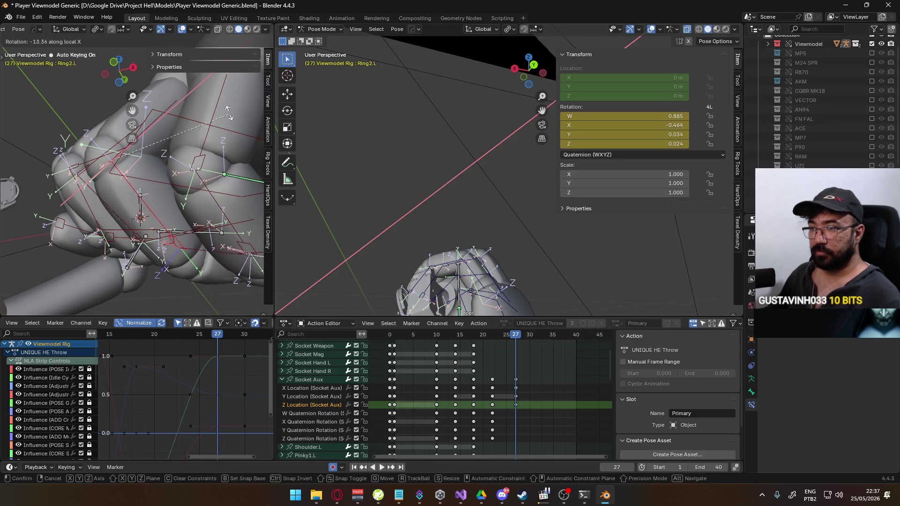
{"action": "left_click", "coordinate": [207, 174]}
{"action": "scroll", "coordinate": [208, 174], "scroll_direction": "down", "scroll_amount": 2}
{"action": "middle_click_drag", "start_coordinate": [206, 174], "coordinate": [174, 193]}
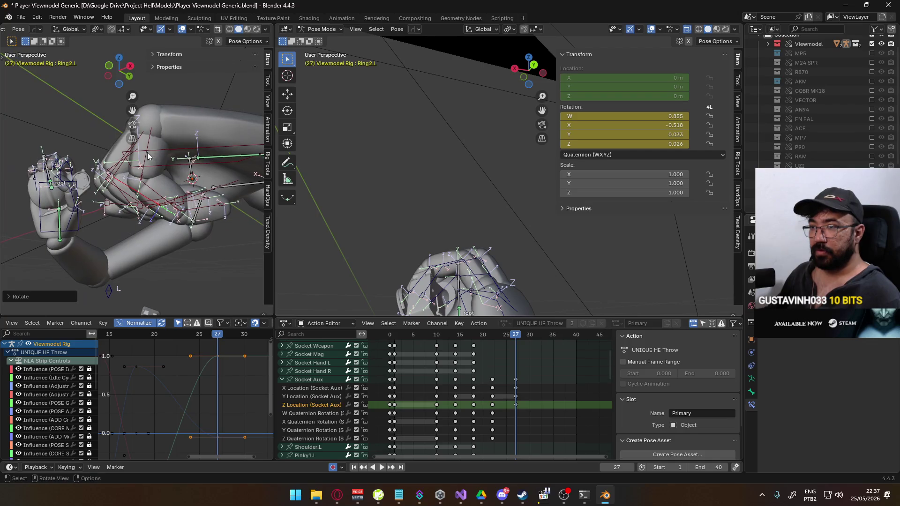
- Curl the Pinky1.L and Pinky2.L bones, then view the fist through the camera
{"action": "left_click", "coordinate": [177, 125]}
{"action": "key", "text": "r"}
{"action": "left_click", "coordinate": [128, 182]}
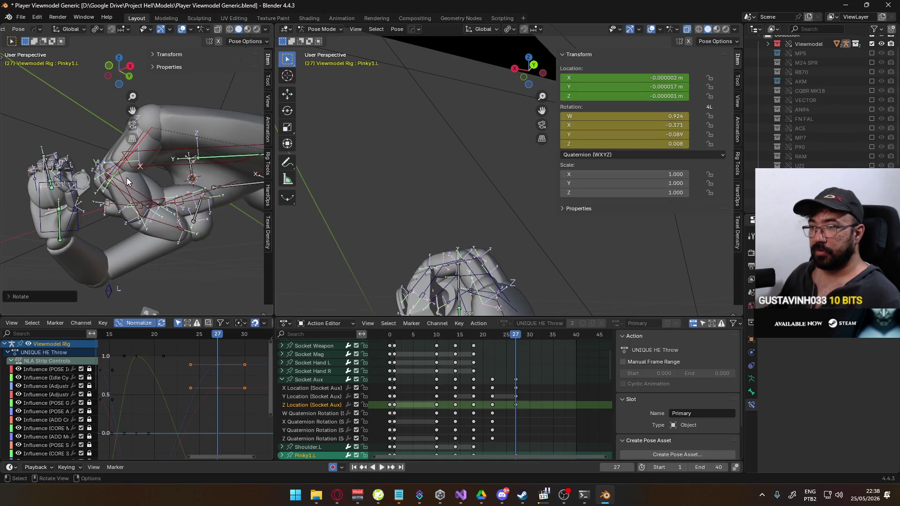
{"action": "left_click", "coordinate": [121, 189]}
{"action": "key", "text": "r"}
{"action": "left_click", "coordinate": [167, 165]}
{"action": "mouse_move", "coordinate": [167, 165]}
{"action": "middle_mouse_down"}
{"action": "mouse_move", "coordinate": [164, 184]}
{"action": "mouse_move", "coordinate": [268, 208]}
{"action": "mouse_move", "coordinate": [46, 212]}
{"action": "mouse_move", "coordinate": [107, 215]}
{"action": "mouse_move", "coordinate": [120, 249]}
{"action": "mouse_move", "coordinate": [44, 265]}
{"action": "middle_mouse_up"}
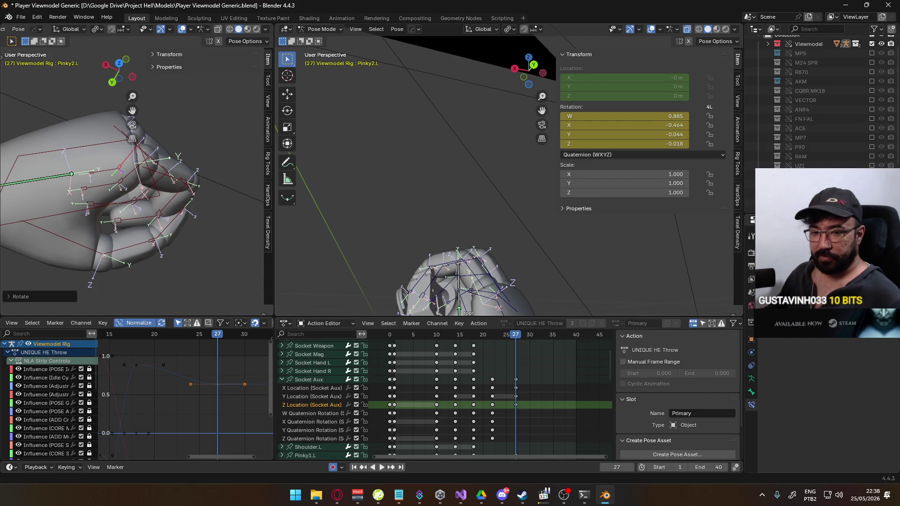
{"action": "key", "text": "alt+Tab"}
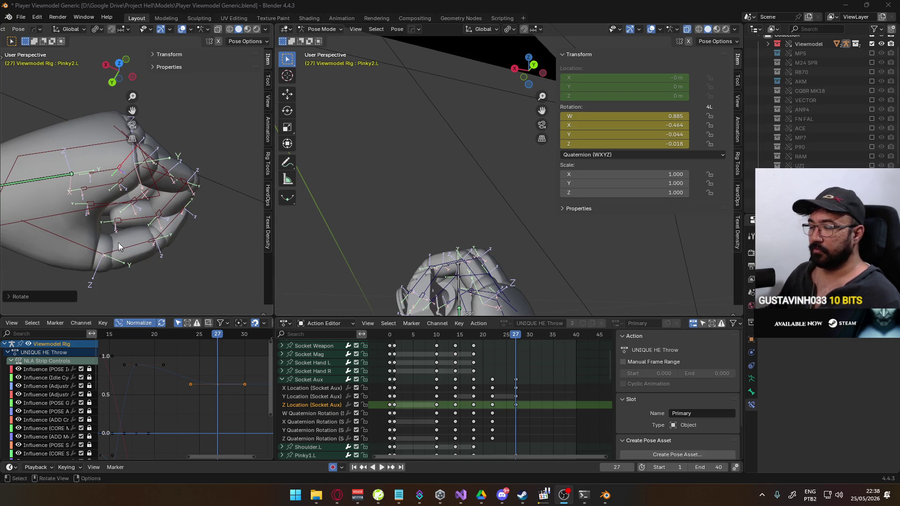
{"action": "scroll", "coordinate": [125, 238], "scroll_direction": "down", "scroll_amount": 2}
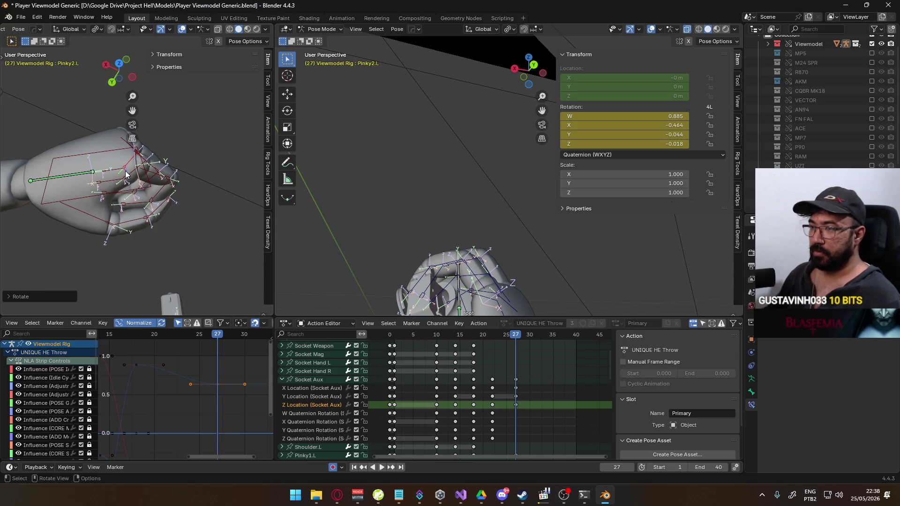
{"action": "key", "text": "KP_0"}
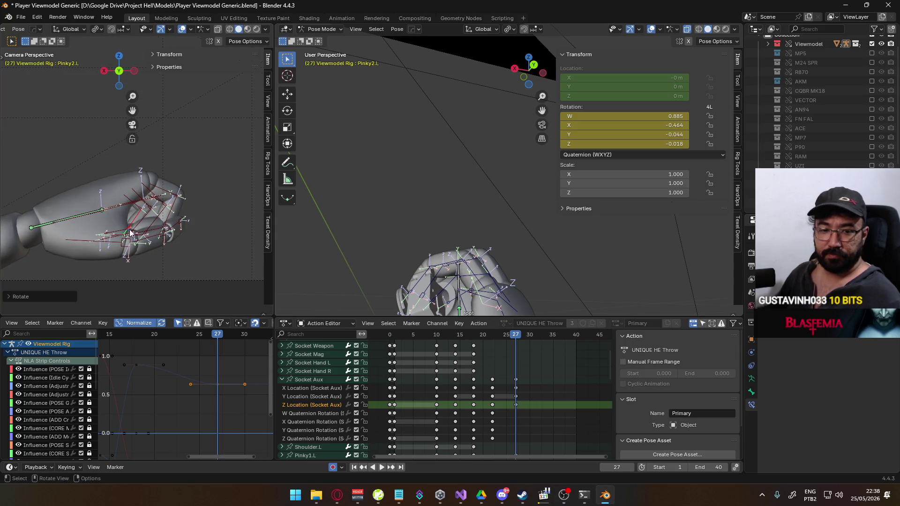
- Curl Pointer2.L a further 13.84° and compare the grip with the gameplay reference
{"action": "left_click", "coordinate": [188, 232]}
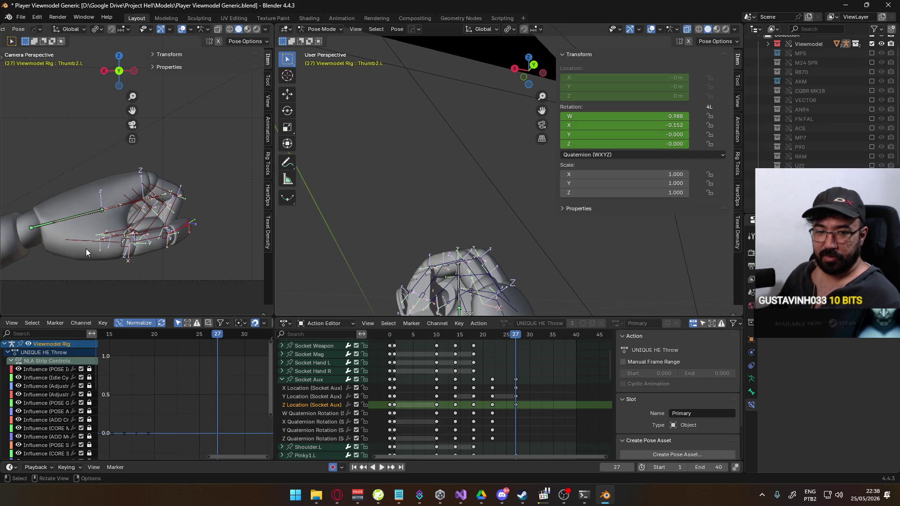
{"action": "scroll", "coordinate": [159, 234], "scroll_direction": "down", "scroll_amount": 2}
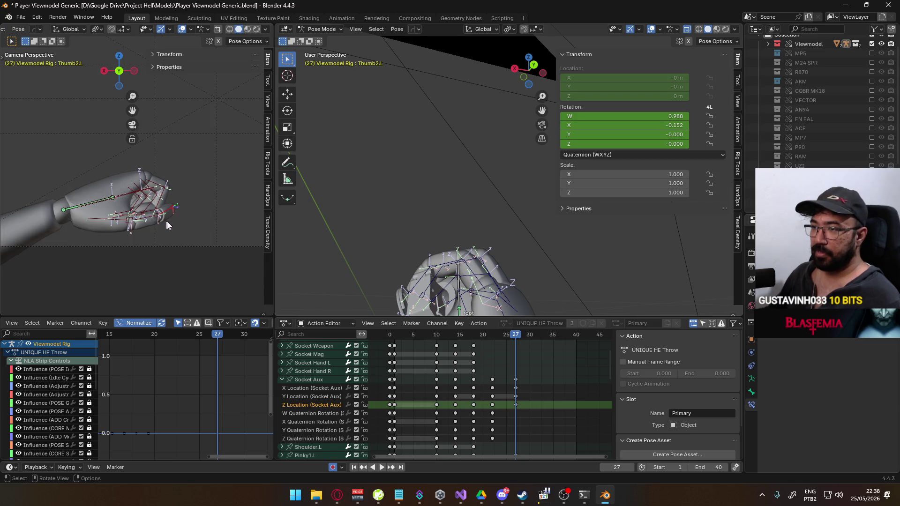
{"action": "scroll", "coordinate": [175, 202], "scroll_direction": "up", "scroll_amount": 2}
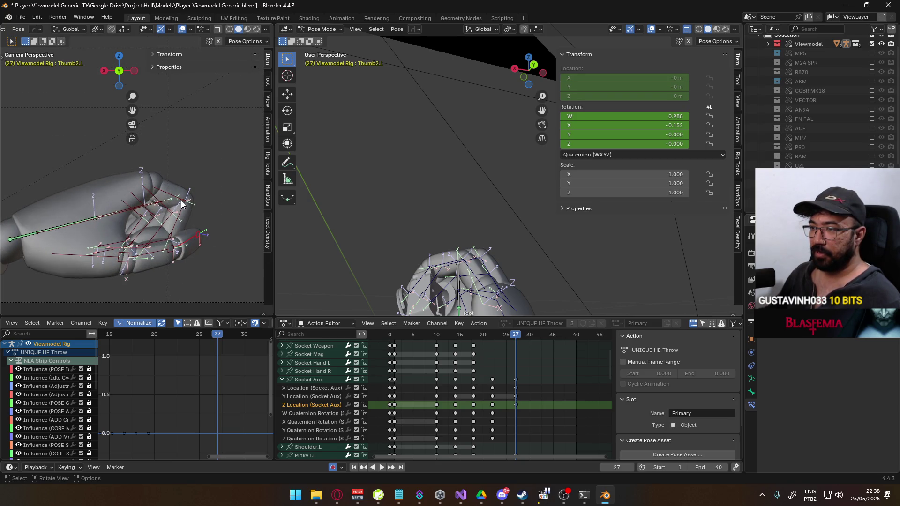
{"action": "left_click", "coordinate": [183, 213]}
{"action": "key", "text": "r"}
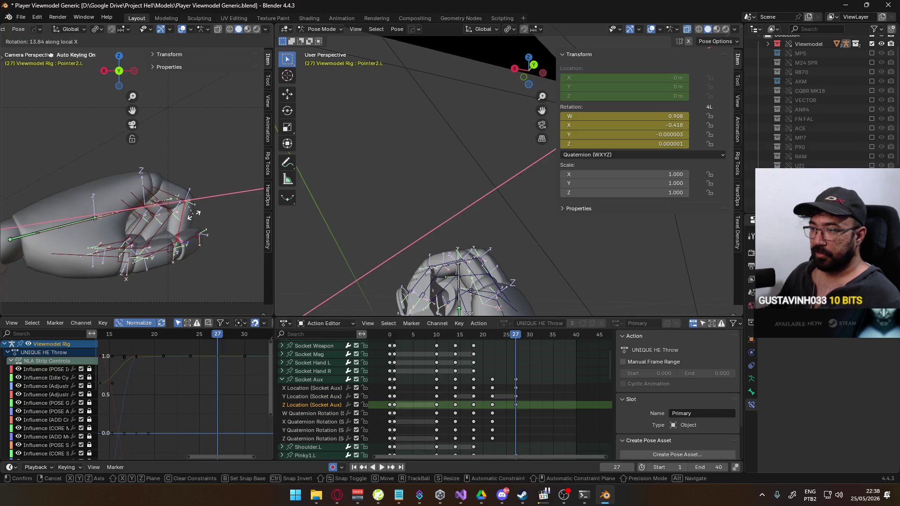
{"action": "left_click", "coordinate": [194, 215]}
{"action": "scroll", "coordinate": [192, 217], "scroll_direction": "down", "scroll_amount": 2}
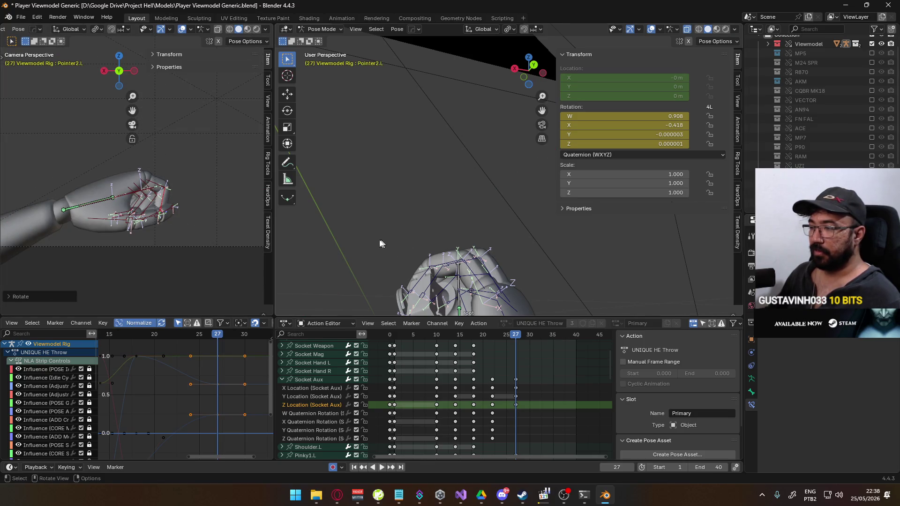
{"action": "mouse_move", "coordinate": [174, 220]}
{"action": "middle_mouse_down"}
{"action": "mouse_move", "coordinate": [168, 209]}
{"action": "mouse_move", "coordinate": [157, 216]}
{"action": "mouse_move", "coordinate": [164, 209]}
{"action": "middle_mouse_up"}
{"action": "key", "text": "alt+Tab"}
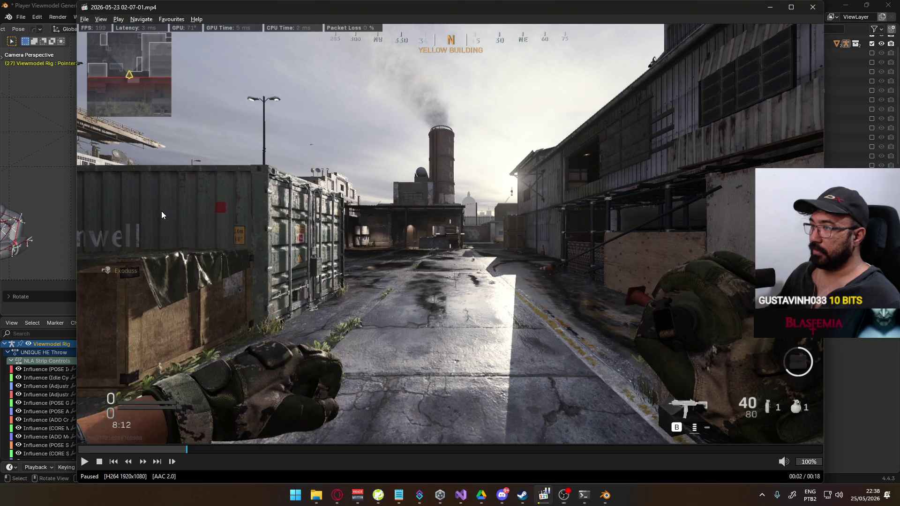
{"action": "key", "text": "alt+Tab"}
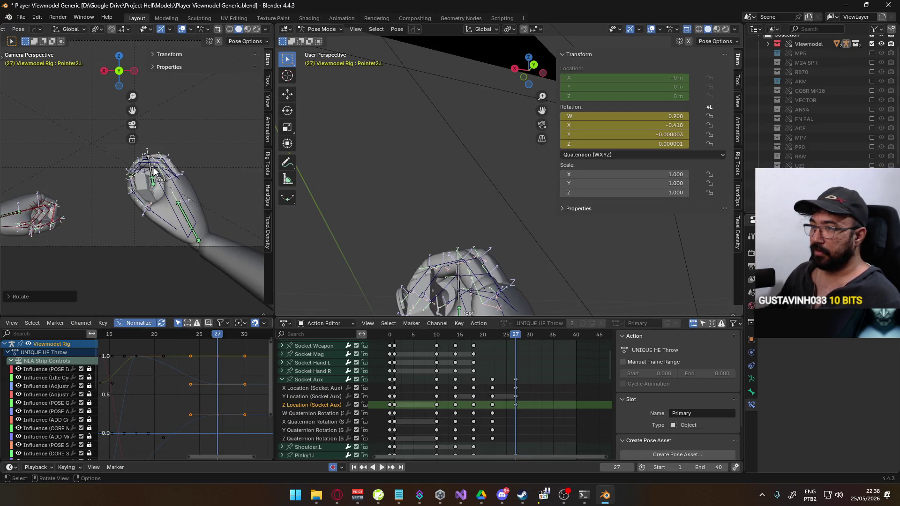
- Move the Socket Aux bone along X, then rotate it about Z and freely
{"action": "left_click", "coordinate": [154, 171]}
{"action": "key", "text": "g"}
{"action": "key", "text": "x"}
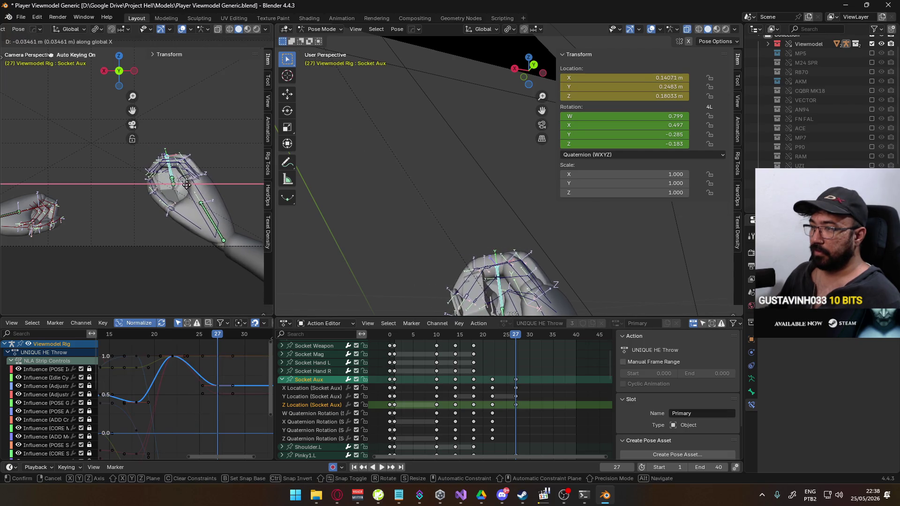
{"action": "left_click", "coordinate": [199, 187]}
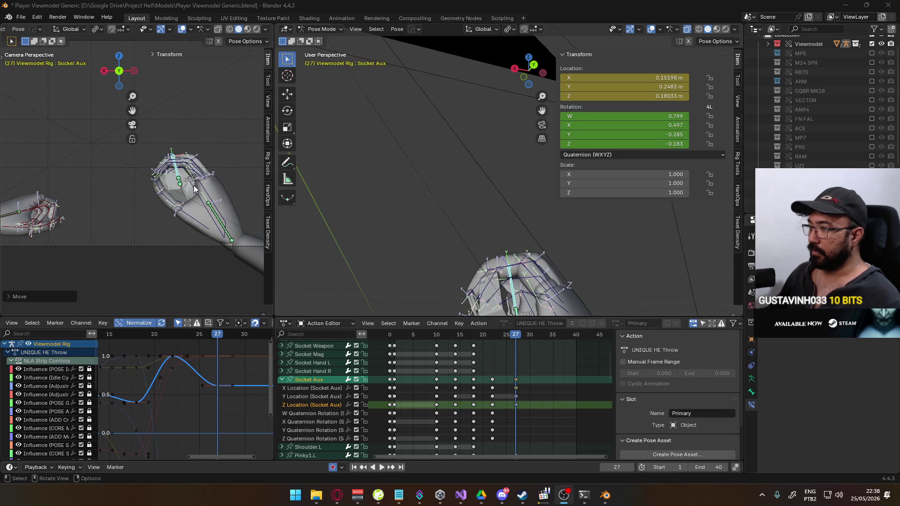
{"action": "key", "text": "alt+Tab"}
{"action": "key", "text": "alt+Tab"}
{"action": "key", "text": "Tab"}
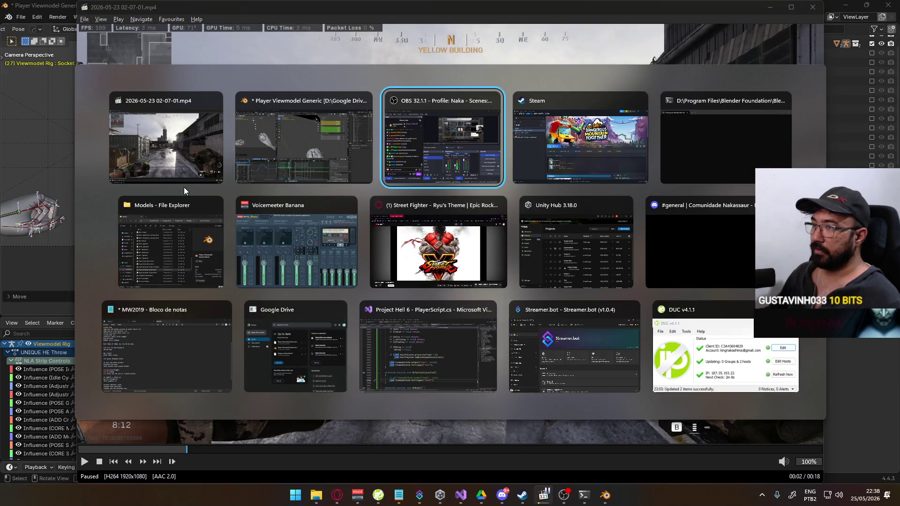
{"action": "left_click", "coordinate": [258, 169]}
{"action": "key", "text": "r"}
{"action": "key", "text": "z"}
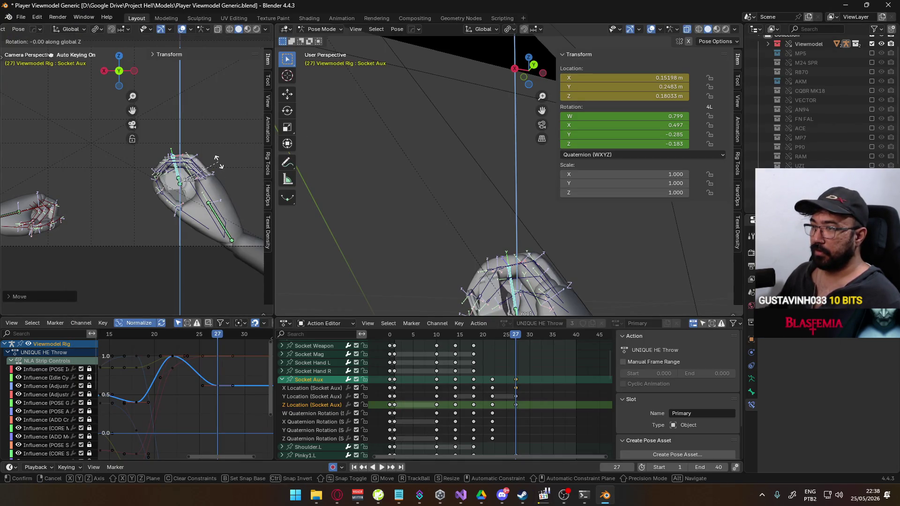
{"action": "left_click", "coordinate": [216, 174]}
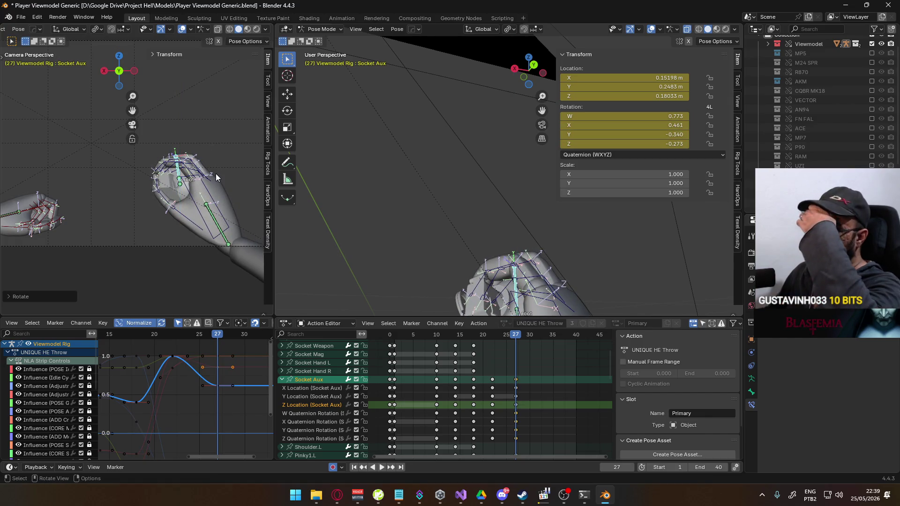
{"action": "key", "text": "r"}
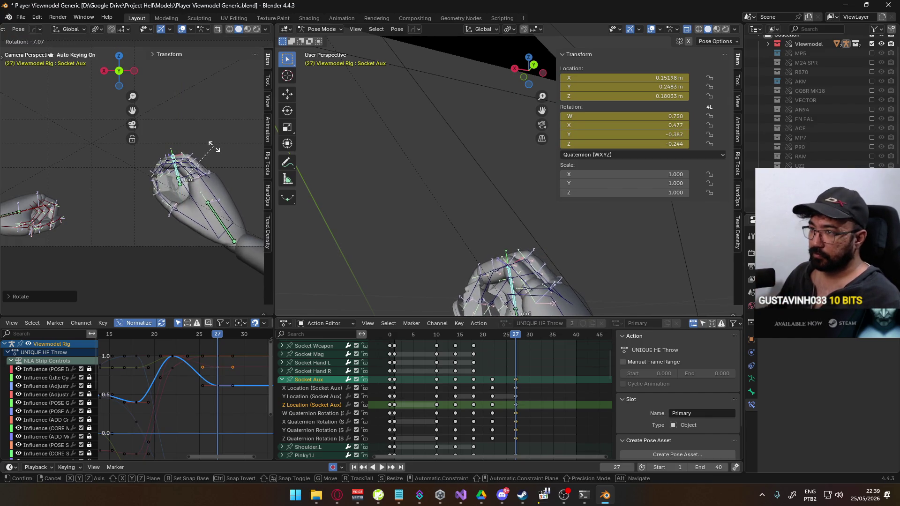
{"action": "left_click", "coordinate": [210, 142]}
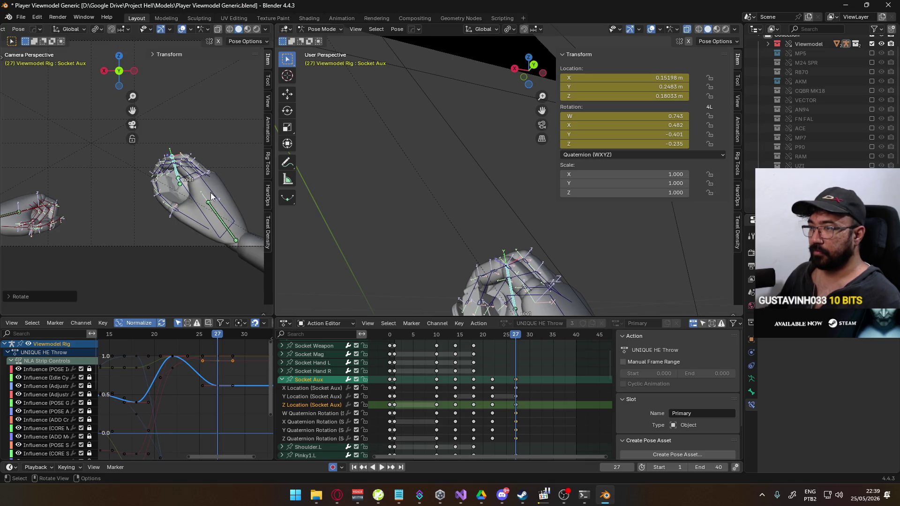
- Try rotating Pointer1.R about its local X axis, then undo it
{"action": "mouse_move", "coordinate": [173, 199]}
{"action": "middle_mouse_down"}
{"action": "mouse_move", "coordinate": [122, 140]}
{"action": "mouse_move", "coordinate": [157, 148]}
{"action": "mouse_move", "coordinate": [190, 137]}
{"action": "mouse_move", "coordinate": [174, 241]}
{"action": "mouse_move", "coordinate": [27, 184]}
{"action": "mouse_move", "coordinate": [67, 198]}
{"action": "middle_mouse_up"}
{"action": "scroll", "coordinate": [123, 140], "scroll_direction": "up", "scroll_amount": 5}
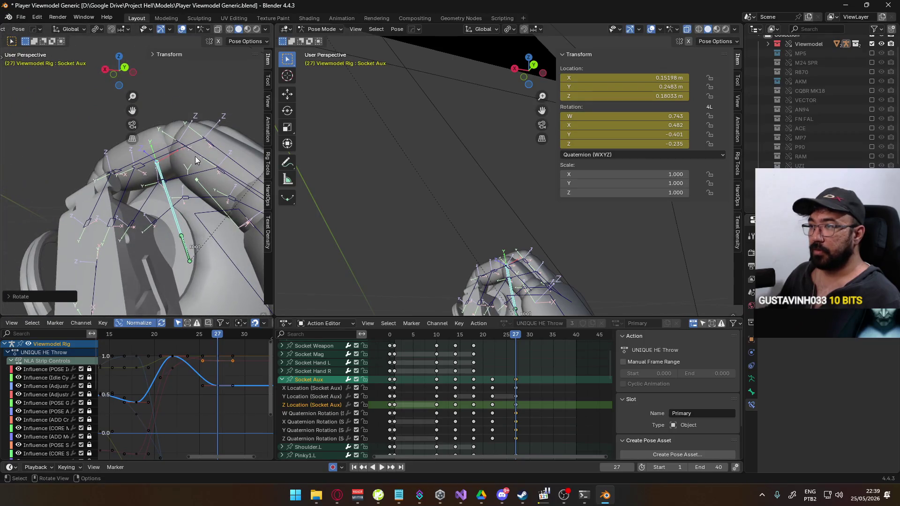
{"action": "left_click", "coordinate": [202, 140]}
{"action": "key", "text": "r"}
{"action": "key", "text": "x"}
{"action": "key", "text": "x"}
{"action": "left_click", "coordinate": [205, 136]}
{"action": "mouse_move", "coordinate": [164, 139]}
{"action": "middle_mouse_down"}
{"action": "mouse_move", "coordinate": [263, 163]}
{"action": "mouse_move", "coordinate": [249, 203]}
{"action": "mouse_move", "coordinate": [217, 173]}
{"action": "mouse_move", "coordinate": [153, 144]}
{"action": "mouse_move", "coordinate": [149, 132]}
{"action": "mouse_move", "coordinate": [55, 158]}
{"action": "mouse_move", "coordinate": [129, 176]}
{"action": "mouse_move", "coordinate": [226, 136]}
{"action": "mouse_move", "coordinate": [168, 176]}
{"action": "middle_mouse_up"}
{"action": "key", "text": "ctrl+z"}
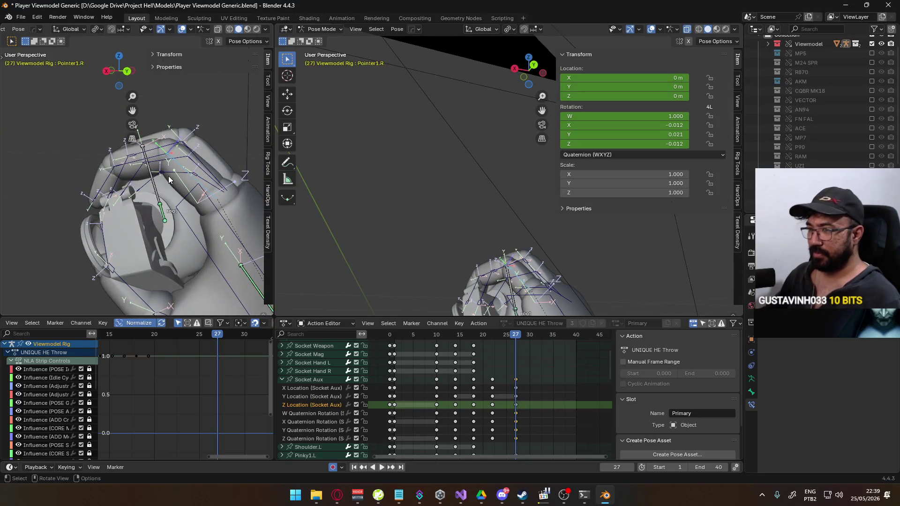
- Check the rig from front and back, then play the throw through the camera and scrub back
{"action": "key", "text": "KP_1"}
{"action": "key", "text": "ctrl+KP_1"}
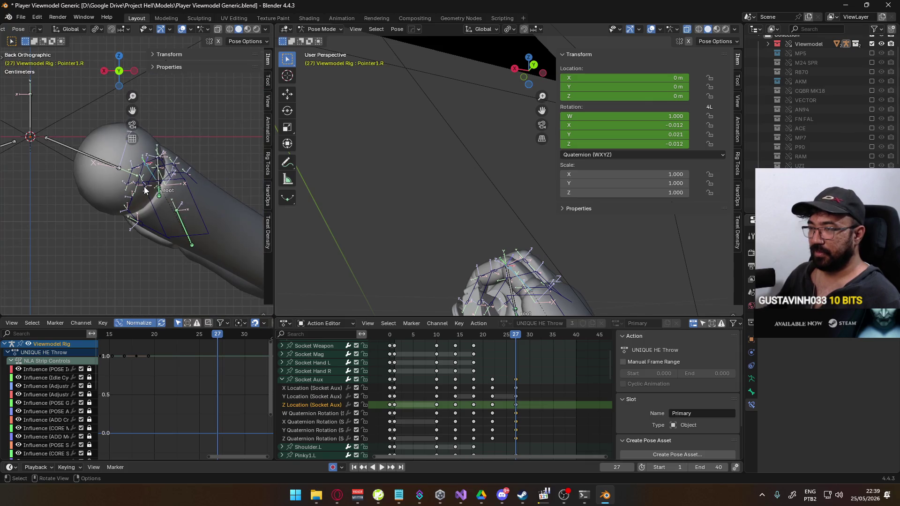
{"action": "key", "text": "KP_0"}
{"action": "middle_click_drag", "start_coordinate": [146, 194], "coordinate": [134, 189]}
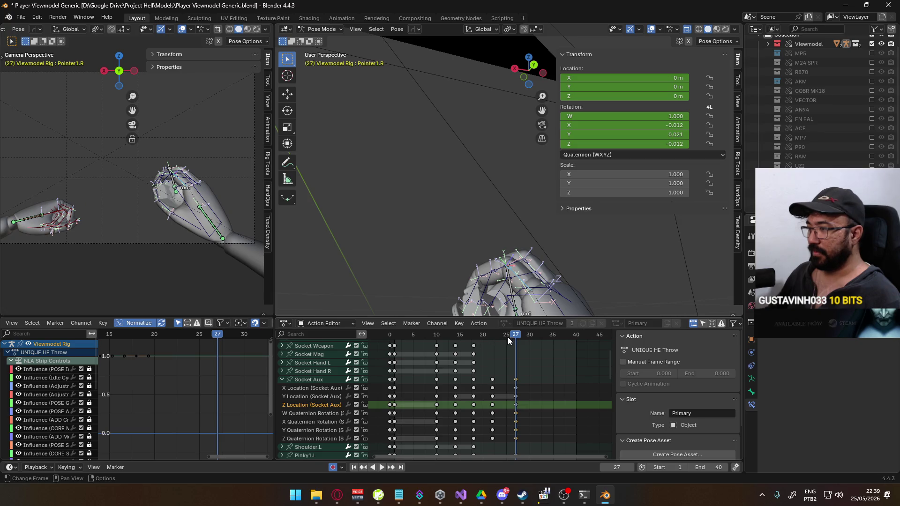
{"action": "key", "text": "space"}
{"action": "mouse_move", "coordinate": [407, 337]}
{"action": "left_mouse_down"}
{"action": "mouse_move", "coordinate": [530, 346]}
{"action": "mouse_move", "coordinate": [477, 354]}
{"action": "mouse_move", "coordinate": [492, 351]}
{"action": "left_mouse_up"}
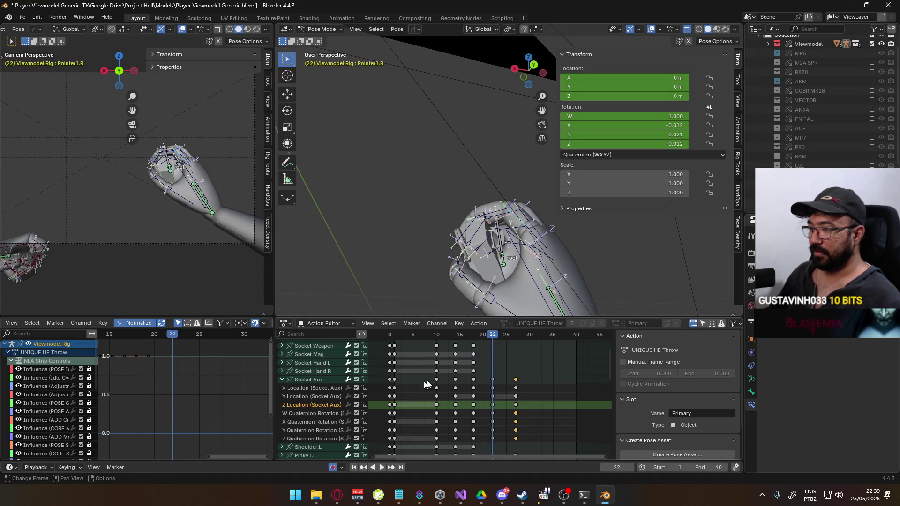
- Show the Socket Aux Y and Z Location curves and nudge the frame-27 Z key
{"action": "left_click", "coordinate": [330, 396]}
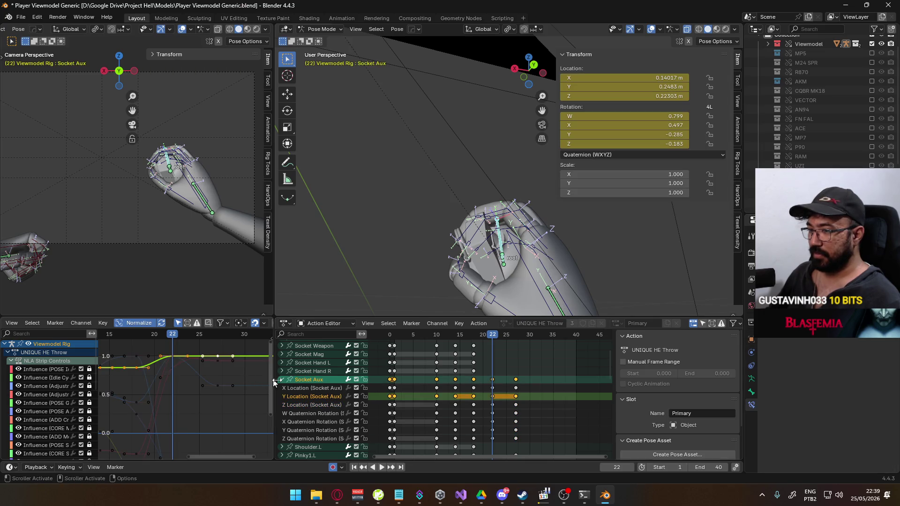
{"action": "left_click", "coordinate": [322, 402]}
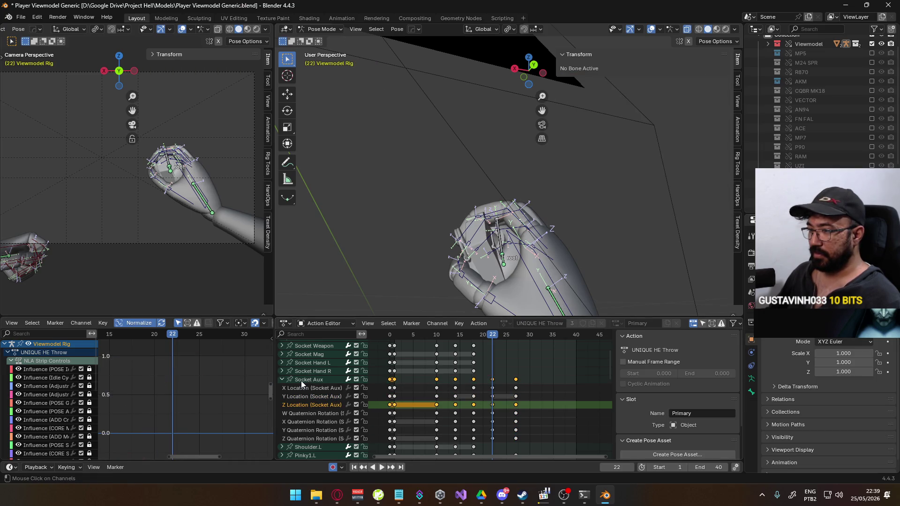
{"action": "key", "text": "space"}
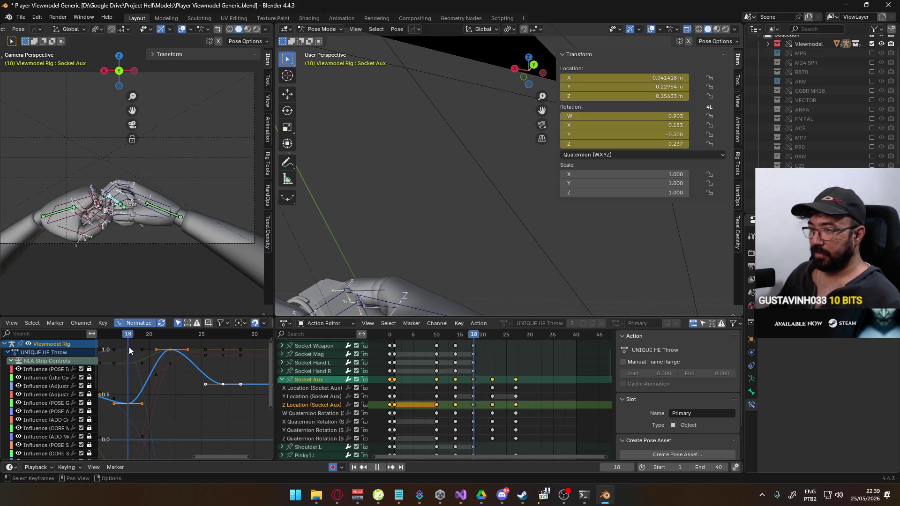
{"action": "key", "text": "space"}
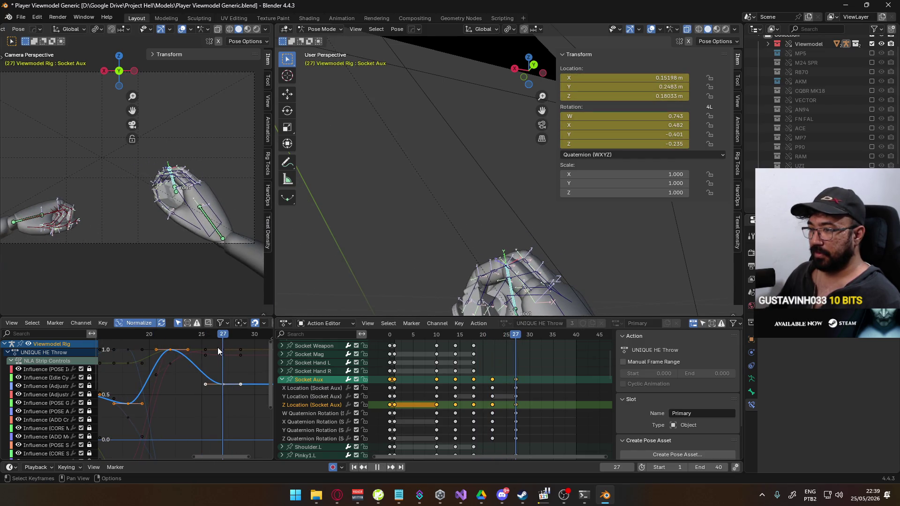
{"action": "mouse_move", "coordinate": [227, 385]}
{"action": "left_mouse_down"}
{"action": "mouse_move", "coordinate": [225, 394]}
{"action": "mouse_move", "coordinate": [225, 384]}
{"action": "left_mouse_up"}
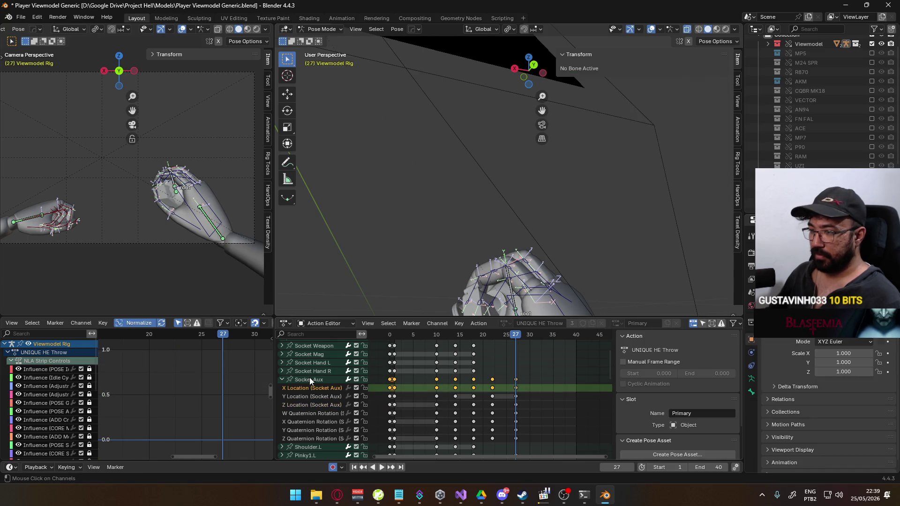
- Lower the frame-27 Socket Aux X Location key to 0.11358 and compare frames 25–27
{"action": "left_click", "coordinate": [315, 387]}
{"action": "scroll", "coordinate": [223, 364], "scroll_direction": "down", "scroll_amount": 2}
{"action": "left_click", "coordinate": [218, 361]}
{"action": "left_click", "coordinate": [215, 360]}
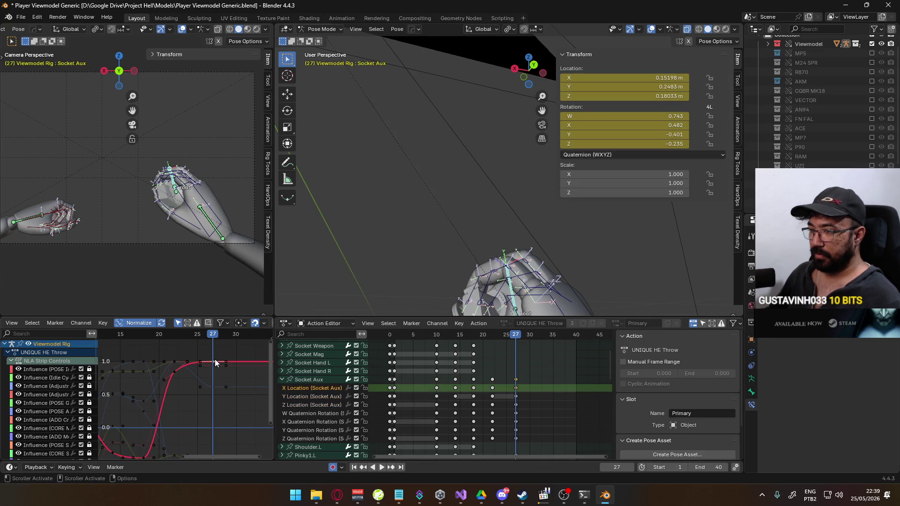
{"action": "left_click_drag", "start_coordinate": [216, 362], "coordinate": [217, 375]}
{"action": "key", "text": "space"}
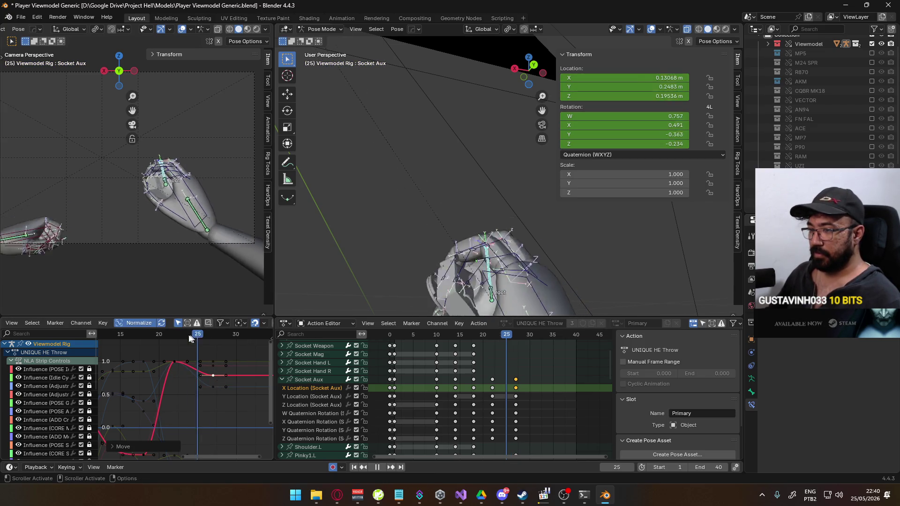
{"action": "left_click_drag", "start_coordinate": [163, 340], "coordinate": [214, 340]}
{"action": "key", "text": "g"}
{"action": "key", "text": "y"}
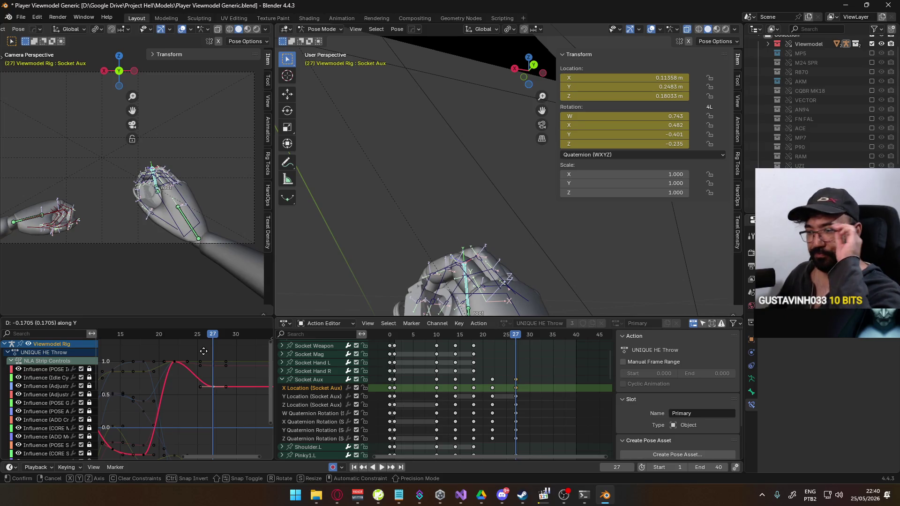
{"action": "left_click", "coordinate": [203, 351]}
{"action": "mouse_move", "coordinate": [205, 341]}
{"action": "left_mouse_down"}
{"action": "mouse_move", "coordinate": [139, 339]}
{"action": "mouse_move", "coordinate": [212, 338]}
{"action": "mouse_move", "coordinate": [175, 340]}
{"action": "left_mouse_up"}
{"action": "left_click", "coordinate": [329, 398]}
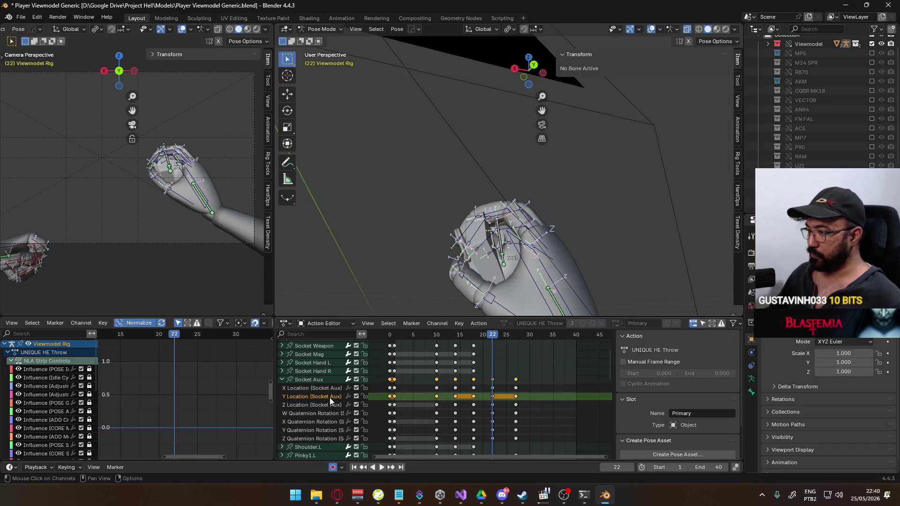
- Lower the frame-27 Socket Aux Y Location key to 0.23684 and play it back
{"action": "left_click", "coordinate": [311, 378]}
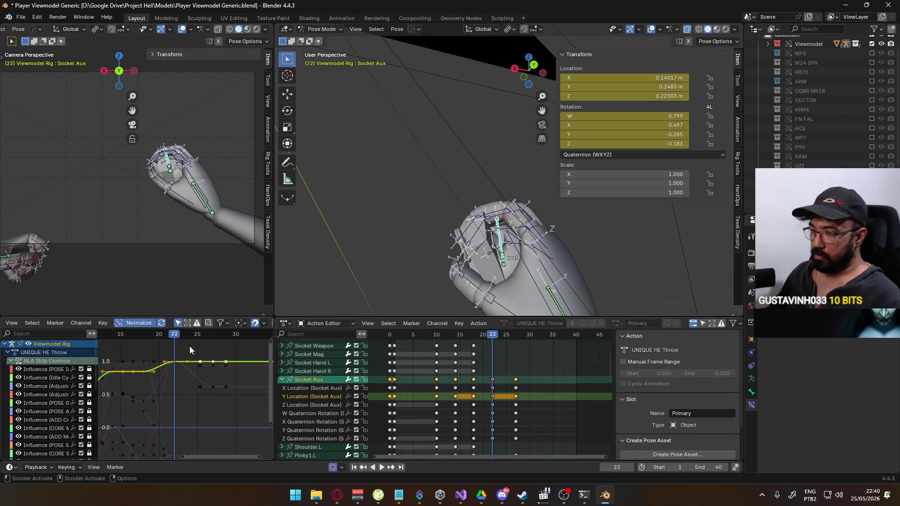
{"action": "left_click_drag", "start_coordinate": [175, 341], "coordinate": [211, 342]}
{"action": "left_click", "coordinate": [216, 363]}
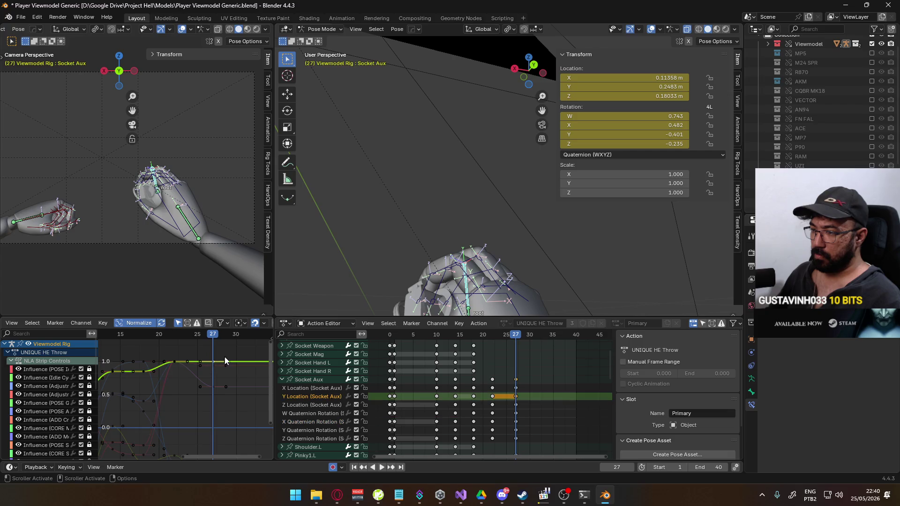
{"action": "key", "text": "g"}
{"action": "key", "text": "y"}
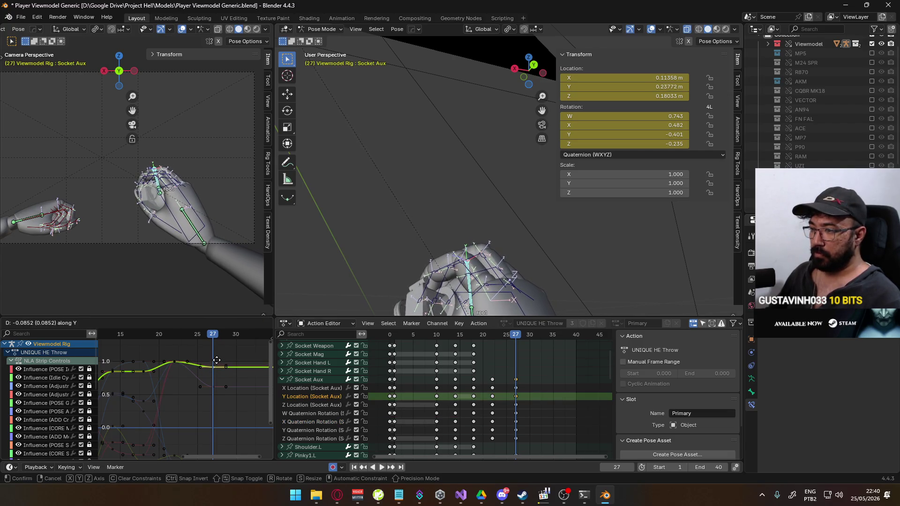
{"action": "left_click", "coordinate": [213, 368]}
{"action": "key", "text": "space"}
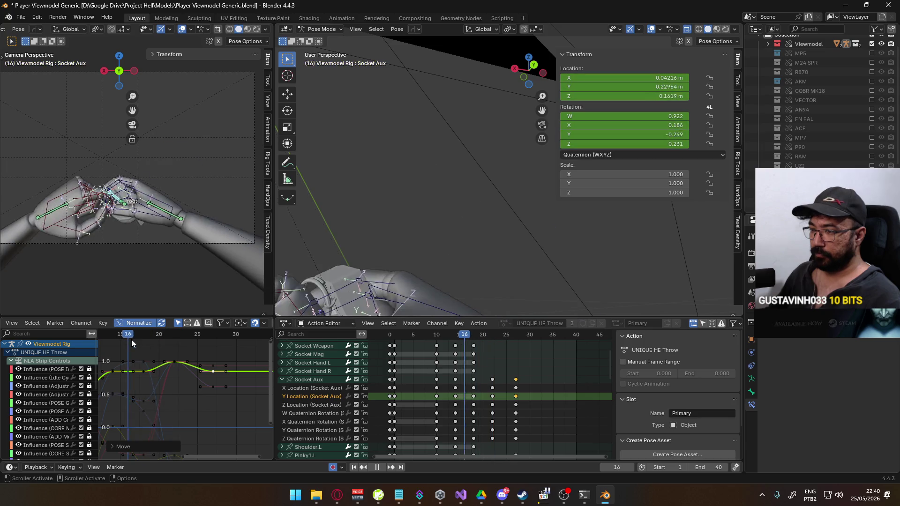
{"action": "key", "text": "Escape"}
- Fine-tune the same key again, replay, and scrub back to frame 22
{"action": "key", "text": "g"}
{"action": "key", "text": "y"}
{"action": "left_click", "coordinate": [210, 341]}
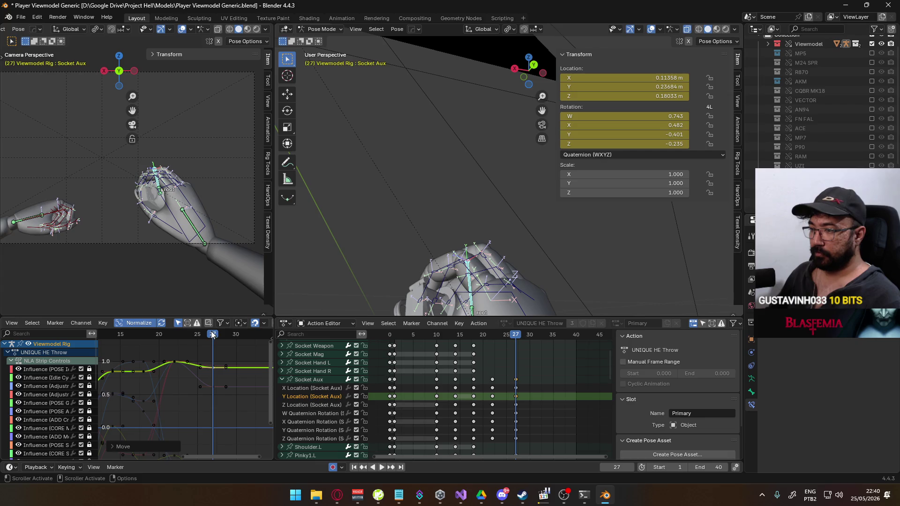
{"action": "key", "text": "space"}
{"action": "mouse_move", "coordinate": [191, 335]}
{"action": "left_mouse_down"}
{"action": "mouse_move", "coordinate": [215, 333]}
{"action": "mouse_move", "coordinate": [176, 333]}
{"action": "left_mouse_up"}
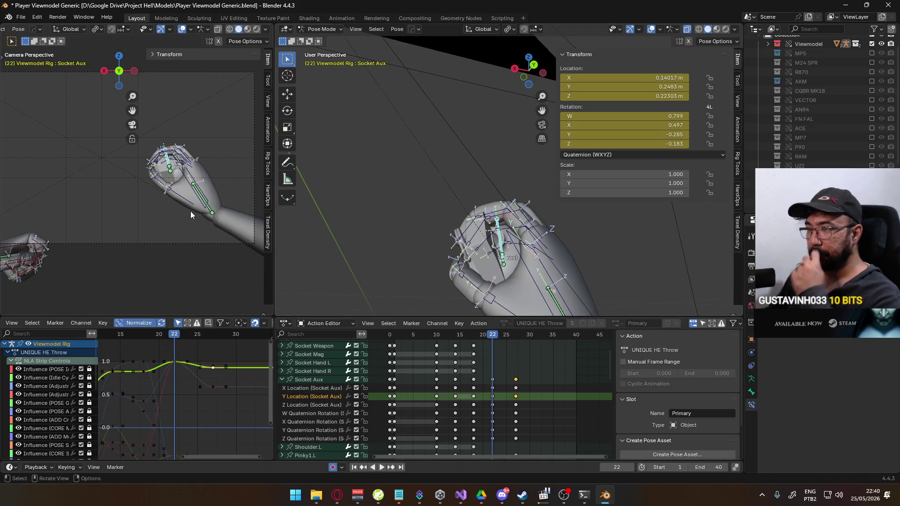
- Re-rotate Socket Aux at frame 22 about its local Y and X axes
{"action": "key", "text": "space"}
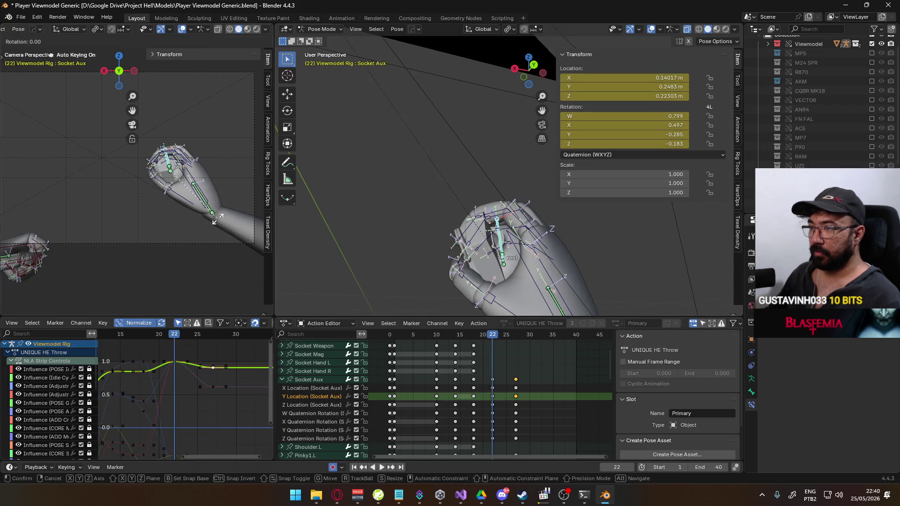
{"action": "left_click", "coordinate": [207, 231]}
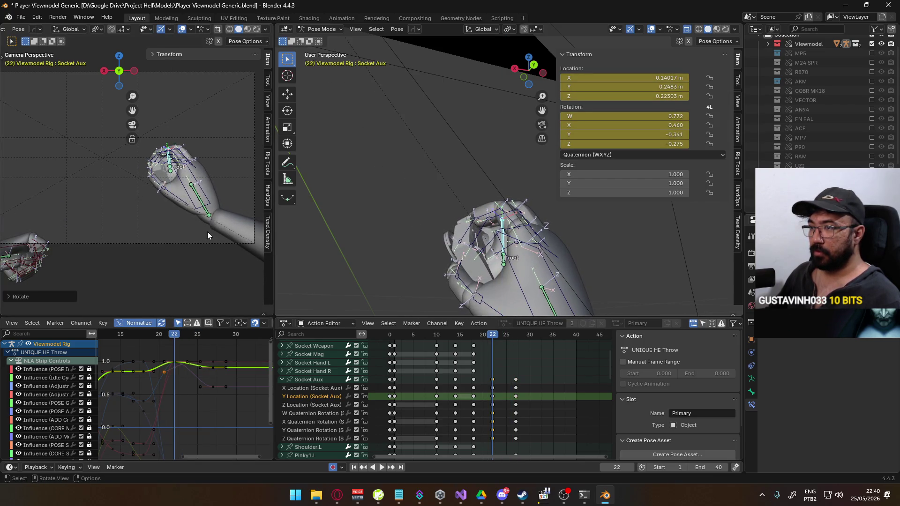
{"action": "key", "text": "r"}
{"action": "key", "text": "y"}
{"action": "key", "text": "y"}
{"action": "key", "text": "y"}
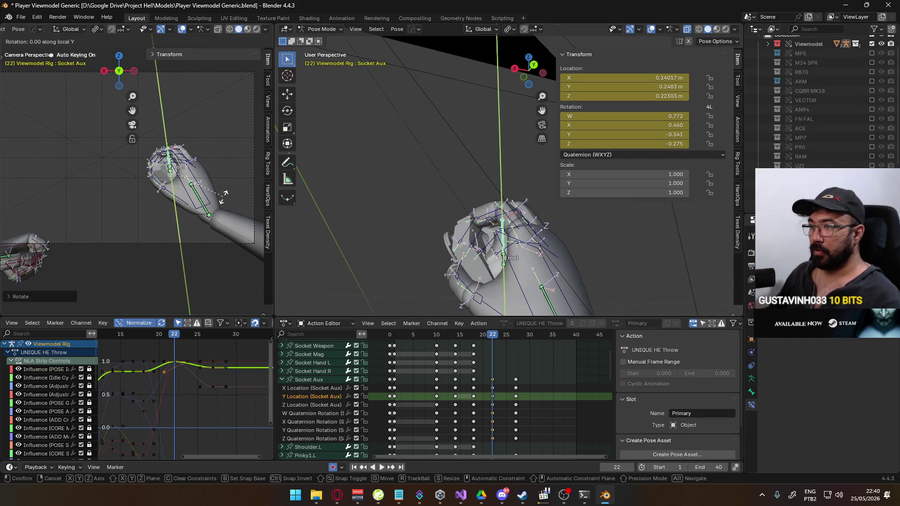
{"action": "key", "text": "y"}
{"action": "key", "text": "y"}
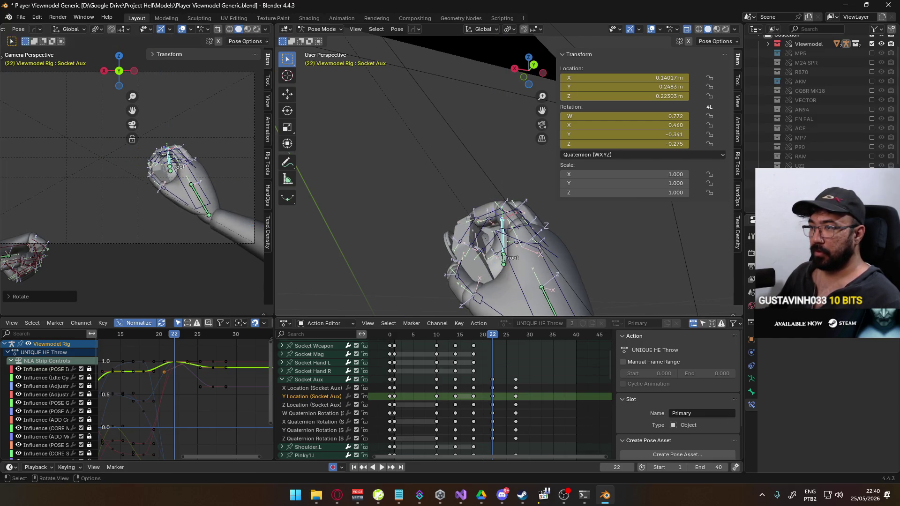
{"action": "key", "text": "x"}
{"action": "key", "text": "x"}
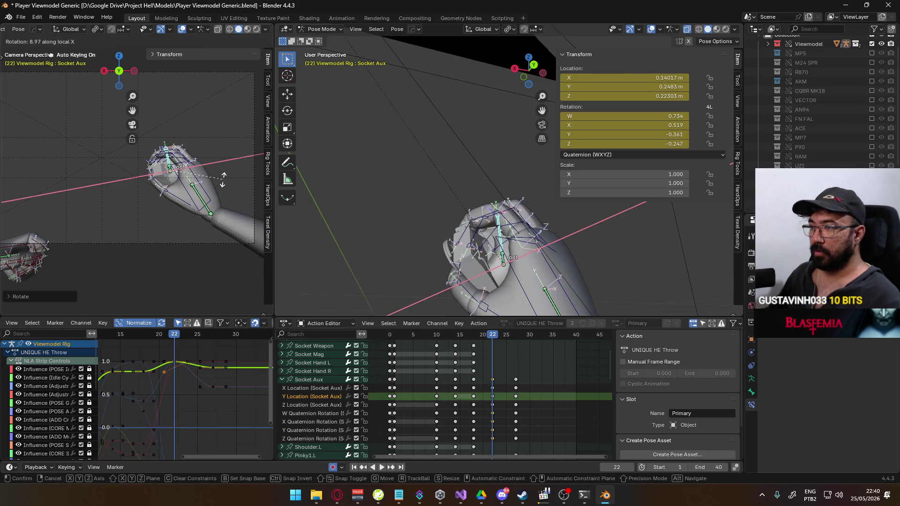
{"action": "left_click", "coordinate": [223, 180]}
{"action": "mouse_move", "coordinate": [183, 333]}
{"action": "left_mouse_down"}
{"action": "mouse_move", "coordinate": [149, 339]}
{"action": "mouse_move", "coordinate": [179, 329]}
{"action": "mouse_move", "coordinate": [146, 325]}
{"action": "mouse_move", "coordinate": [209, 321]}
{"action": "left_mouse_up"}
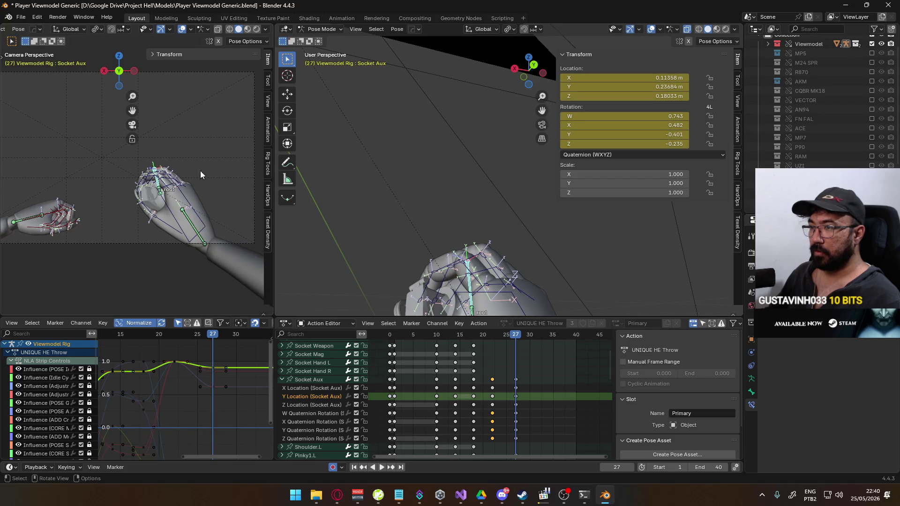
- Rotate Socket Aux about local Z at frame 27, review playback, and select all bones
{"action": "key", "text": "y"}
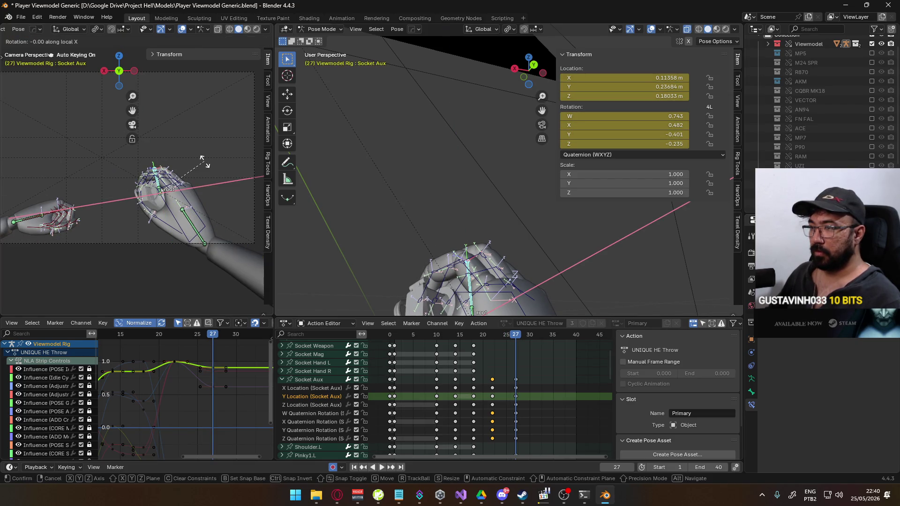
{"action": "key", "text": "z"}
{"action": "key", "text": "z"}
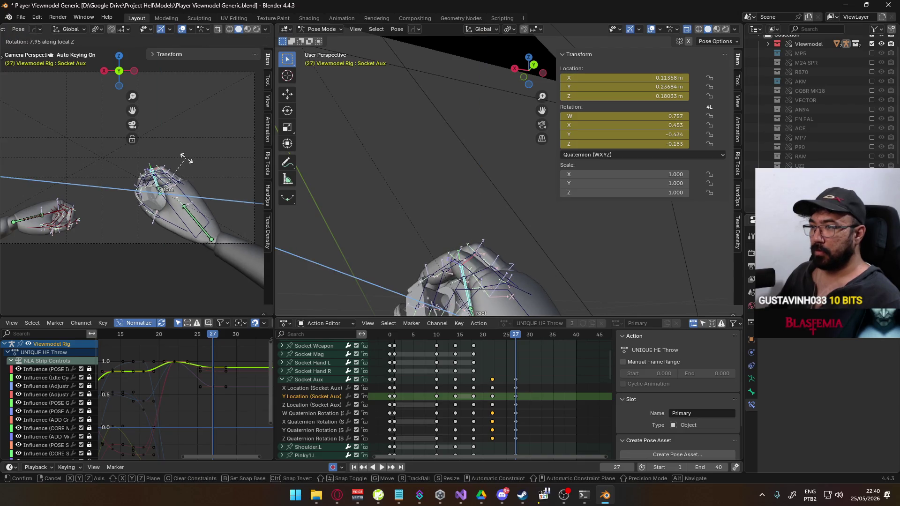
{"action": "left_click", "coordinate": [185, 160]}
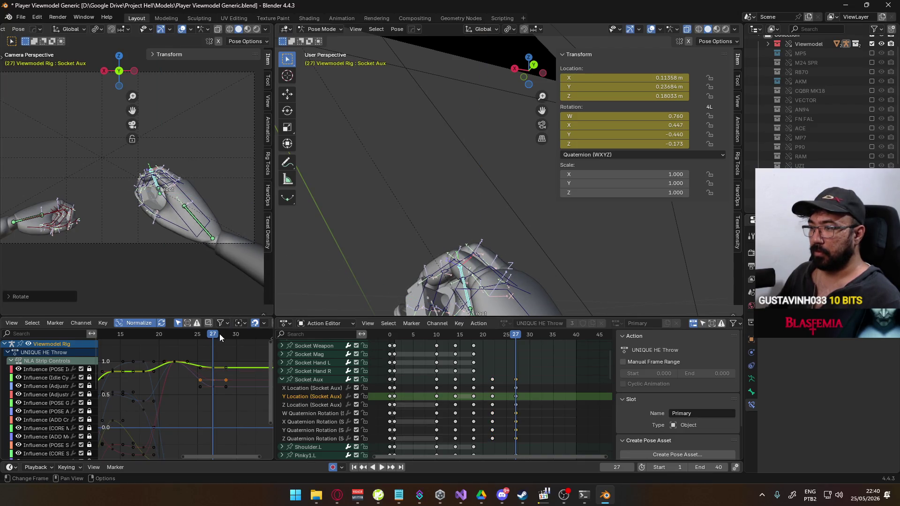
{"action": "key", "text": "space"}
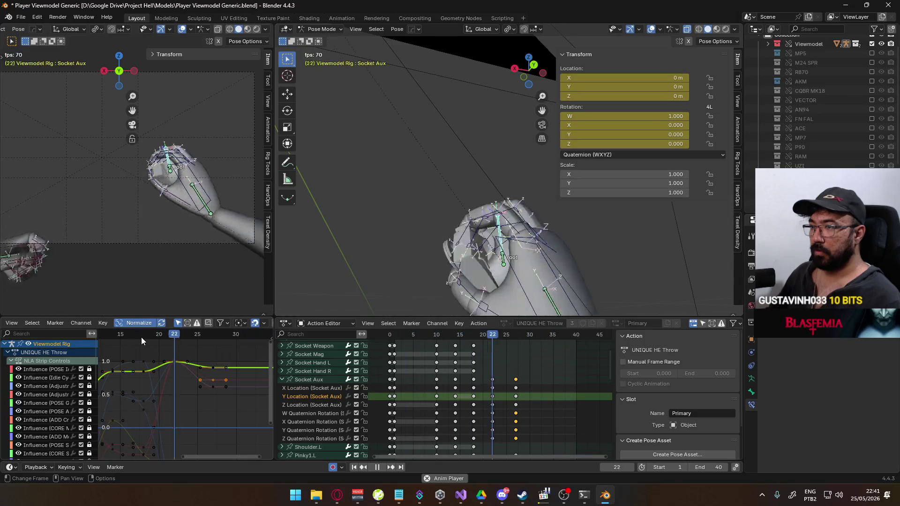
{"action": "key", "text": "space"}
{"action": "left_click_drag", "start_coordinate": [147, 338], "coordinate": [213, 337]}
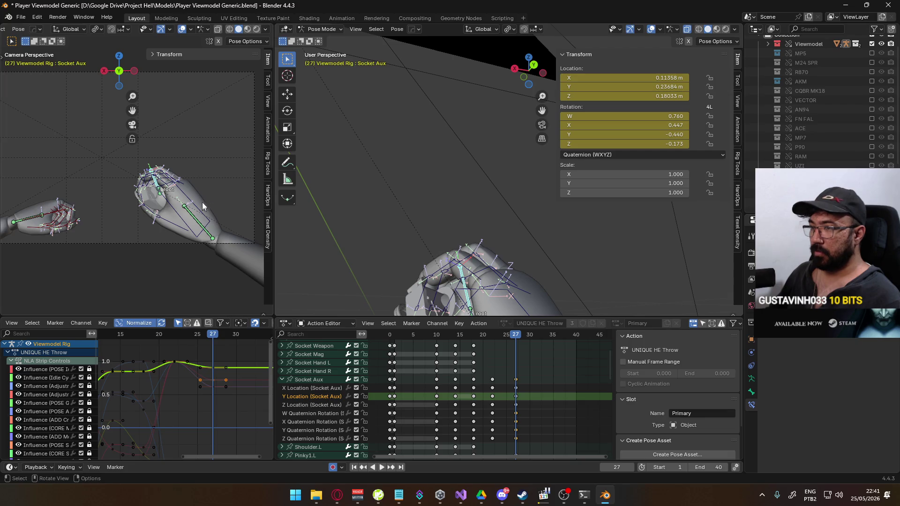
{"action": "key", "text": "a"}
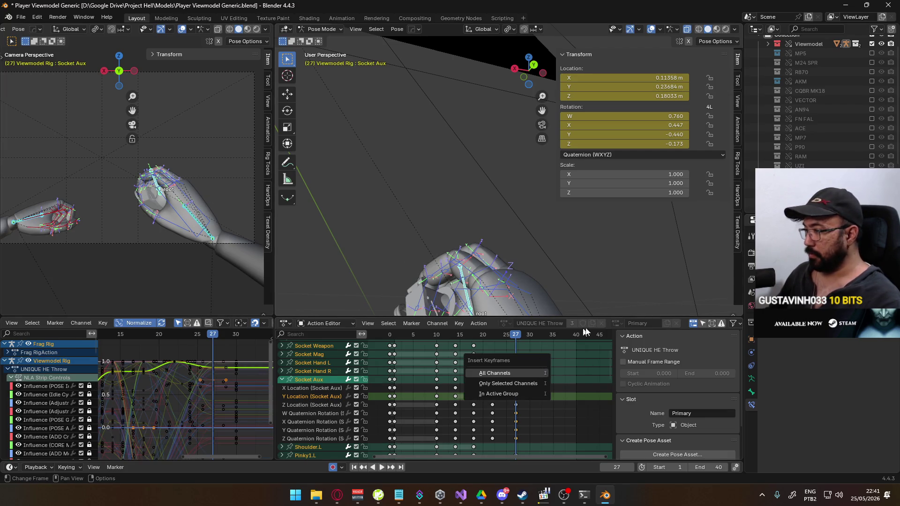
- Key all channels at frame 27 (805 keyframes), then step the reference video forward
{"action": "key", "text": "i"}
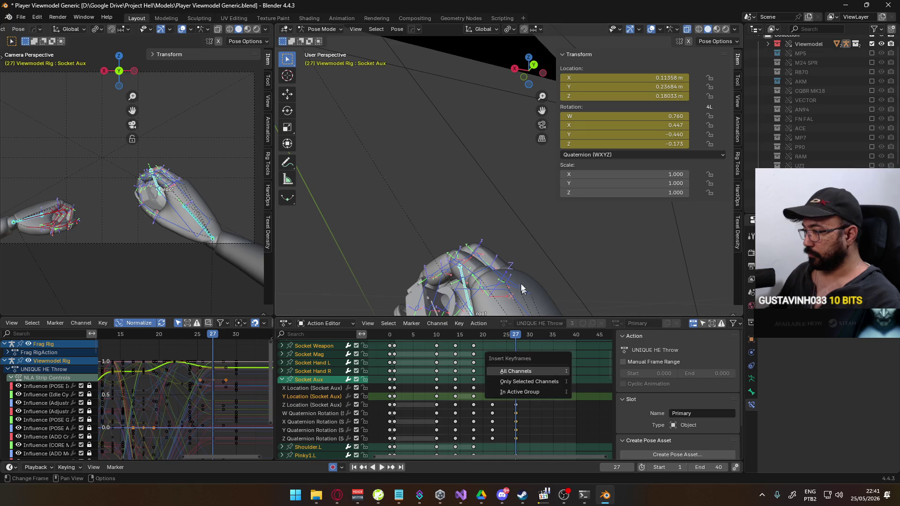
{"action": "left_click", "coordinate": [515, 371]}
{"action": "scroll", "coordinate": [526, 381], "scroll_direction": "right", "scroll_amount": 3, "text": "ctrl"}
{"action": "scroll", "coordinate": [457, 350], "scroll_direction": "up", "scroll_amount": 2}
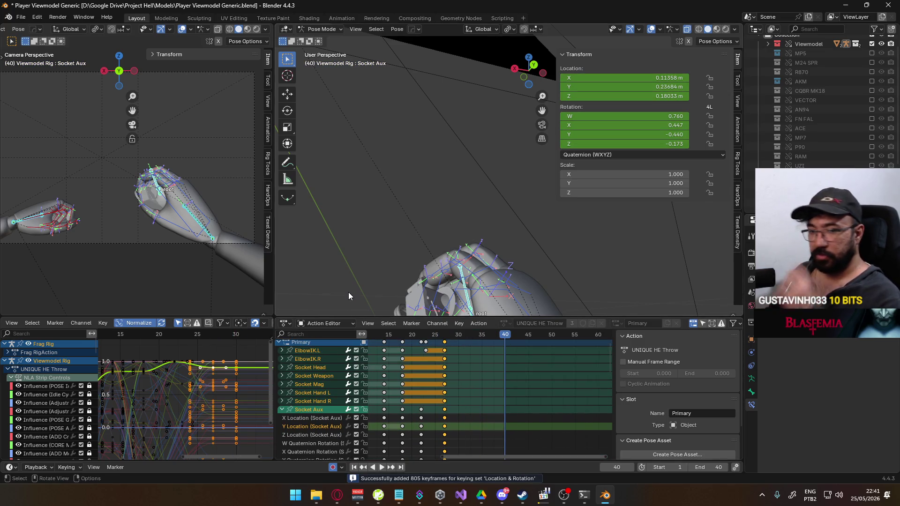
{"action": "left_click", "coordinate": [542, 495]}
{"action": "key", "text": "ctrl+Right"}
{"action": "key", "text": "ctrl+Right"}
{"action": "key", "text": "ctrl+Right"}
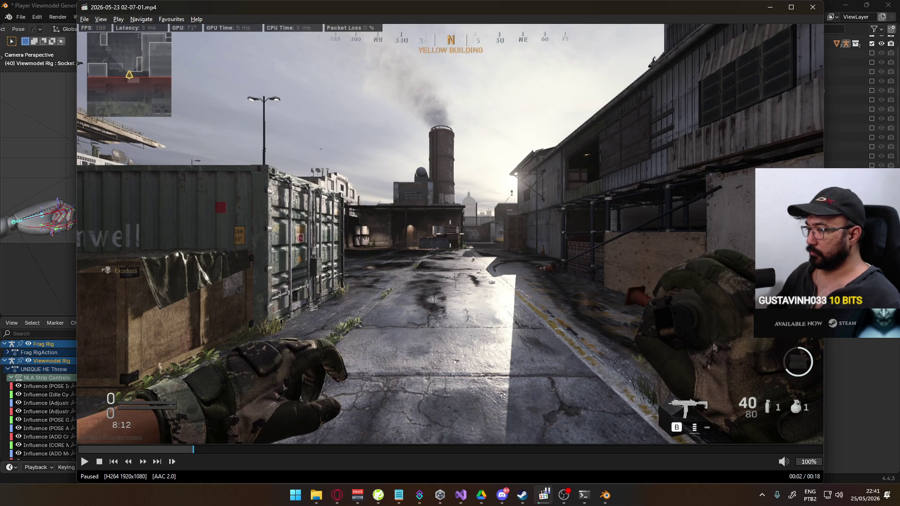
- Step and play the gameplay reference to its 00:18 end, then hide the Models folder window
{"action": "key", "text": "ctrl+Right"}
{"action": "key", "text": "ctrl+Right"}
{"action": "key", "text": "ctrl+Right"}
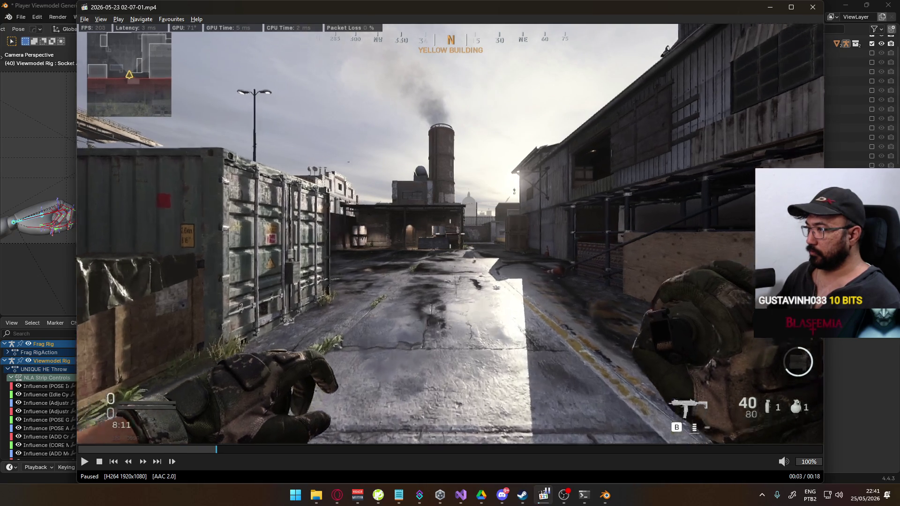
{"action": "key", "text": "ctrl+Right"}
{"action": "key", "text": "ctrl+Right"}
{"action": "key", "text": "ctrl+Right"}
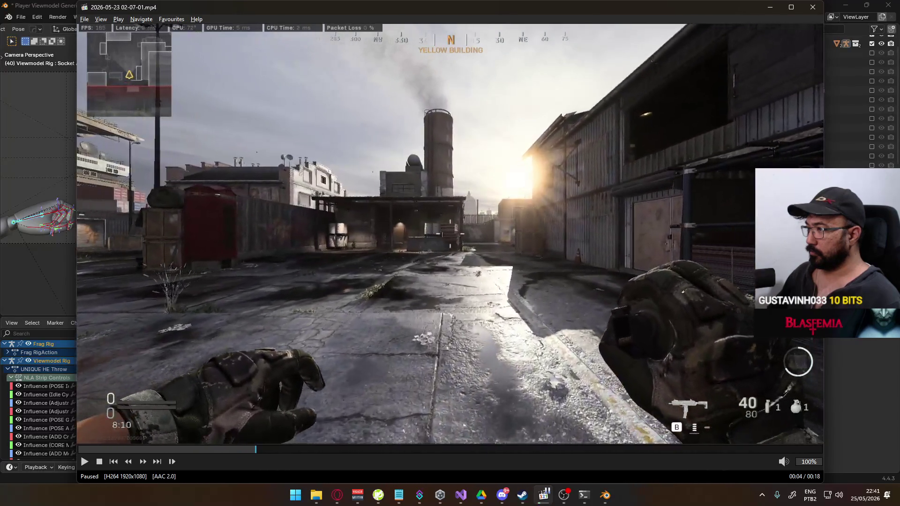
{"action": "key", "text": "ctrl+Right"}
{"action": "key", "text": "ctrl+Right"}
{"action": "key", "text": "ctrl+Right"}
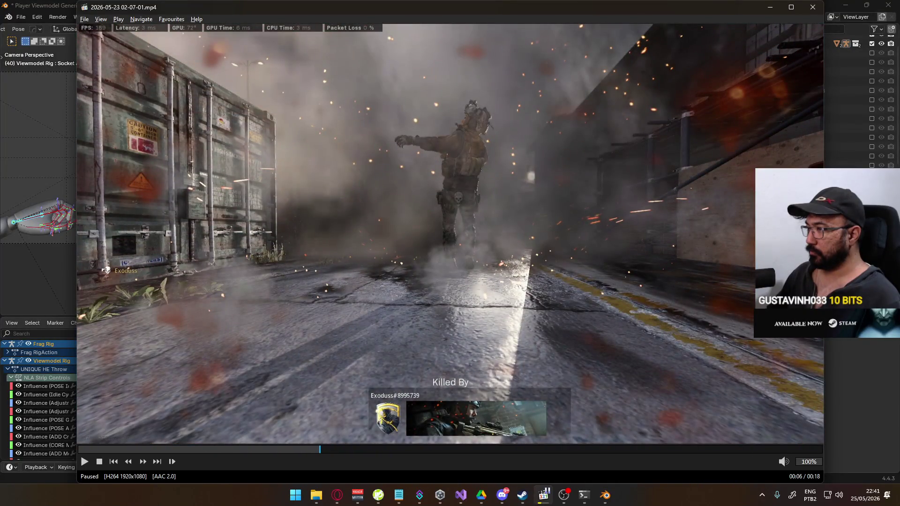
{"action": "key", "text": "space"}
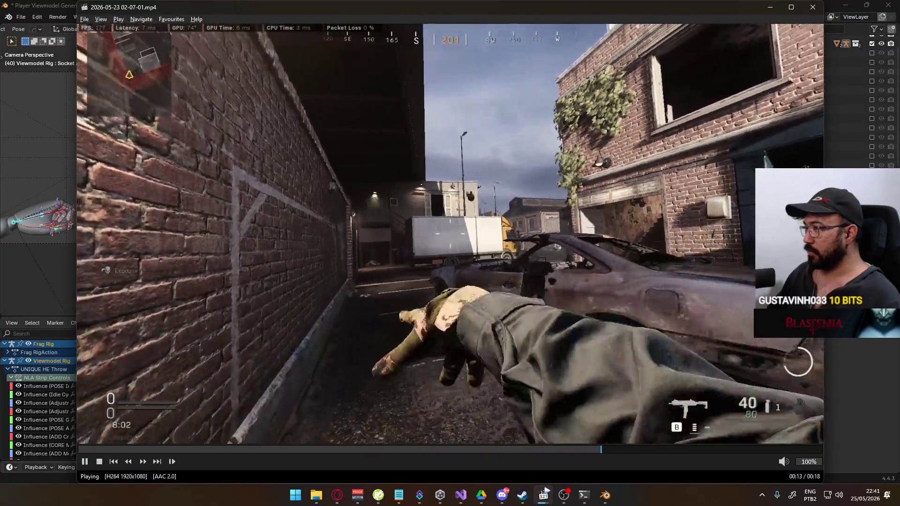
{"action": "key", "text": "space"}
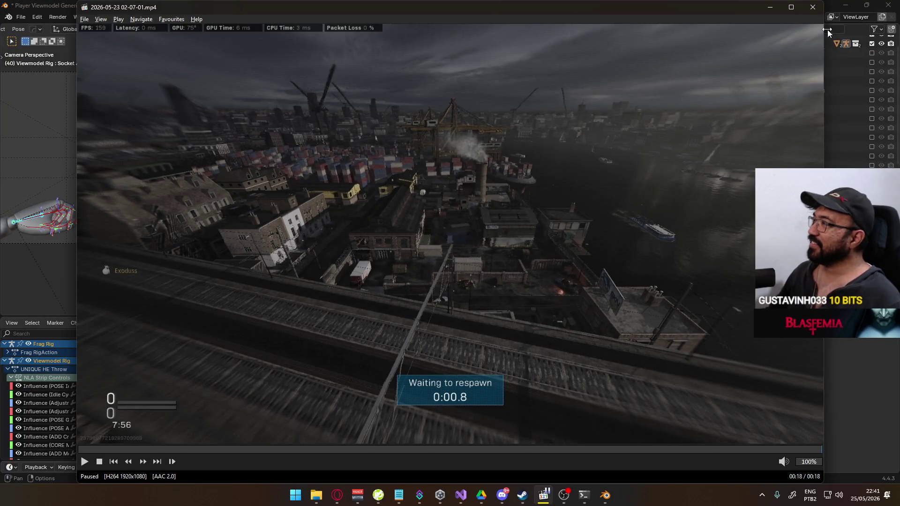
{"action": "key", "text": "alt+Tab"}
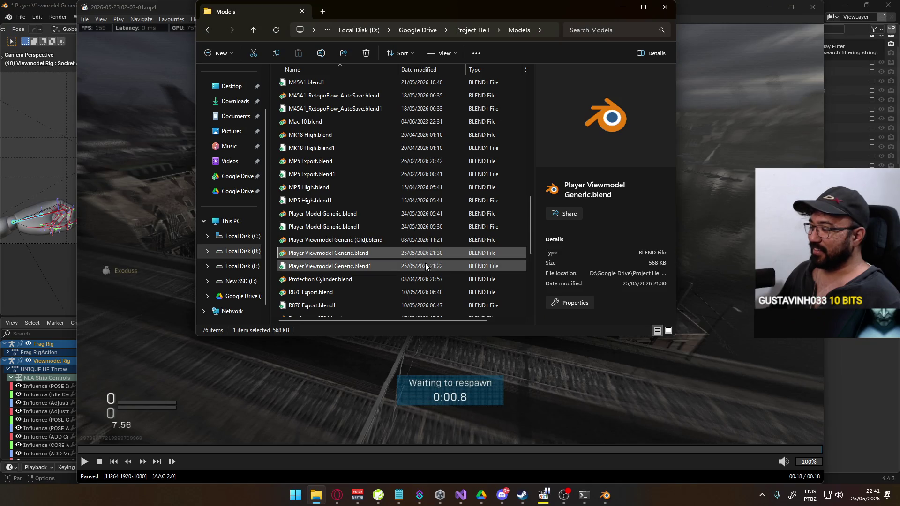
{"action": "left_click", "coordinate": [622, 9]}
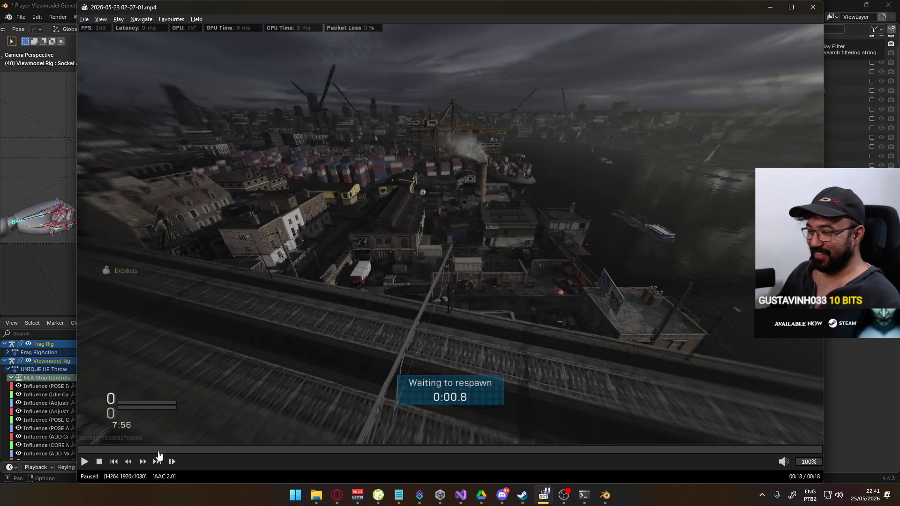
- Skim back and forth through the gameplay recordings, ending on the 02-06-10 recording
{"action": "left_click", "coordinate": [115, 462]}
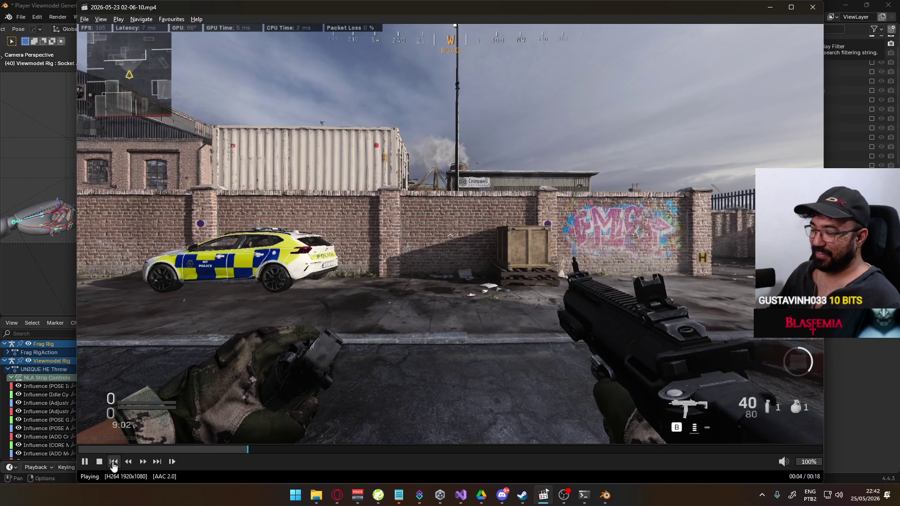
{"action": "left_click", "coordinate": [113, 462]}
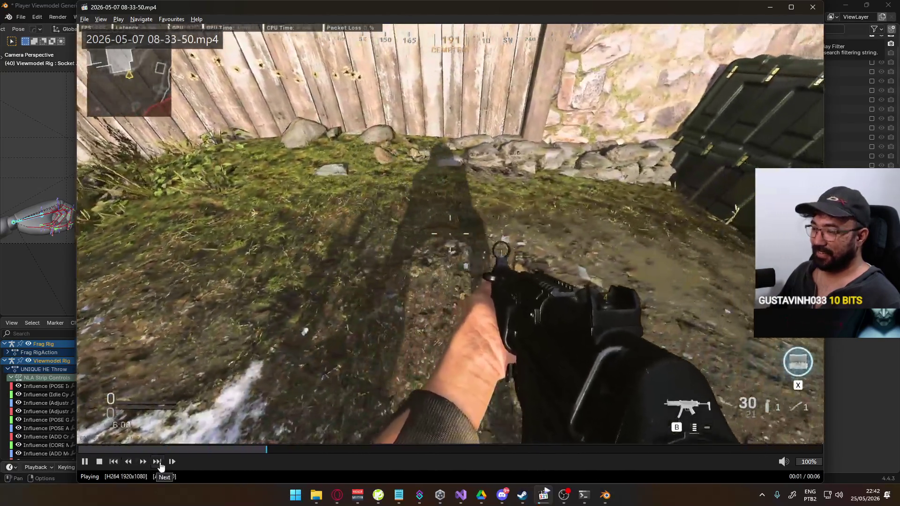
{"action": "left_click", "coordinate": [159, 462]}
{"action": "left_click", "coordinate": [157, 462]}
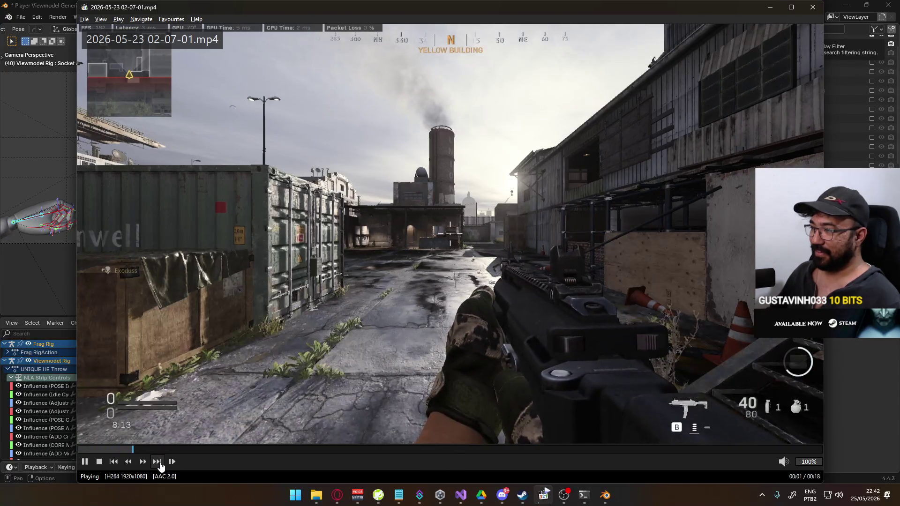
{"action": "left_click", "coordinate": [159, 463]}
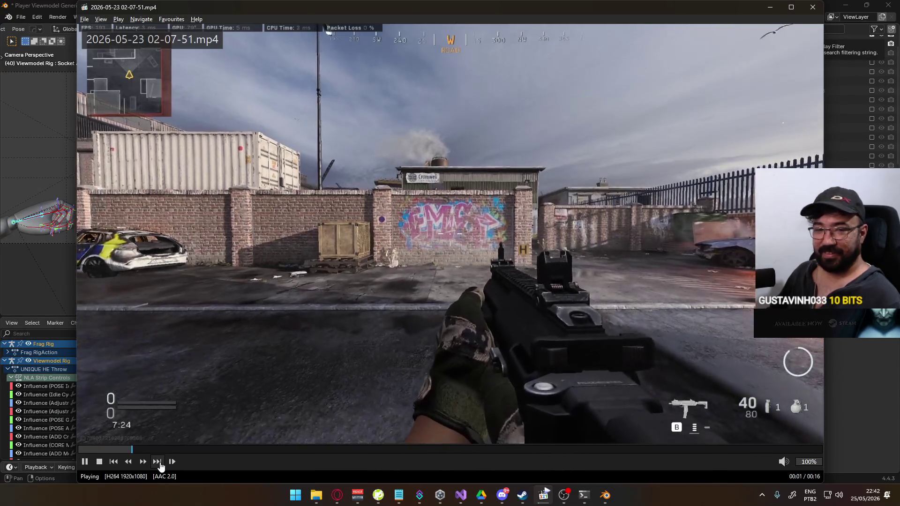
{"action": "left_click", "coordinate": [158, 463]}
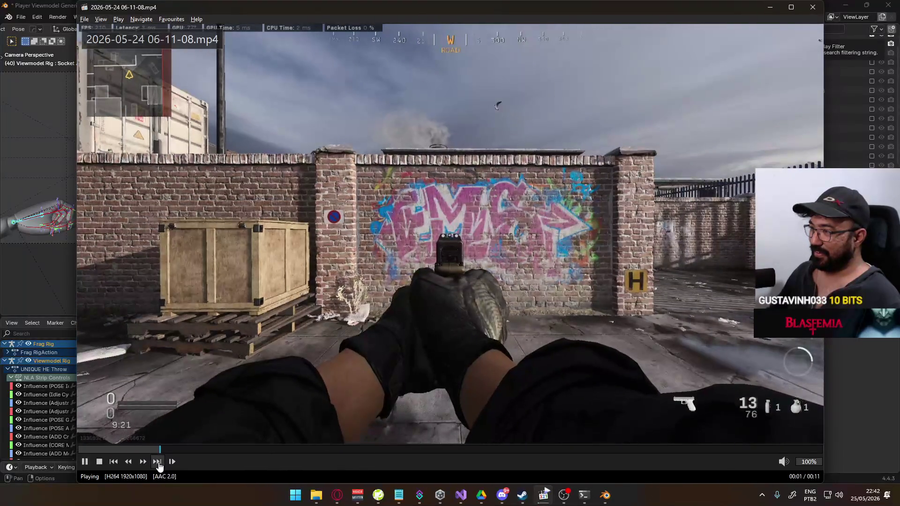
{"action": "left_click", "coordinate": [157, 462]}
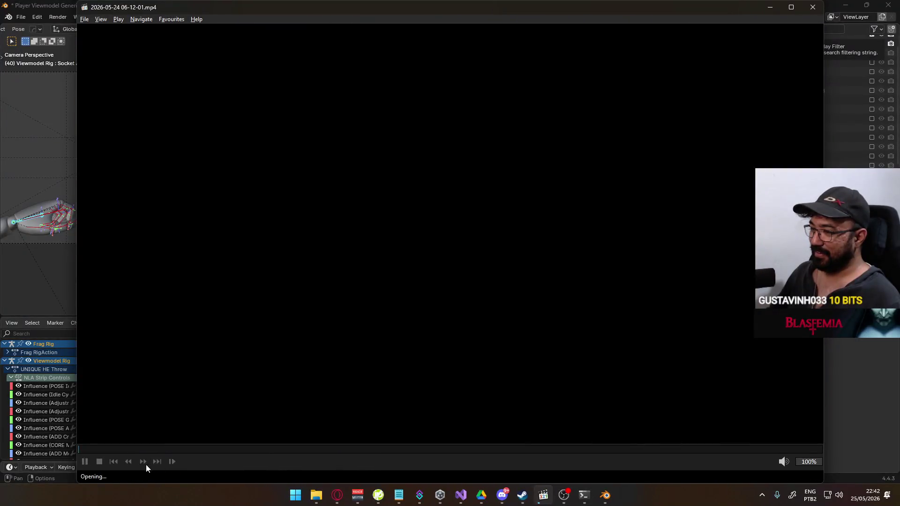
{"action": "left_click", "coordinate": [157, 461]}
{"action": "left_click", "coordinate": [113, 462]}
{"action": "left_click", "coordinate": [113, 462]}
{"action": "left_click", "coordinate": [113, 462]}
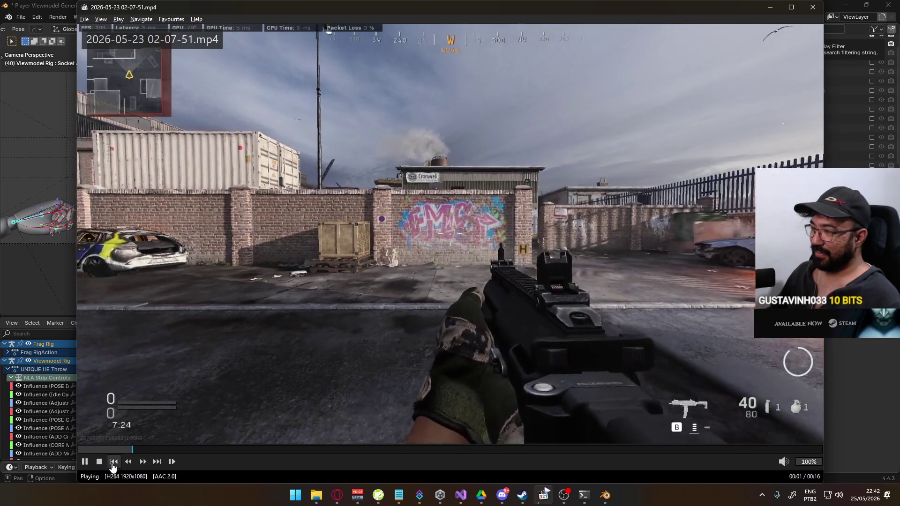
{"action": "left_click", "coordinate": [112, 462]}
{"action": "left_click", "coordinate": [113, 462]}
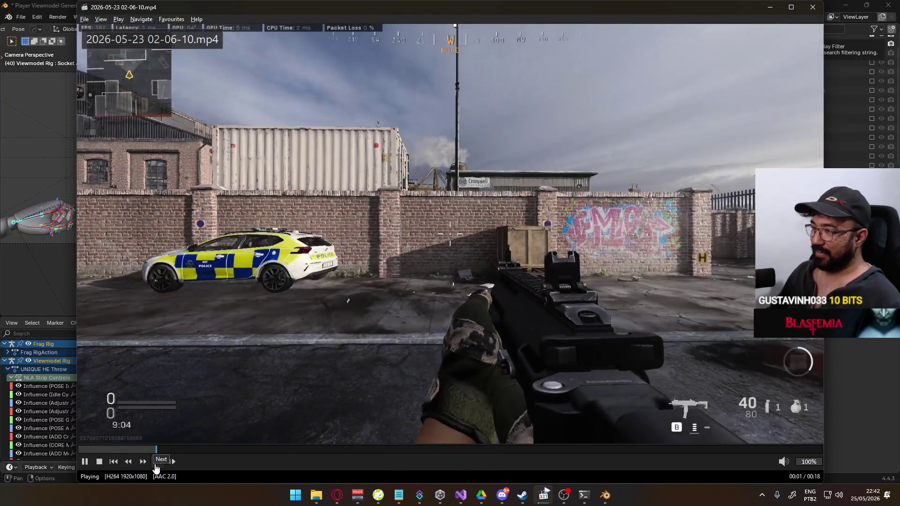
- Skip ahead past 06-11-08 to the last recording, close Media Player, and bring Visual Studio forward
{"action": "left_click", "coordinate": [156, 464]}
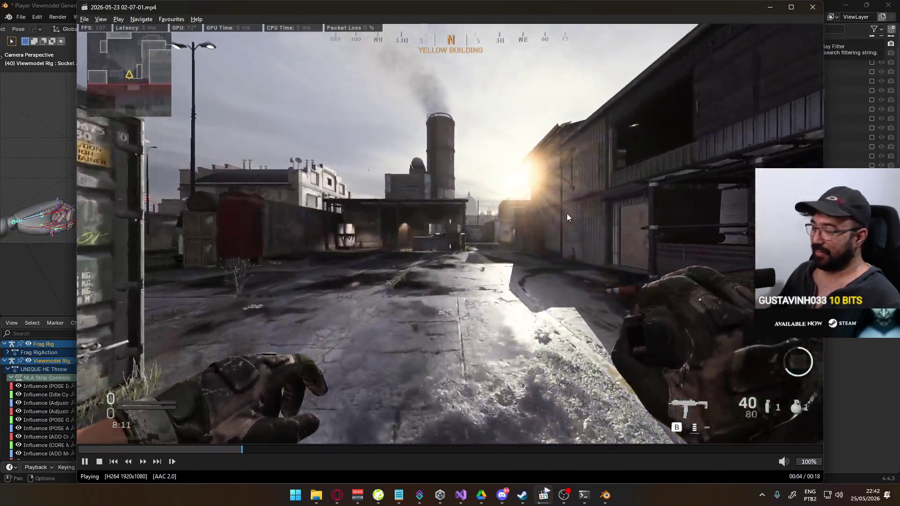
{"action": "left_click", "coordinate": [156, 462]}
{"action": "left_click", "coordinate": [157, 462]}
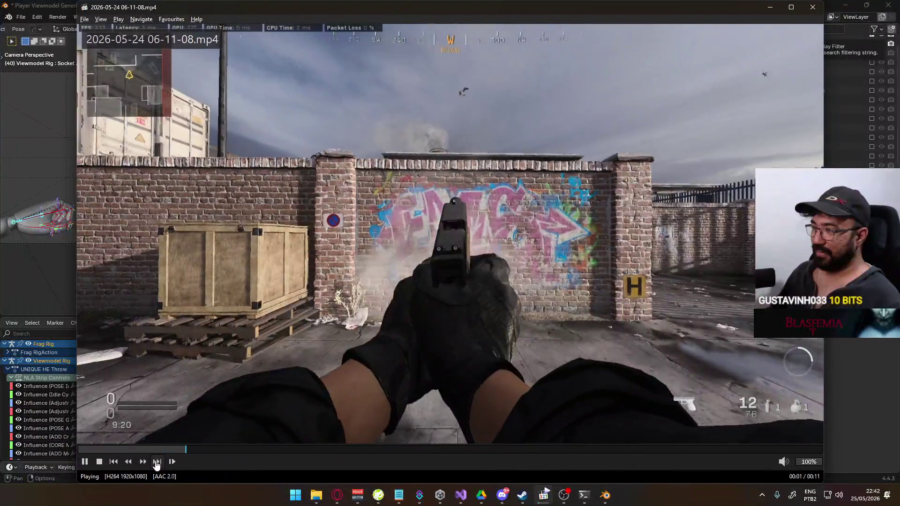
{"action": "left_click", "coordinate": [157, 462]}
{"action": "left_click", "coordinate": [156, 462]}
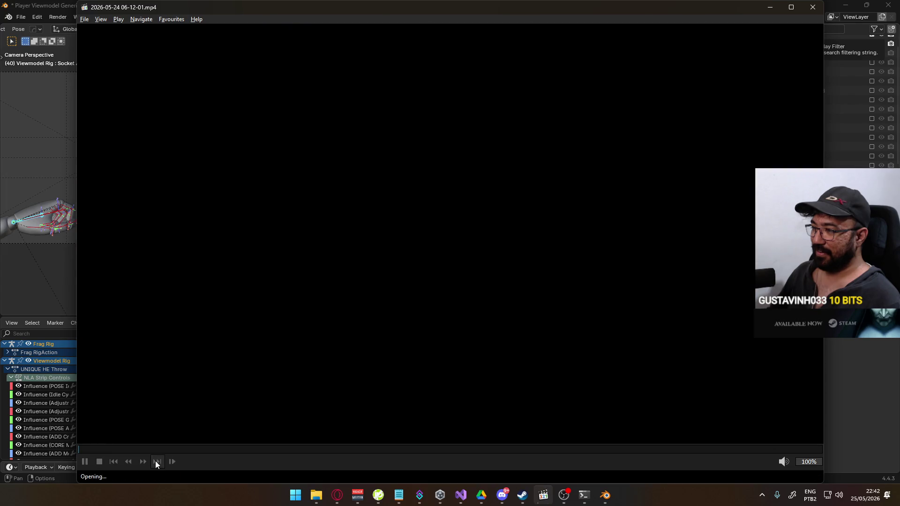
{"action": "key", "text": "alt+F4"}
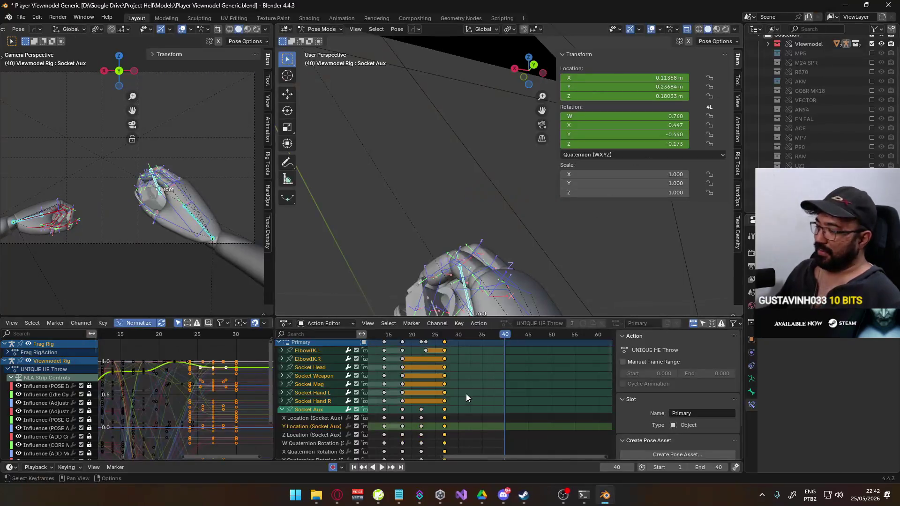
{"action": "left_click", "coordinate": [471, 494]}
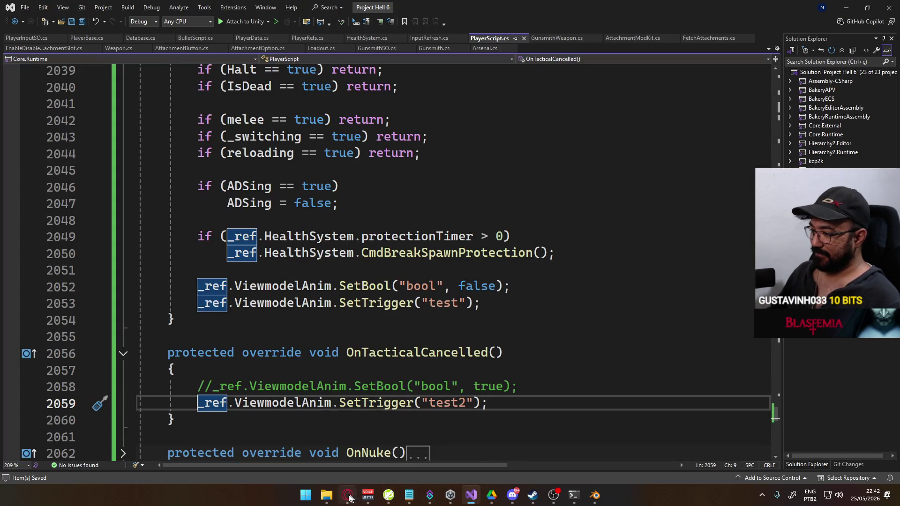
- Launch Battle.net.exe from D:\Kyogi\Battle.net, then minimize File Explorer
{"action": "left_click", "coordinate": [328, 498]}
{"action": "left_click", "coordinate": [241, 251]}
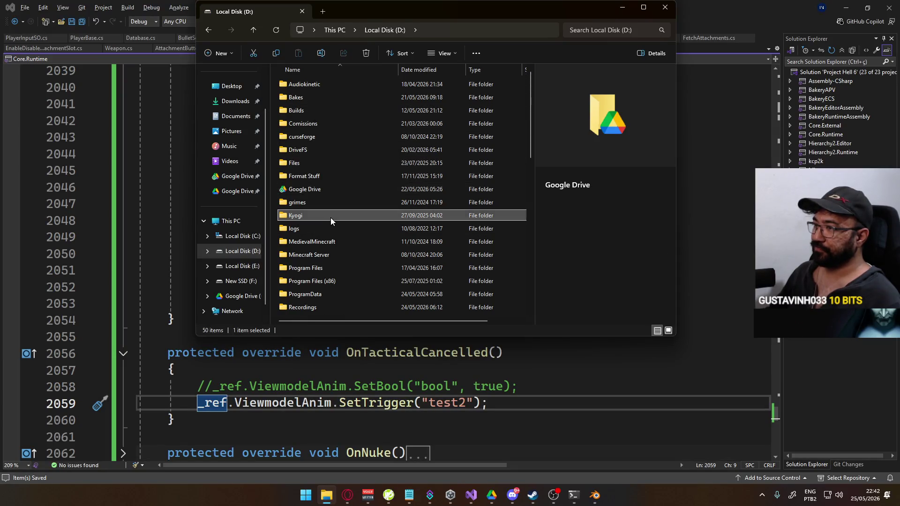
{"action": "double_click", "coordinate": [331, 216]}
{"action": "double_click", "coordinate": [335, 86]}
{"action": "left_click", "coordinate": [315, 178]}
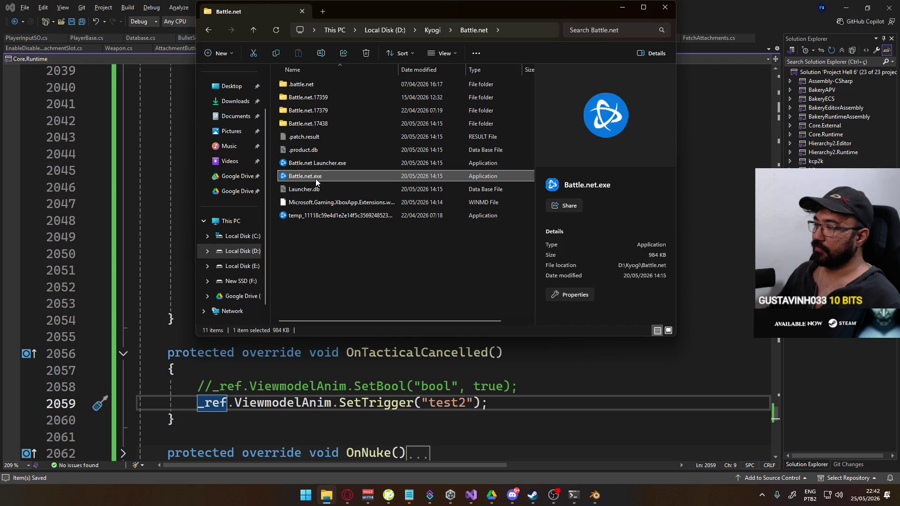
{"action": "double_click", "coordinate": [316, 180]}
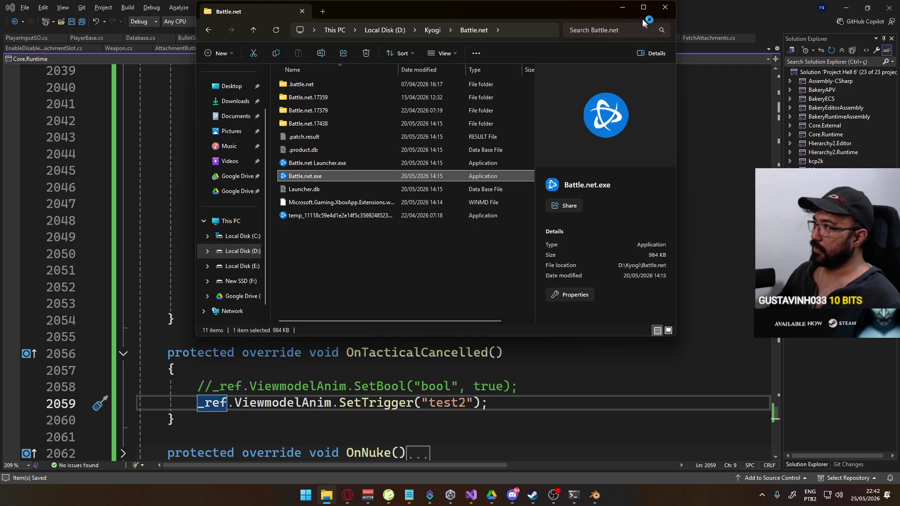
{"action": "left_click", "coordinate": [616, 8]}
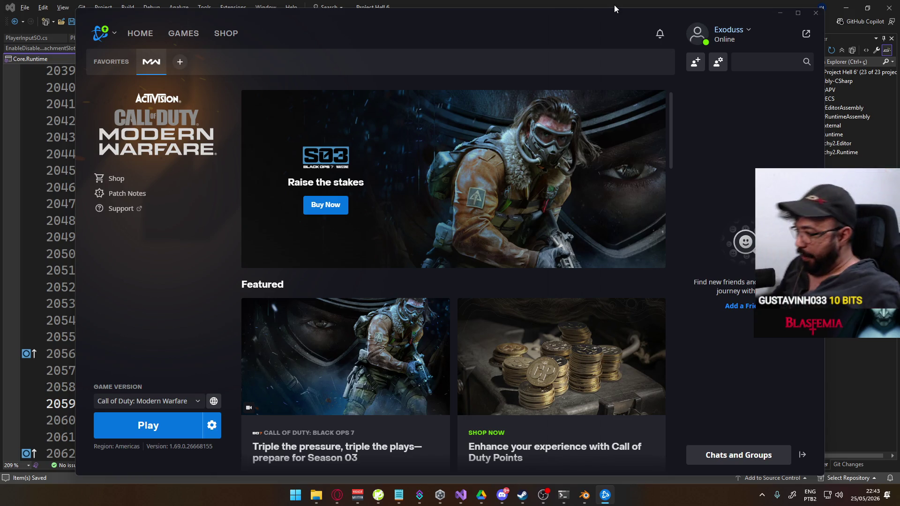
- Play Call of Duty: Modern Warfare from Battle.net and maximize the Opera browser window
{"action": "left_click", "coordinate": [176, 420]}
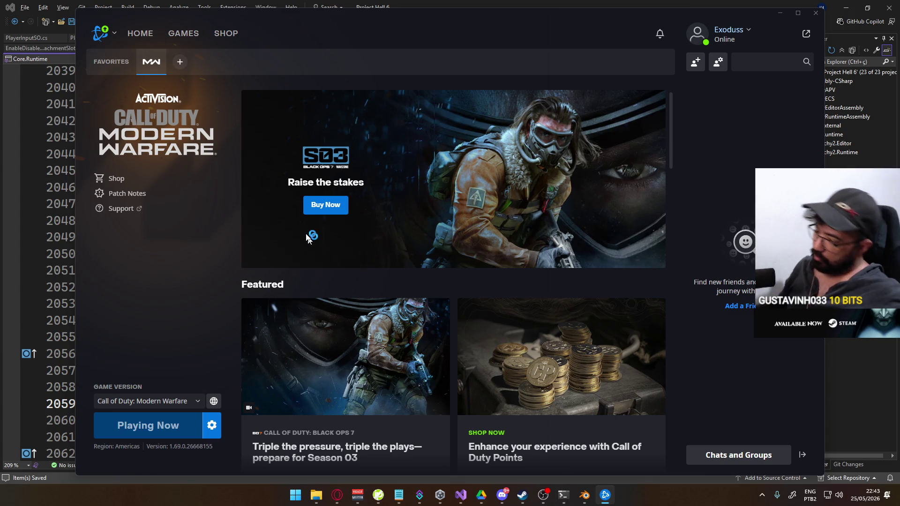
{"action": "left_click", "coordinate": [337, 494]}
{"action": "double_click", "coordinate": [239, 41]}
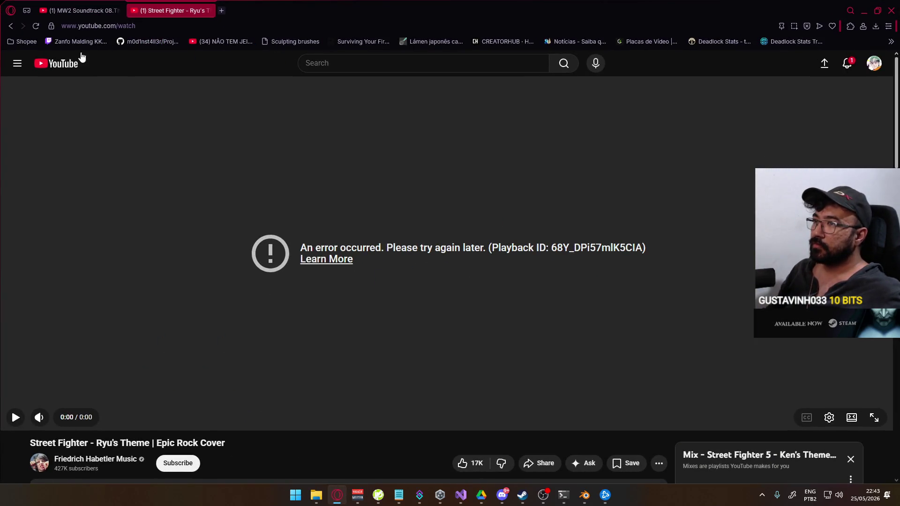
- Search YouTube for 'invincible wow' and play World of Warcraft - Invincible full screen
{"action": "left_click", "coordinate": [400, 71]}
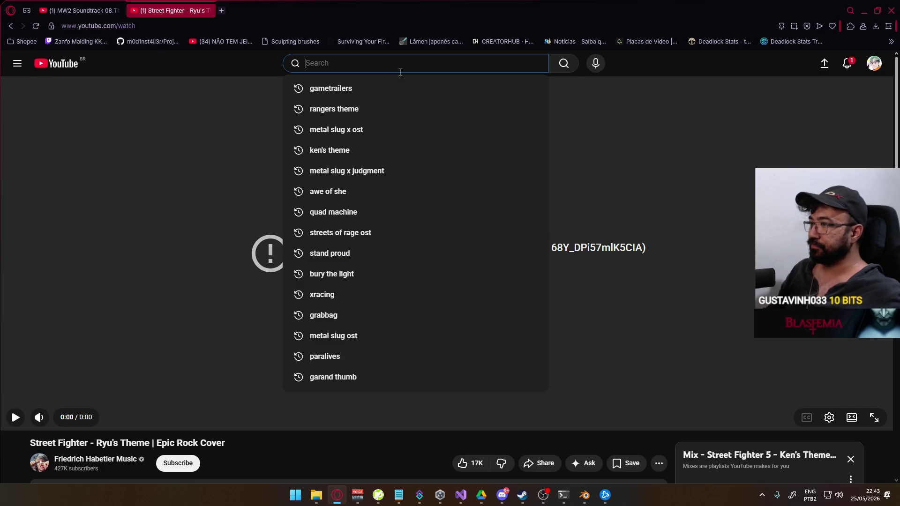
{"action": "type", "text": "invin"}
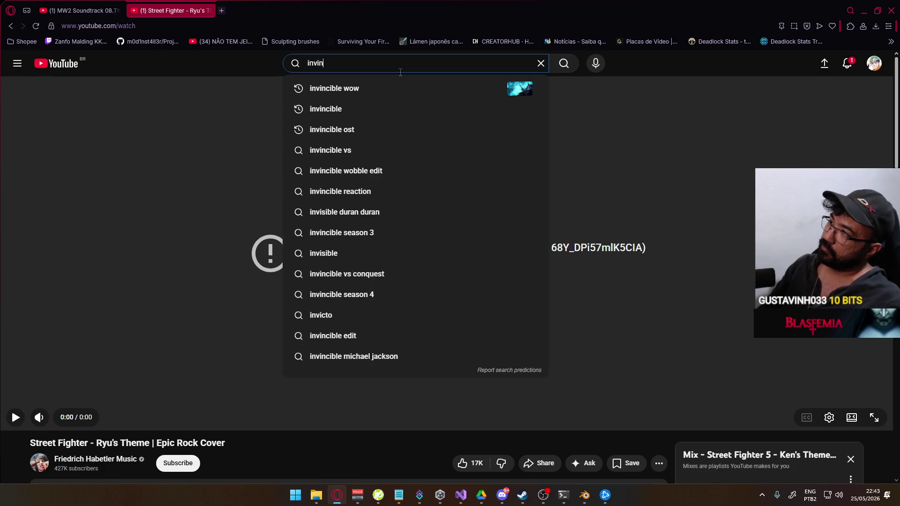
{"action": "key", "text": "Down"}
{"action": "key", "text": "Return"}
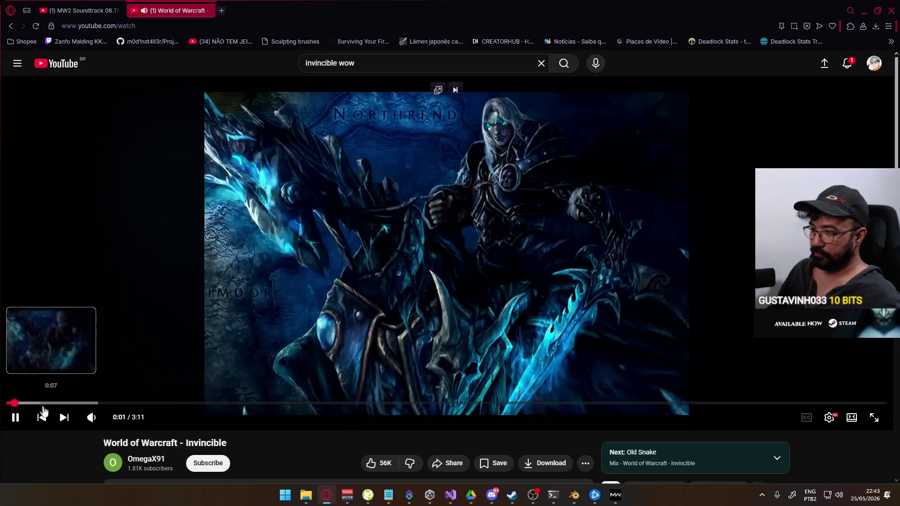
{"action": "mouse_move", "coordinate": [108, 423]}
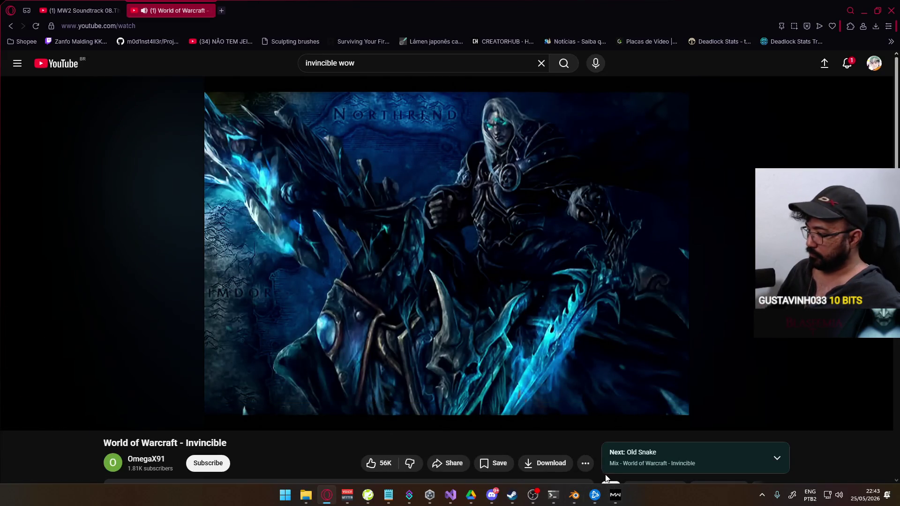
{"action": "left_click", "coordinate": [613, 496]}
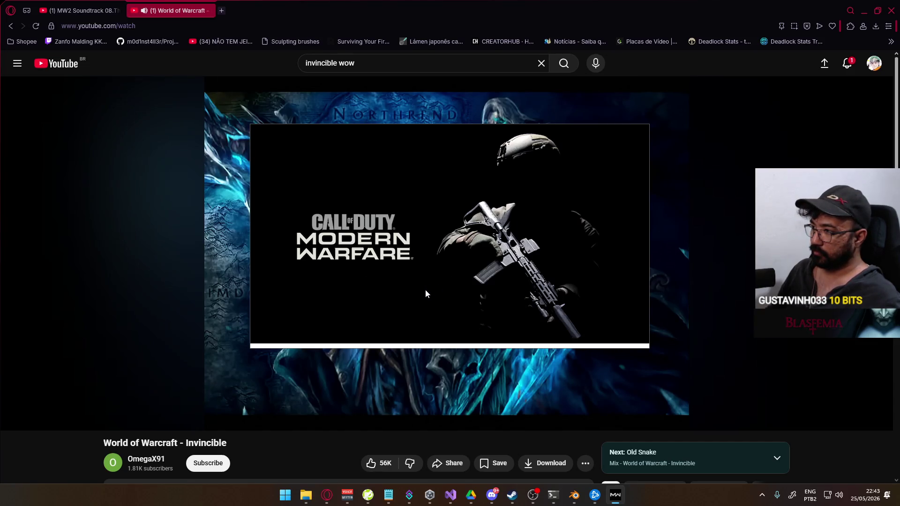
{"action": "mouse_move", "coordinate": [115, 372]}
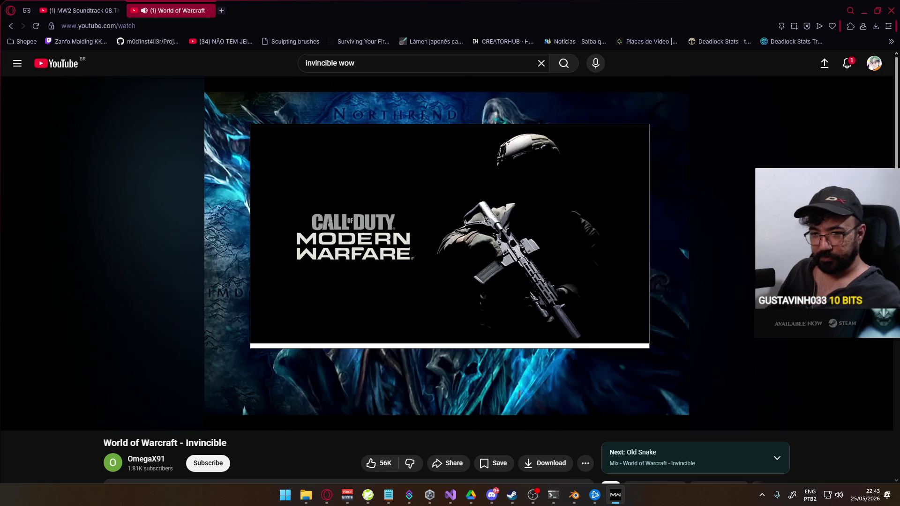
{"action": "double_click", "coordinate": [90, 303]}
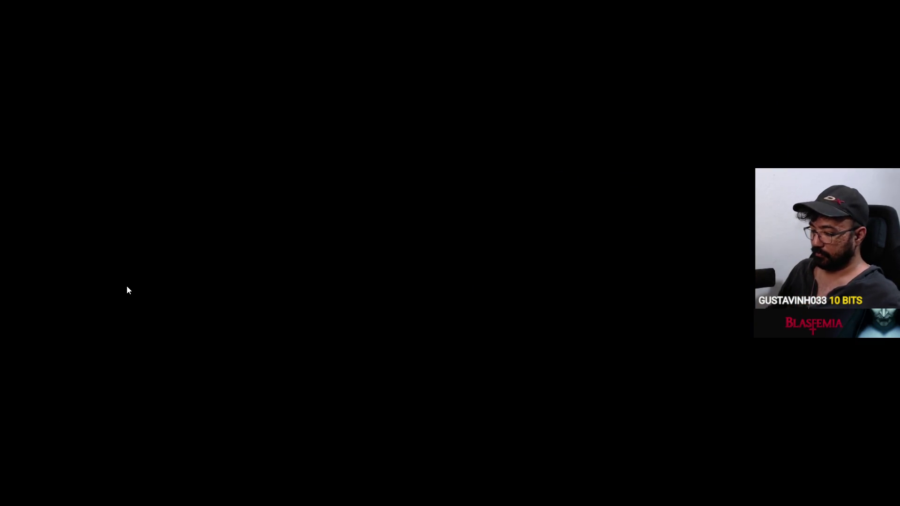
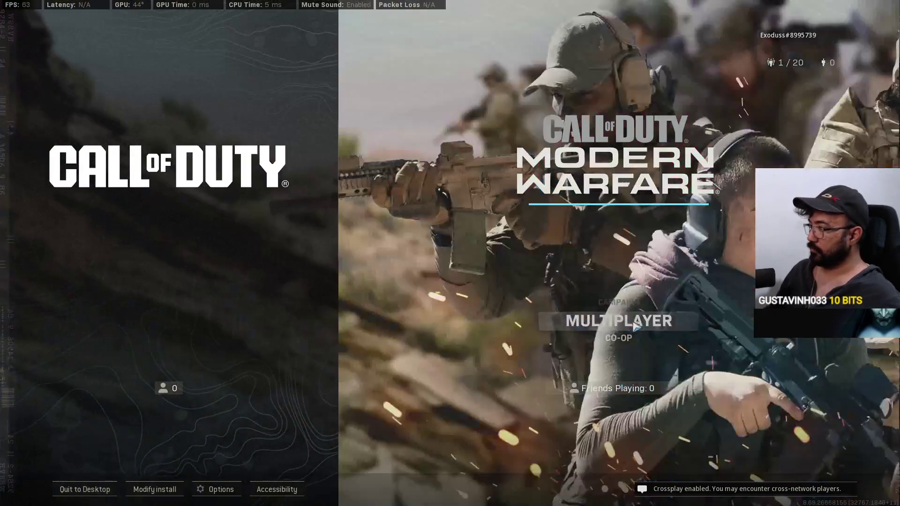
- Launch multiplayer and host a Private Match custom game
{"action": "left_click", "coordinate": [636, 326]}
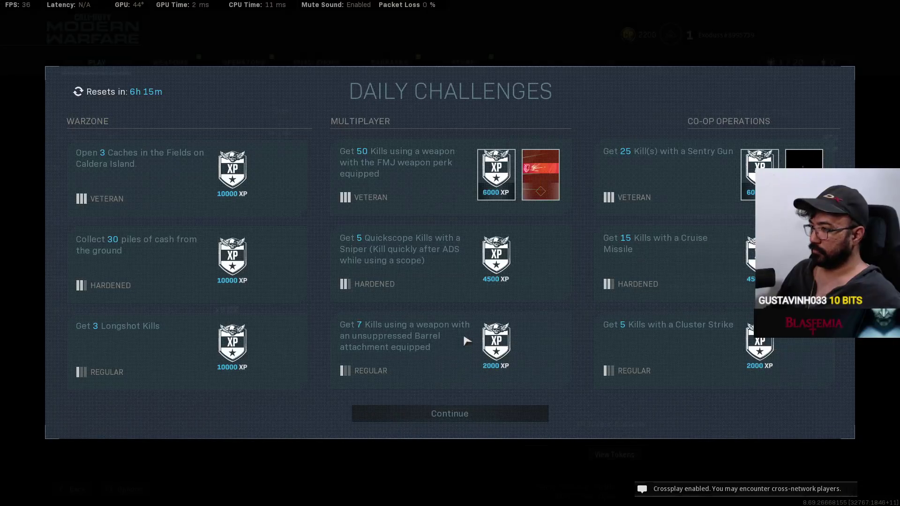
{"action": "left_click", "coordinate": [421, 412]}
{"action": "left_click", "coordinate": [140, 310]}
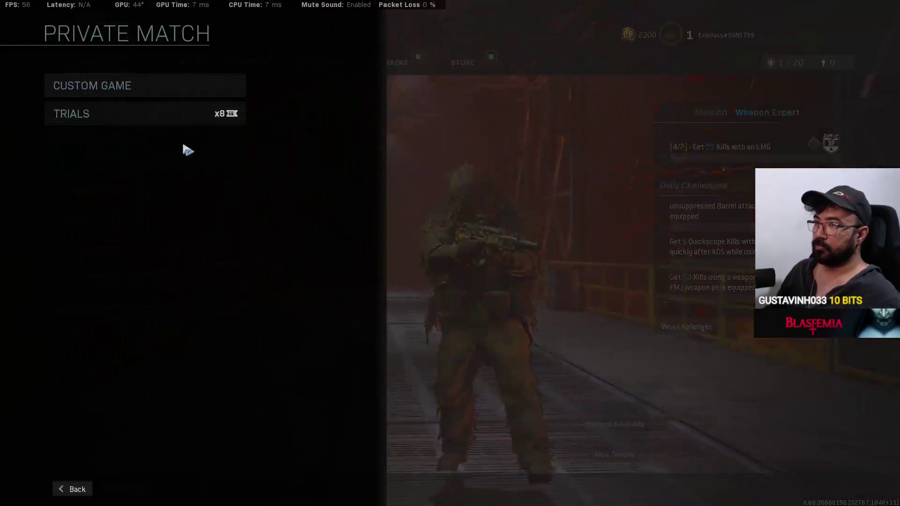
{"action": "left_click", "coordinate": [173, 96]}
- Set Match Start Time to 5 Seconds and enable Skip Infil, then start the match
{"action": "left_click", "coordinate": [121, 171]}
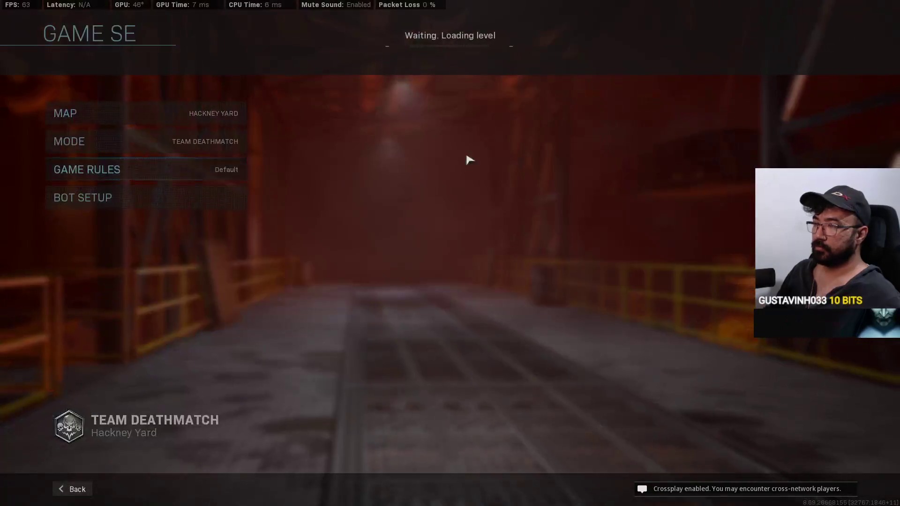
{"action": "left_click", "coordinate": [193, 208]}
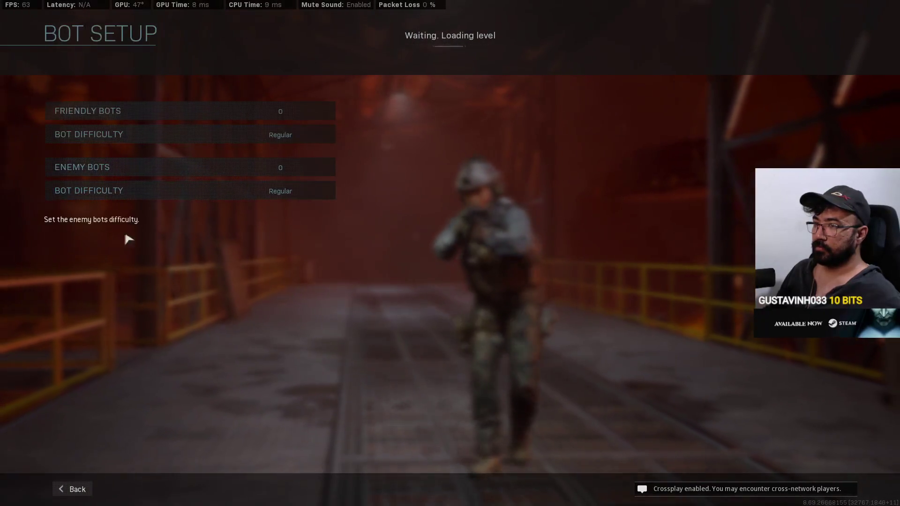
{"action": "key", "text": "Escape"}
{"action": "left_click", "coordinate": [128, 171]}
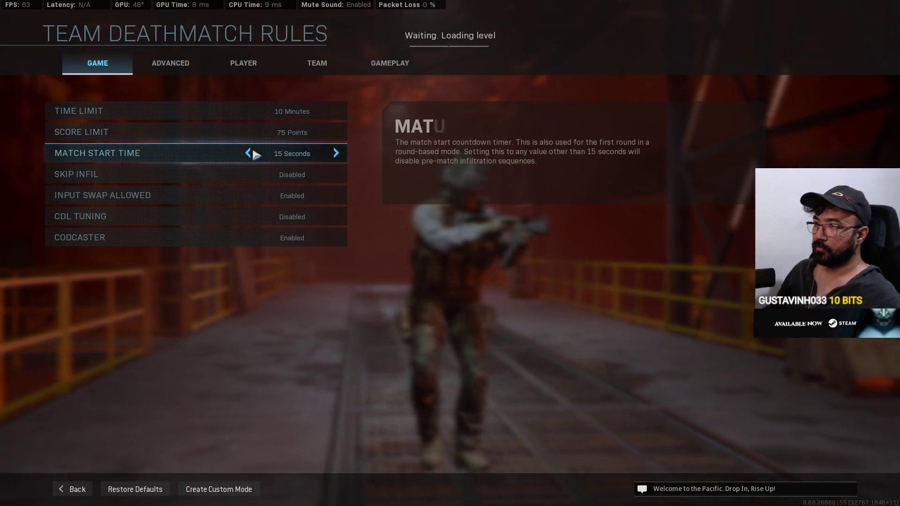
{"action": "left_click", "coordinate": [247, 153]}
{"action": "left_click", "coordinate": [247, 154]}
{"action": "key", "text": "Escape"}
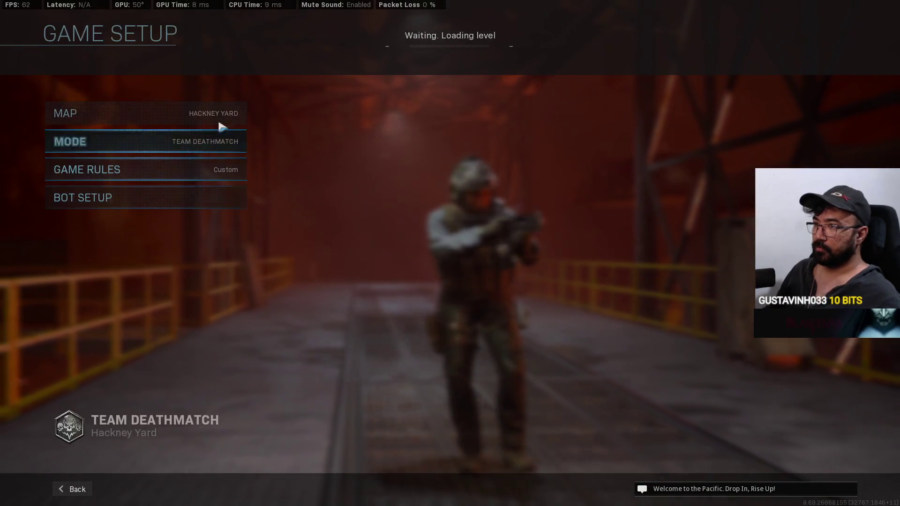
{"action": "key", "text": "Escape"}
{"action": "left_click", "coordinate": [117, 114]}
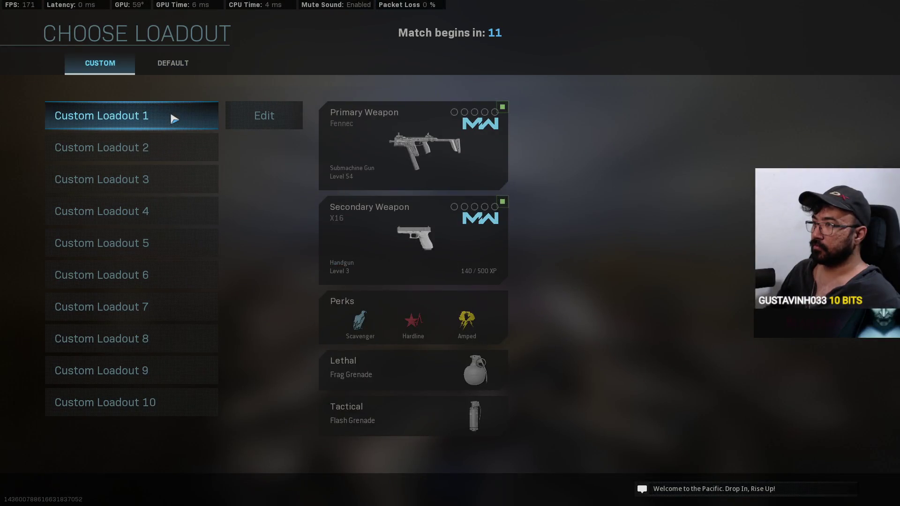
- Deploy with Custom Loadout 1, switch to full-auto, throw a grenade, then open Start
{"action": "left_click", "coordinate": [174, 119]}
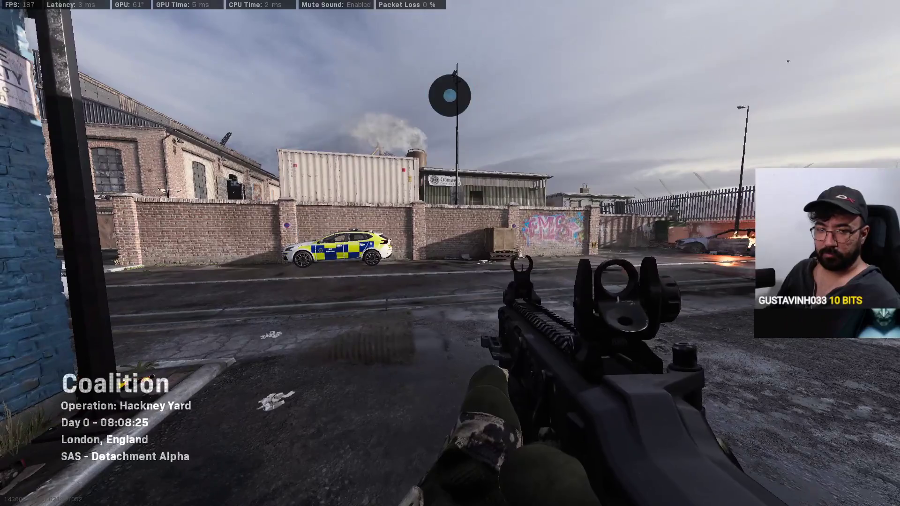
{"action": "key", "text": "w"}
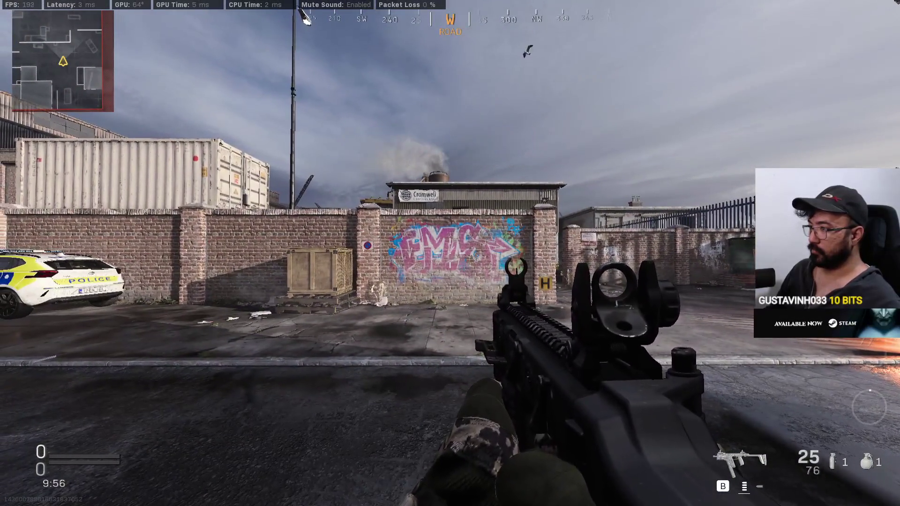
{"action": "key", "text": "b"}
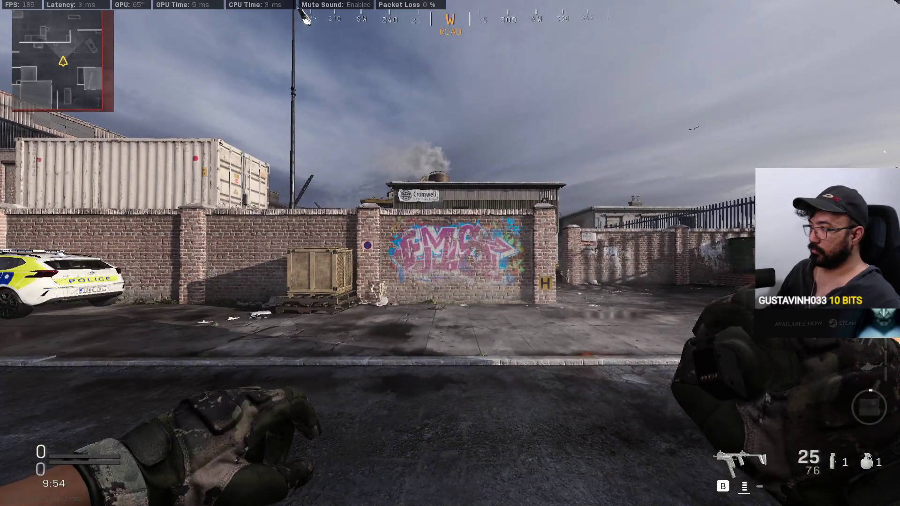
{"action": "key", "text": "g"}
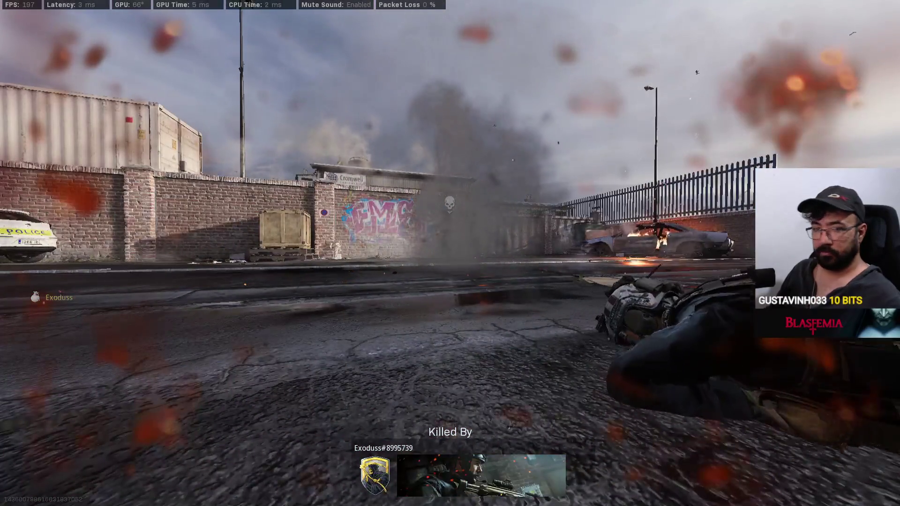
{"action": "key", "text": "super"}
{"action": "key", "text": "super"}
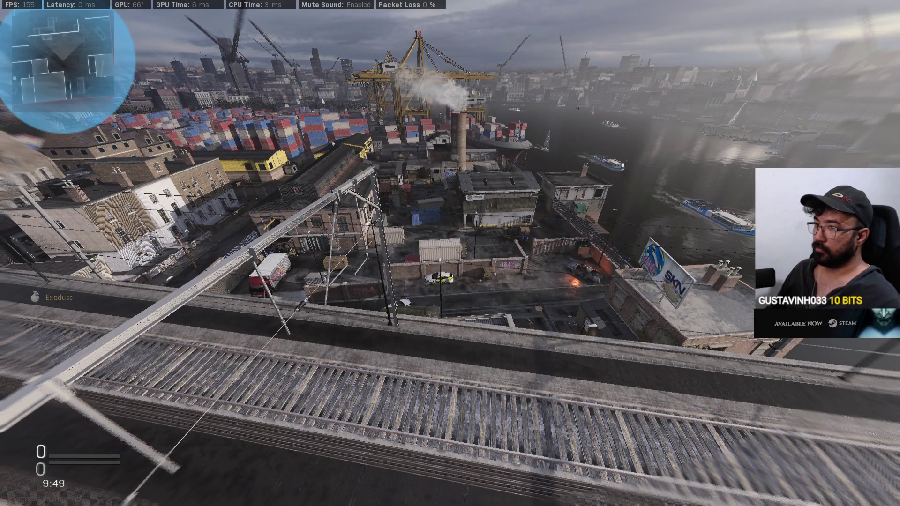
{"action": "key", "text": "super"}
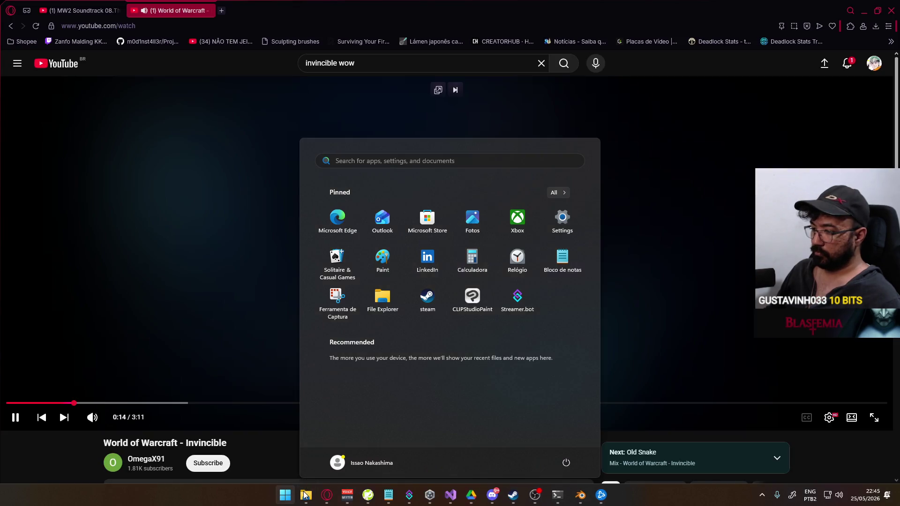
{"action": "left_click", "coordinate": [315, 496]}
{"action": "left_click", "coordinate": [315, 495]}
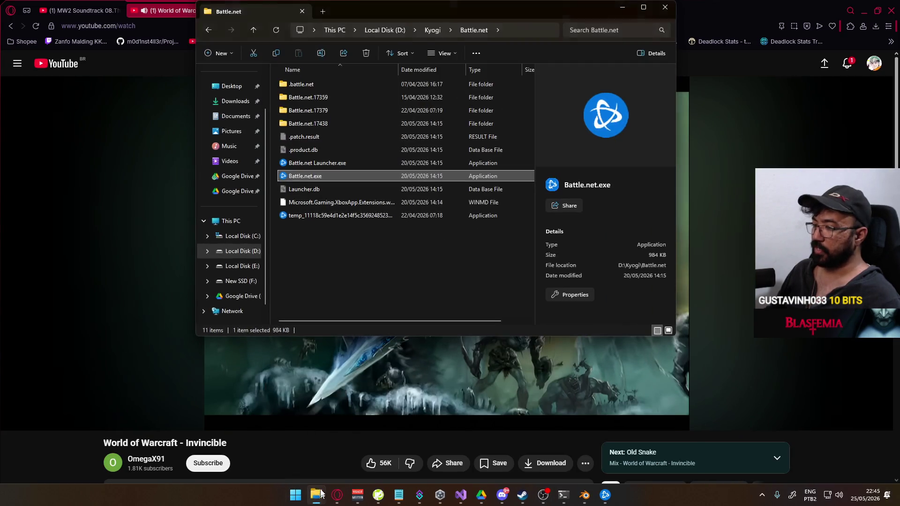
{"action": "left_click", "coordinate": [242, 251]}
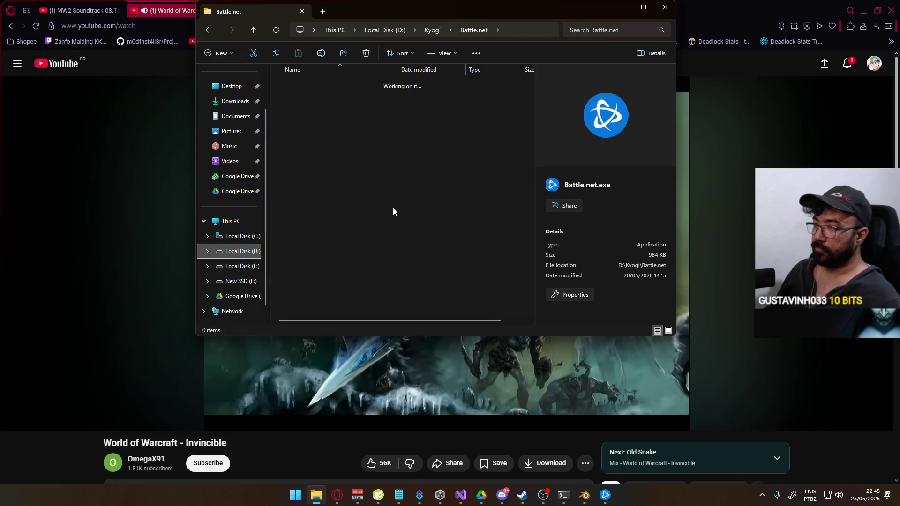
{"action": "scroll", "coordinate": [349, 233], "scroll_direction": "down", "scroll_amount": 2}
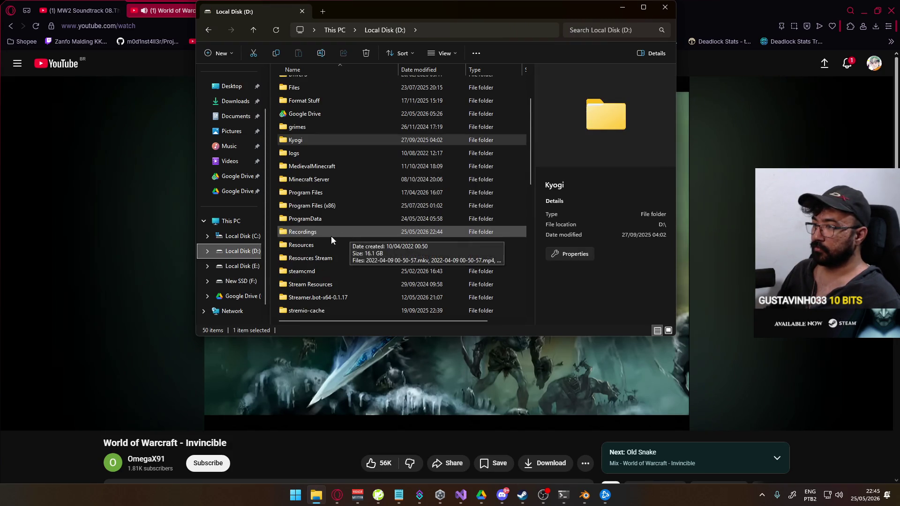
{"action": "double_click", "coordinate": [328, 230]}
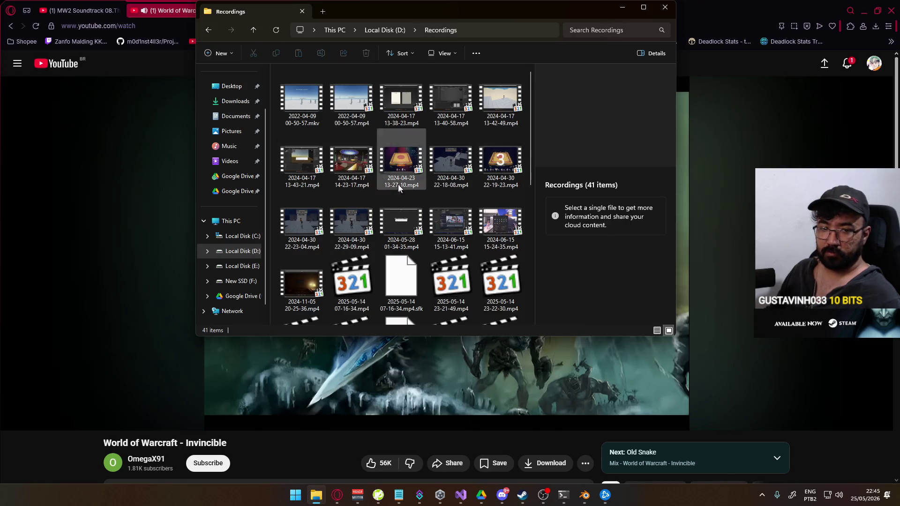
{"action": "scroll", "coordinate": [438, 235], "scroll_direction": "down", "scroll_amount": 5}
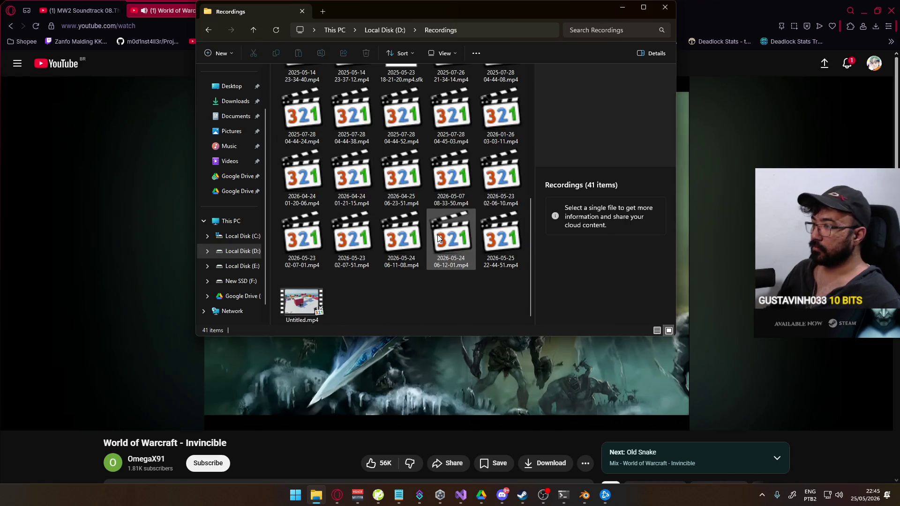
{"action": "left_click", "coordinate": [494, 263]}
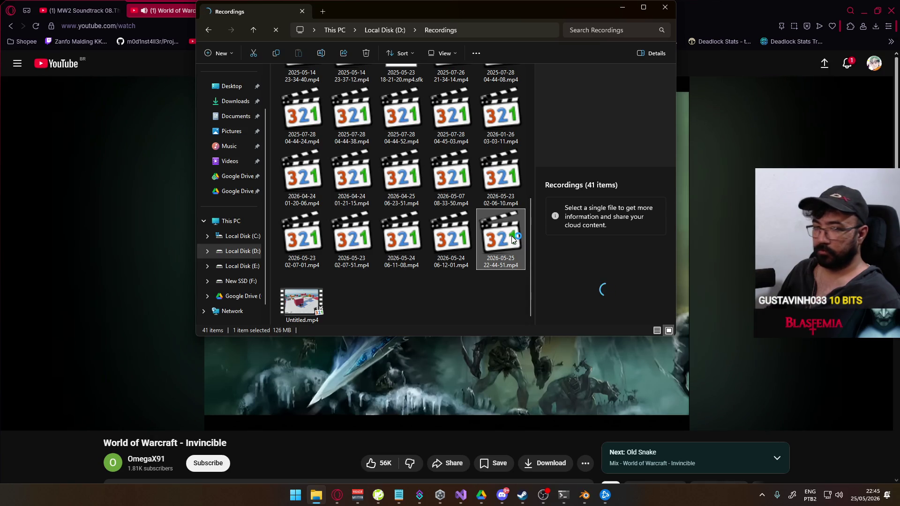
{"action": "double_click", "coordinate": [511, 235]}
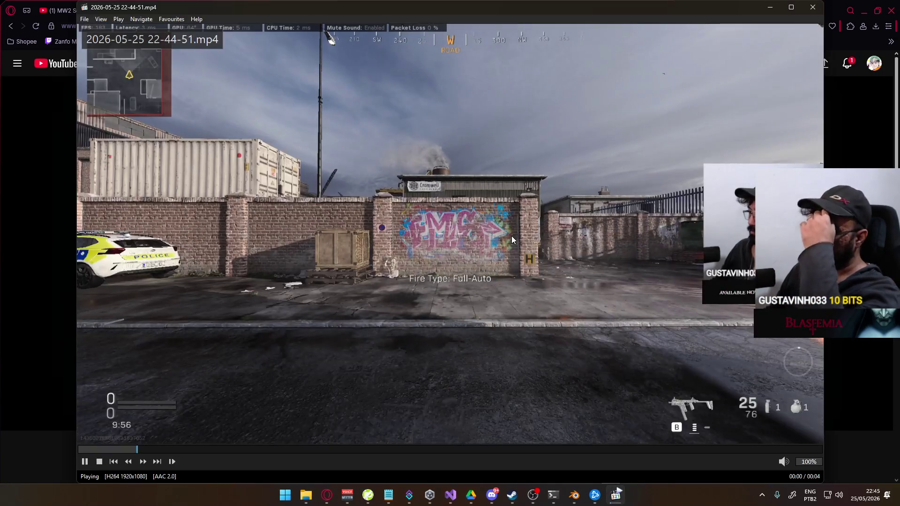
- Pause the clip and step frame by frame to the throw follow-through, then return to Blender
{"action": "key", "text": "space"}
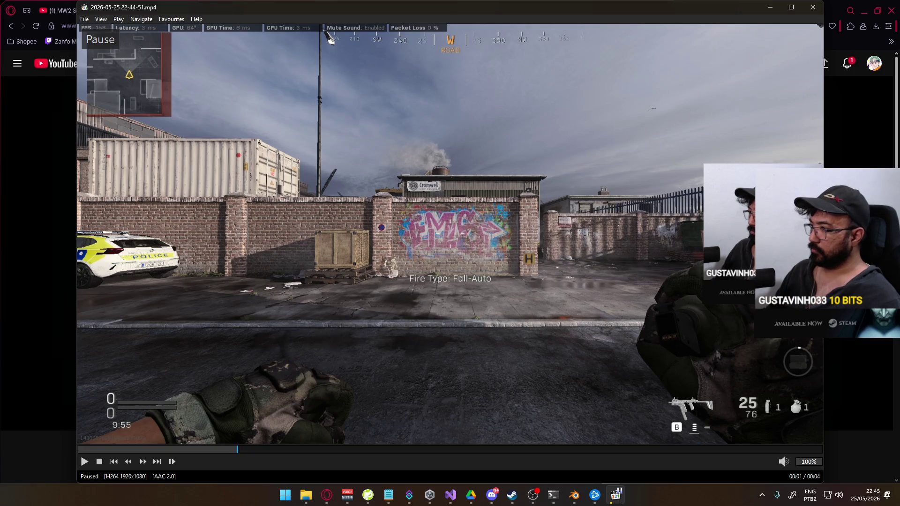
{"action": "key", "text": "ctrl+Right"}
{"action": "key", "text": "ctrl+Right"}
{"action": "key", "text": "ctrl+Right"}
{"action": "key", "text": "ctrl+Right"}
{"action": "key", "text": "ctrl+Right"}
{"action": "key", "text": "ctrl+Right"}
{"action": "key", "text": "ctrl+Right"}
{"action": "key", "text": "ctrl+Right"}
{"action": "key", "text": "ctrl+Right"}
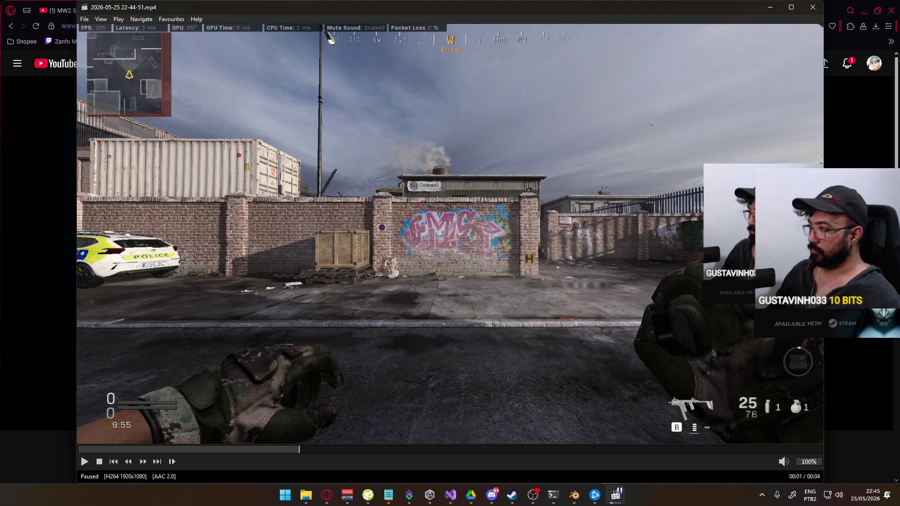
{"action": "key", "text": "ctrl+Right"}
{"action": "key", "text": "ctrl+Right"}
{"action": "key", "text": "ctrl+Right"}
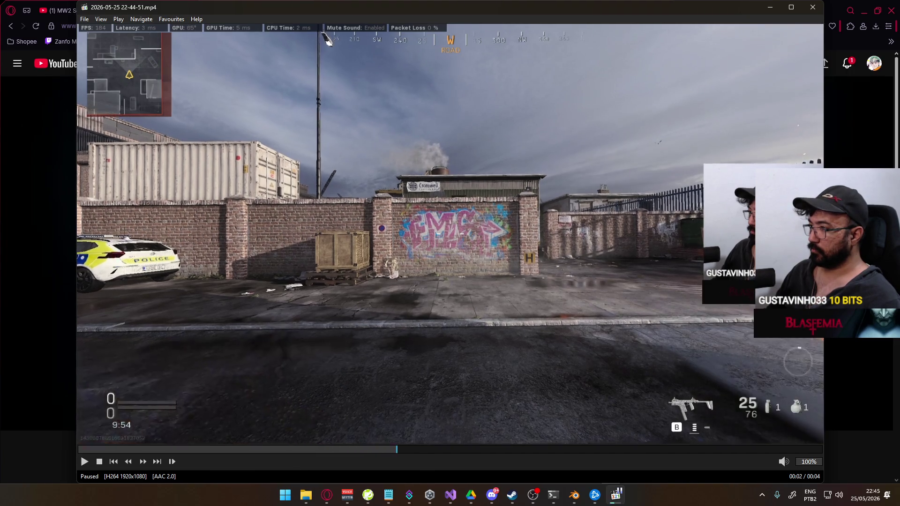
{"action": "key", "text": "ctrl+Right"}
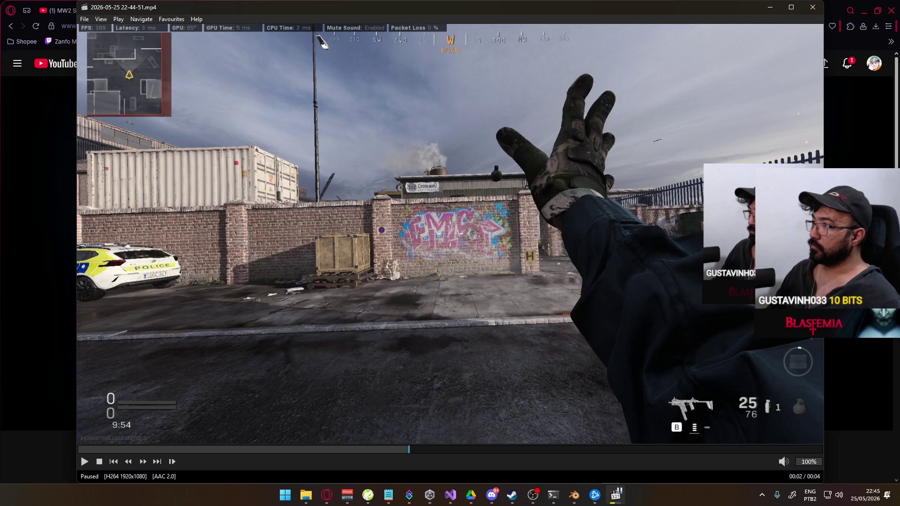
{"action": "key", "text": "ctrl+Right"}
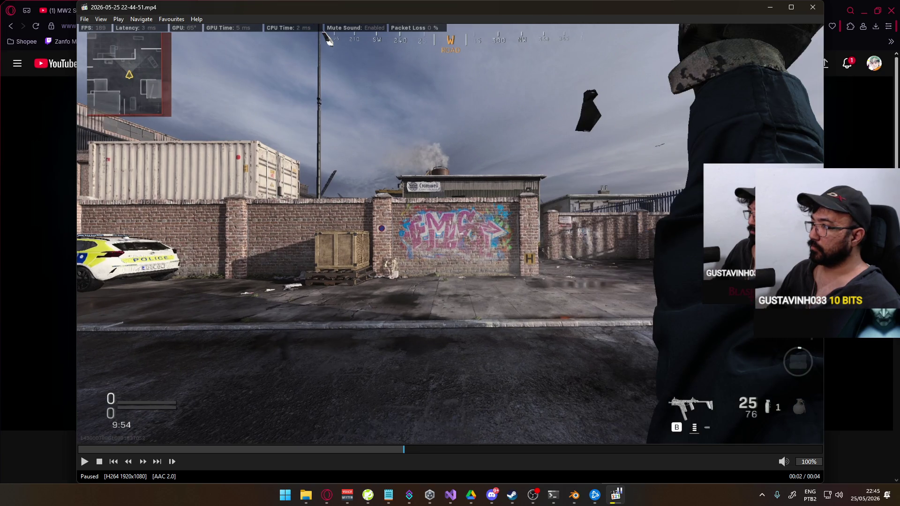
{"action": "key", "text": "ctrl+Right"}
{"action": "key", "text": "ctrl+Right"}
{"action": "key", "text": "ctrl+Right"}
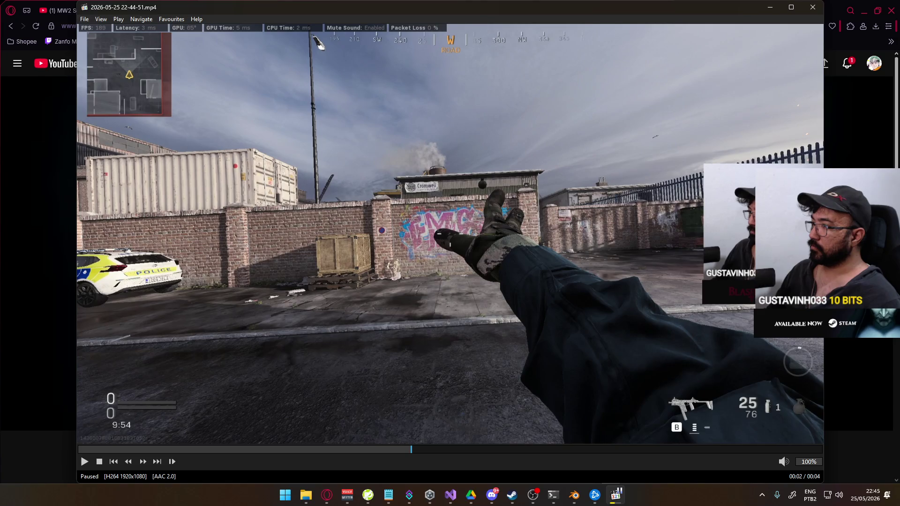
{"action": "key", "text": "ctrl+Right"}
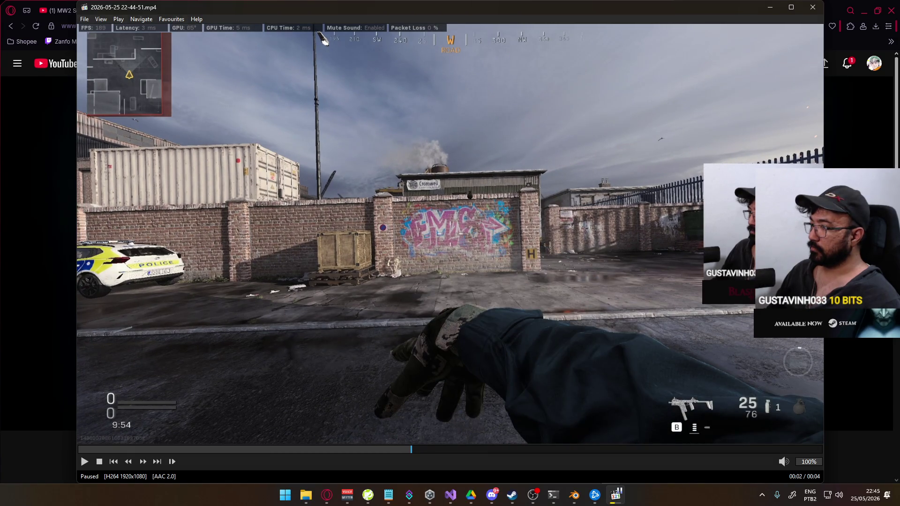
{"action": "key", "text": "ctrl+Right"}
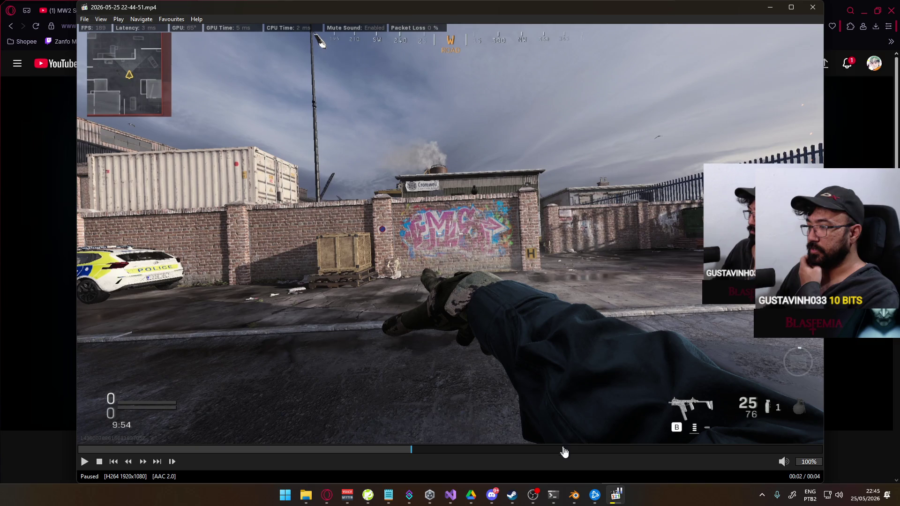
{"action": "left_click", "coordinate": [574, 494]}
- Scrub the throw animation and compare it with the paused reference clip
{"action": "mouse_move", "coordinate": [513, 335]}
{"action": "left_mouse_down"}
{"action": "mouse_move", "coordinate": [443, 334]}
{"action": "mouse_move", "coordinate": [504, 337]}
{"action": "left_mouse_up"}
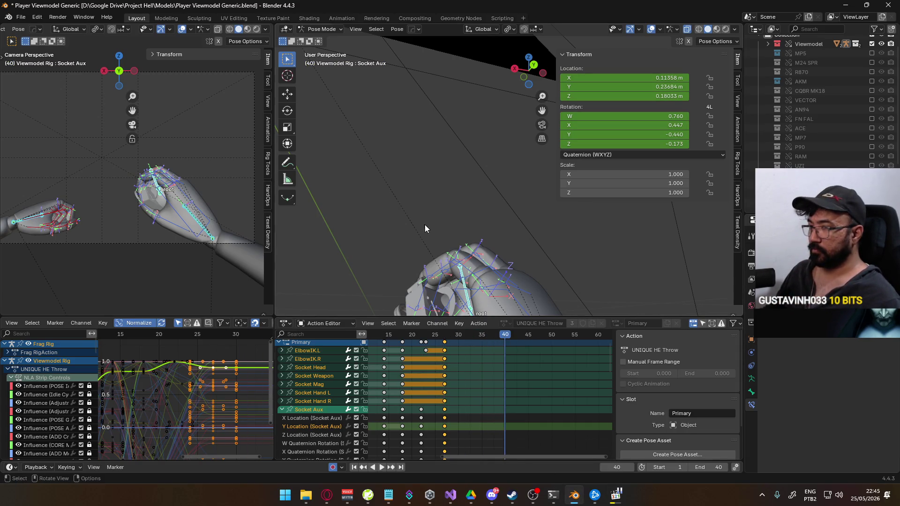
{"action": "scroll", "coordinate": [476, 253], "scroll_direction": "down", "scroll_amount": 3}
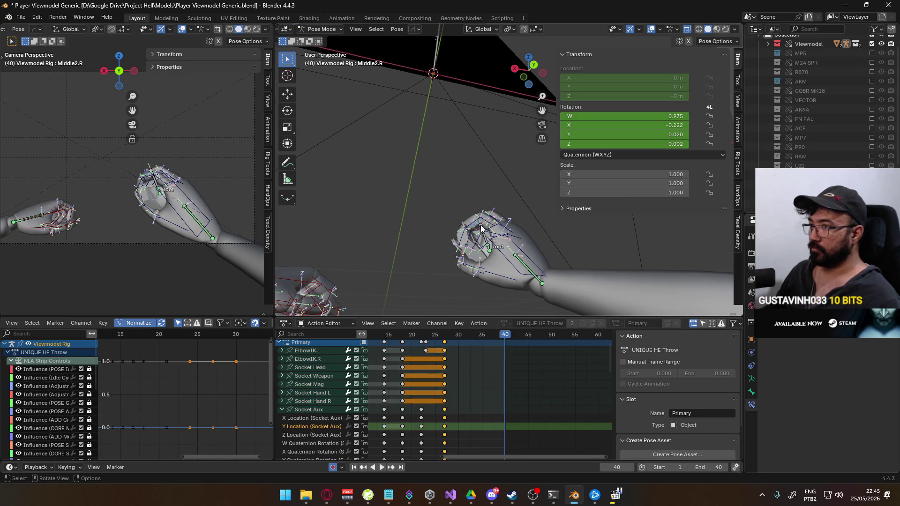
{"action": "key", "text": "alt+Tab"}
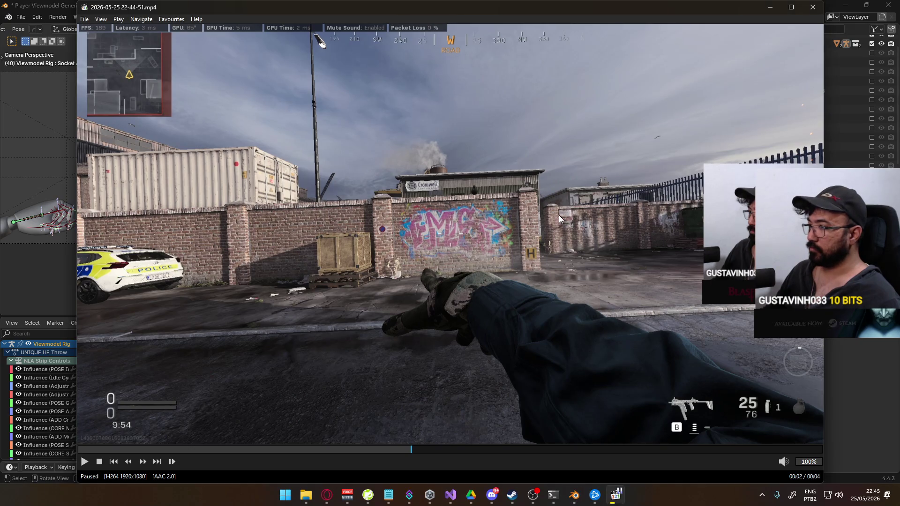
{"action": "key", "text": "alt+Tab"}
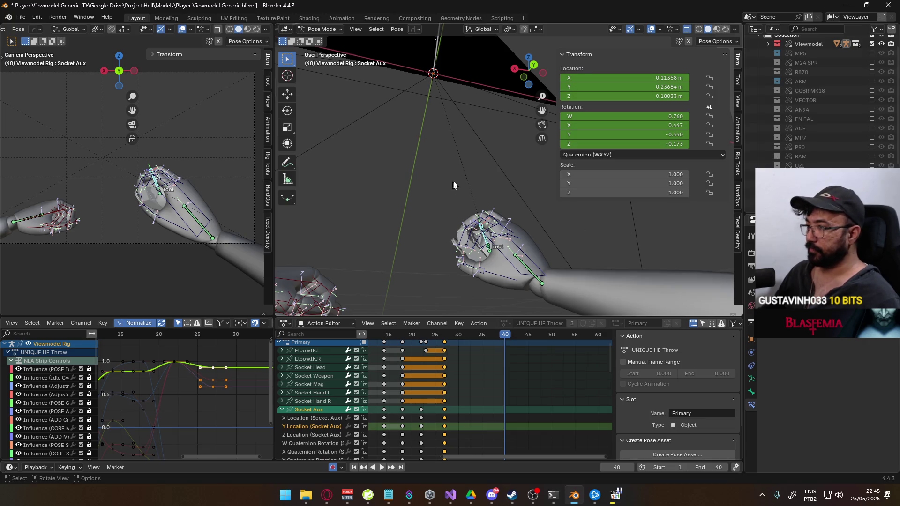
- Rotate the Socket Aux bone around its local Z axis after cancelling a Y rotation
{"action": "key", "text": "r"}
{"action": "key", "text": "y"}
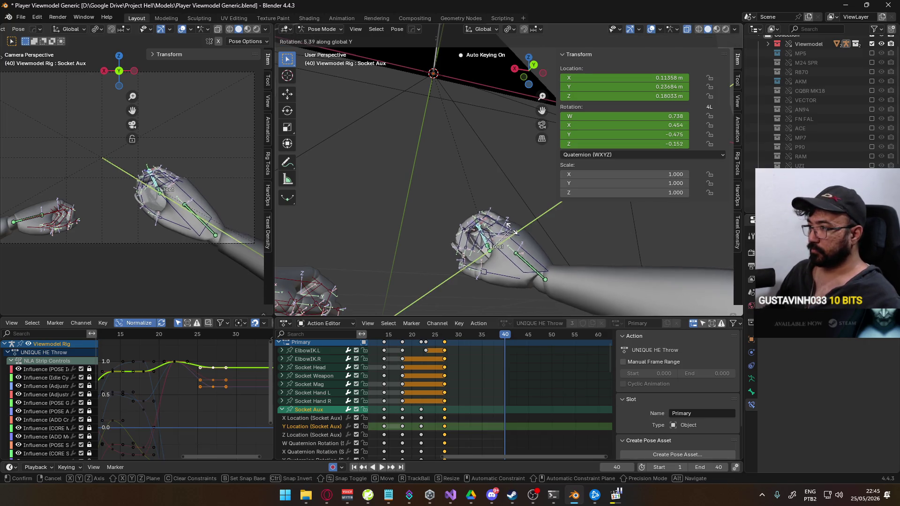
{"action": "right_click", "coordinate": [512, 228]}
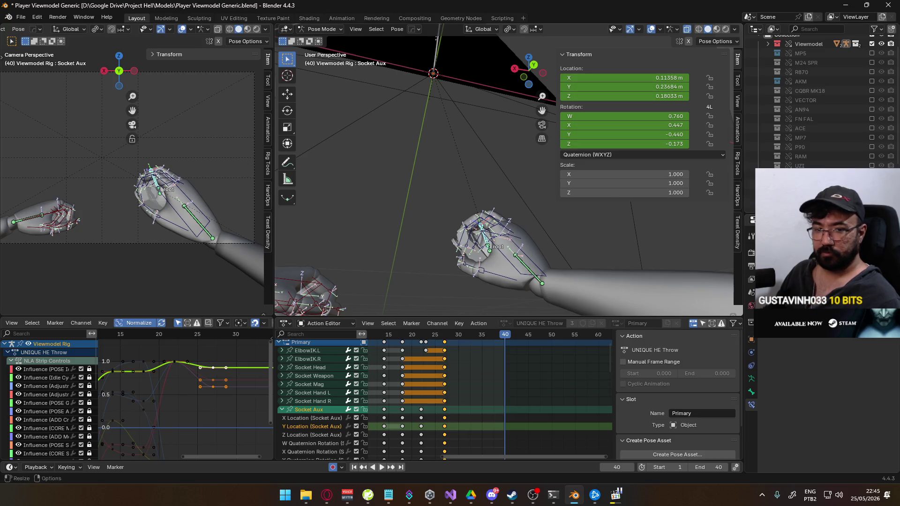
{"action": "scroll", "coordinate": [859, 164], "scroll_direction": "down", "scroll_amount": 3}
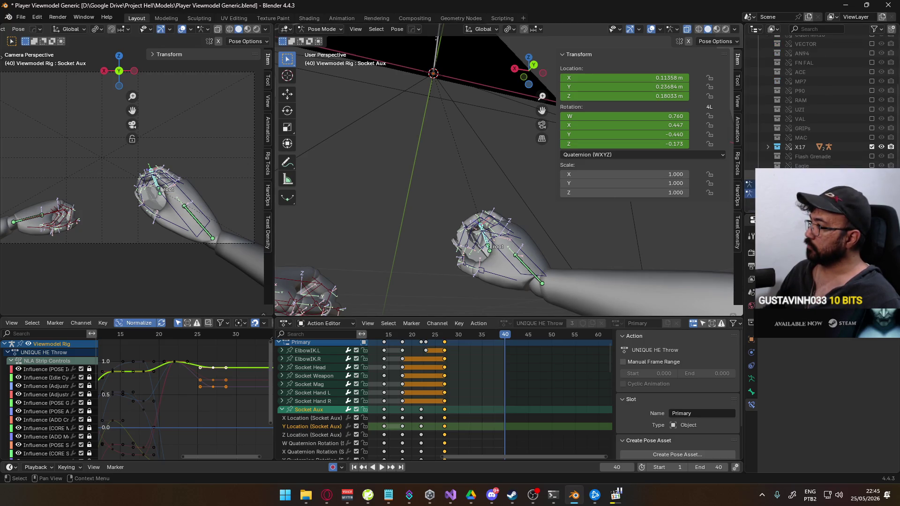
{"action": "key", "text": "r"}
{"action": "key", "text": "x"}
{"action": "key", "text": "x"}
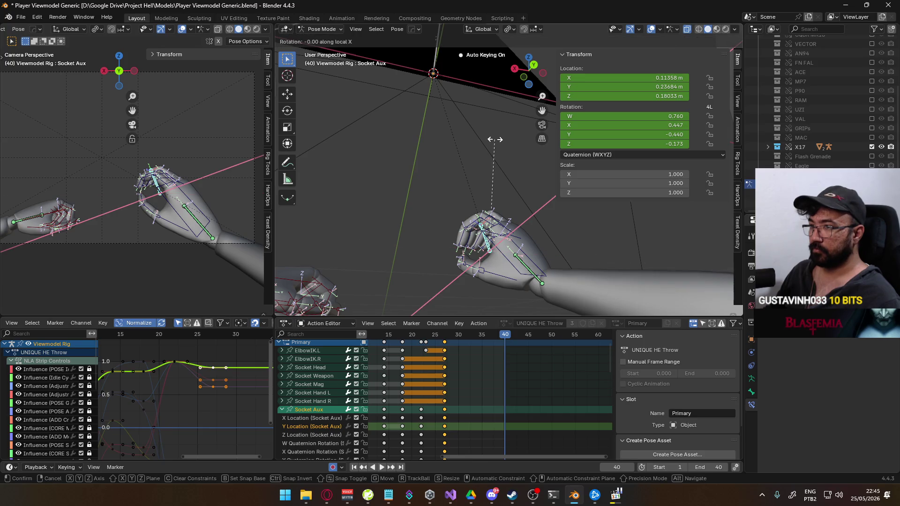
{"action": "key", "text": "z"}
{"action": "key", "text": "z"}
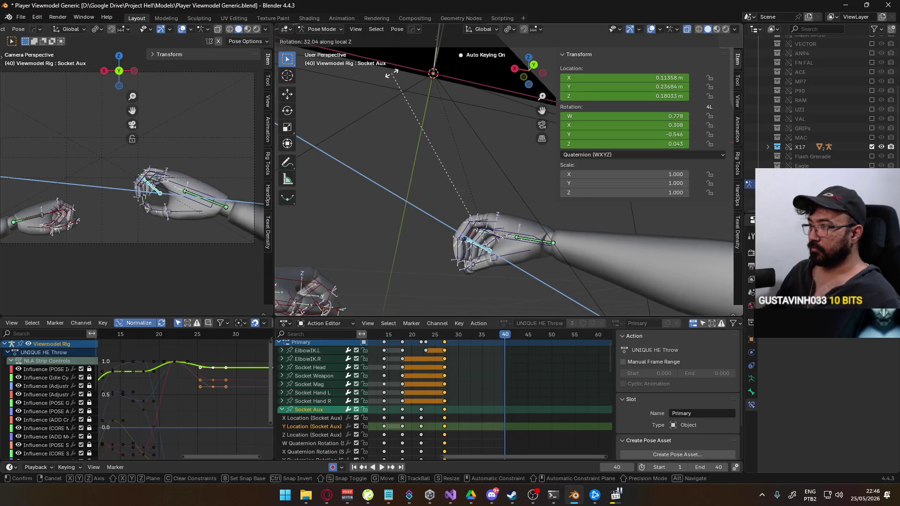
{"action": "left_click", "coordinate": [444, 118]}
- Refine Socket Aux with further rotations around global and local Z
{"action": "key", "text": "r"}
{"action": "key", "text": "z"}
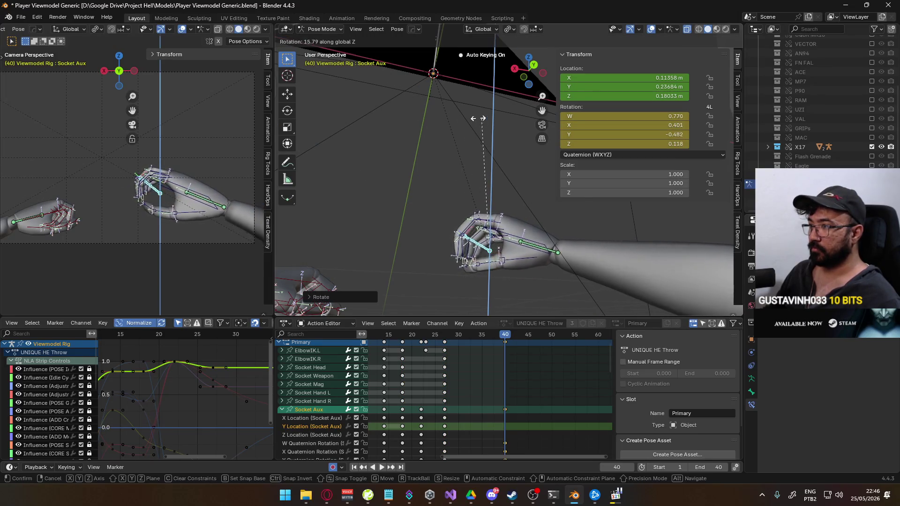
{"action": "left_click", "coordinate": [372, 118]}
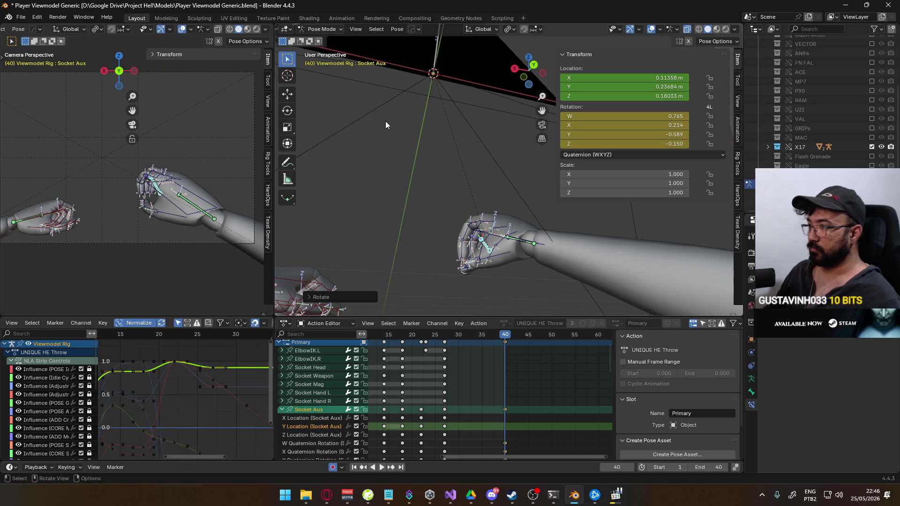
{"action": "key", "text": "r"}
{"action": "key", "text": "z"}
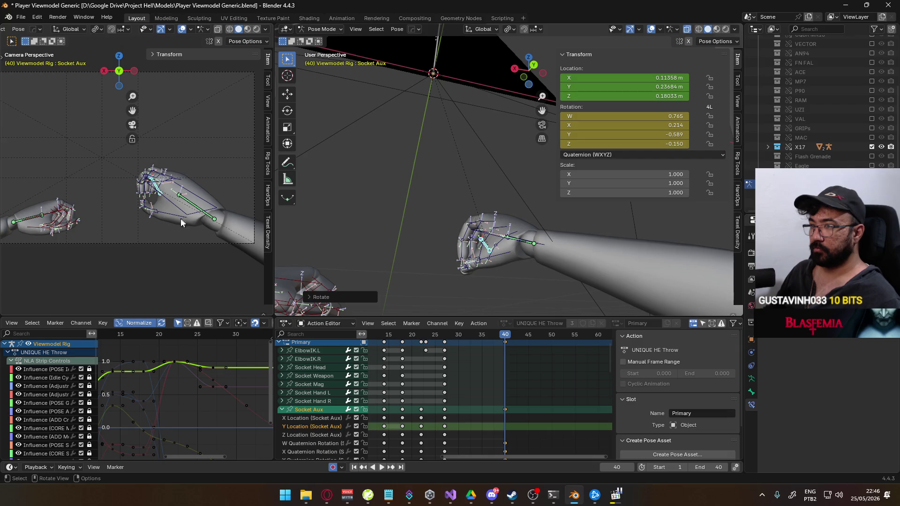
{"action": "key", "text": "r"}
{"action": "key", "text": "z"}
{"action": "key", "text": "z"}
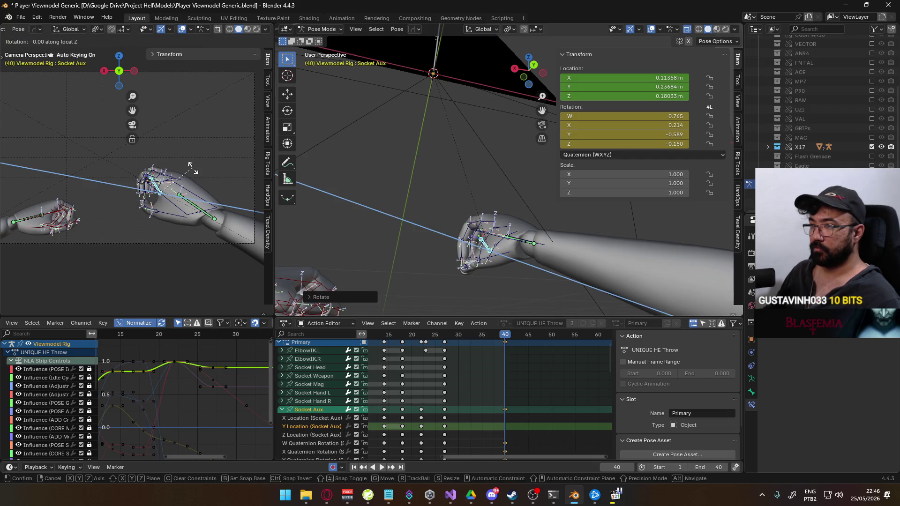
{"action": "left_click", "coordinate": [187, 151]}
- Move Socket Aux forward to Y 0.39629 m, checking from the top view
{"action": "key", "text": "alt+Tab"}
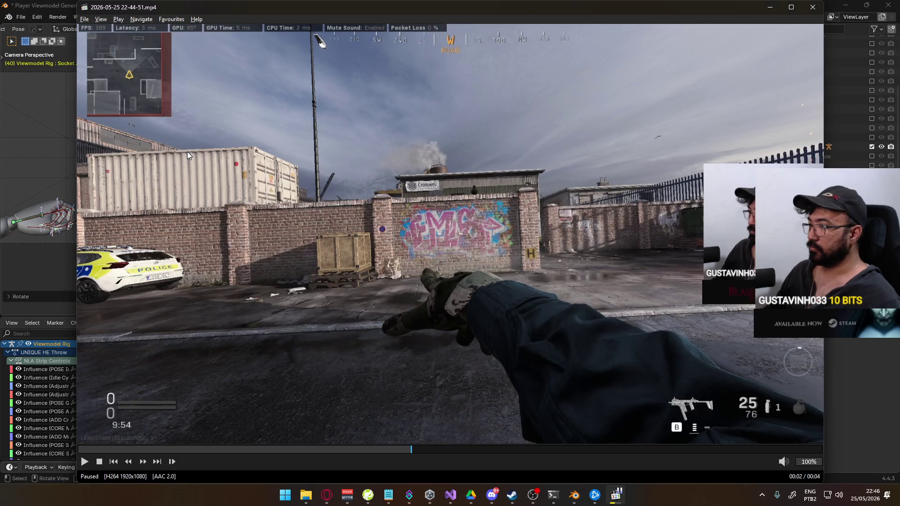
{"action": "key", "text": "alt+Tab"}
{"action": "key", "text": "g"}
{"action": "left_click", "coordinate": [156, 155]}
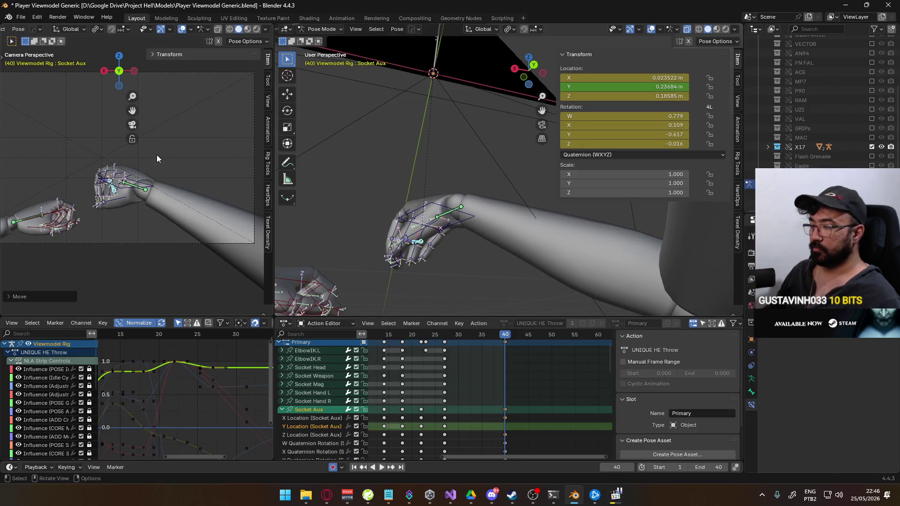
{"action": "mouse_move", "coordinate": [161, 155]}
{"action": "middle_mouse_down"}
{"action": "mouse_move", "coordinate": [155, 169]}
{"action": "mouse_move", "coordinate": [164, 187]}
{"action": "middle_mouse_up"}
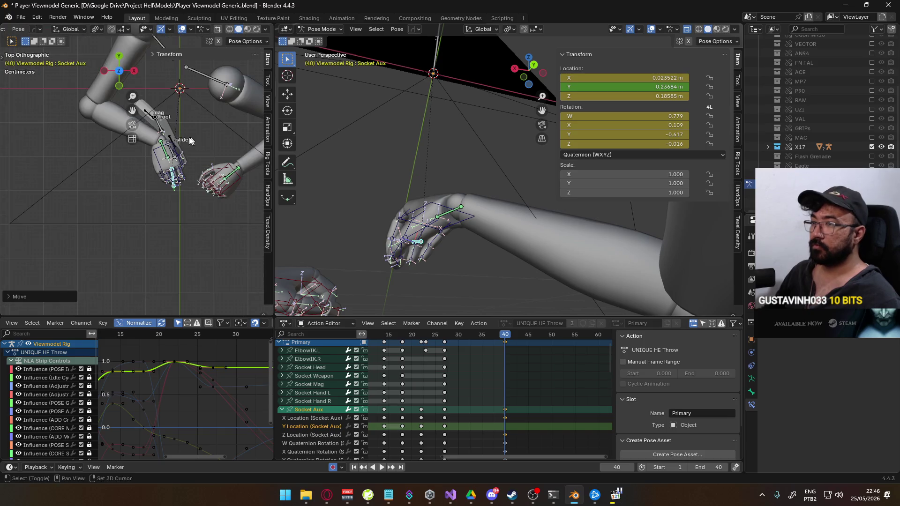
{"action": "key", "text": "KP_7"}
{"action": "key", "text": "g"}
{"action": "mouse_move", "coordinate": [169, 208]}
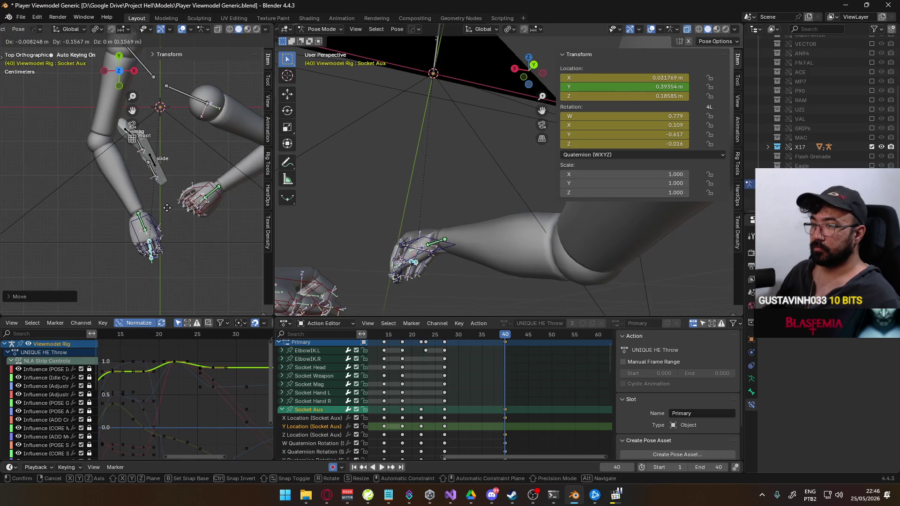
{"action": "left_click", "coordinate": [168, 208]}
- Check the arm from right and camera views against the reference, then select HandIK.R
{"action": "middle_click_drag", "start_coordinate": [168, 208], "coordinate": [149, 180]}
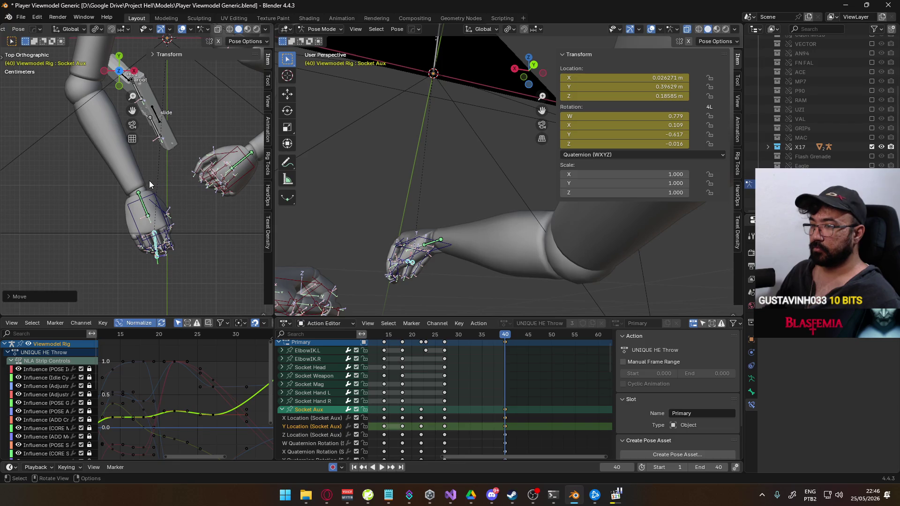
{"action": "key", "text": "KP_3"}
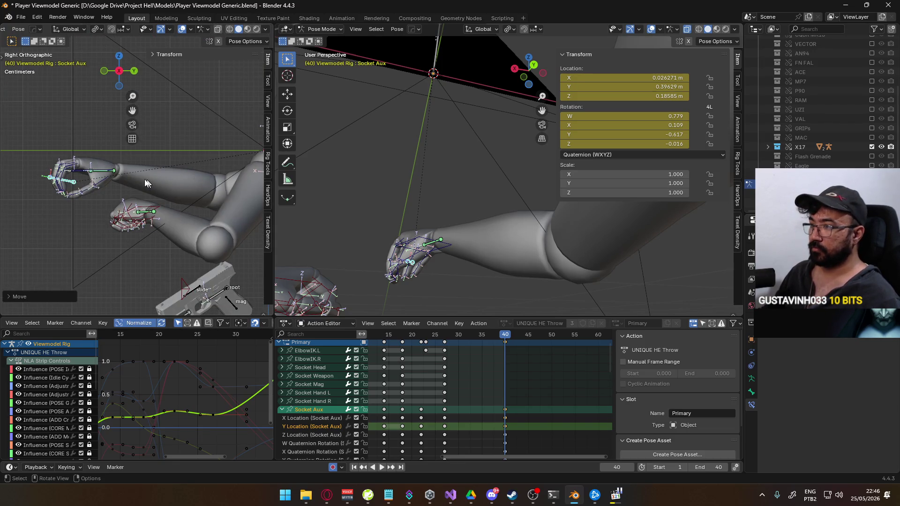
{"action": "key", "text": "KP_0"}
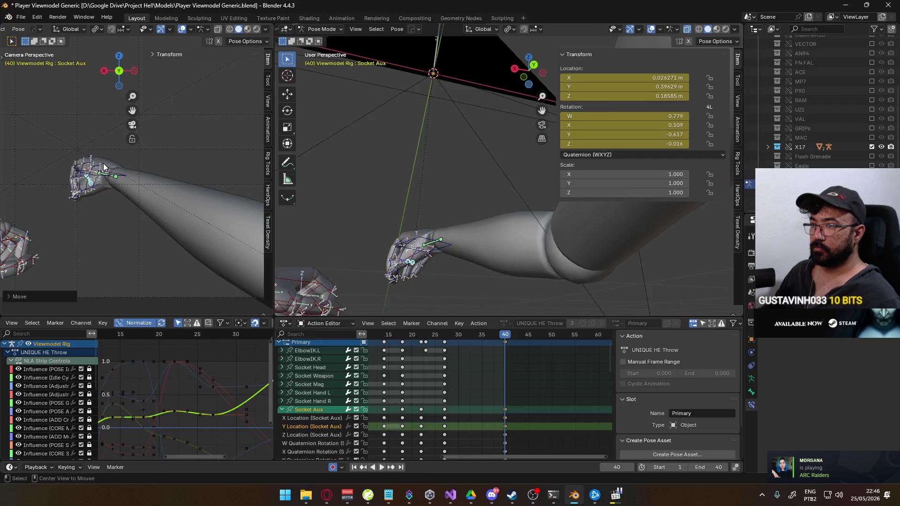
{"action": "key", "text": "alt+Tab"}
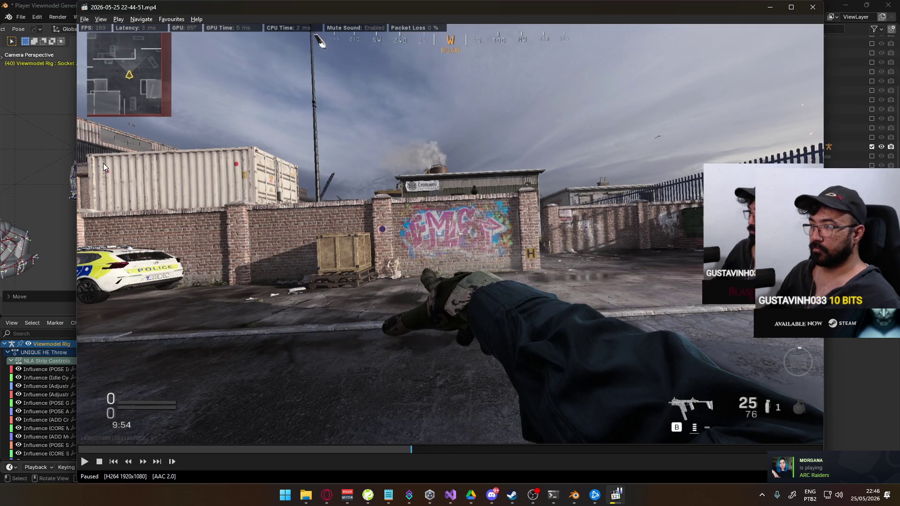
{"action": "key", "text": "alt+Tab"}
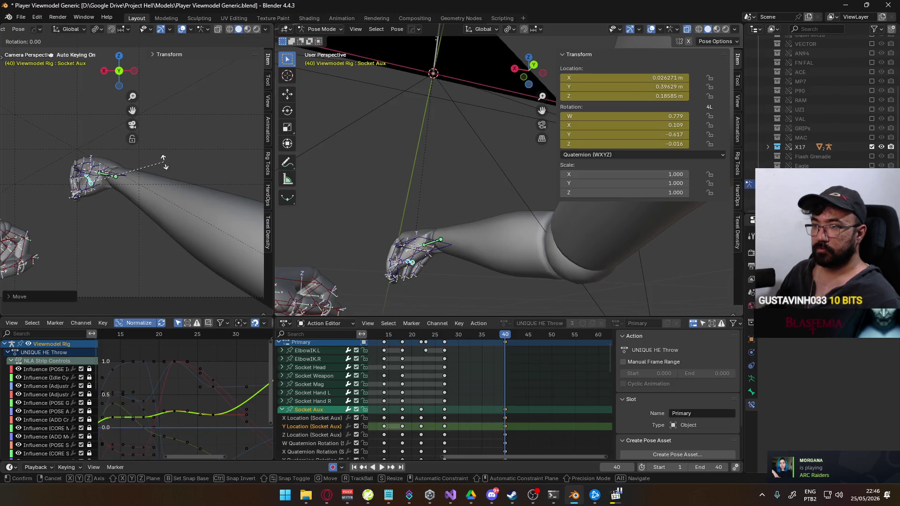
{"action": "left_click", "coordinate": [94, 178]}
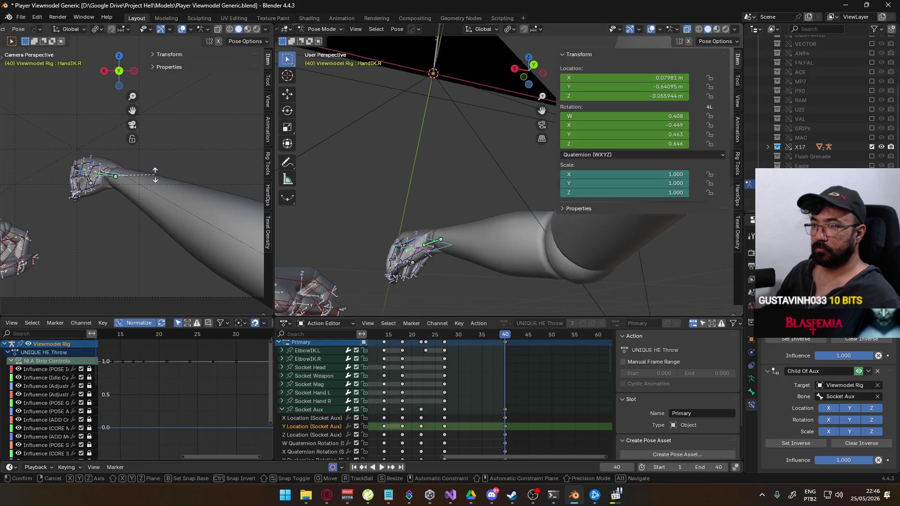
- Rotate HandIK.R around its local X and Y axes and compare with the reference
{"action": "key", "text": "r"}
{"action": "key", "text": "x"}
{"action": "key", "text": "x"}
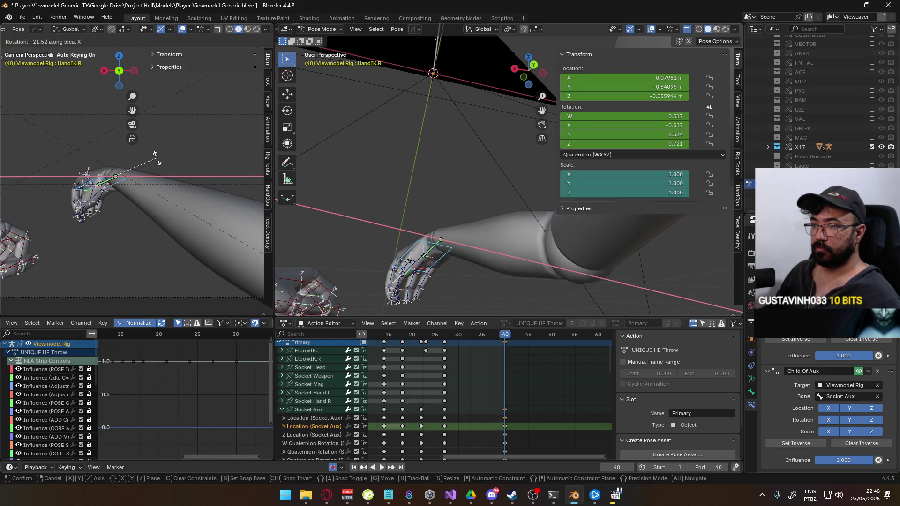
{"action": "left_click", "coordinate": [155, 155]}
{"action": "key", "text": "r"}
{"action": "key", "text": "y"}
{"action": "key", "text": "y"}
{"action": "left_click", "coordinate": [186, 171]}
{"action": "key", "text": "alt+Tab"}
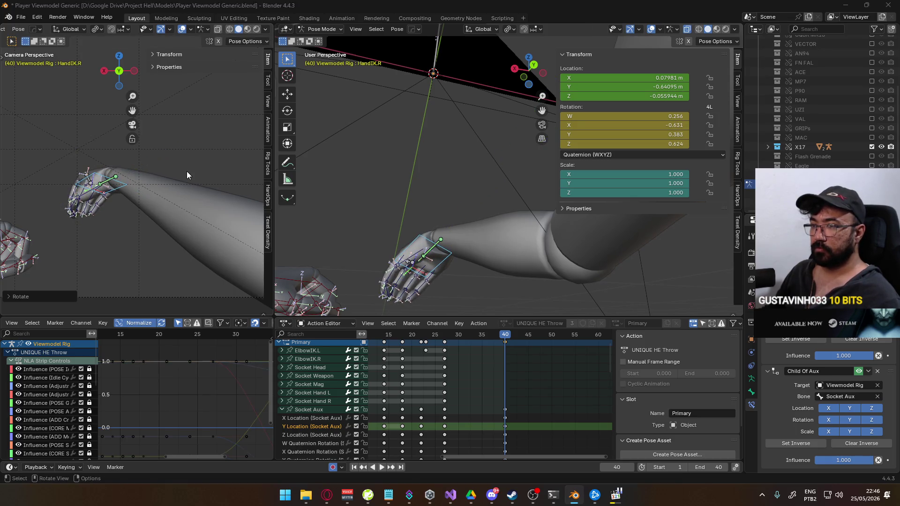
{"action": "key", "text": "alt+Tab"}
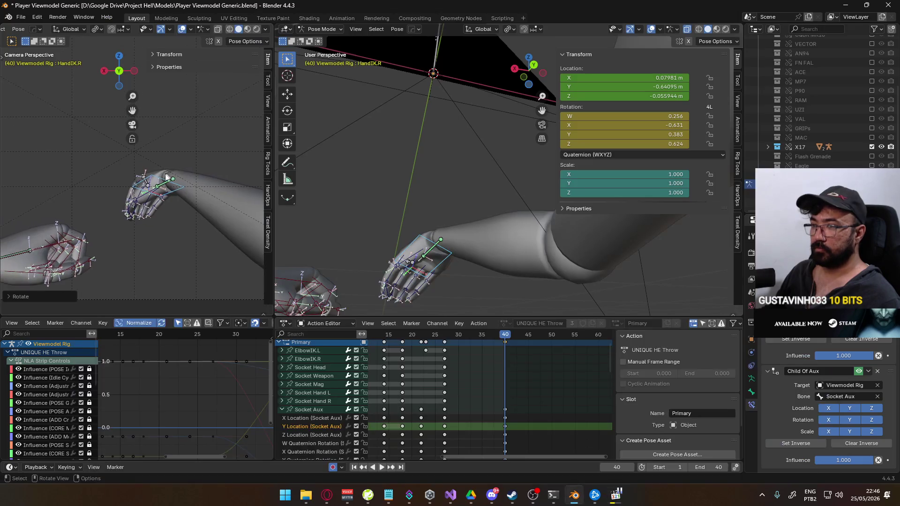
{"action": "key", "text": "alt+Tab"}
{"action": "key", "text": "alt+Tab"}
- Rotate the hand around global X and check it against the reference
{"action": "key", "text": "r"}
{"action": "key", "text": "z"}
{"action": "key", "text": "x"}
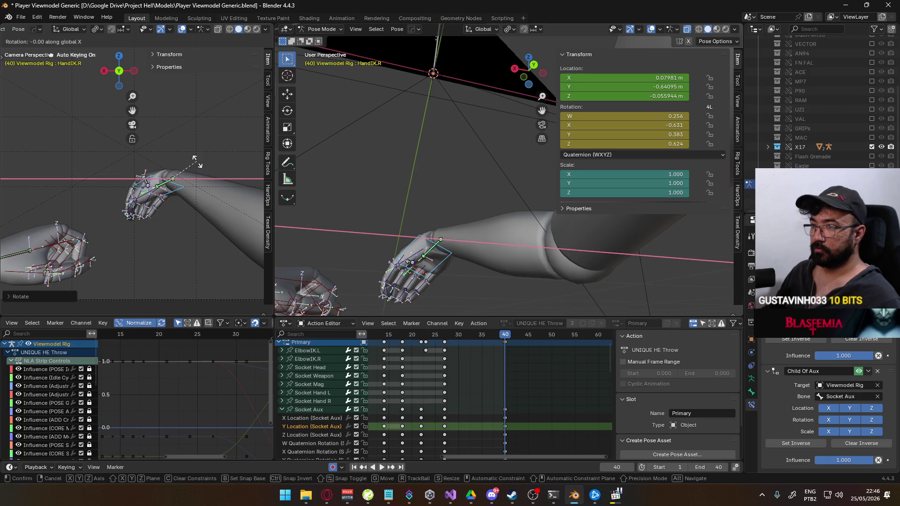
{"action": "left_click", "coordinate": [199, 166]}
{"action": "key", "text": "alt+Tab"}
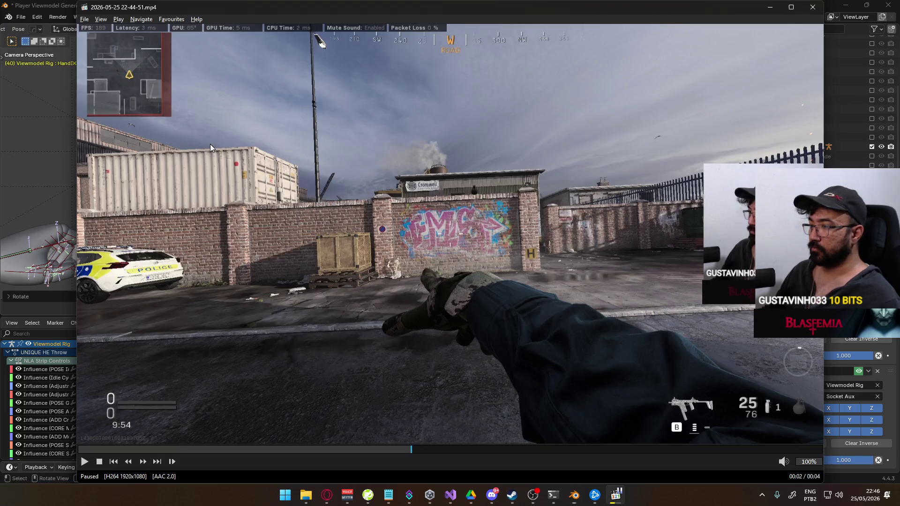
{"action": "key", "text": "alt+Tab"}
- Give the hand further rotations around global Z and global X
{"action": "key", "text": "r"}
{"action": "key", "text": "z"}
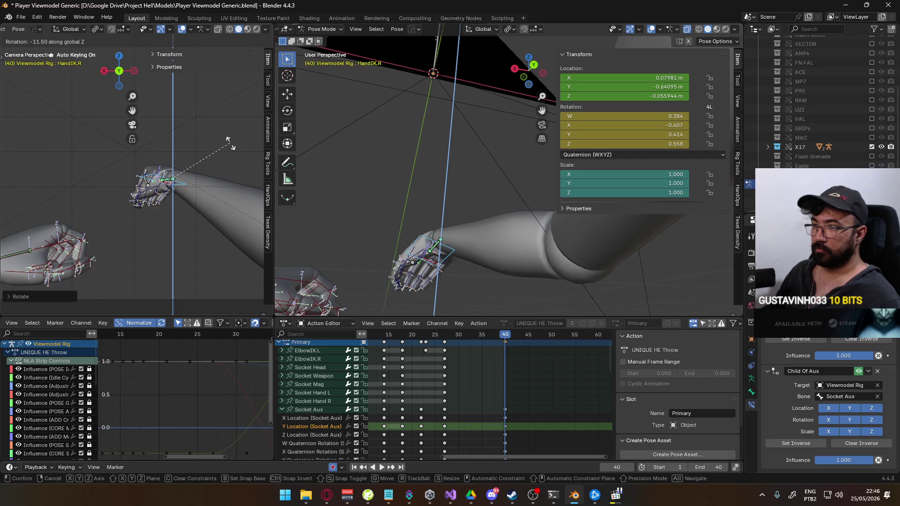
{"action": "left_click", "coordinate": [228, 146]}
{"action": "key", "text": "alt+Tab"}
{"action": "key", "text": "alt+Tab"}
{"action": "key", "text": "r"}
{"action": "key", "text": "x"}
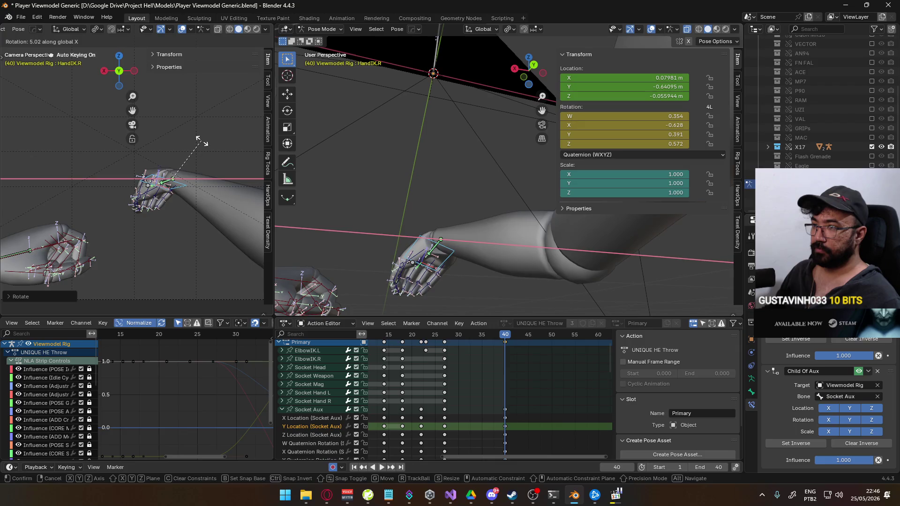
{"action": "left_click", "coordinate": [181, 166]}
- Inspect the Thumb0.R and Pointer1.R finger bones against the reference, then reselect HandIK.R
{"action": "left_click", "coordinate": [152, 193]}
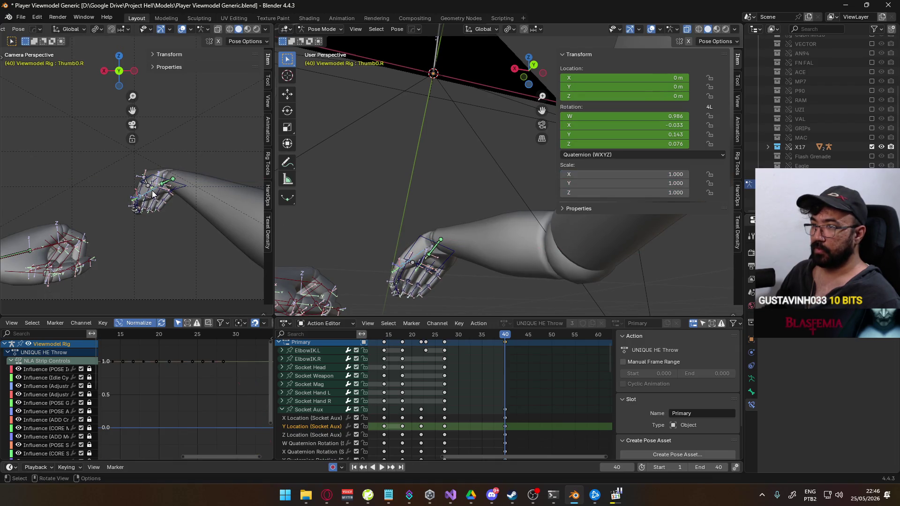
{"action": "scroll", "coordinate": [127, 172], "scroll_direction": "up", "scroll_amount": 2}
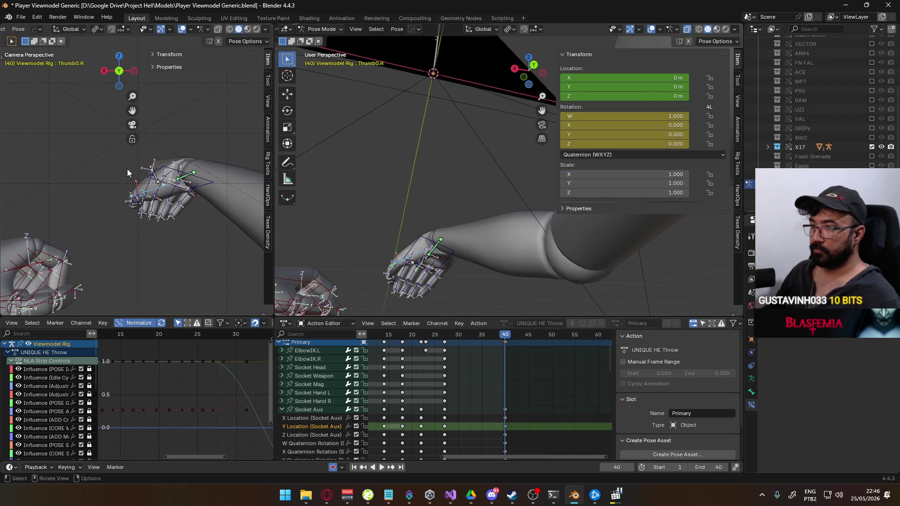
{"action": "left_click", "coordinate": [157, 168]}
{"action": "key", "text": "alt+Tab"}
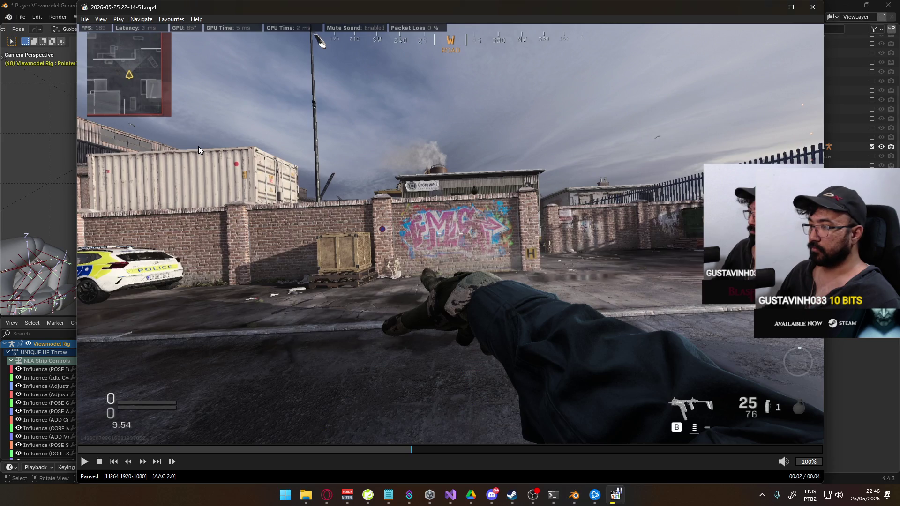
{"action": "key", "text": "alt+Tab"}
{"action": "left_click", "coordinate": [173, 163]}
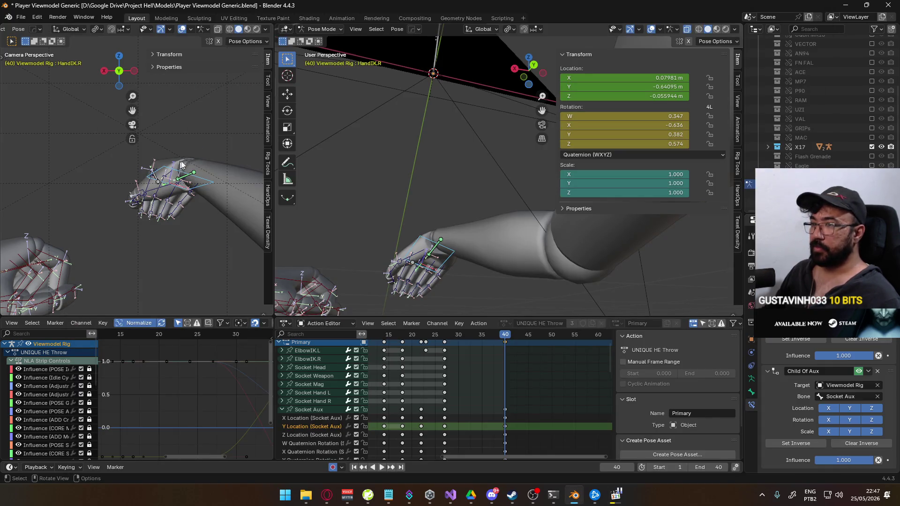
- Turn HandIK.R twice more around global Z, then select Pointer1.R
{"action": "key", "text": "r"}
{"action": "key", "text": "z"}
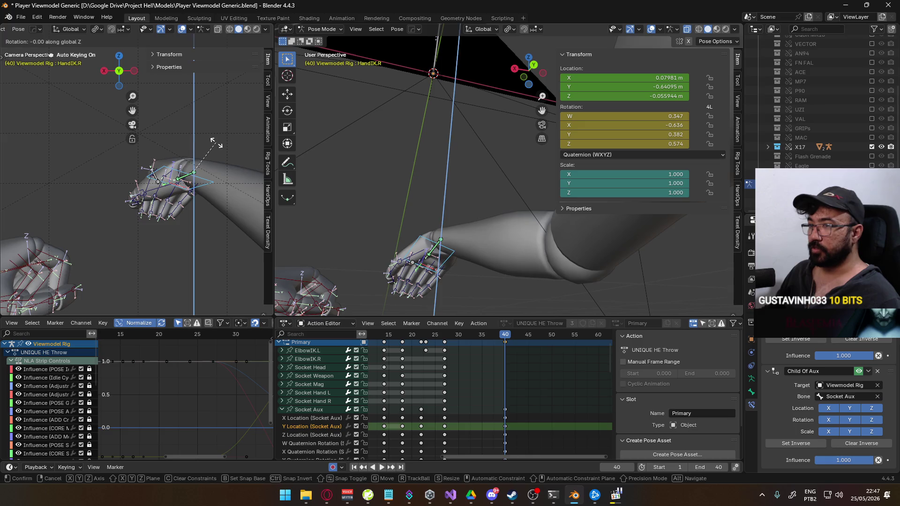
{"action": "left_click", "coordinate": [214, 138]}
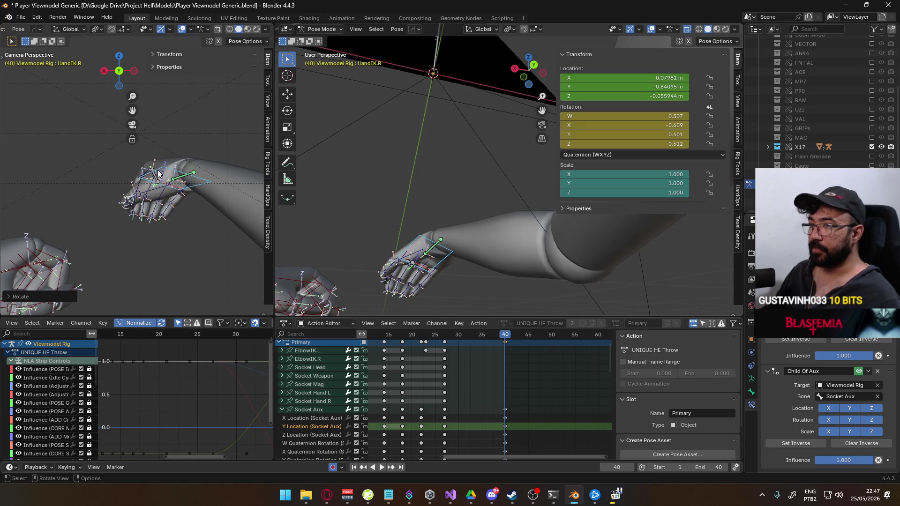
{"action": "key", "text": "r"}
{"action": "key", "text": "z"}
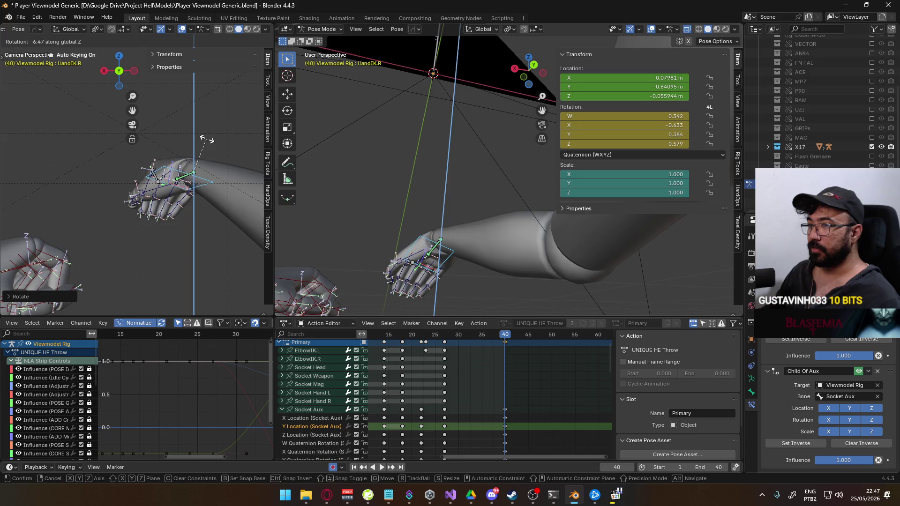
{"action": "left_click", "coordinate": [145, 165]}
{"action": "left_click", "coordinate": [144, 172]}
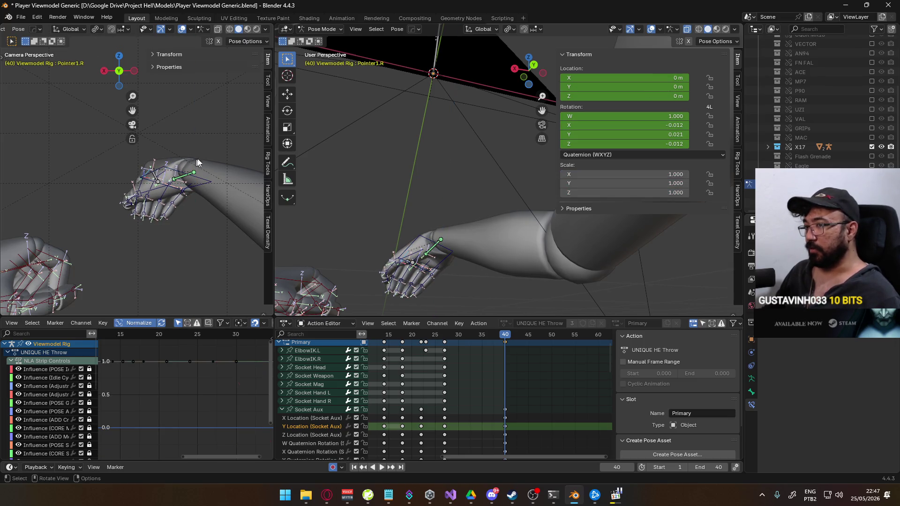
- Curl Pointer1.R about its local X axis, resetting the first 30.40° attempt and redoing the rotation
{"action": "key", "text": "r"}
{"action": "key", "text": "x"}
{"action": "key", "text": "x"}
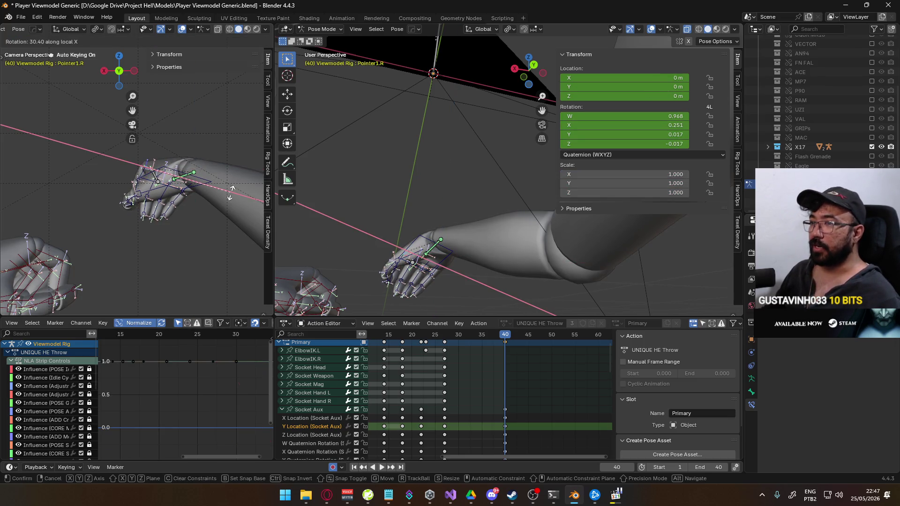
{"action": "left_click", "coordinate": [231, 192]}
{"action": "mouse_move", "coordinate": [348, 194]}
{"action": "middle_mouse_down"}
{"action": "mouse_move", "coordinate": [459, 211]}
{"action": "mouse_move", "coordinate": [447, 157]}
{"action": "middle_mouse_up"}
{"action": "key", "text": "alt+r"}
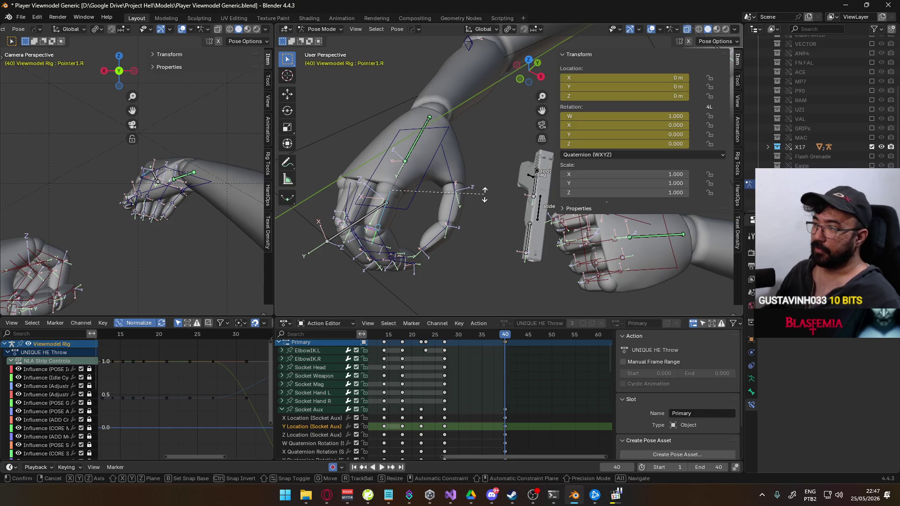
{"action": "key", "text": "r"}
{"action": "key", "text": "z"}
{"action": "left_click", "coordinate": [483, 181]}
{"action": "key", "text": "r"}
{"action": "key", "text": "x"}
{"action": "key", "text": "x"}
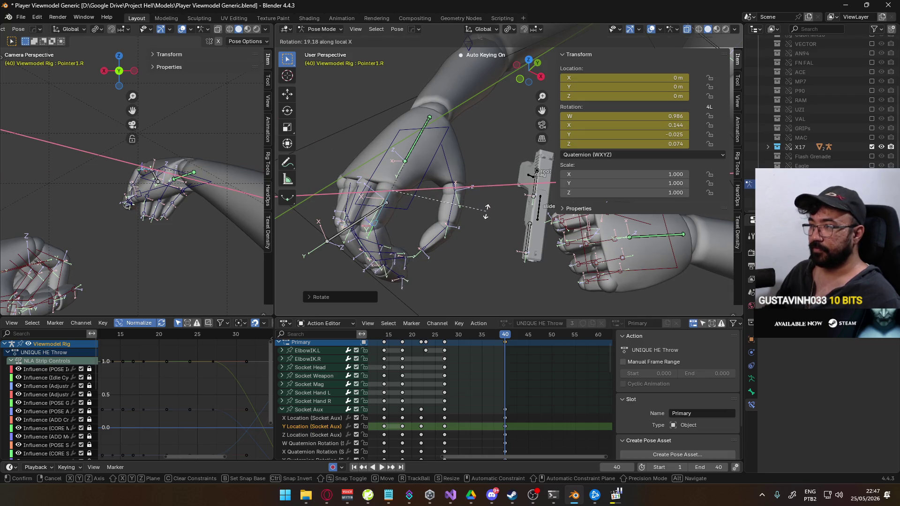
{"action": "left_click", "coordinate": [487, 203]}
- Curl Pointer2.R and Pointer3.R about their local X axes
{"action": "left_click", "coordinate": [375, 253]}
{"action": "key", "text": "r"}
{"action": "key", "text": "x"}
{"action": "key", "text": "x"}
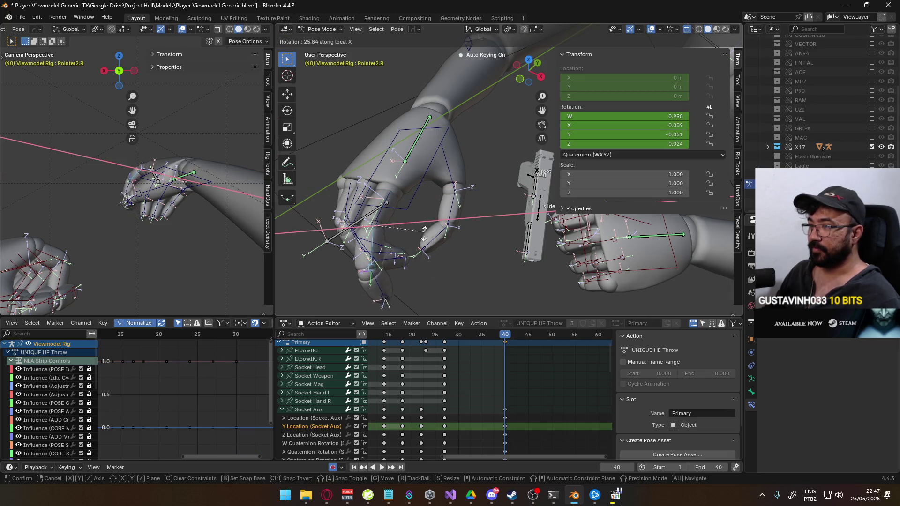
{"action": "left_click", "coordinate": [416, 239]}
{"action": "left_click", "coordinate": [383, 276]}
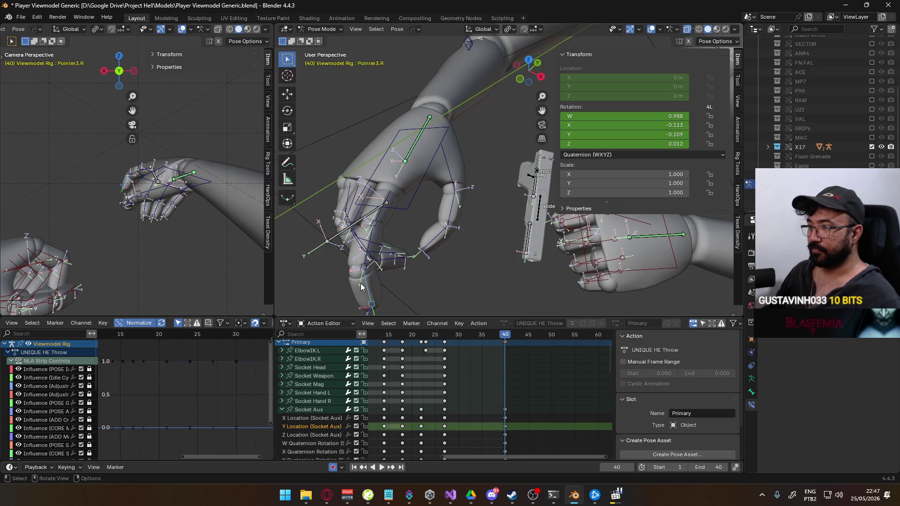
{"action": "key", "text": "r"}
{"action": "key", "text": "x"}
{"action": "key", "text": "x"}
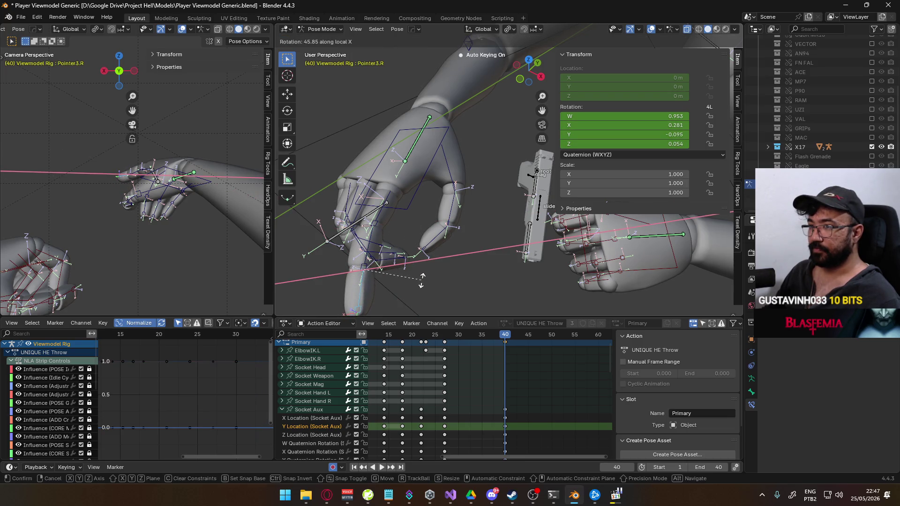
{"action": "left_click", "coordinate": [393, 266]}
- Add extra local X curl to Pointer2.R and Pointer3.R
{"action": "middle_click_drag", "start_coordinate": [373, 239], "coordinate": [397, 228]}
{"action": "left_click", "coordinate": [397, 229]}
{"action": "key", "text": "r"}
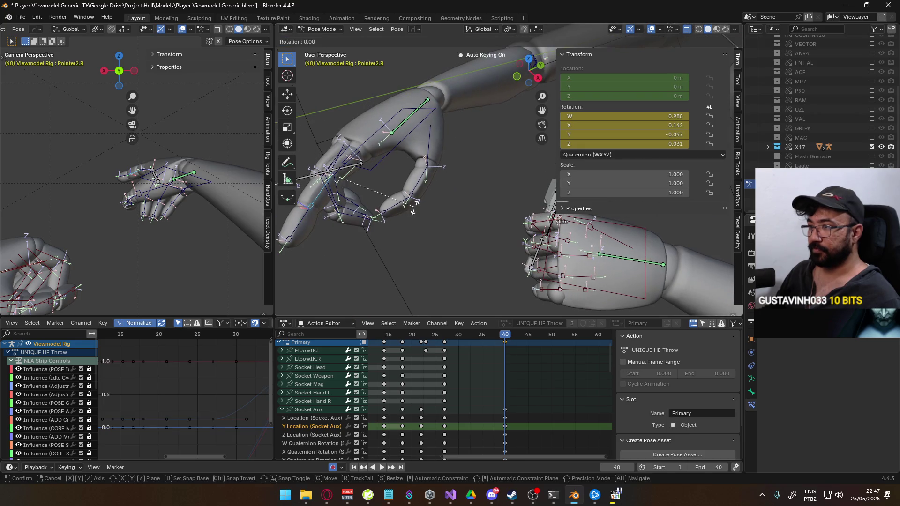
{"action": "key", "text": "x"}
{"action": "key", "text": "x"}
{"action": "left_click", "coordinate": [418, 228]}
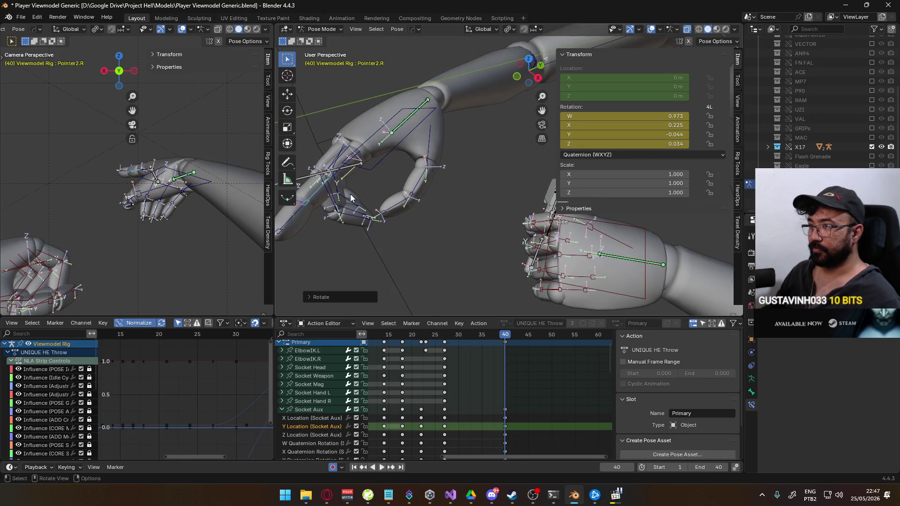
{"action": "left_click", "coordinate": [306, 214]}
{"action": "key", "text": "r"}
{"action": "key", "text": "x"}
{"action": "key", "text": "x"}
{"action": "left_click", "coordinate": [363, 207]}
- Compare with the throw reference, then rotate HandIK.R about global Z by −10.48°
{"action": "key", "text": "alt+Tab"}
{"action": "key", "text": "alt+Tab"}
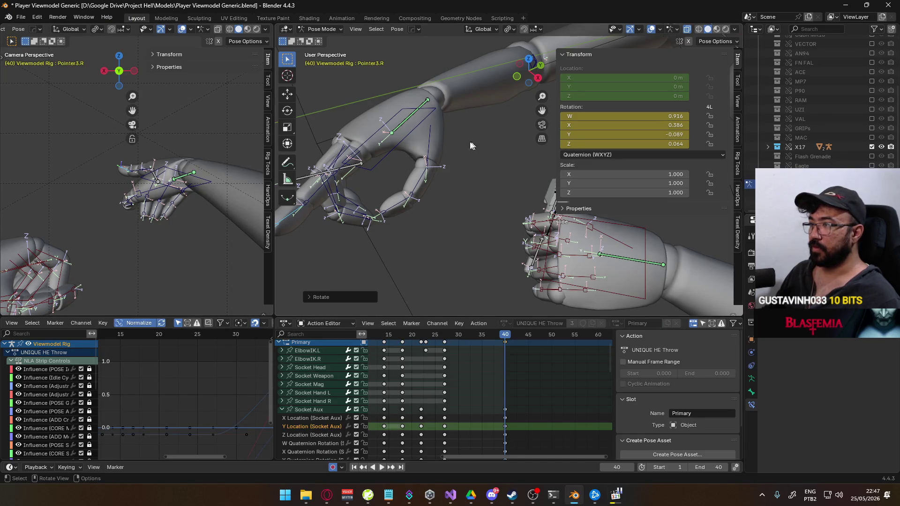
{"action": "left_click", "coordinate": [429, 112]}
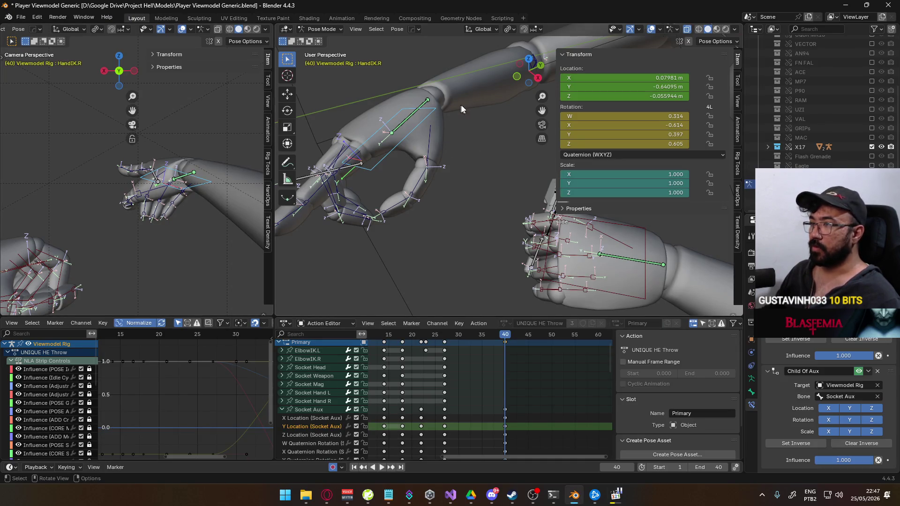
{"action": "key", "text": "r"}
{"action": "key", "text": "z"}
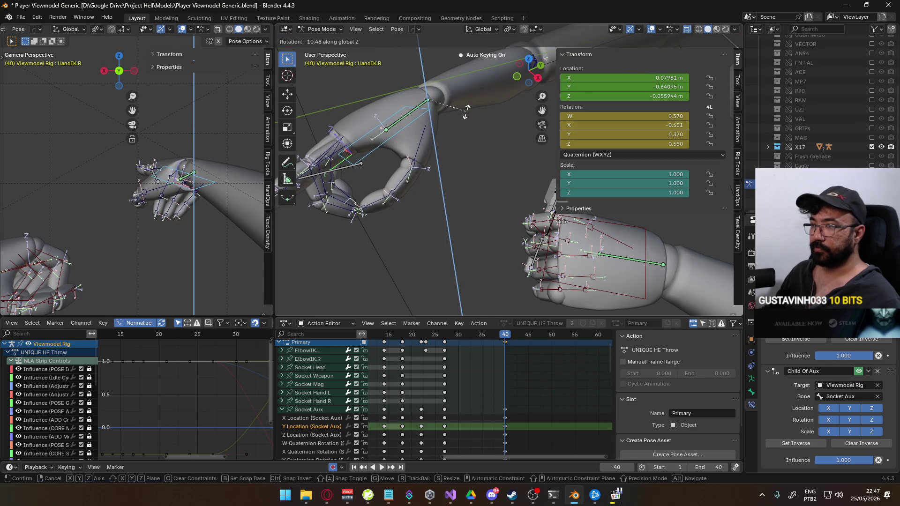
{"action": "left_click", "coordinate": [461, 117]}
- Check the YouTube reference in the browser and return to Blender
{"action": "left_click", "coordinate": [325, 495]}
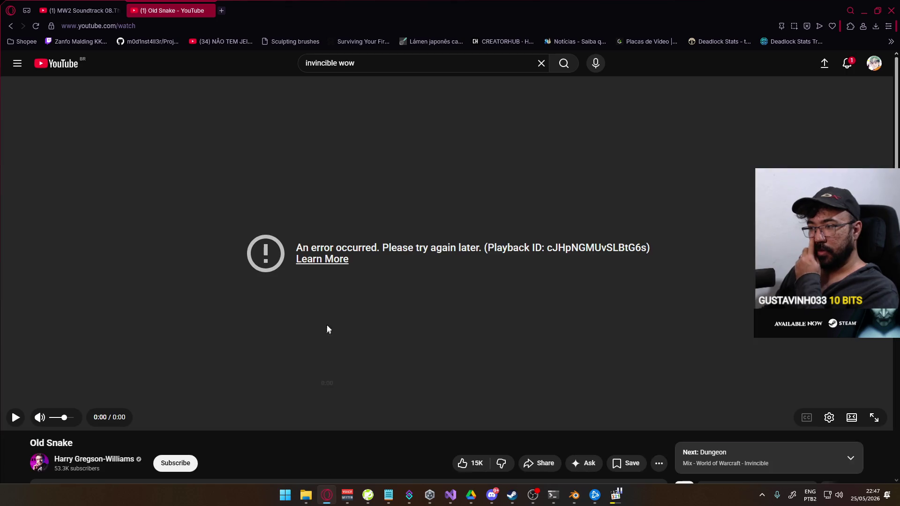
{"action": "scroll", "coordinate": [297, 216], "scroll_direction": "down", "scroll_amount": 4}
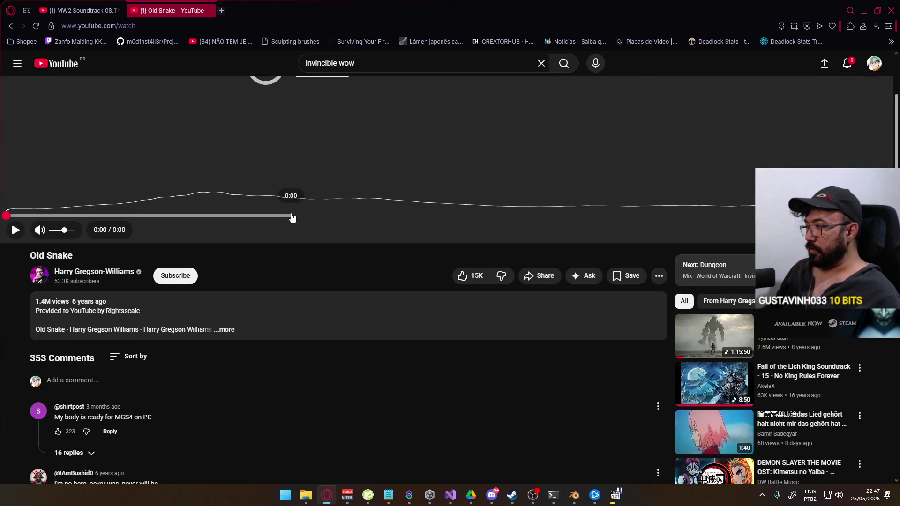
{"action": "key", "text": "alt+Tab"}
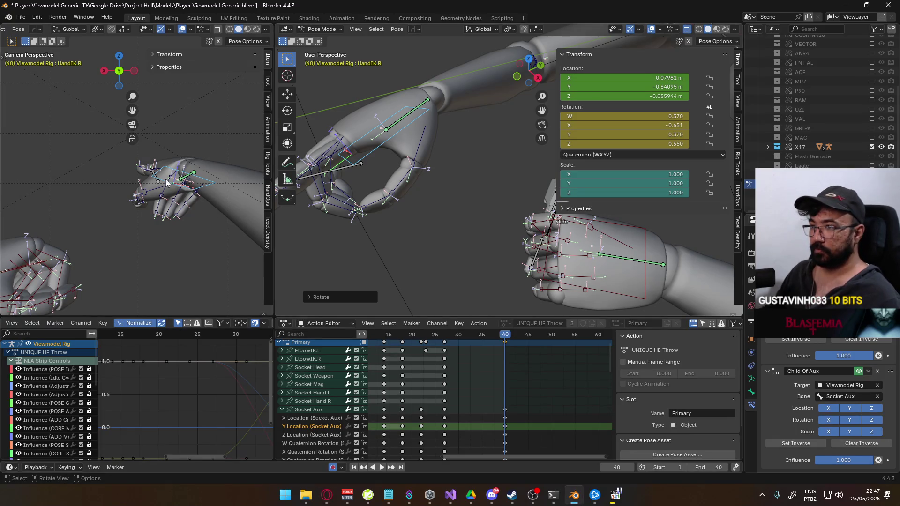
{"action": "key", "text": "alt+Tab"}
- Rotate the thumb base bone Thumb0.R into an initial throw position
{"action": "key", "text": "alt+Tab"}
{"action": "key", "text": "alt+Tab"}
{"action": "key", "text": "Tab"}
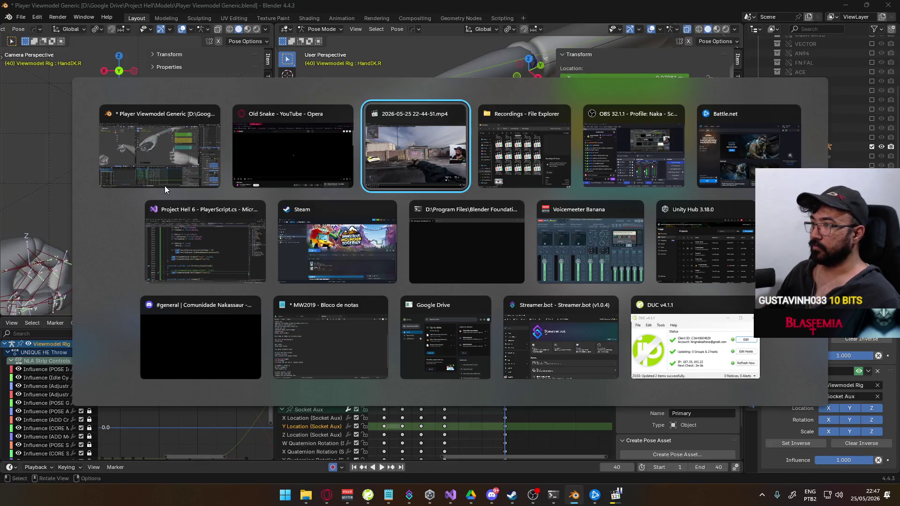
{"action": "key", "text": "alt+Tab"}
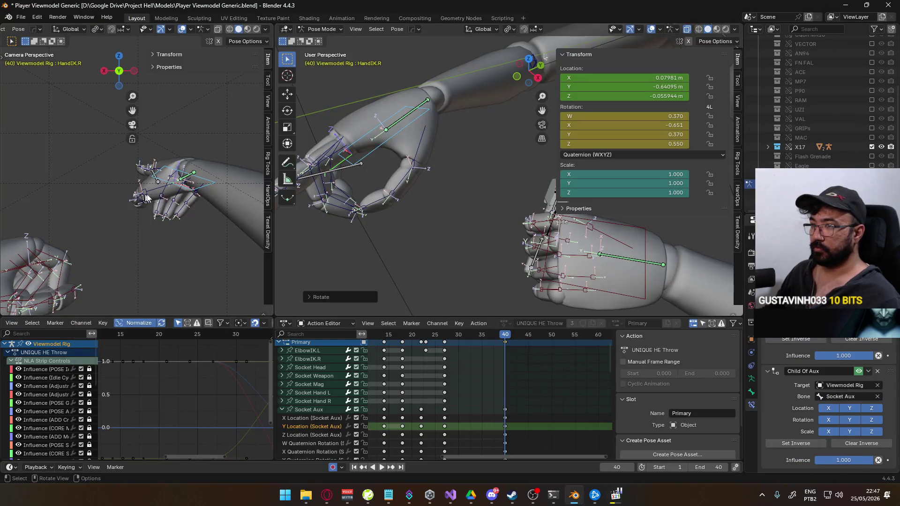
{"action": "key", "text": "r"}
{"action": "key", "text": "Escape"}
{"action": "key", "text": "r"}
{"action": "left_click", "coordinate": [190, 185]}
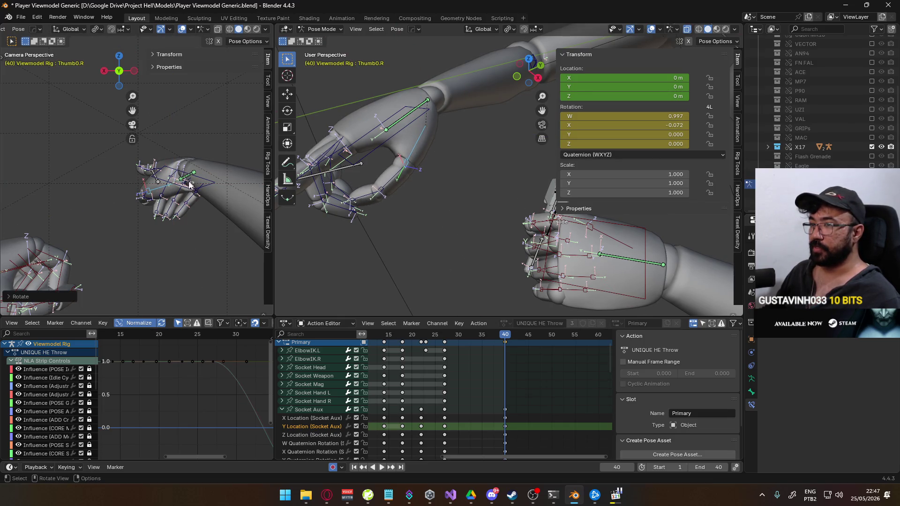
- Bend Thumb1.R about its local X axis
{"action": "left_click", "coordinate": [145, 199]}
{"action": "key", "text": "r"}
{"action": "key", "text": "x"}
{"action": "key", "text": "x"}
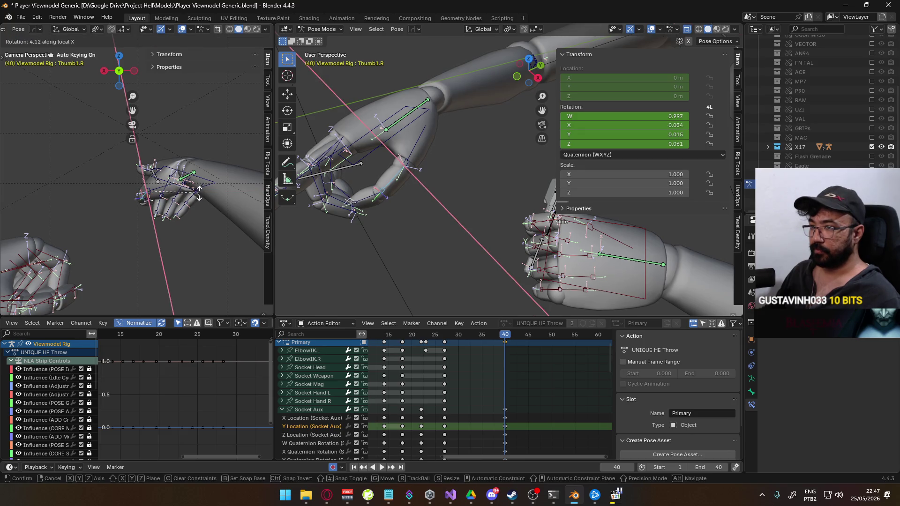
{"action": "key", "text": "Escape"}
{"action": "key", "text": "r"}
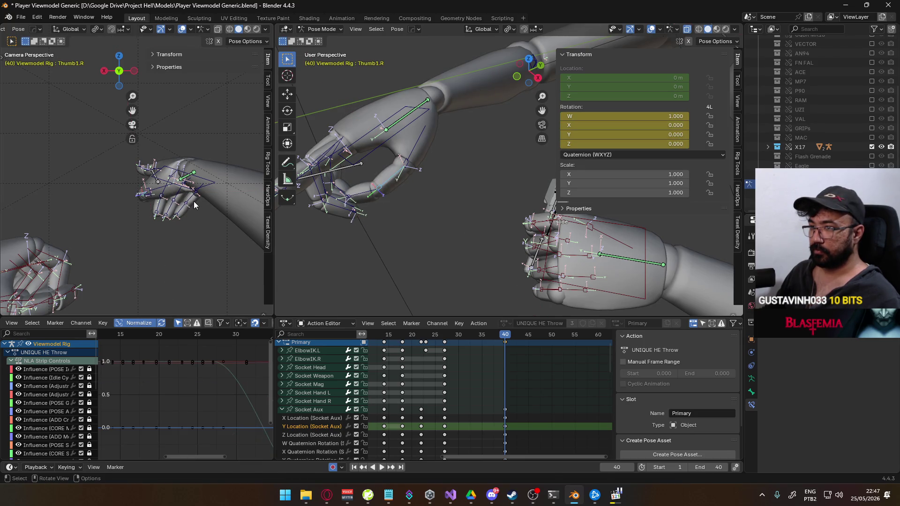
{"action": "key", "text": "x"}
{"action": "key", "text": "x"}
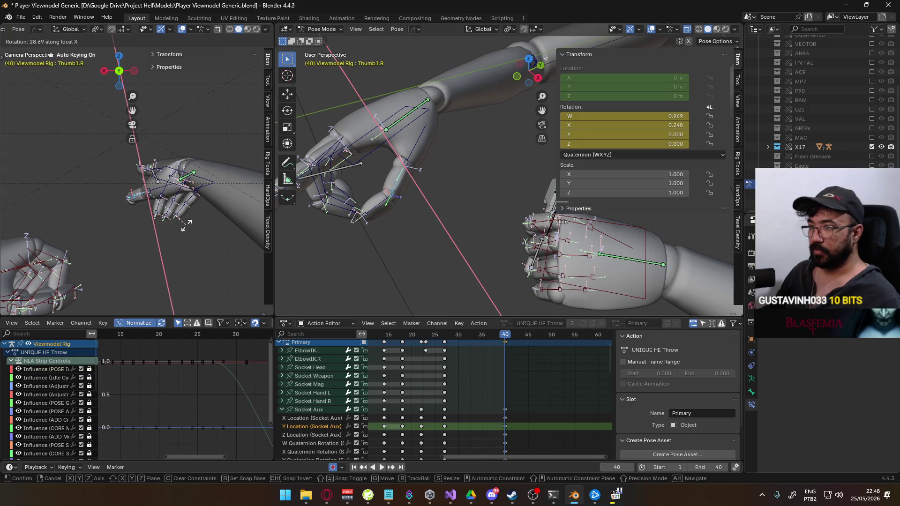
{"action": "left_click", "coordinate": [192, 218]}
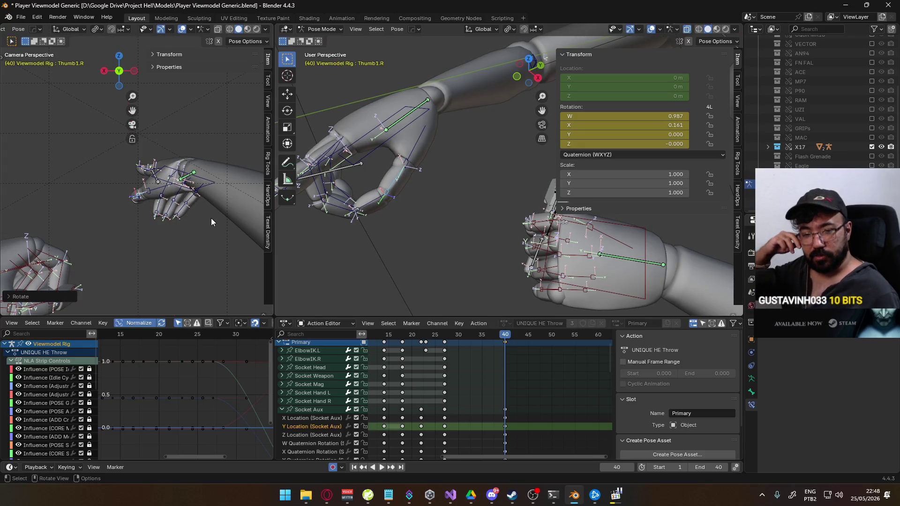
- Bend Thumb2.R about its local X axis, then adjust the bend further
{"action": "left_click", "coordinate": [143, 201]}
{"action": "key", "text": "r"}
{"action": "key", "text": "x"}
{"action": "key", "text": "x"}
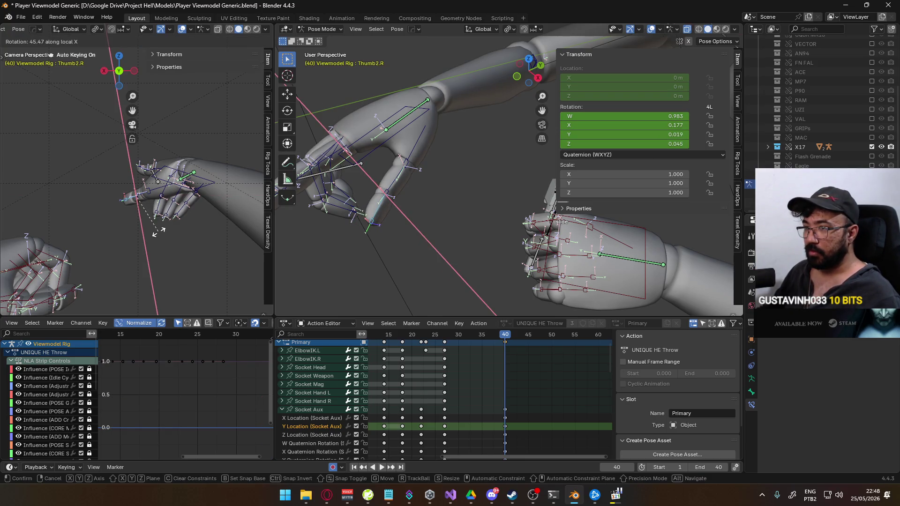
{"action": "left_click", "coordinate": [153, 234]}
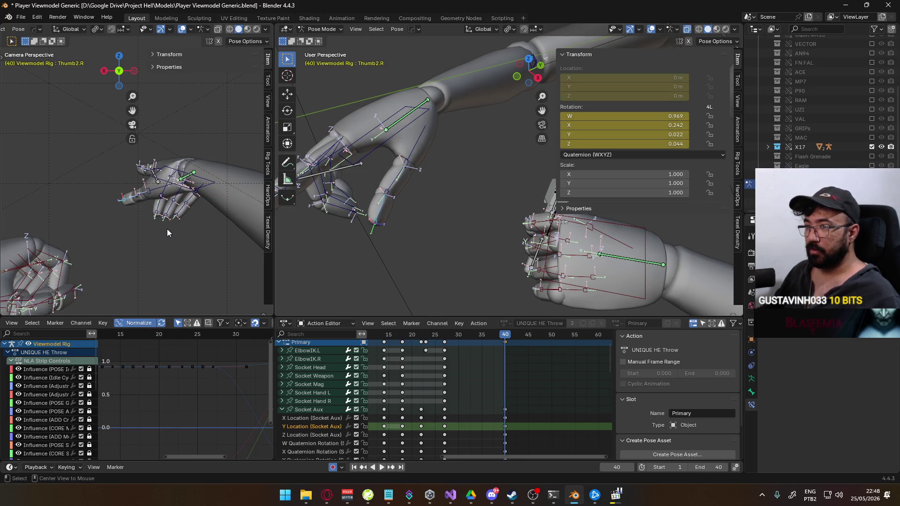
{"action": "left_click", "coordinate": [168, 195]}
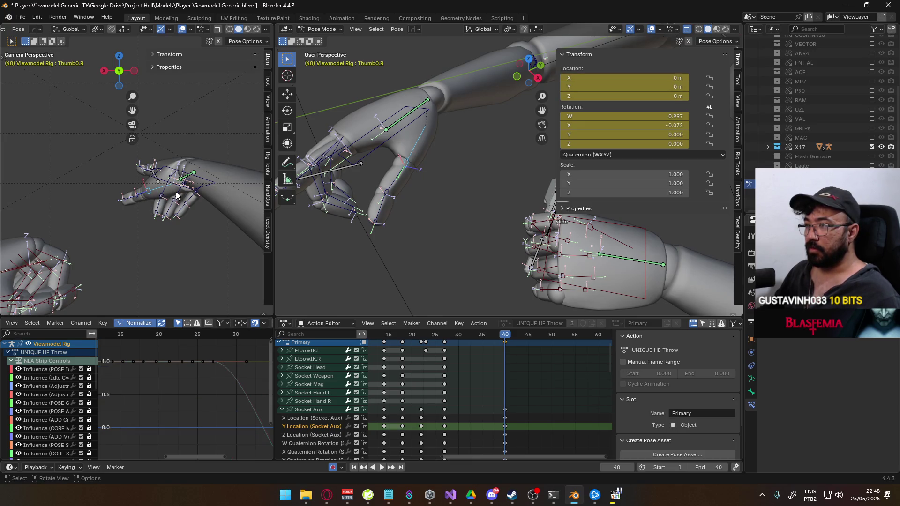
{"action": "left_click", "coordinate": [375, 207]}
{"action": "key", "text": "r"}
{"action": "key", "text": "x"}
{"action": "key", "text": "x"}
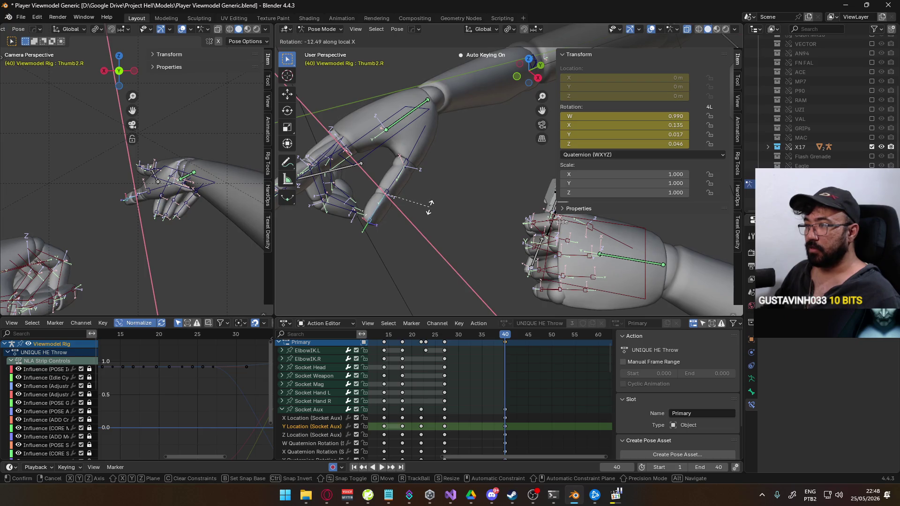
{"action": "left_click", "coordinate": [429, 207]}
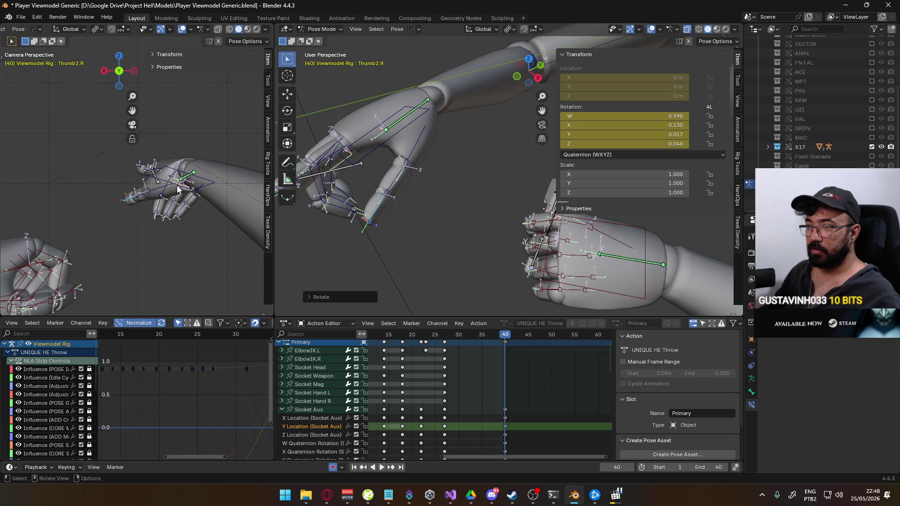
- Twist Thumb1.R about its local Y axis
{"action": "left_click", "coordinate": [143, 196]}
{"action": "key", "text": "r"}
{"action": "key", "text": "y"}
{"action": "key", "text": "y"}
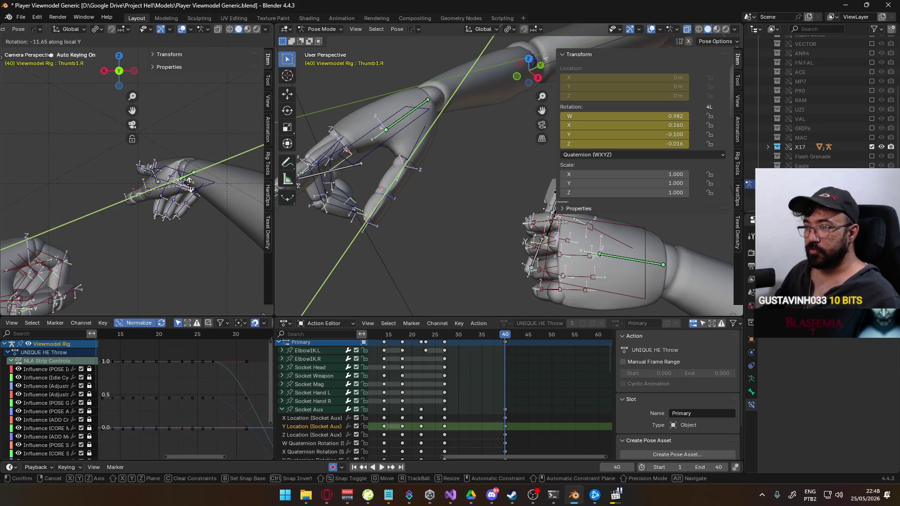
{"action": "left_click", "coordinate": [191, 189]}
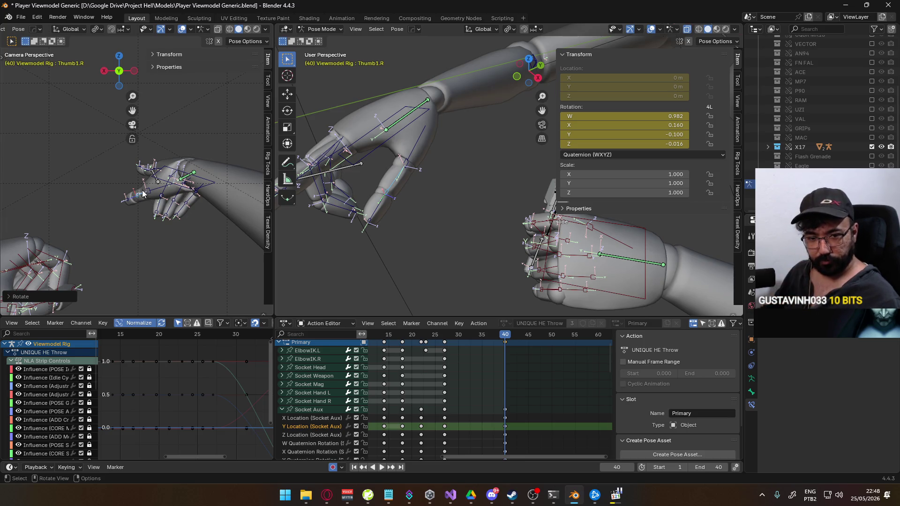
- Rotate Thumb0.R on local X to quaternion W 1.000, X −0.015, then check the reference
{"action": "left_click", "coordinate": [175, 182]}
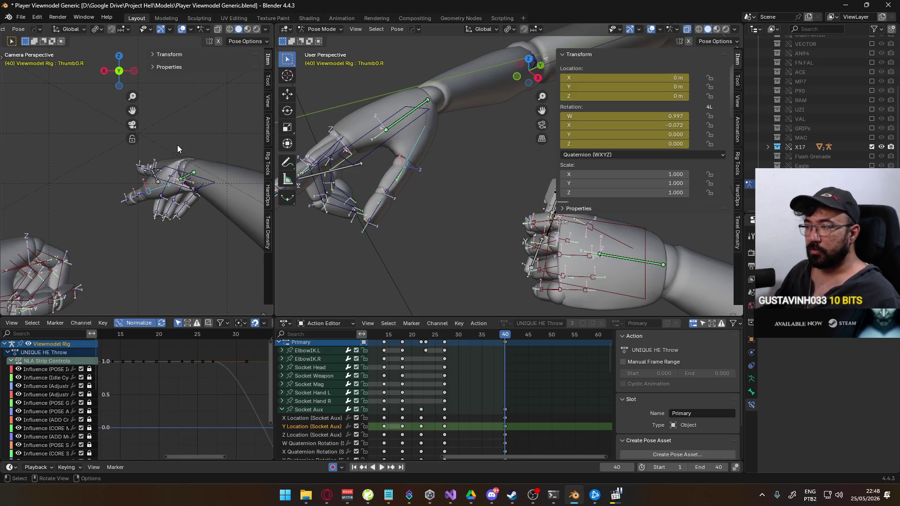
{"action": "key", "text": "r"}
{"action": "key", "text": "x"}
{"action": "key", "text": "x"}
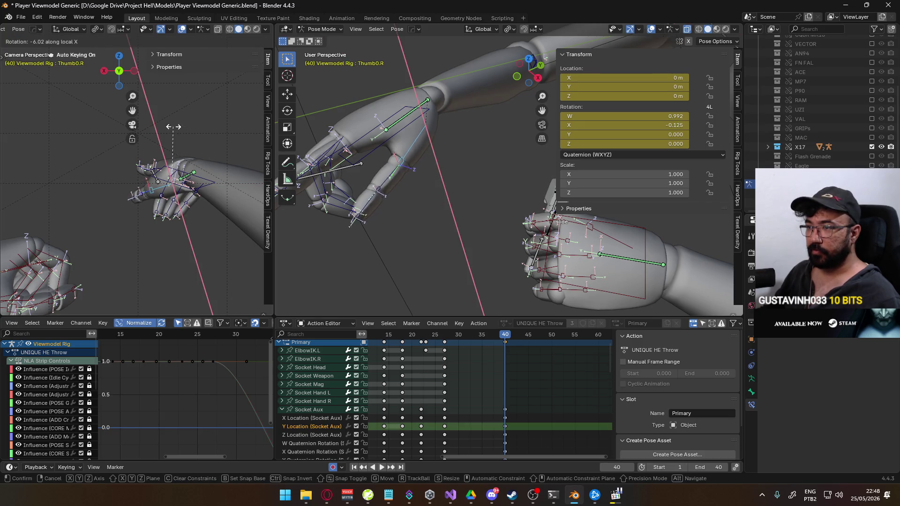
{"action": "left_click", "coordinate": [184, 133]}
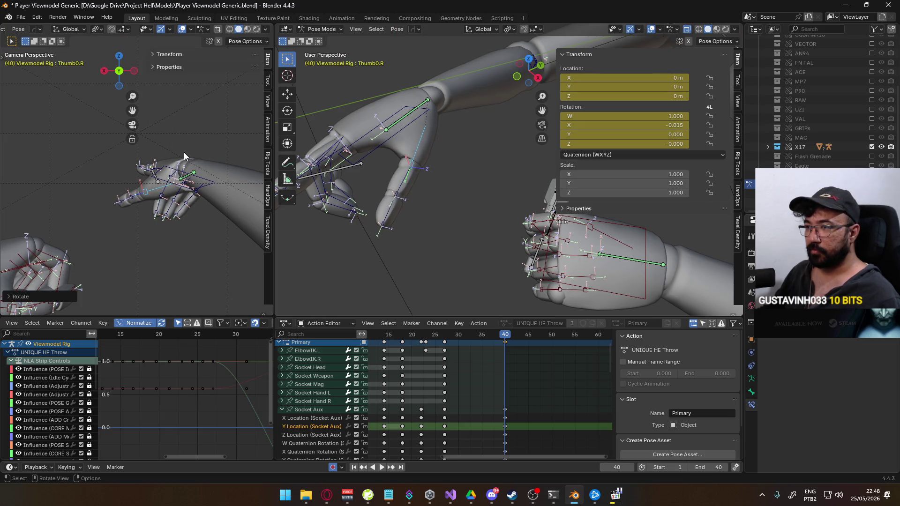
{"action": "key", "text": "alt+Tab"}
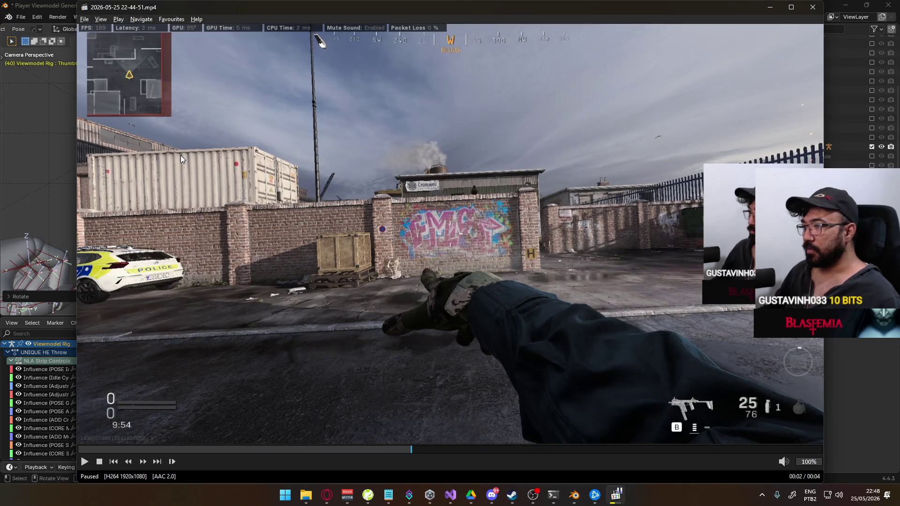
{"action": "key", "text": "alt+Tab"}
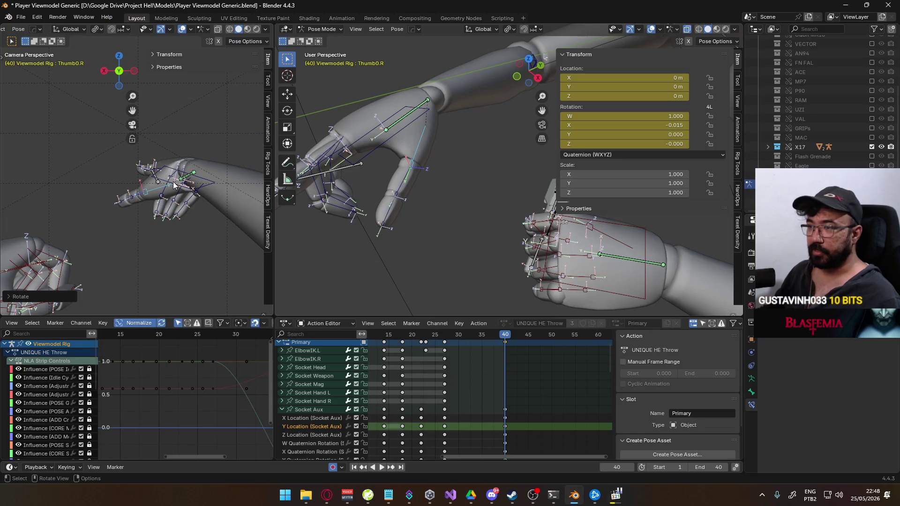
- Bend Middle1.R by 17.70° about its local X axis
{"action": "left_click", "coordinate": [170, 183]}
{"action": "key", "text": "r"}
{"action": "key", "text": "x"}
{"action": "key", "text": "x"}
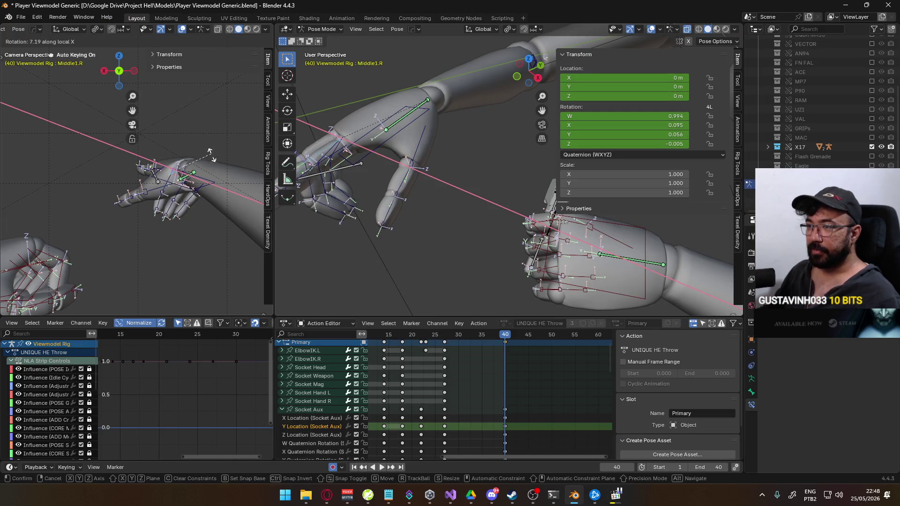
{"action": "left_click", "coordinate": [229, 168]}
{"action": "middle_click_drag", "start_coordinate": [314, 179], "coordinate": [460, 120]}
{"action": "key", "text": "r"}
{"action": "key", "text": "x"}
{"action": "key", "text": "x"}
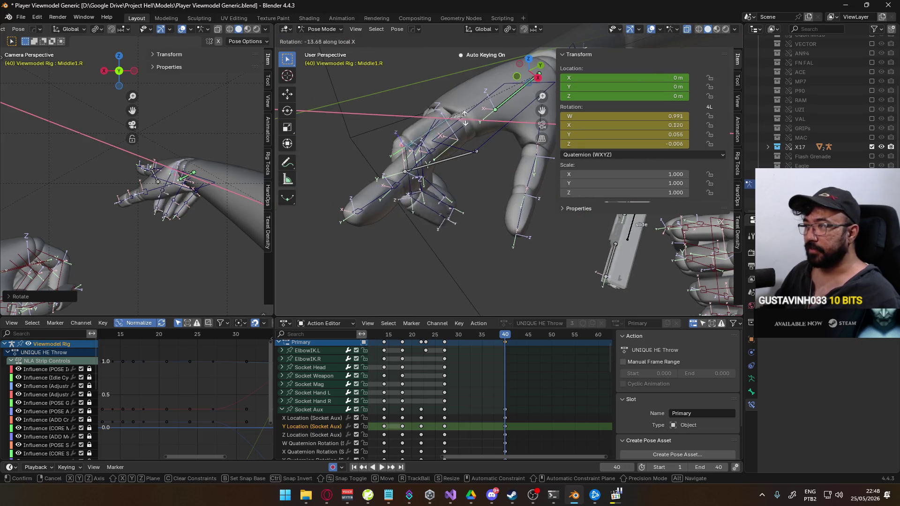
{"action": "left_click", "coordinate": [466, 101]}
{"action": "right_click", "coordinate": [467, 84]}
{"action": "key", "text": "Escape"}
{"action": "key", "text": "r"}
{"action": "key", "text": "x"}
{"action": "key", "text": "x"}
{"action": "left_click", "coordinate": [504, 69]}
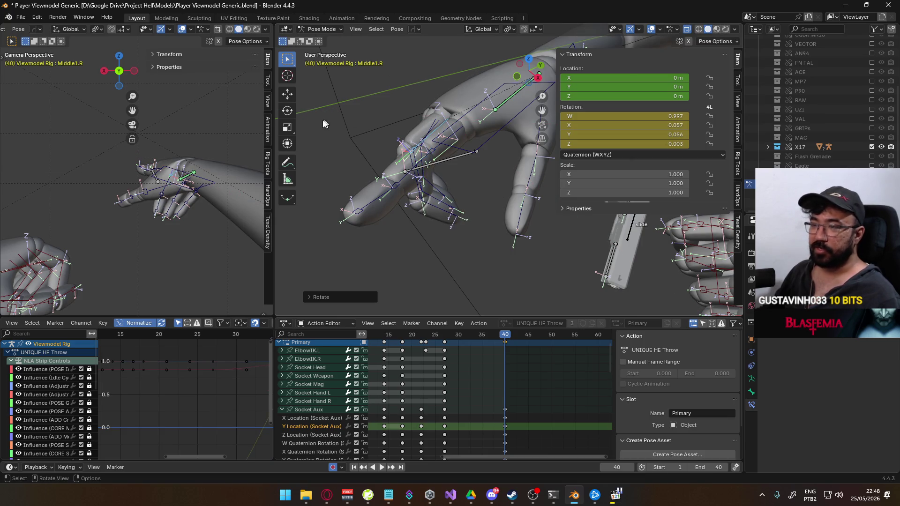
- Curl Middle2.R about its local X axis
{"action": "mouse_move", "coordinate": [418, 155]}
{"action": "middle_mouse_down"}
{"action": "mouse_move", "coordinate": [452, 144]}
{"action": "mouse_move", "coordinate": [513, 163]}
{"action": "middle_mouse_up"}
{"action": "left_click", "coordinate": [515, 164]}
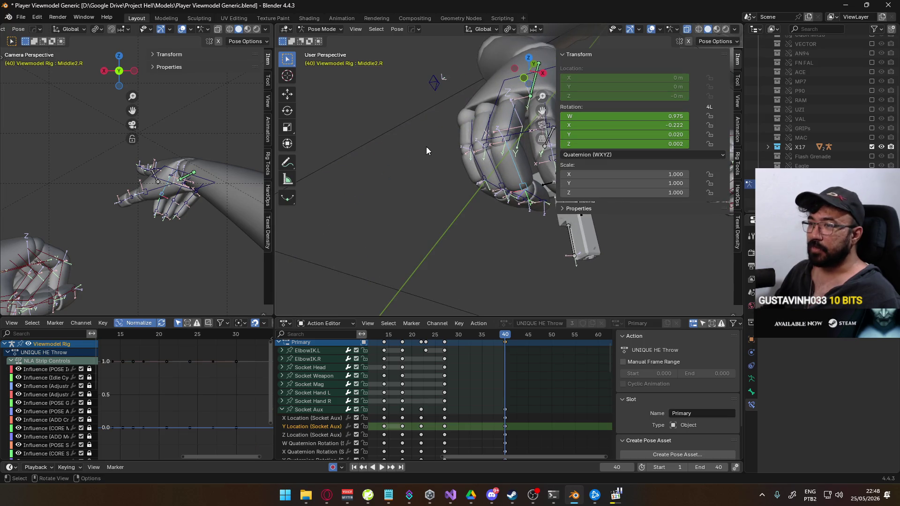
{"action": "mouse_move", "coordinate": [451, 118]}
{"action": "middle_mouse_down"}
{"action": "mouse_move", "coordinate": [417, 122]}
{"action": "mouse_move", "coordinate": [438, 76]}
{"action": "middle_mouse_up"}
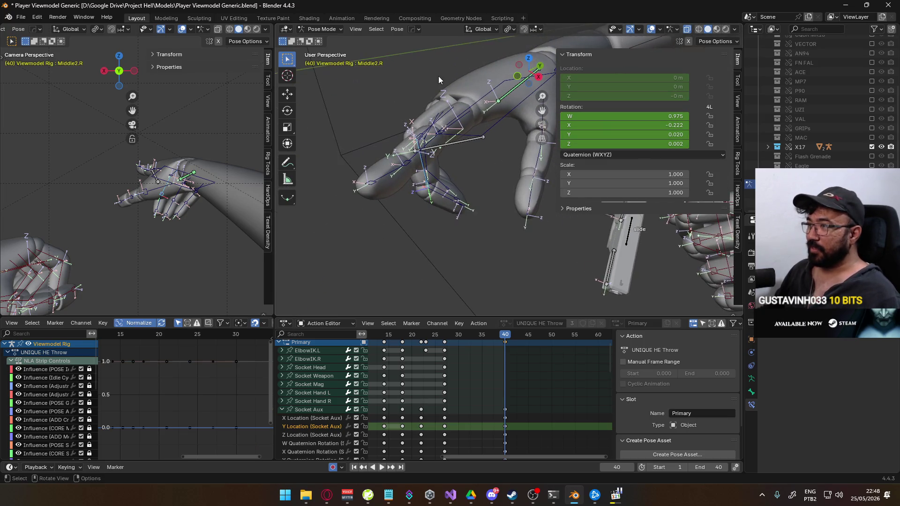
{"action": "key", "text": "r"}
{"action": "key", "text": "x"}
{"action": "key", "text": "x"}
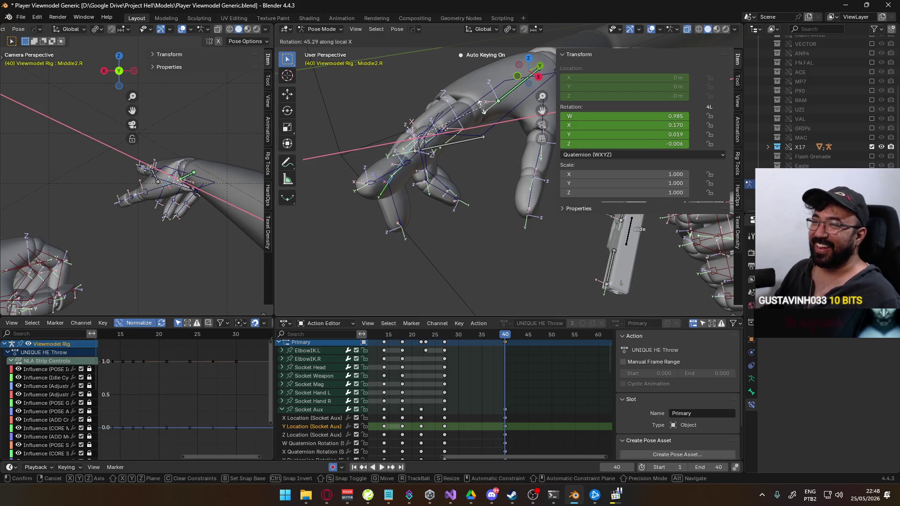
{"action": "left_click", "coordinate": [482, 105]}
- Curl the fingertip Middle3.R about 52° on local X, then inspect the finger
{"action": "left_click", "coordinate": [385, 203]}
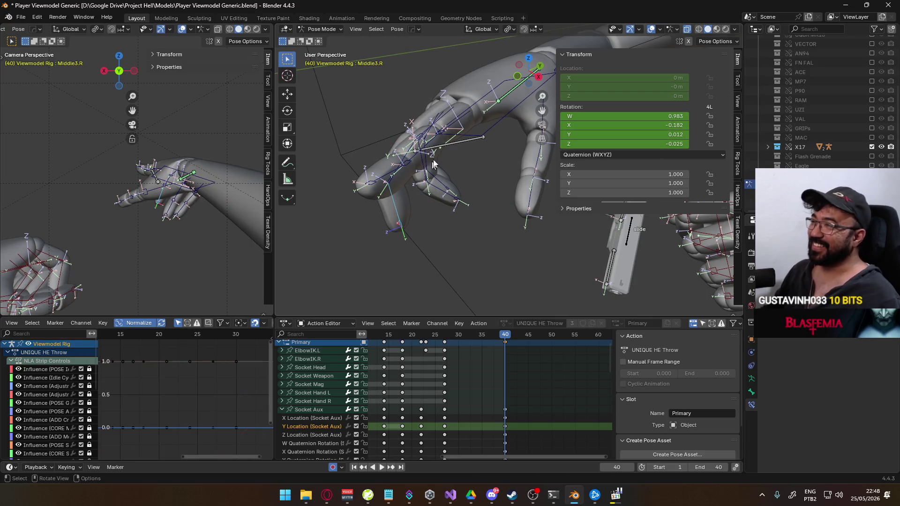
{"action": "key", "text": "r"}
{"action": "key", "text": "x"}
{"action": "key", "text": "x"}
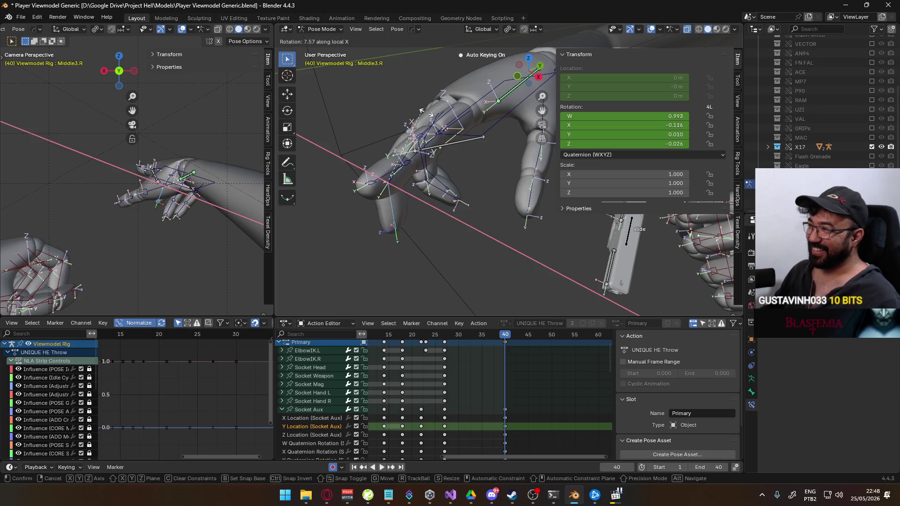
{"action": "left_click", "coordinate": [452, 158]}
{"action": "left_click", "coordinate": [452, 111]}
{"action": "mouse_move", "coordinate": [452, 112]}
{"action": "middle_mouse_down"}
{"action": "mouse_move", "coordinate": [529, 105]}
{"action": "mouse_move", "coordinate": [510, 110]}
{"action": "mouse_move", "coordinate": [532, 124]}
{"action": "mouse_move", "coordinate": [420, 143]}
{"action": "mouse_move", "coordinate": [470, 221]}
{"action": "middle_mouse_up"}
- Rotate Pointer3.R and Pointer2.R about their local Z axes
{"action": "left_click", "coordinate": [462, 252]}
{"action": "middle_click_drag", "start_coordinate": [463, 252], "coordinate": [500, 170]}
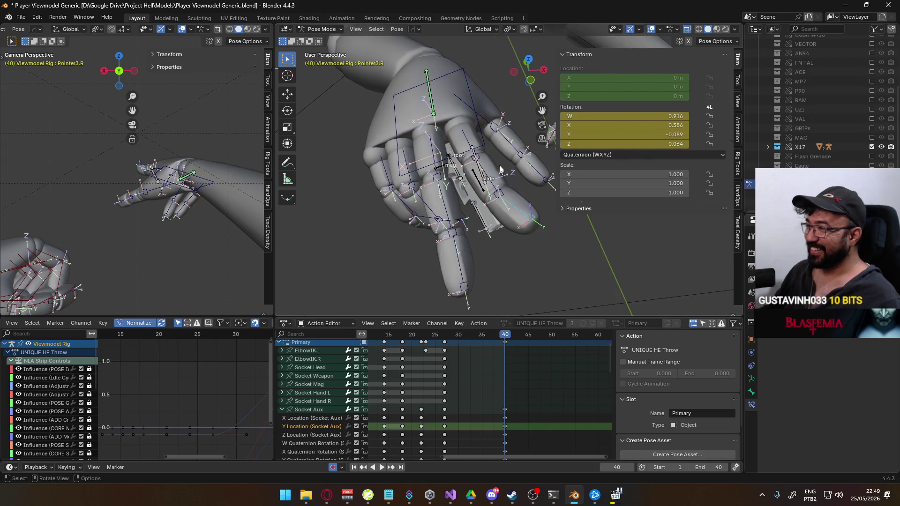
{"action": "key", "text": "r"}
{"action": "key", "text": "z"}
{"action": "key", "text": "z"}
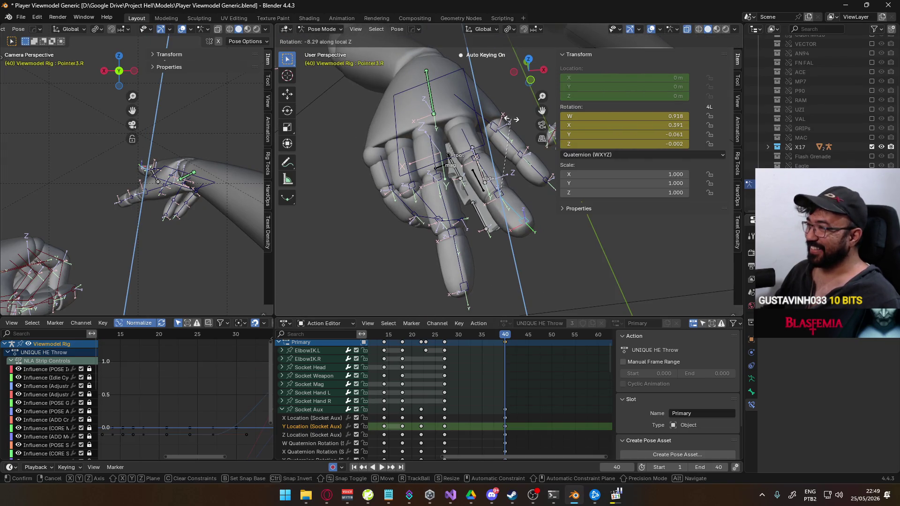
{"action": "left_click", "coordinate": [511, 119]}
{"action": "left_click", "coordinate": [507, 143]}
{"action": "key", "text": "r"}
{"action": "key", "text": "z"}
{"action": "key", "text": "z"}
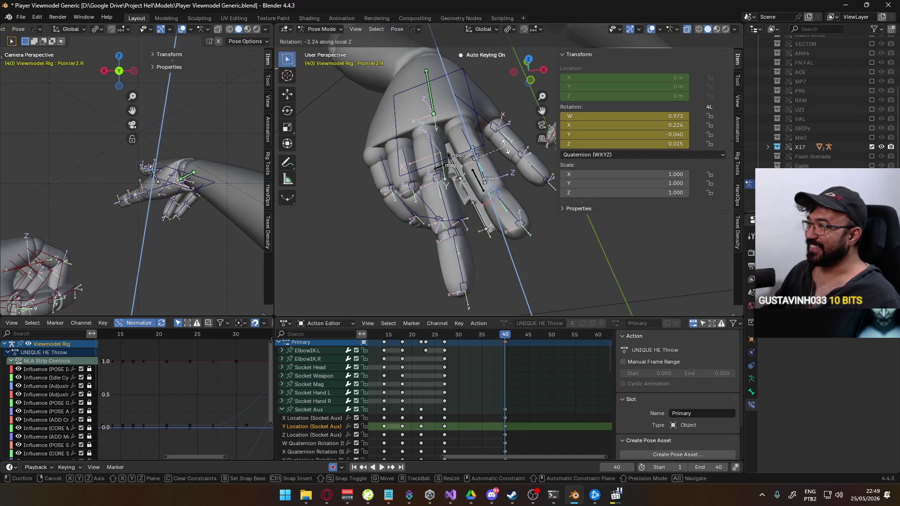
{"action": "left_click", "coordinate": [505, 146]}
- Refine Pointer3.R with a local Z twist, a global Y rotation and a local X bend
{"action": "left_click", "coordinate": [513, 206]}
{"action": "key", "text": "r"}
{"action": "key", "text": "z"}
{"action": "key", "text": "z"}
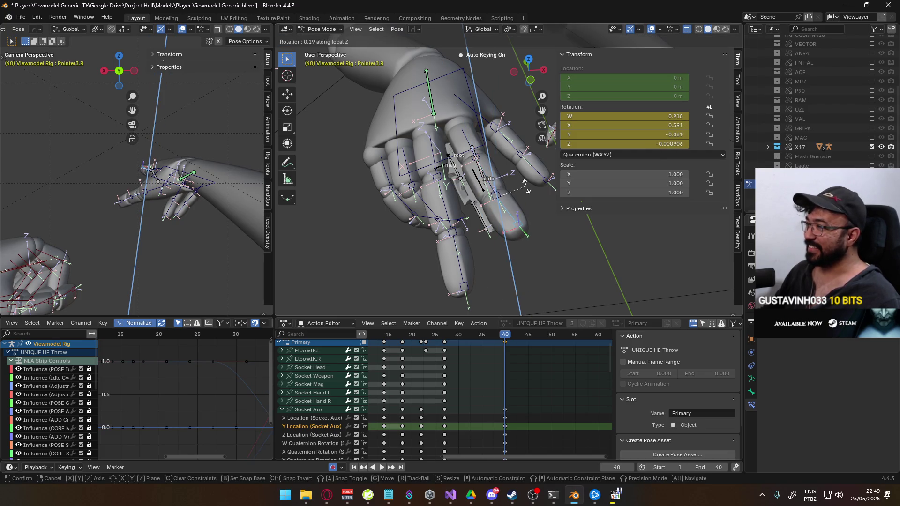
{"action": "left_click", "coordinate": [531, 185]}
{"action": "key", "text": "r"}
{"action": "key", "text": "y"}
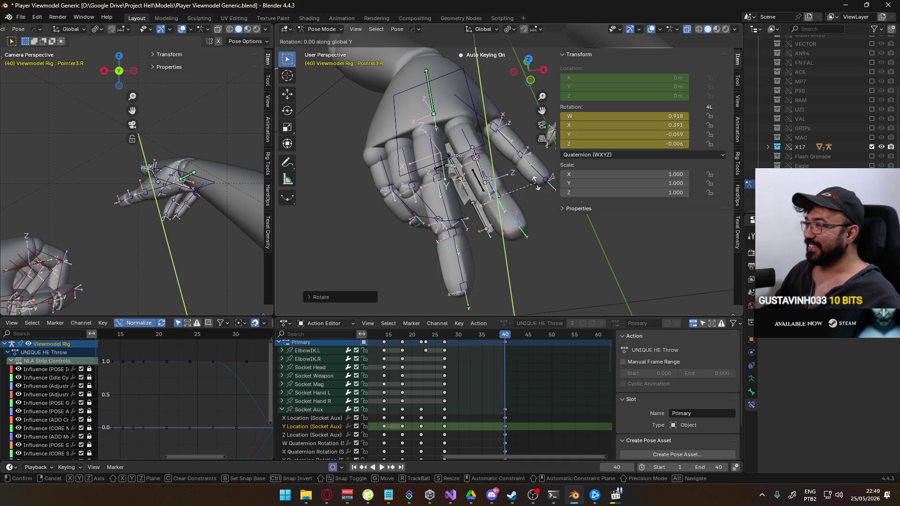
{"action": "left_click", "coordinate": [522, 177]}
{"action": "mouse_move", "coordinate": [522, 178]}
{"action": "middle_mouse_down"}
{"action": "mouse_move", "coordinate": [401, 146]}
{"action": "mouse_move", "coordinate": [440, 184]}
{"action": "middle_mouse_up"}
{"action": "scroll", "coordinate": [386, 131], "scroll_direction": "up", "scroll_amount": 4}
{"action": "key", "text": "r"}
{"action": "key", "text": "x"}
{"action": "key", "text": "x"}
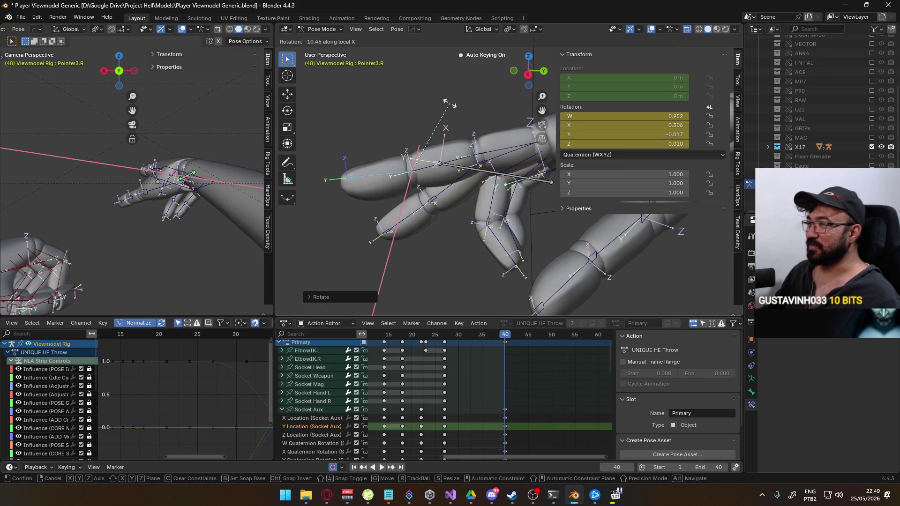
{"action": "left_click", "coordinate": [453, 102]}
- Bend Pointer2.R and Pointer1.R on X, leaving Pointer1.R at quaternion W 0.979, X 0.189
{"action": "key", "text": "bracketleft"}
{"action": "key", "text": "r"}
{"action": "key", "text": "x"}
{"action": "key", "text": "x"}
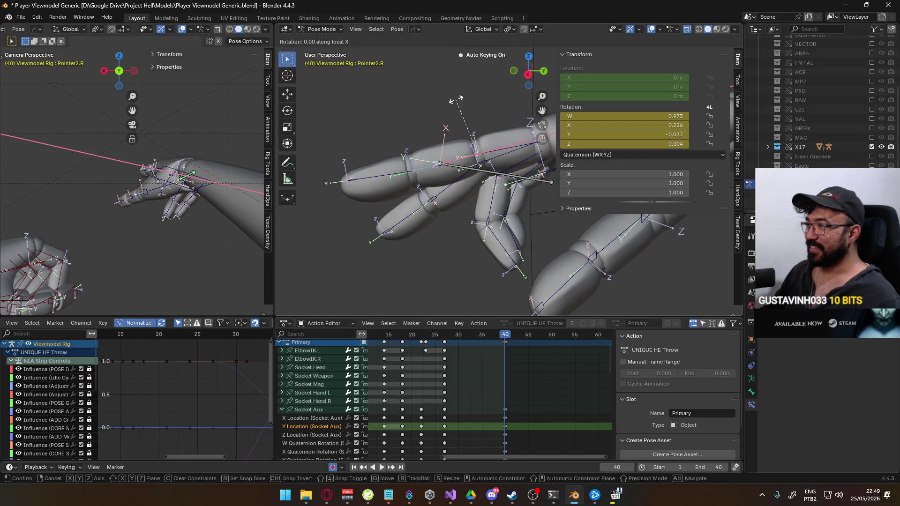
{"action": "left_click", "coordinate": [463, 100]}
{"action": "left_click", "coordinate": [390, 169]}
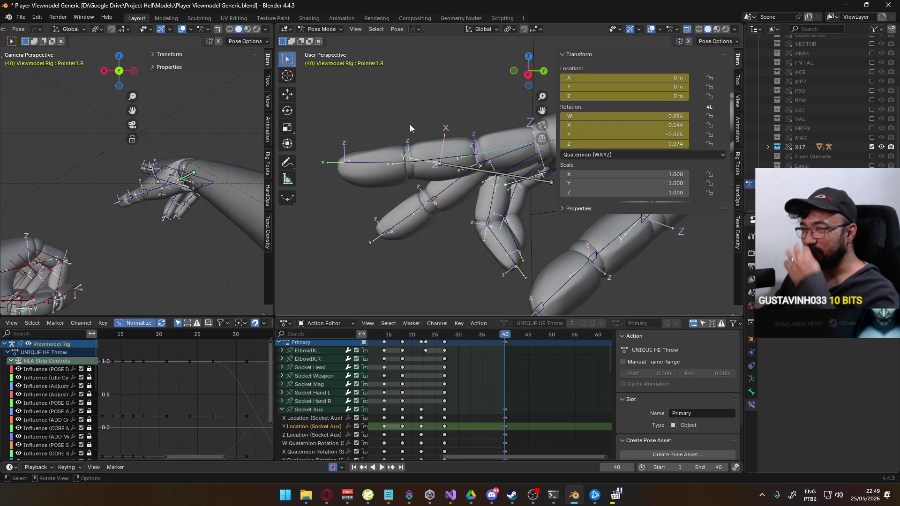
{"action": "key", "text": "r"}
{"action": "key", "text": "x"}
{"action": "key", "text": "x"}
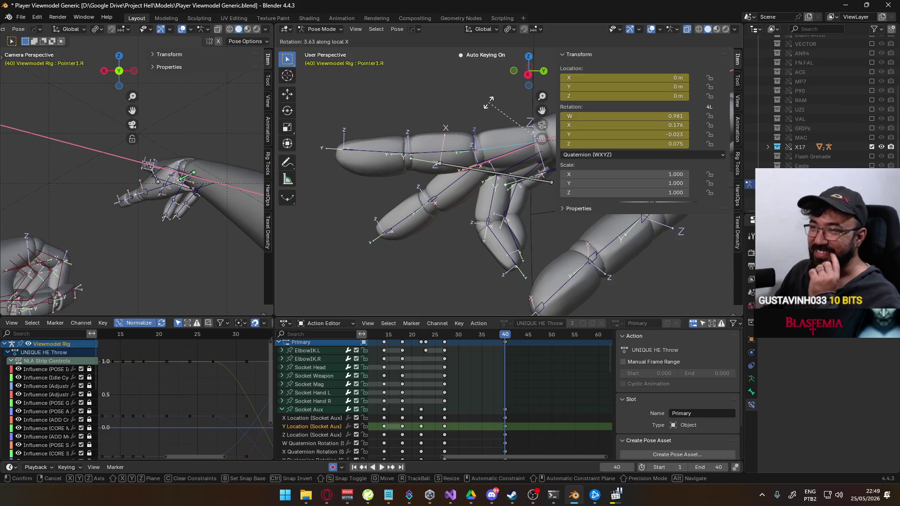
{"action": "left_click", "coordinate": [490, 103]}
{"action": "mouse_move", "coordinate": [411, 156]}
{"action": "middle_mouse_down"}
{"action": "mouse_move", "coordinate": [469, 141]}
{"action": "mouse_move", "coordinate": [417, 193]}
{"action": "middle_mouse_up"}
- Bend the middle fingertip bone and the Middle1.R base bone about local X
{"action": "key", "text": "r"}
{"action": "key", "text": "x"}
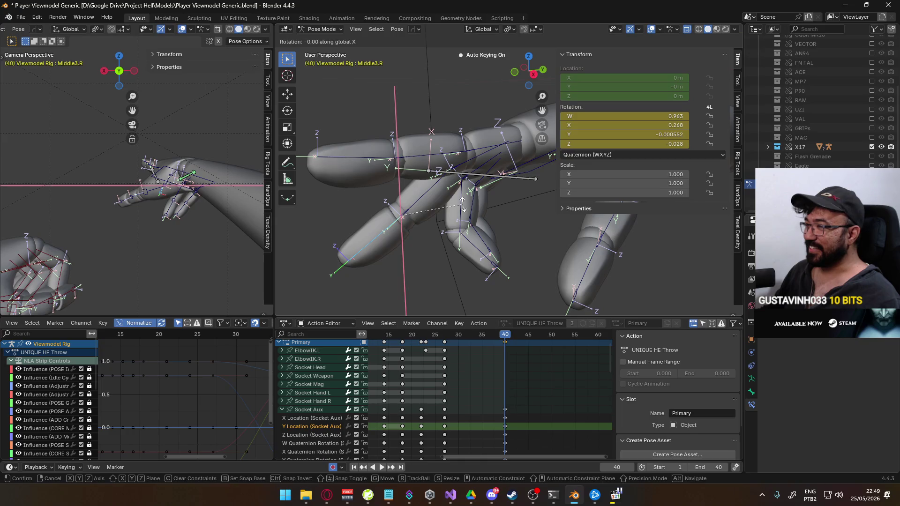
{"action": "left_click", "coordinate": [467, 174]}
{"action": "left_click", "coordinate": [500, 156]}
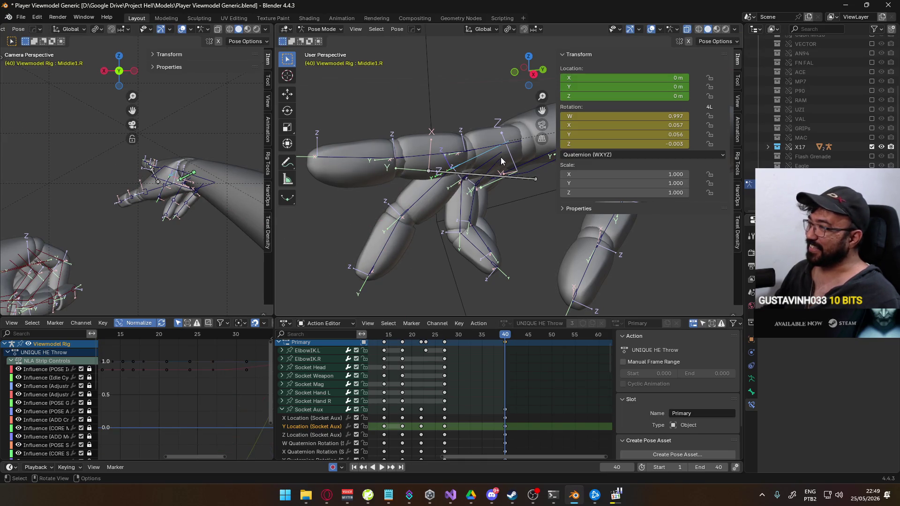
{"action": "key", "text": "r"}
{"action": "key", "text": "x"}
{"action": "key", "text": "x"}
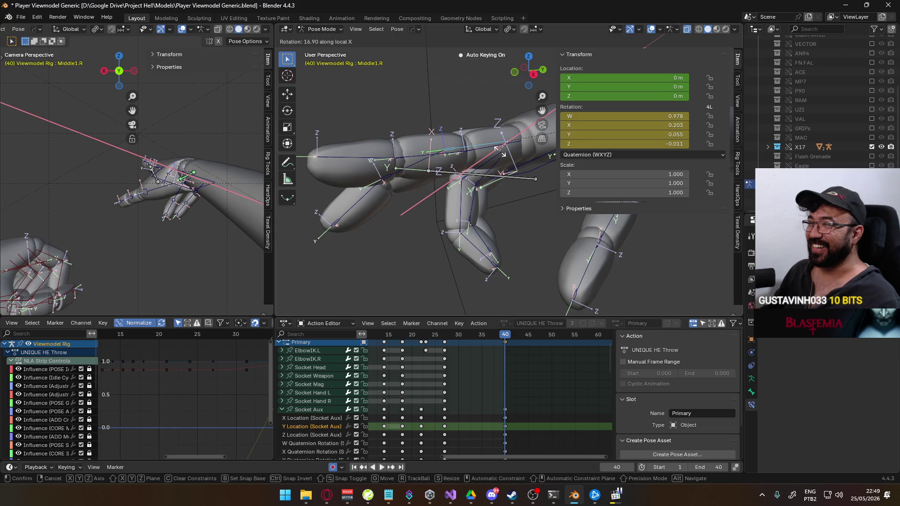
{"action": "left_click", "coordinate": [443, 120]}
- Re-pose Middle1.R with two further rotations after abandoning a Middle3.R rotation
{"action": "mouse_move", "coordinate": [443, 120]}
{"action": "middle_mouse_down"}
{"action": "mouse_move", "coordinate": [524, 173]}
{"action": "mouse_move", "coordinate": [531, 134]}
{"action": "mouse_move", "coordinate": [511, 130]}
{"action": "mouse_move", "coordinate": [513, 120]}
{"action": "middle_mouse_up"}
{"action": "mouse_move", "coordinate": [471, 185]}
{"action": "middle_mouse_down"}
{"action": "mouse_move", "coordinate": [470, 129]}
{"action": "mouse_move", "coordinate": [494, 202]}
{"action": "middle_mouse_up"}
{"action": "left_click", "coordinate": [495, 202]}
{"action": "key", "text": "r"}
{"action": "key", "text": "x"}
{"action": "key", "text": "x"}
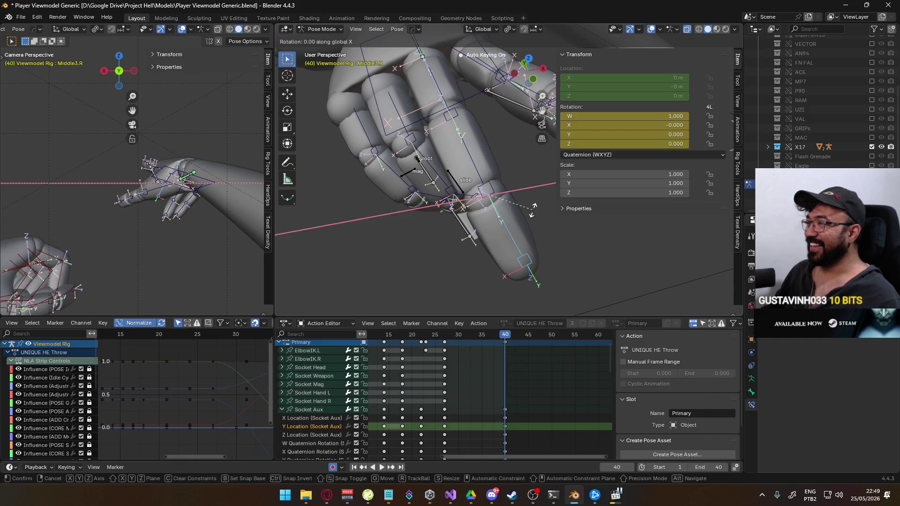
{"action": "key", "text": "Escape"}
{"action": "left_click", "coordinate": [457, 84]}
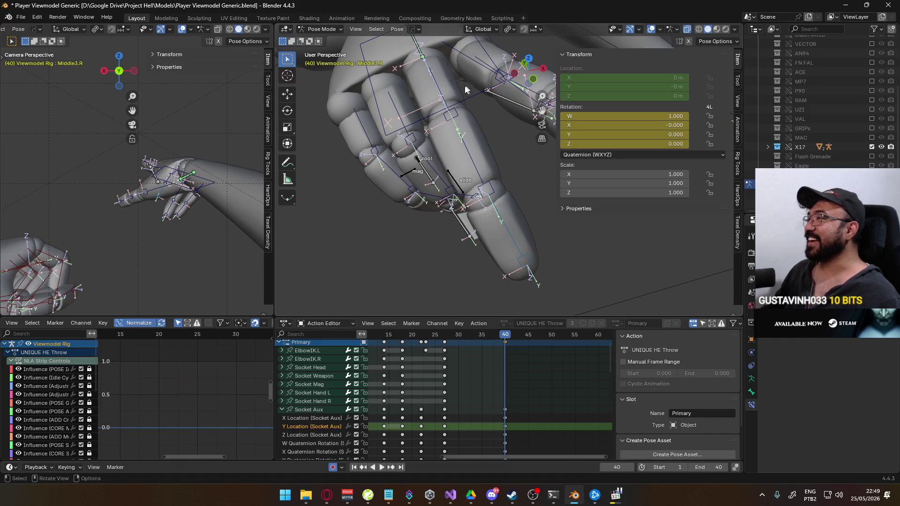
{"action": "key", "text": "r"}
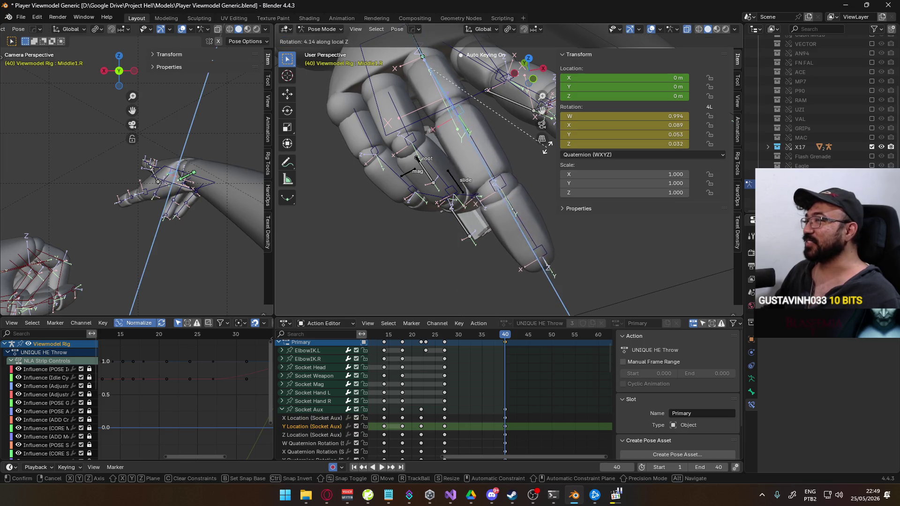
{"action": "left_click", "coordinate": [491, 119]}
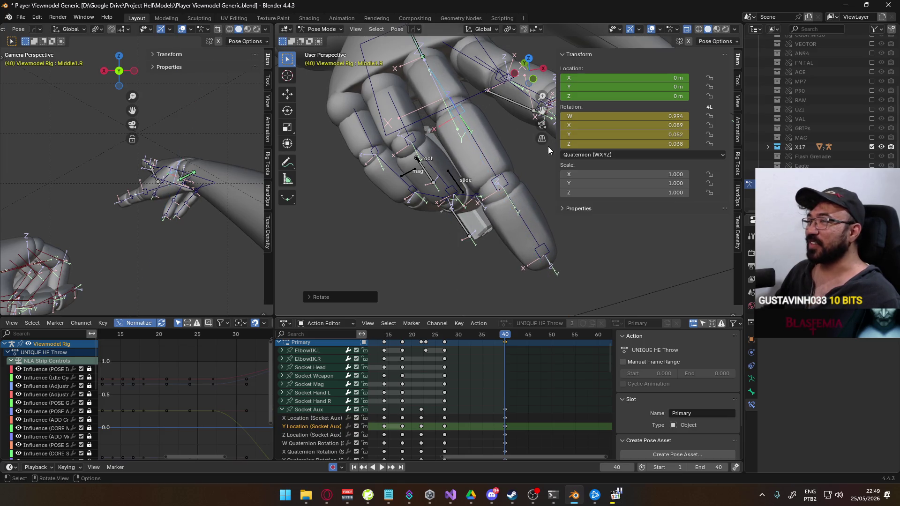
{"action": "left_click", "coordinate": [501, 136]}
- Clear the rotation of Ring1.R and Pinky1.R to straighten both finger bases
{"action": "left_click", "coordinate": [398, 132]}
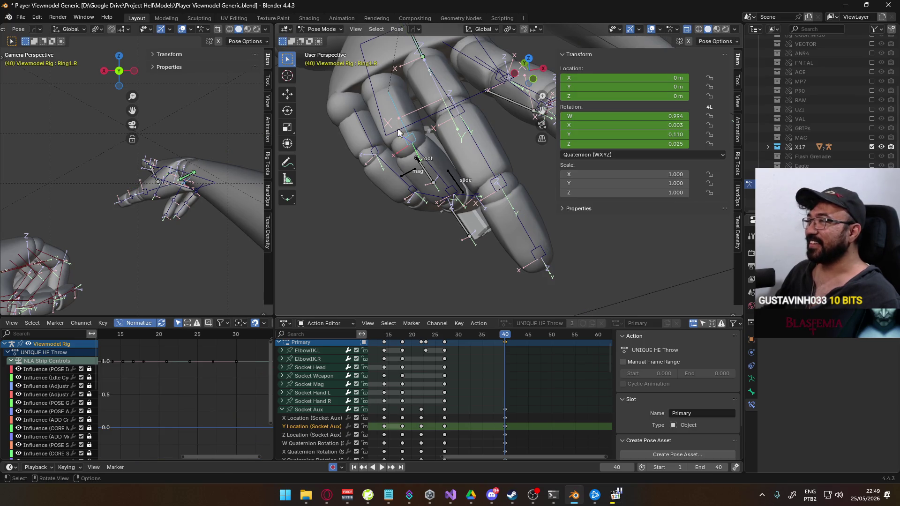
{"action": "key", "text": "alt+r"}
{"action": "left_click", "coordinate": [362, 137]}
{"action": "key", "text": "alt+r"}
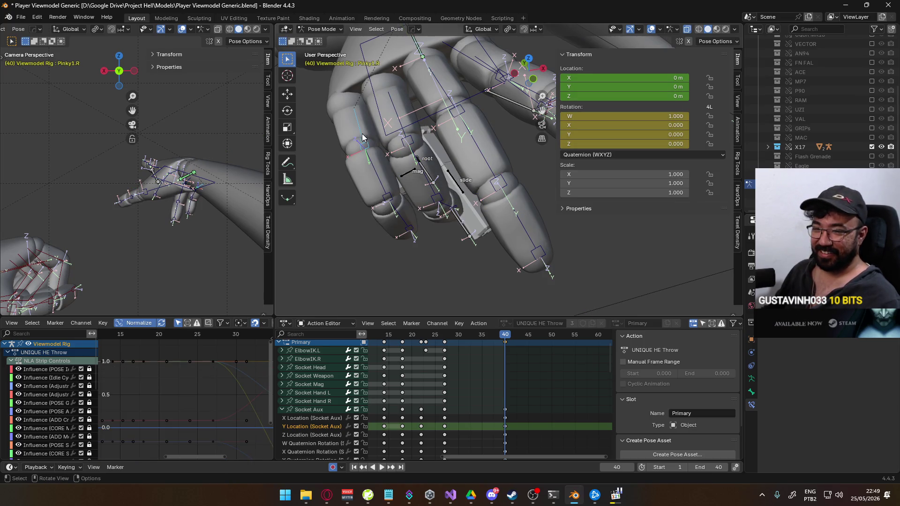
- Select Ring2.R and compare it against the throw reference clip before returning to the rig
{"action": "key", "text": "alt+Tab"}
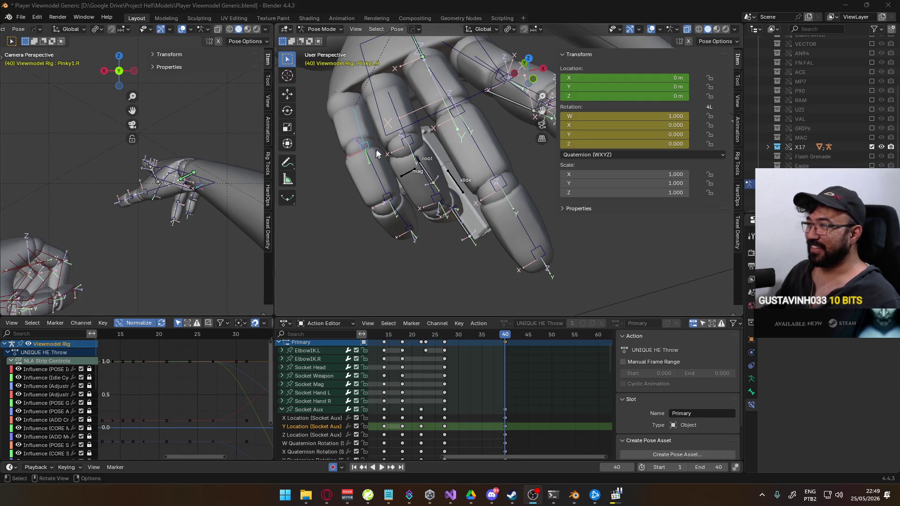
{"action": "left_click", "coordinate": [431, 195]}
{"action": "middle_click_drag", "start_coordinate": [436, 194], "coordinate": [339, 178]}
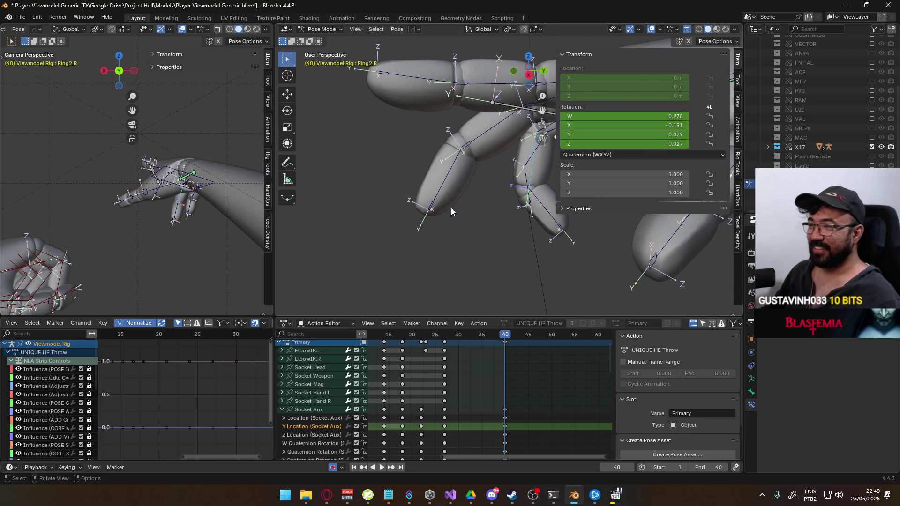
{"action": "key", "text": "alt+Tab"}
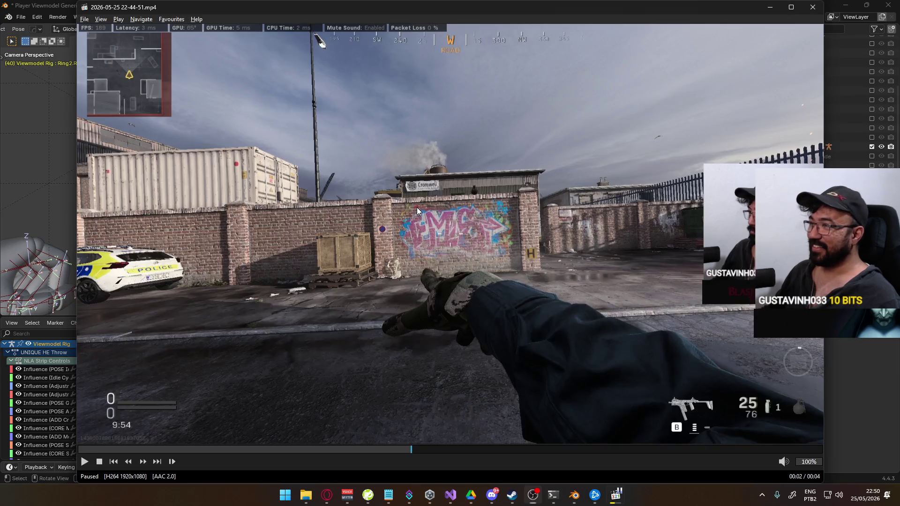
{"action": "key", "text": "alt+Tab"}
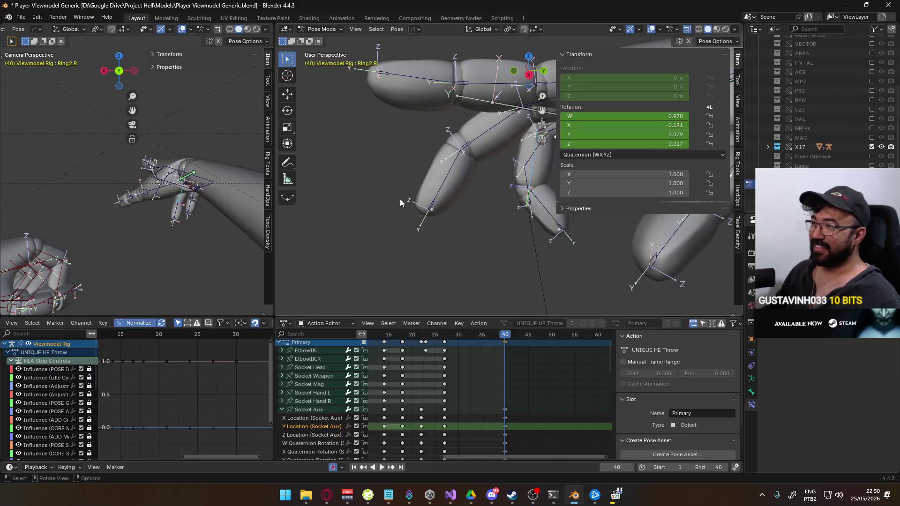
- Curl the Middle2.R bone about its local X axis
{"action": "left_click", "coordinate": [485, 135]}
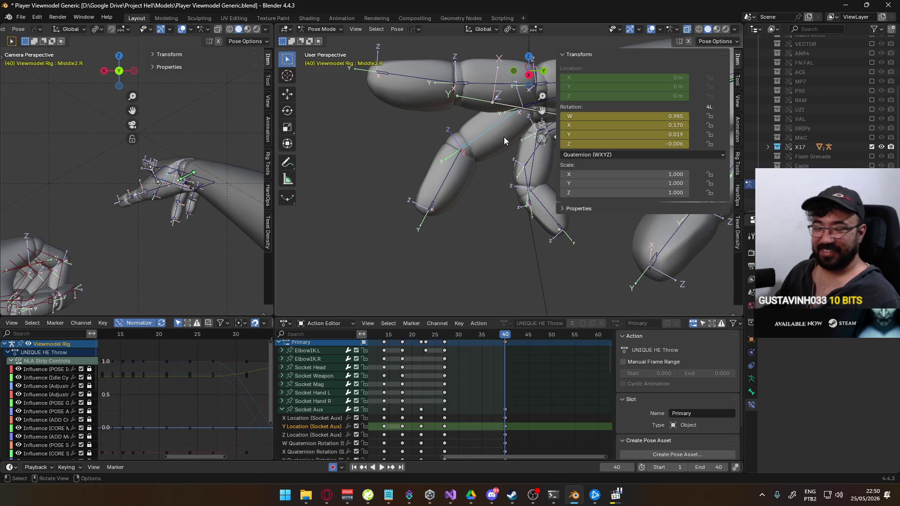
{"action": "key", "text": "r"}
{"action": "key", "text": "x"}
{"action": "key", "text": "x"}
{"action": "left_click", "coordinate": [500, 149]}
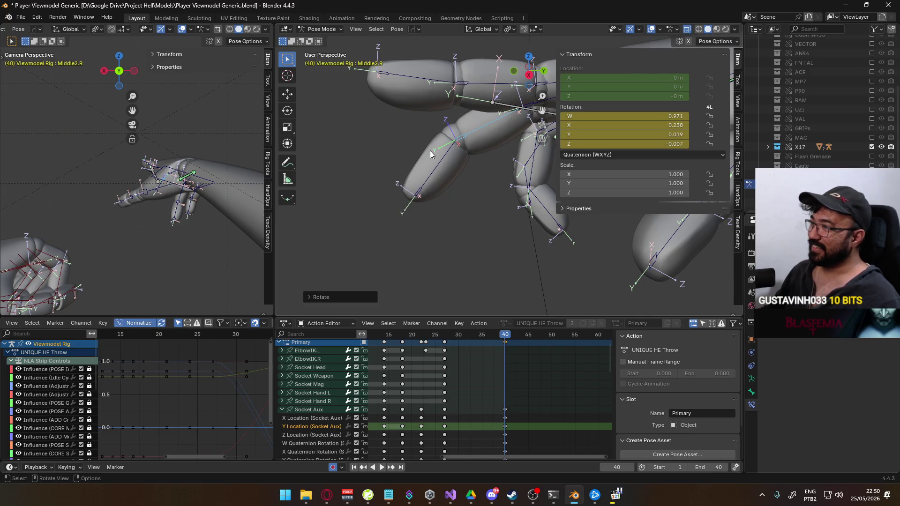
{"action": "right_click", "coordinate": [500, 164]}
{"action": "key", "text": "Escape"}
- Curl the Middle3.R fingertip and the Middle1.R base bone about local X
{"action": "left_click", "coordinate": [452, 157]}
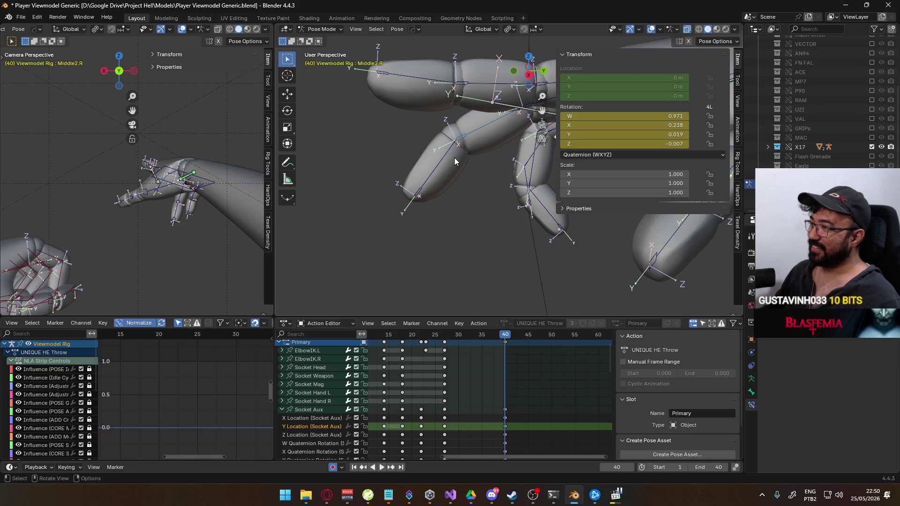
{"action": "key", "text": "r"}
{"action": "key", "text": "x"}
{"action": "key", "text": "x"}
{"action": "left_click", "coordinate": [498, 172]}
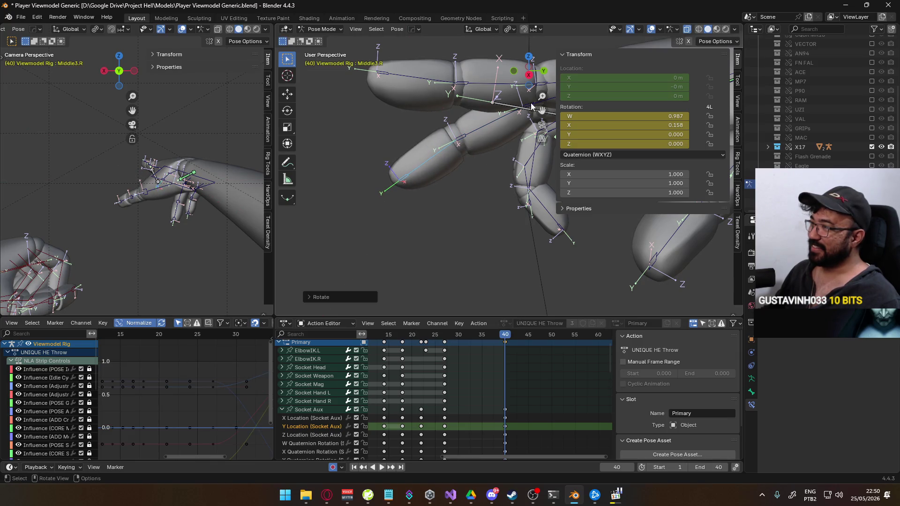
{"action": "left_click", "coordinate": [531, 102]}
{"action": "key", "text": "r"}
{"action": "key", "text": "x"}
{"action": "key", "text": "x"}
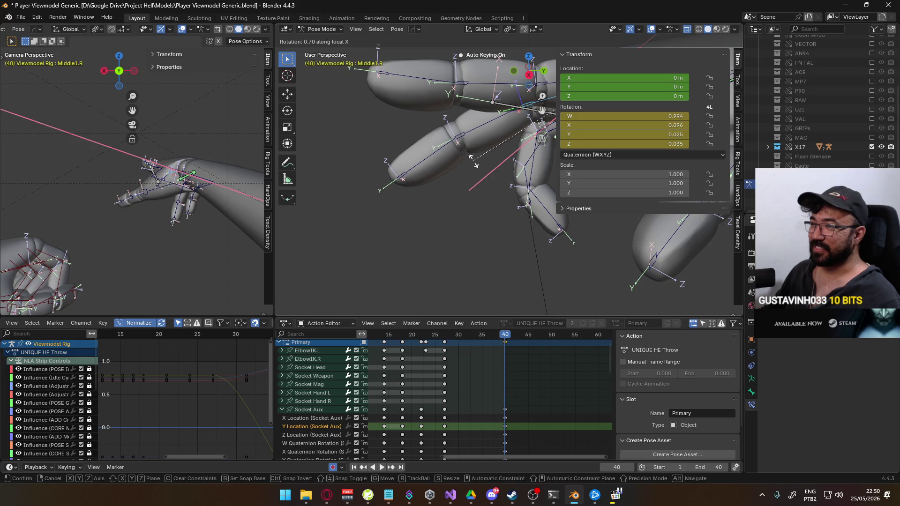
{"action": "left_click", "coordinate": [474, 187]}
{"action": "mouse_move", "coordinate": [471, 185]}
{"action": "middle_mouse_down"}
{"action": "mouse_move", "coordinate": [454, 136]}
{"action": "mouse_move", "coordinate": [490, 187]}
{"action": "middle_mouse_up"}
- Bend Ring2.R about local X in two successive rotations
{"action": "left_click", "coordinate": [445, 150]}
{"action": "key", "text": "r"}
{"action": "key", "text": "x"}
{"action": "key", "text": "x"}
{"action": "left_click", "coordinate": [467, 163]}
{"action": "key", "text": "r"}
{"action": "key", "text": "x"}
{"action": "key", "text": "x"}
{"action": "left_click", "coordinate": [503, 218]}
- Curl the Ring3.R fingertip downward about local X in two passes
{"action": "left_click", "coordinate": [509, 188]}
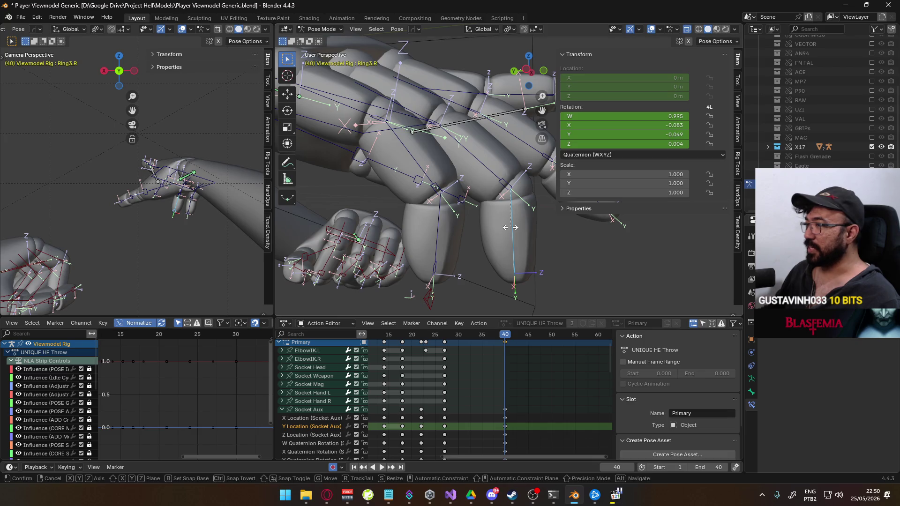
{"action": "key", "text": "r"}
{"action": "key", "text": "x"}
{"action": "key", "text": "x"}
{"action": "left_click", "coordinate": [470, 204]}
{"action": "middle_click_drag", "start_coordinate": [469, 204], "coordinate": [409, 234]}
{"action": "key", "text": "r"}
{"action": "key", "text": "x"}
{"action": "key", "text": "x"}
{"action": "left_click", "coordinate": [460, 201]}
- Adjust Ring2.R with a global Y rotation and a free rotation, cancelling a Z attempt
{"action": "left_click", "coordinate": [429, 178]}
{"action": "key", "text": "r"}
{"action": "key", "text": "y"}
{"action": "left_click", "coordinate": [477, 187]}
{"action": "middle_click_drag", "start_coordinate": [476, 189], "coordinate": [472, 206]}
{"action": "key", "text": "r"}
{"action": "key", "text": "z"}
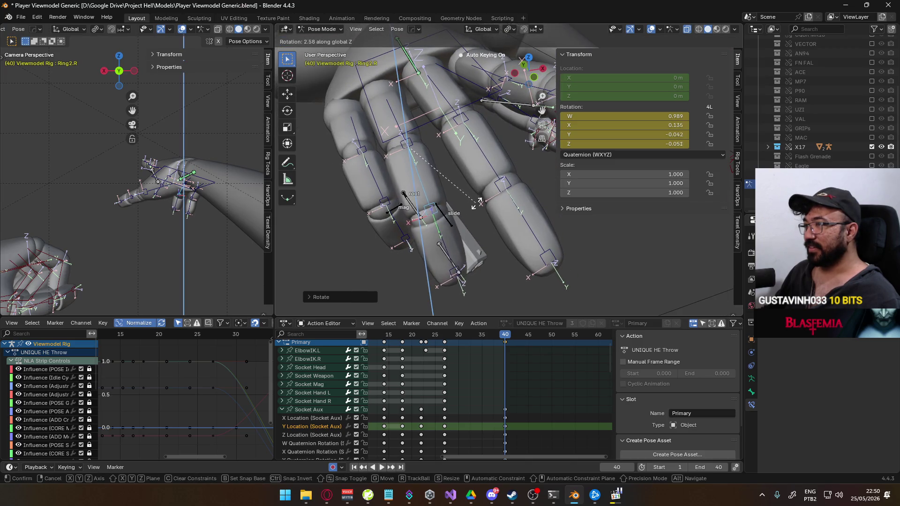
{"action": "right_click", "coordinate": [481, 199]}
{"action": "key", "text": "bracketleft"}
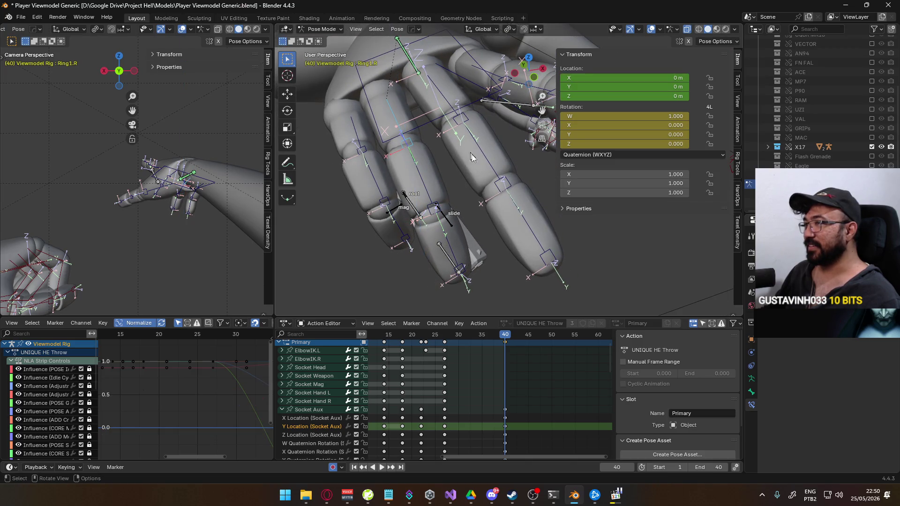
{"action": "left_click", "coordinate": [432, 196]}
{"action": "key", "text": "r"}
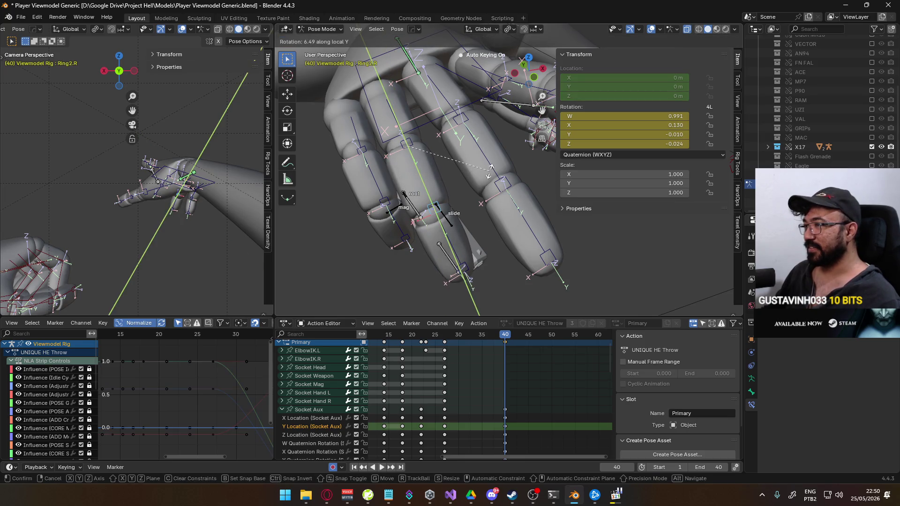
{"action": "left_click", "coordinate": [464, 235]}
- Twist Ring3.R on local Y, then rotate on global X to W 0.982, X 0.188
{"action": "left_click", "coordinate": [448, 247]}
{"action": "key", "text": "r"}
{"action": "key", "text": "y"}
{"action": "key", "text": "y"}
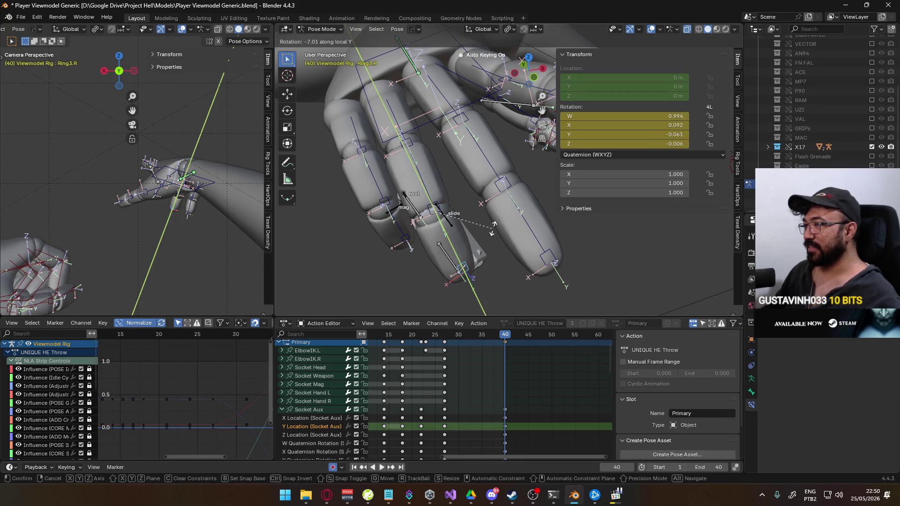
{"action": "left_click", "coordinate": [492, 242]}
{"action": "mouse_move", "coordinate": [492, 242]}
{"action": "middle_mouse_down"}
{"action": "mouse_move", "coordinate": [501, 155]}
{"action": "mouse_move", "coordinate": [529, 223]}
{"action": "middle_mouse_up"}
{"action": "key", "text": "r"}
{"action": "key", "text": "x"}
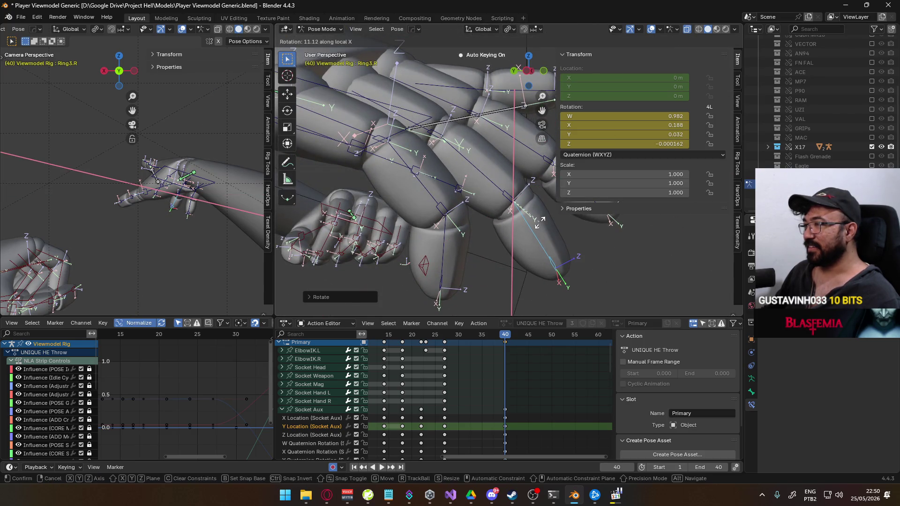
{"action": "left_click", "coordinate": [492, 192]}
- Rotate the Ring1.R base bone about local X to X −0.033
{"action": "left_click", "coordinate": [441, 138]}
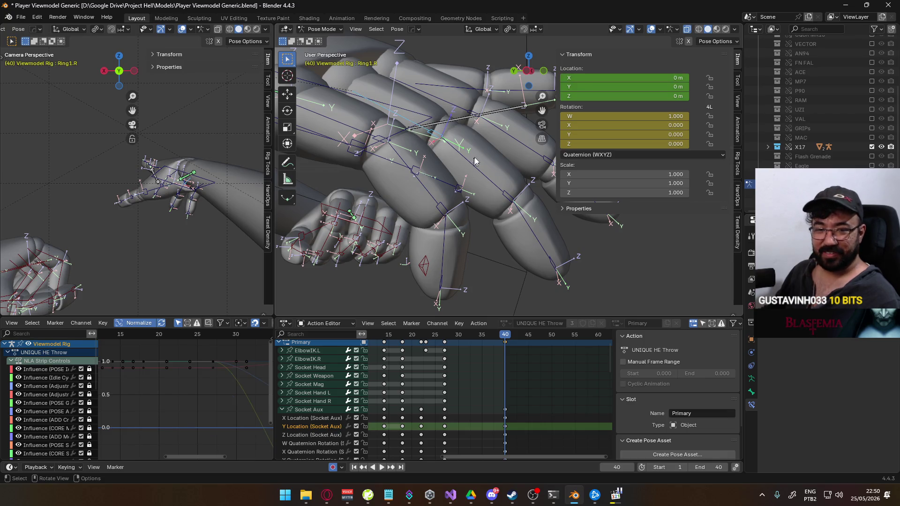
{"action": "key", "text": "r"}
{"action": "key", "text": "x"}
{"action": "key", "text": "x"}
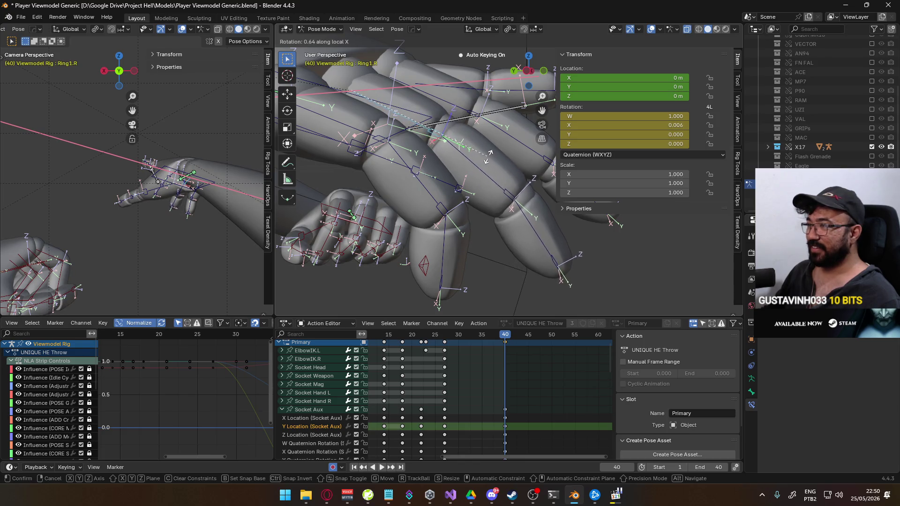
{"action": "left_click", "coordinate": [483, 164]}
{"action": "mouse_move", "coordinate": [482, 164]}
{"action": "middle_mouse_down"}
{"action": "mouse_move", "coordinate": [439, 174]}
{"action": "mouse_move", "coordinate": [428, 201]}
{"action": "mouse_move", "coordinate": [391, 219]}
{"action": "middle_mouse_up"}
- Curl the Pinky2.R bone on one axis and the Pinky3.R fingertip downward
{"action": "left_click", "coordinate": [444, 193]}
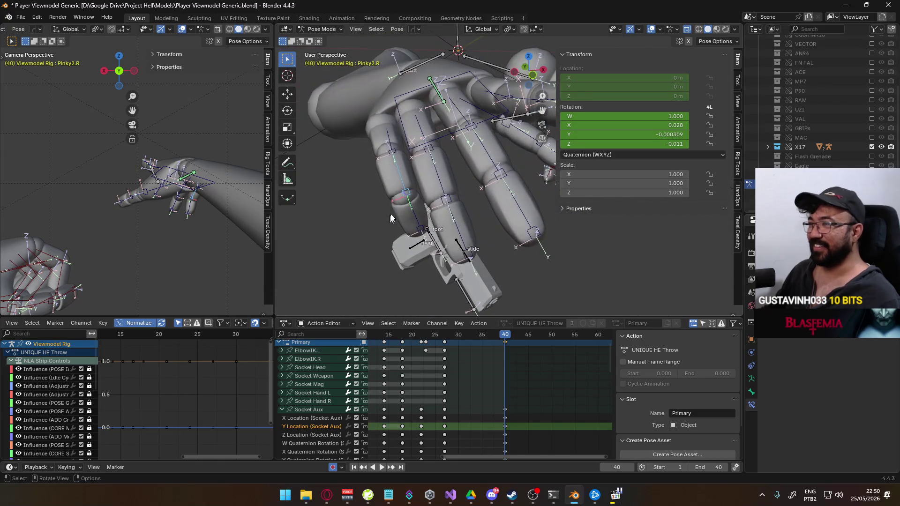
{"action": "key", "text": "r"}
{"action": "key", "text": "y"}
{"action": "key", "text": "y"}
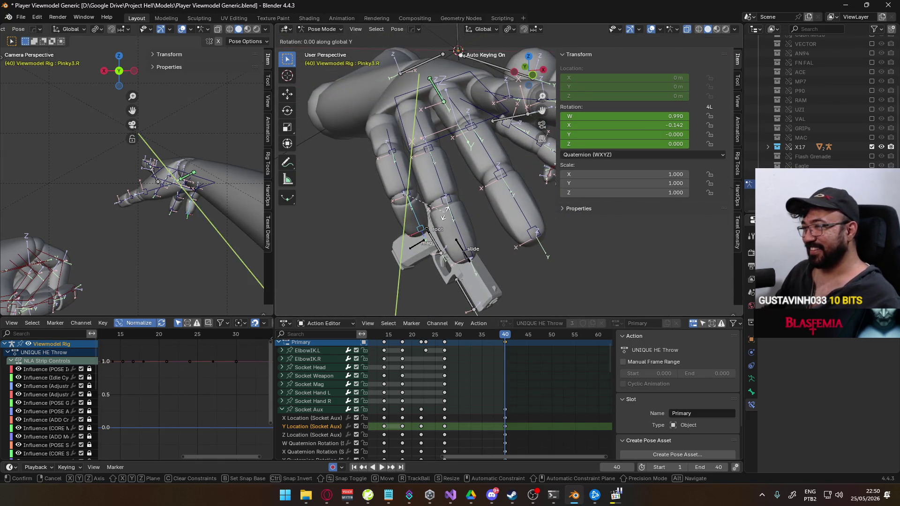
{"action": "left_click", "coordinate": [452, 216]}
{"action": "middle_click_drag", "start_coordinate": [452, 215], "coordinate": [462, 169]}
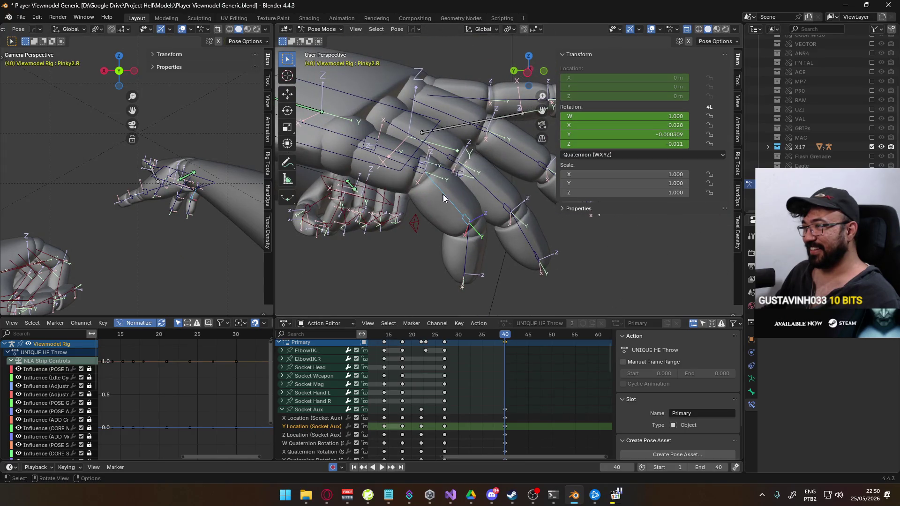
{"action": "left_click", "coordinate": [464, 251]}
{"action": "key", "text": "r"}
{"action": "left_click", "coordinate": [483, 237]}
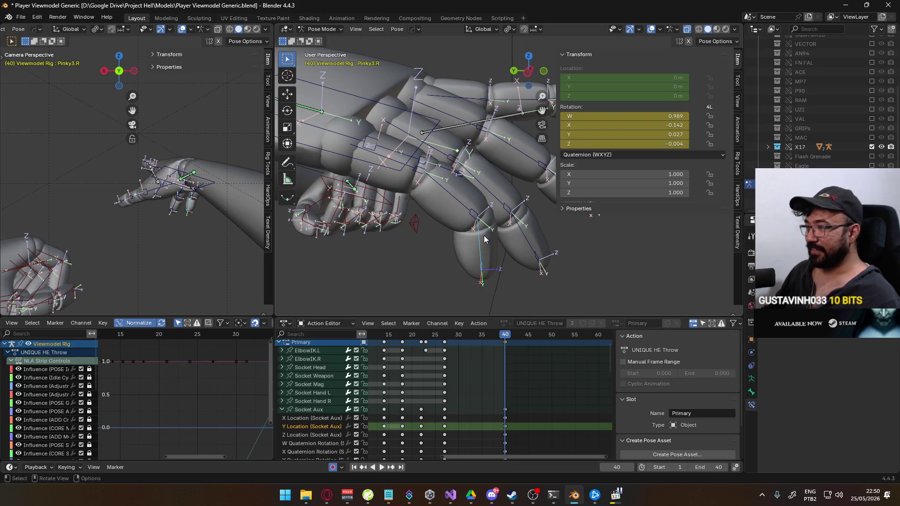
{"action": "key", "text": "r"}
{"action": "key", "text": "x"}
{"action": "key", "text": "x"}
{"action": "key", "text": "Escape"}
- Rotate Pinky1.R about local X twice, checking the throw reference in between
{"action": "left_click", "coordinate": [473, 197]}
{"action": "middle_click_drag", "start_coordinate": [473, 197], "coordinate": [489, 123]}
{"action": "key", "text": "r"}
{"action": "key", "text": "x"}
{"action": "key", "text": "x"}
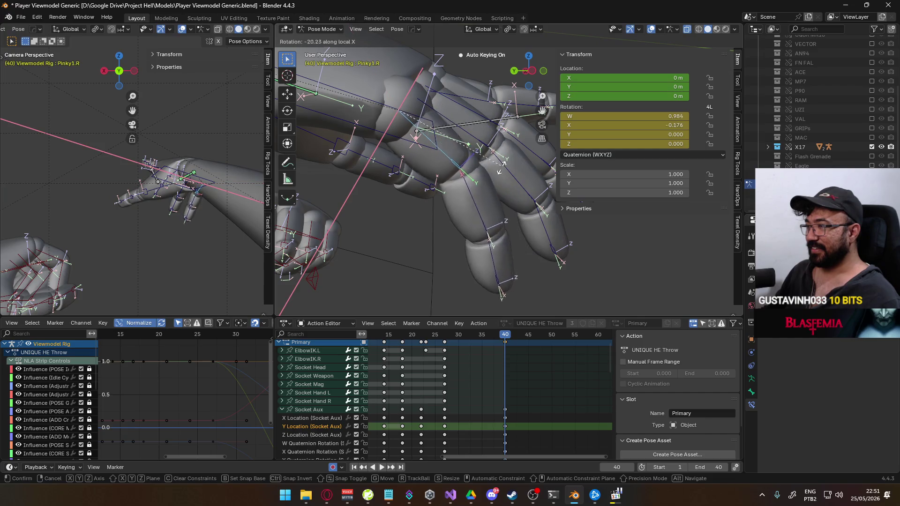
{"action": "left_click", "coordinate": [499, 175]}
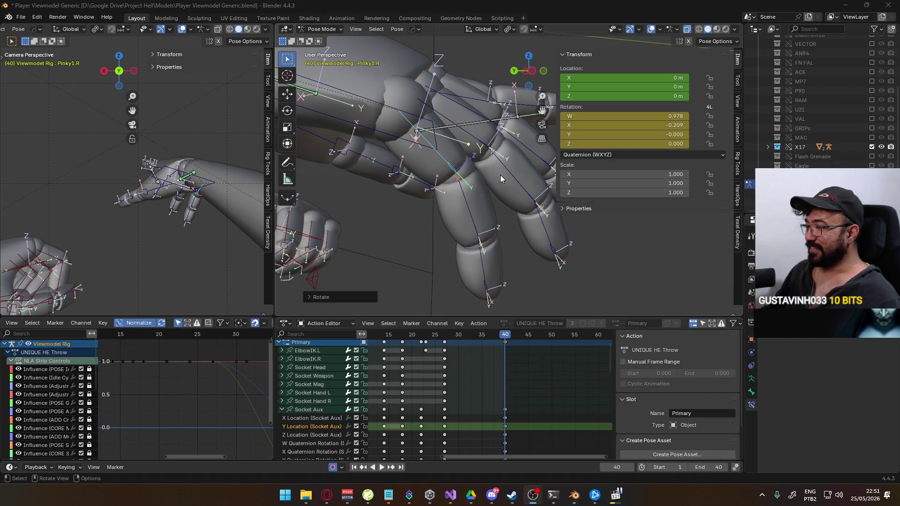
{"action": "key", "text": "alt+Tab"}
{"action": "key", "text": "alt+Tab"}
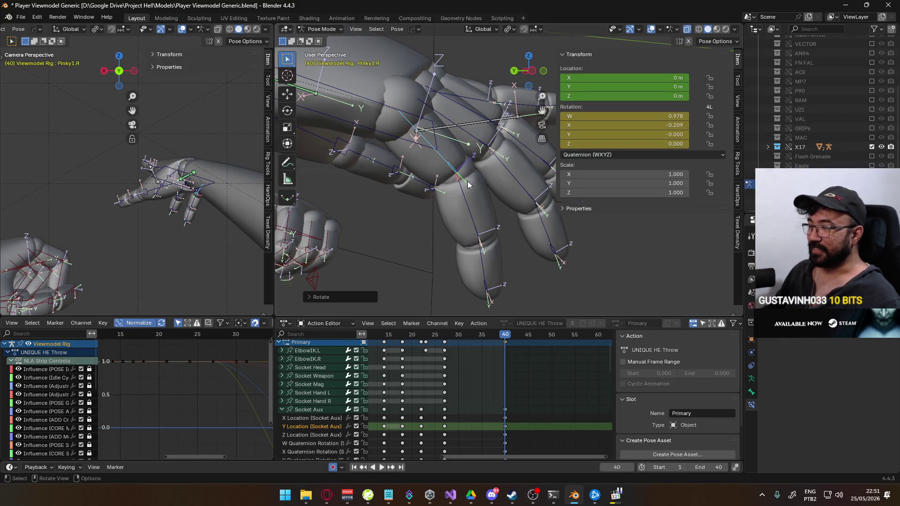
{"action": "middle_click_drag", "start_coordinate": [467, 181], "coordinate": [471, 164]}
{"action": "key", "text": "r"}
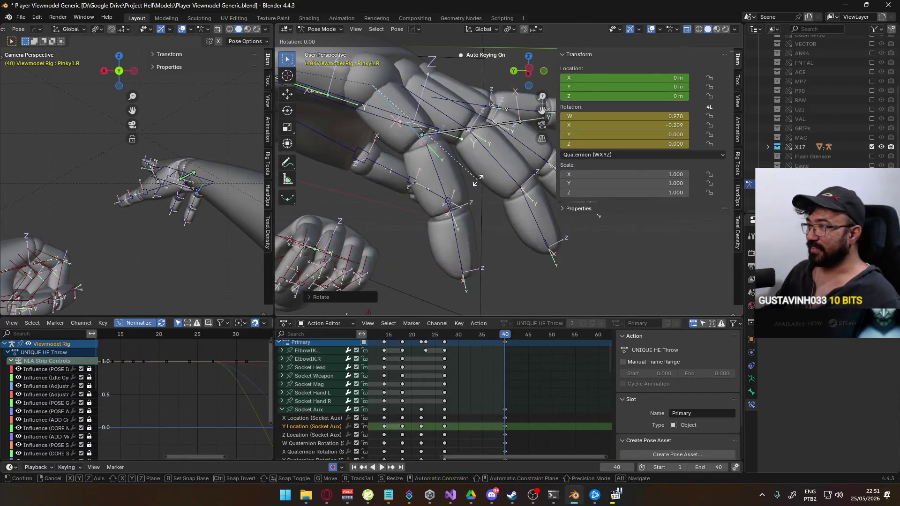
{"action": "key", "text": "x"}
{"action": "key", "text": "x"}
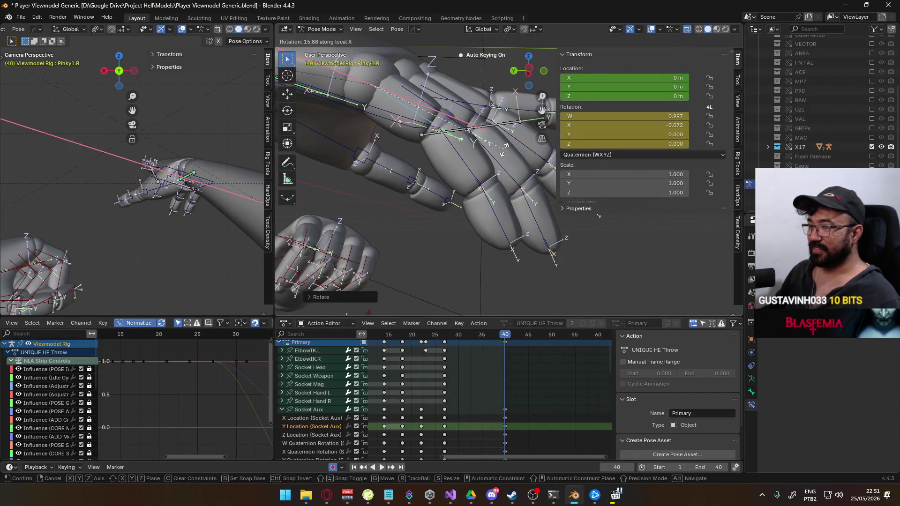
{"action": "left_click", "coordinate": [504, 148]}
{"action": "mouse_move", "coordinate": [505, 148]}
{"action": "middle_mouse_down"}
{"action": "mouse_move", "coordinate": [412, 133]}
{"action": "mouse_move", "coordinate": [451, 153]}
{"action": "middle_mouse_up"}
- Bend the Ring1.R base bone further about its local X axis
{"action": "left_click", "coordinate": [413, 139]}
{"action": "key", "text": "r"}
{"action": "key", "text": "x"}
{"action": "key", "text": "x"}
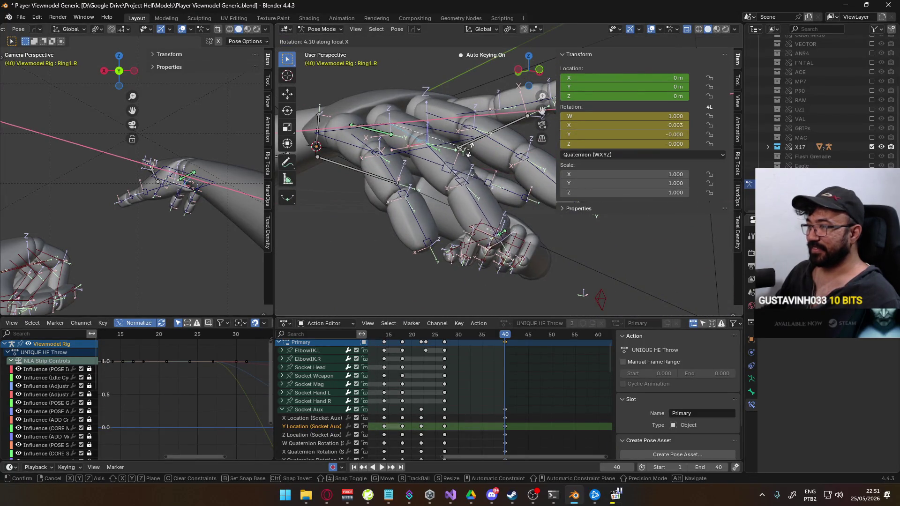
{"action": "left_click", "coordinate": [448, 152]}
{"action": "left_click", "coordinate": [398, 140]}
{"action": "left_click", "coordinate": [408, 139]}
{"action": "key", "text": "r"}
{"action": "key", "text": "x"}
{"action": "key", "text": "x"}
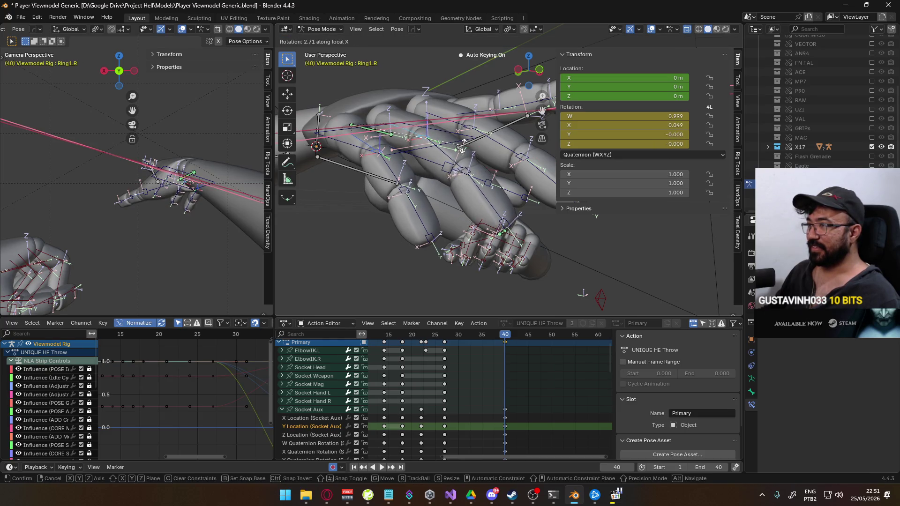
{"action": "left_click", "coordinate": [463, 144]}
- Tilt Ring1.R sideways on local Z, ending at X 0.059, Z 0.025
{"action": "mouse_move", "coordinate": [406, 160]}
{"action": "middle_mouse_down"}
{"action": "mouse_move", "coordinate": [361, 142]}
{"action": "mouse_move", "coordinate": [361, 182]}
{"action": "mouse_move", "coordinate": [395, 176]}
{"action": "middle_mouse_up"}
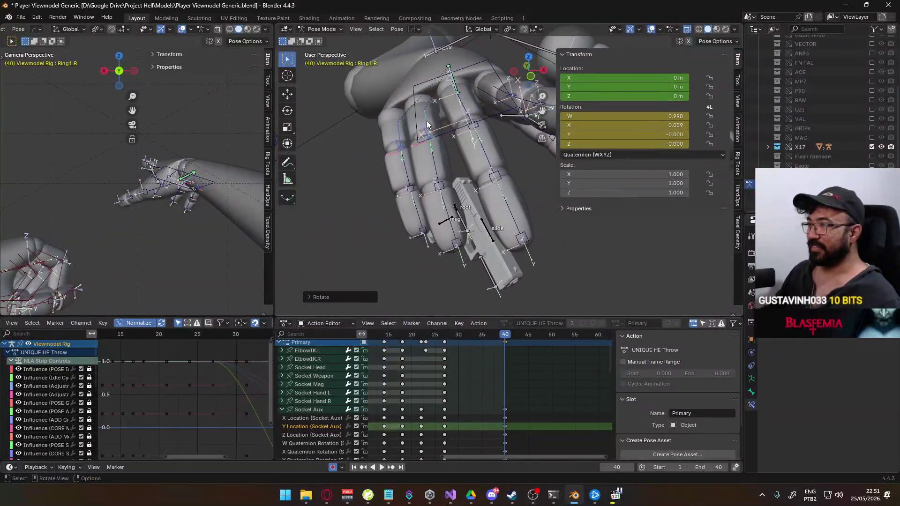
{"action": "key", "text": "r"}
{"action": "key", "text": "z"}
{"action": "key", "text": "z"}
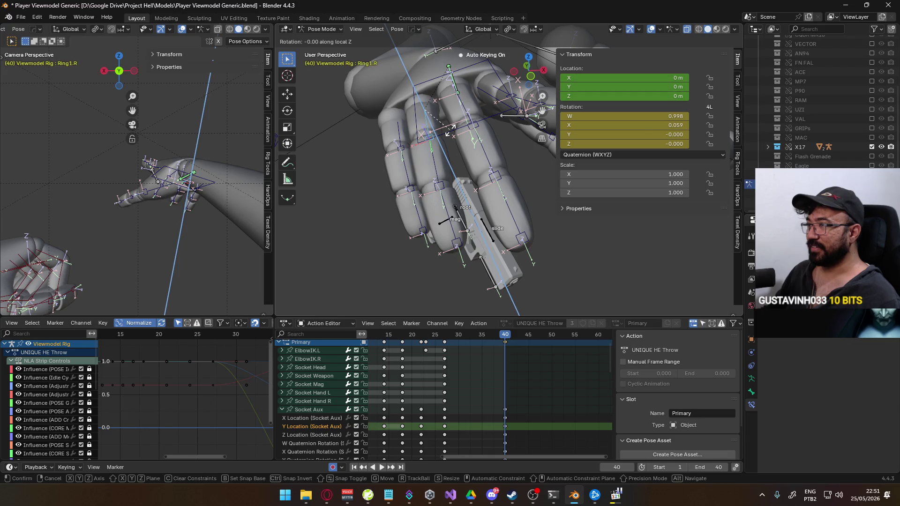
{"action": "left_click", "coordinate": [449, 130]}
{"action": "mouse_move", "coordinate": [449, 129]}
{"action": "middle_mouse_down"}
{"action": "mouse_move", "coordinate": [469, 98]}
{"action": "mouse_move", "coordinate": [505, 91]}
{"action": "mouse_move", "coordinate": [515, 136]}
{"action": "middle_mouse_up"}
- Curl Ring3.R further about global X to W 0.962, X 0.273, then view the reference
{"action": "left_click", "coordinate": [527, 193]}
{"action": "key", "text": "r"}
{"action": "key", "text": "x"}
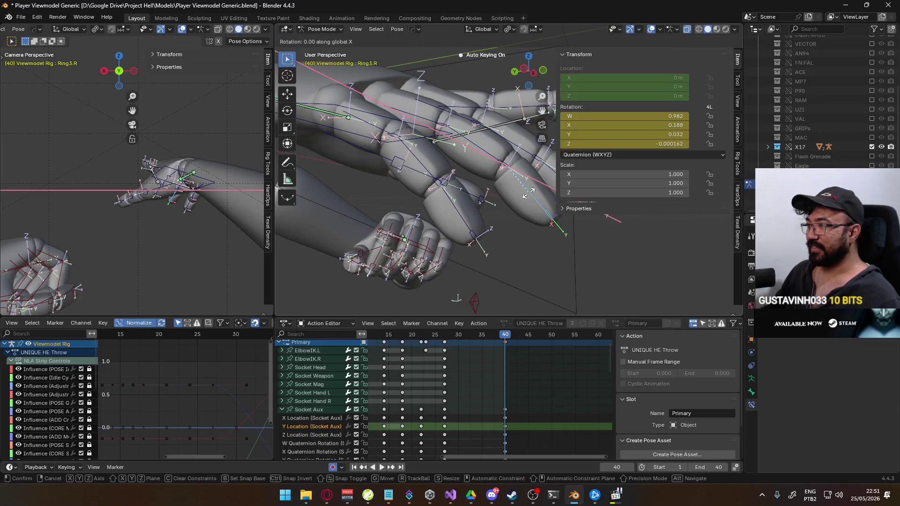
{"action": "left_click", "coordinate": [520, 199]}
{"action": "mouse_move", "coordinate": [520, 199]}
{"action": "middle_mouse_down"}
{"action": "mouse_move", "coordinate": [437, 201]}
{"action": "mouse_move", "coordinate": [390, 186]}
{"action": "mouse_move", "coordinate": [388, 161]}
{"action": "mouse_move", "coordinate": [356, 167]}
{"action": "mouse_move", "coordinate": [481, 180]}
{"action": "mouse_move", "coordinate": [470, 193]}
{"action": "mouse_move", "coordinate": [579, 208]}
{"action": "middle_mouse_up"}
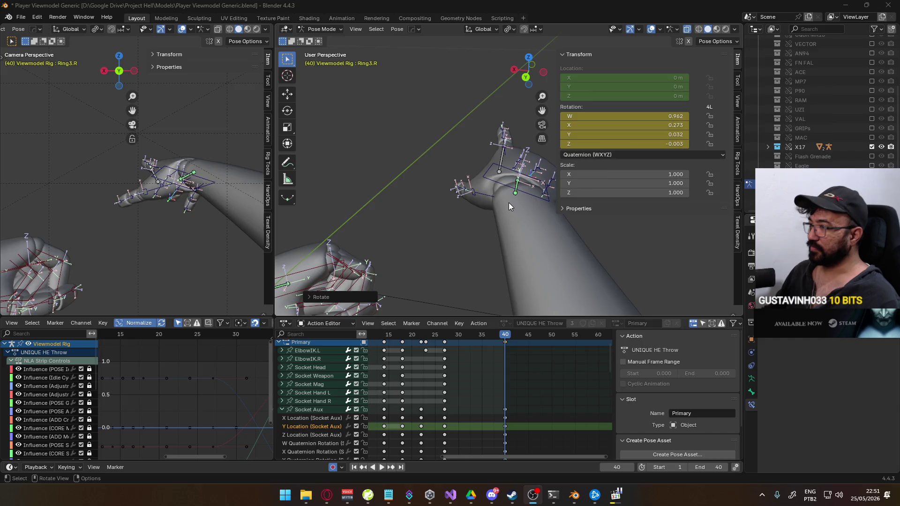
{"action": "key", "text": "alt+Tab"}
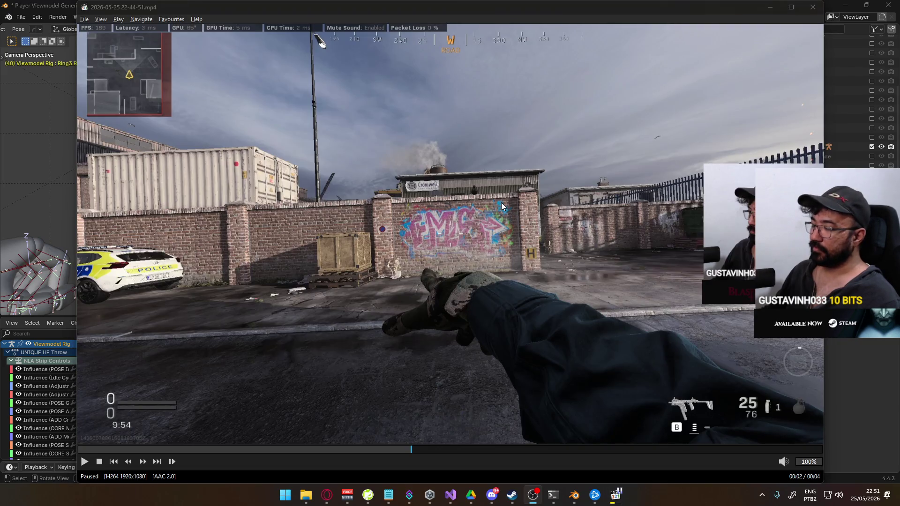
- Step the paused throw clip back and forth to the raised left-hand pose, then return to Blender
{"action": "key", "text": "alt+Tab"}
{"action": "key", "text": "alt+Tab"}
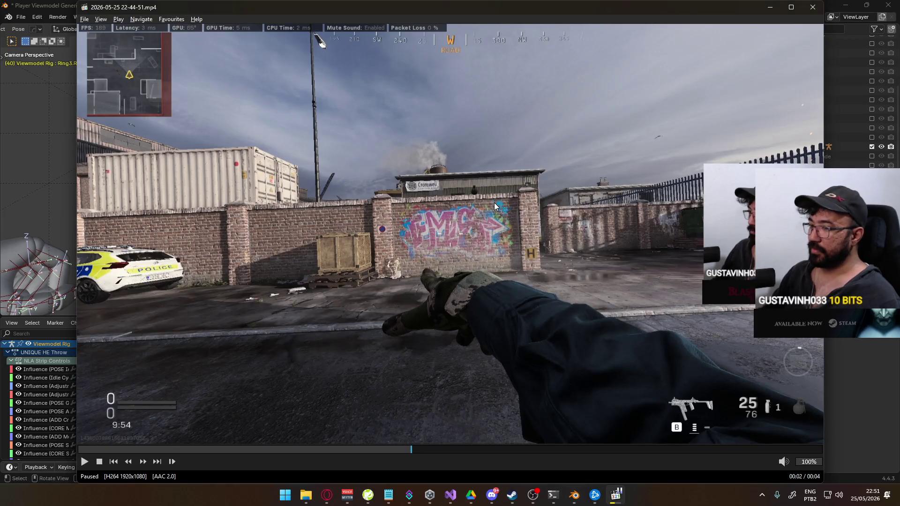
{"action": "key", "text": "Left"}
{"action": "key", "text": "Left"}
{"action": "key", "text": "Left"}
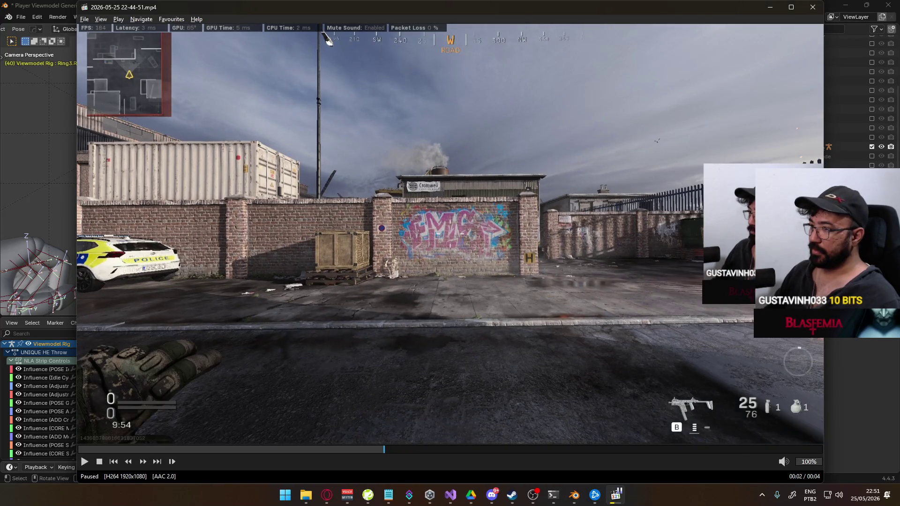
{"action": "key", "text": "Left"}
{"action": "key", "text": "Right"}
{"action": "key", "text": "Right"}
{"action": "key", "text": "Right"}
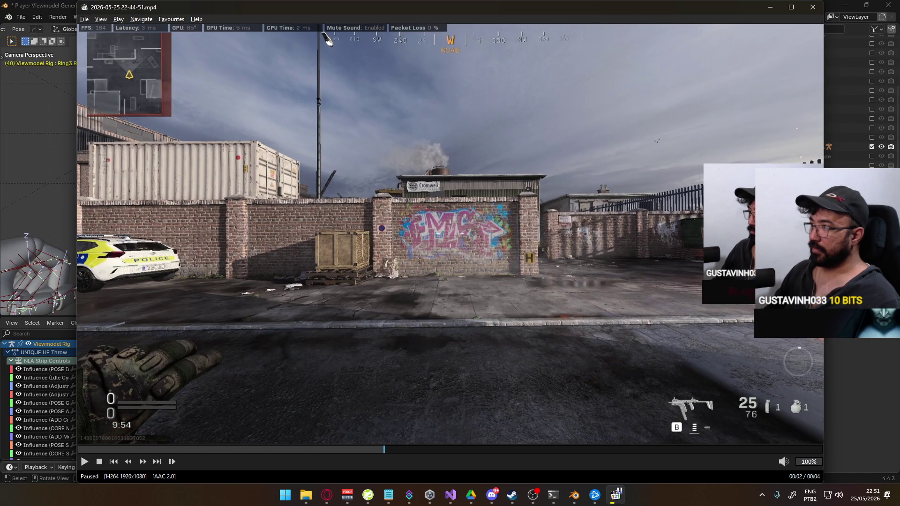
{"action": "key", "text": "Right"}
{"action": "key", "text": "Left"}
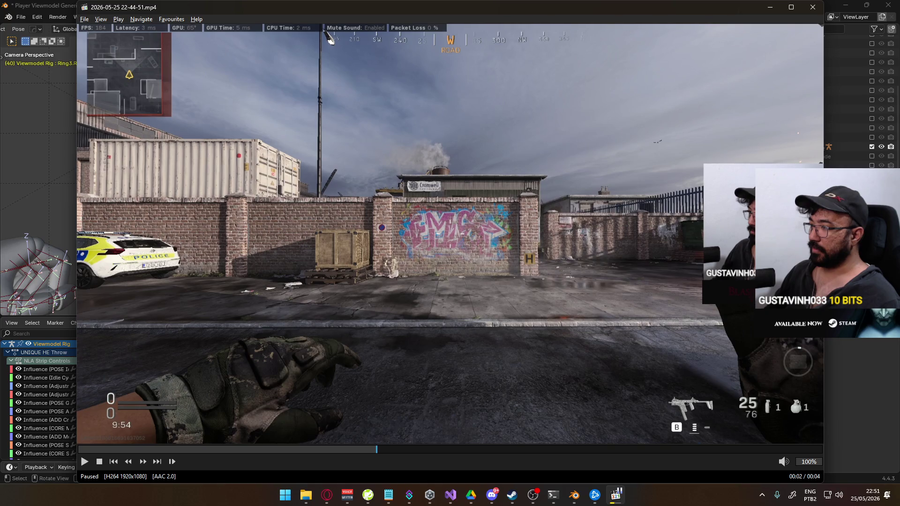
{"action": "key", "text": "Left"}
{"action": "key", "text": "Left"}
{"action": "key", "text": "Left"}
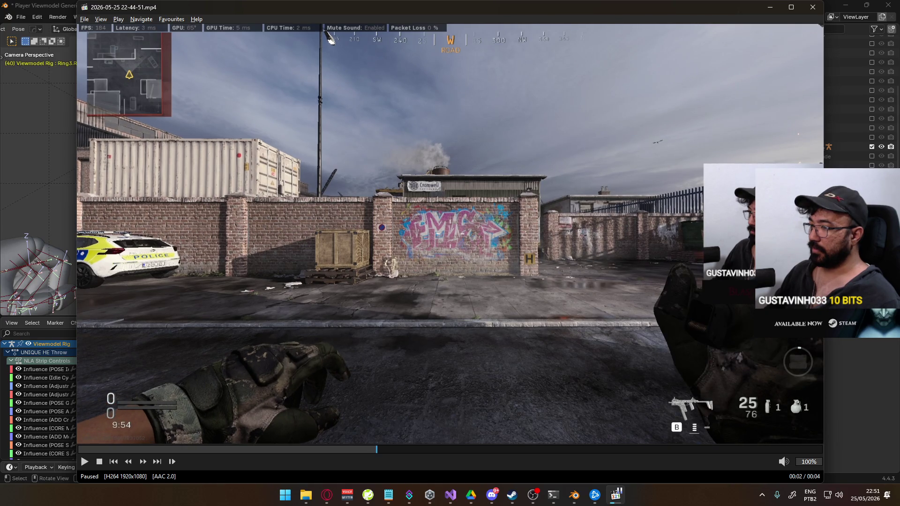
{"action": "key", "text": "Right"}
{"action": "key", "text": "Right"}
{"action": "key", "text": "Right"}
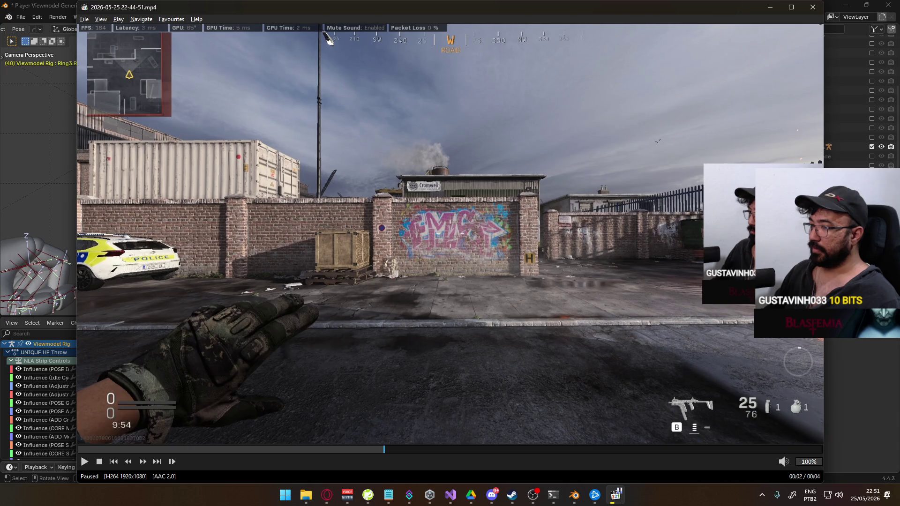
{"action": "key", "text": "alt+Tab"}
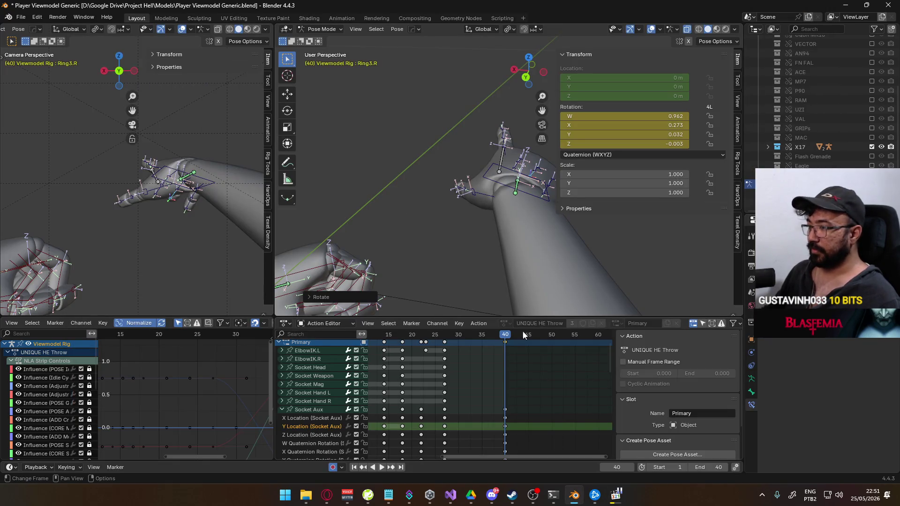
- Key every bone of the rig at frame 40, then move the playhead back to frame 35
{"action": "key", "text": "a"}
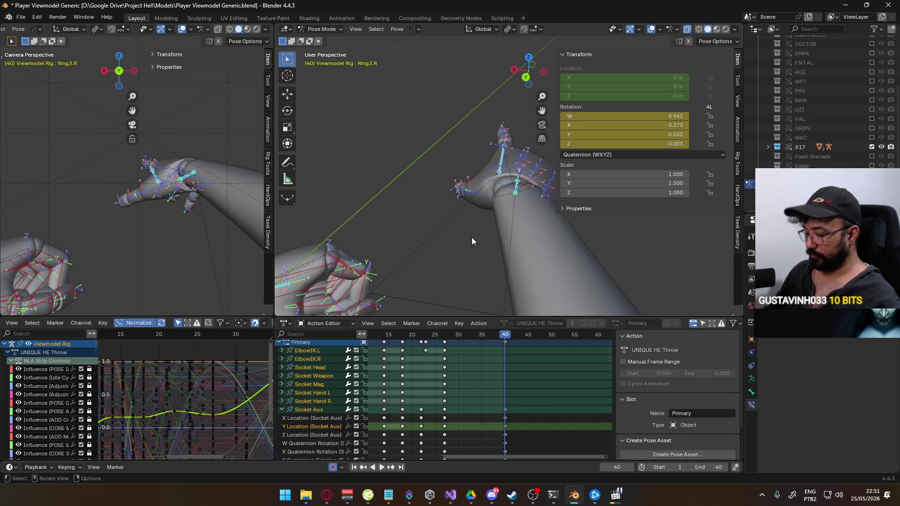
{"action": "key", "text": "i"}
{"action": "mouse_move", "coordinate": [505, 339]}
{"action": "left_mouse_down"}
{"action": "mouse_move", "coordinate": [463, 348]}
{"action": "mouse_move", "coordinate": [480, 347]}
{"action": "left_mouse_up"}
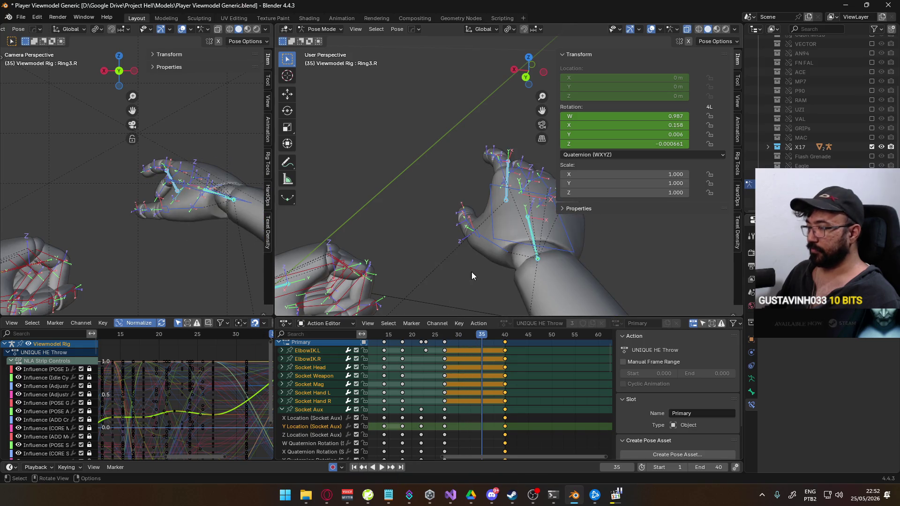
- Rotate the HandIK.L control on its local Y axis to match the throw reference
{"action": "key", "text": "alt+Tab"}
{"action": "key", "text": "alt+Tab"}
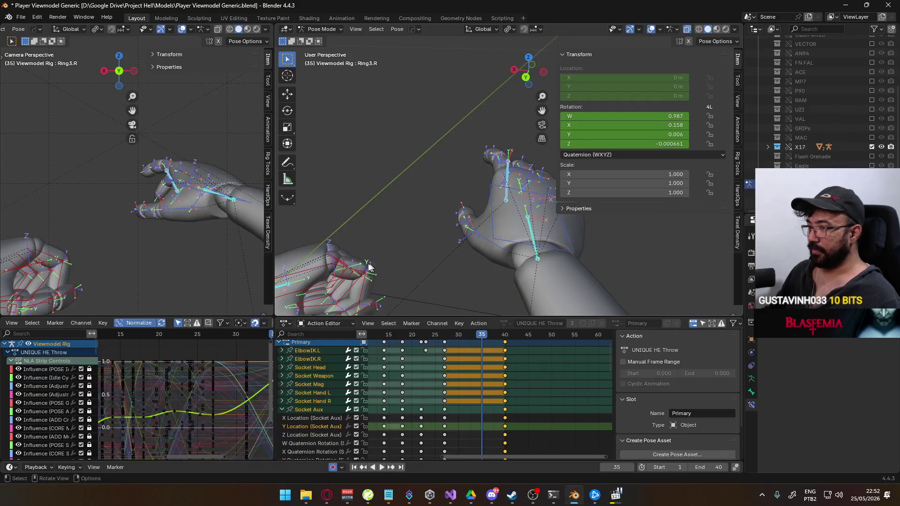
{"action": "left_click", "coordinate": [377, 250]}
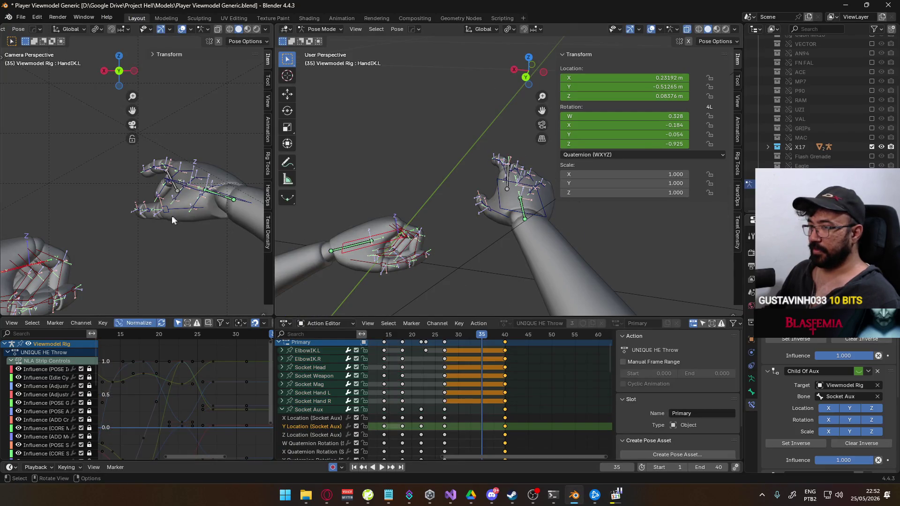
{"action": "key", "text": "r"}
{"action": "key", "text": "y"}
{"action": "key", "text": "y"}
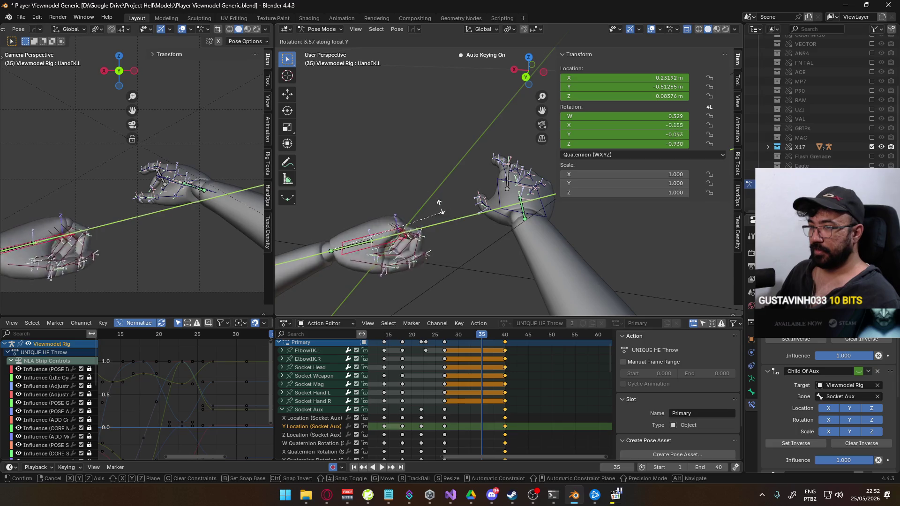
{"action": "key", "text": "alt+Tab"}
{"action": "key", "text": "alt+Tab"}
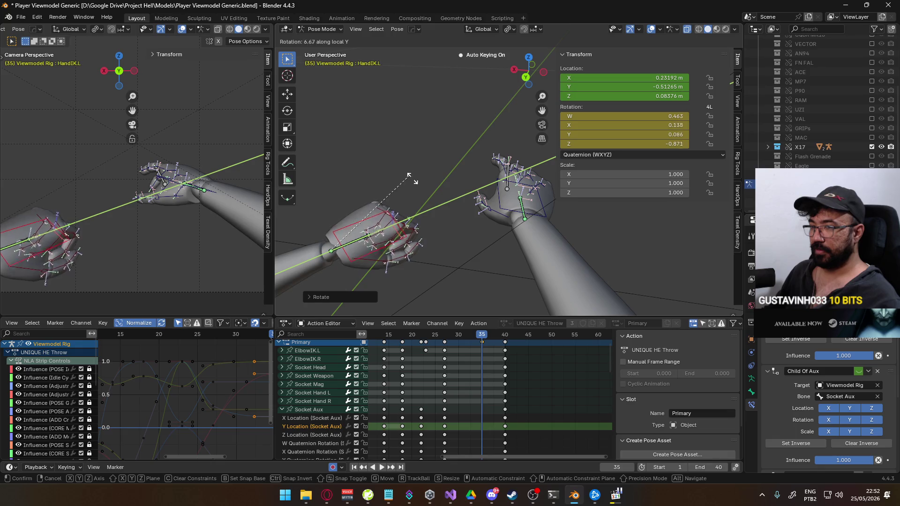
{"action": "key", "text": "alt+Tab"}
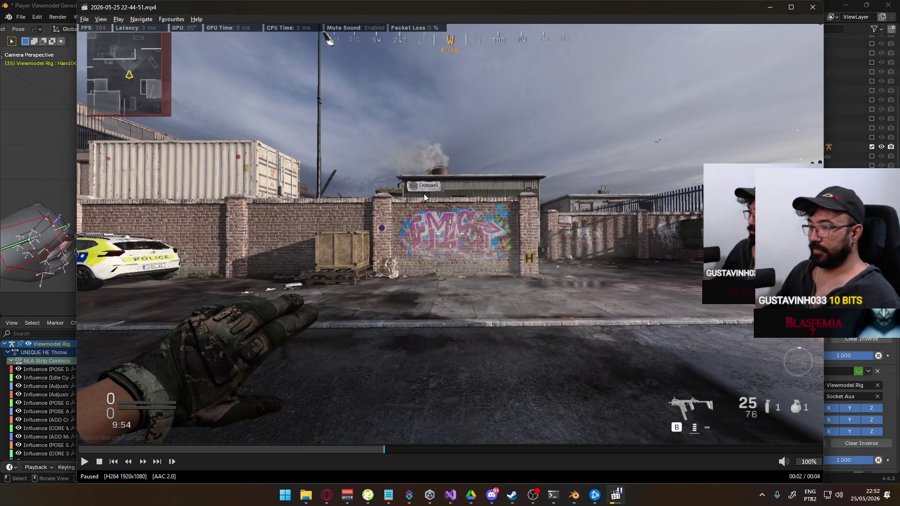
{"action": "key", "text": "alt+Tab"}
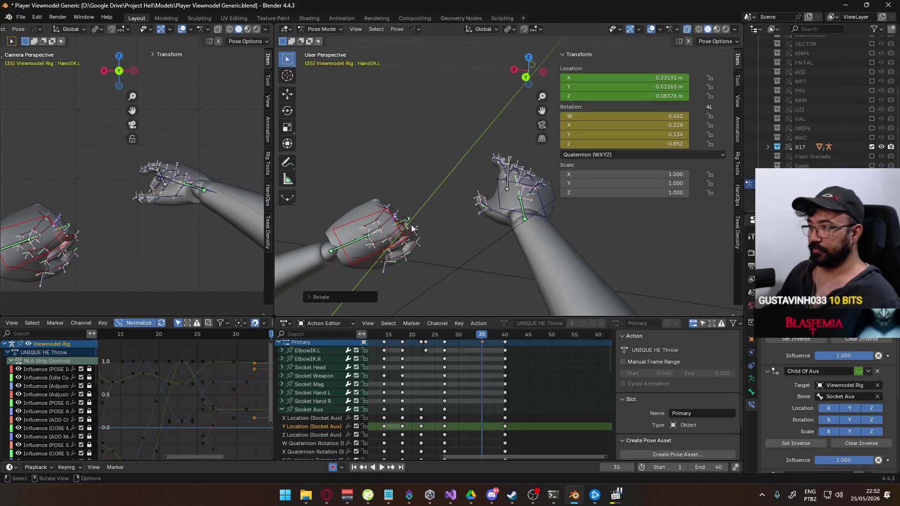
- Rotate the left index finger base bone Pointer1.L on its local X axis
{"action": "left_click", "coordinate": [410, 231]}
{"action": "left_click", "coordinate": [406, 236]}
{"action": "key", "text": "r"}
{"action": "key", "text": "x"}
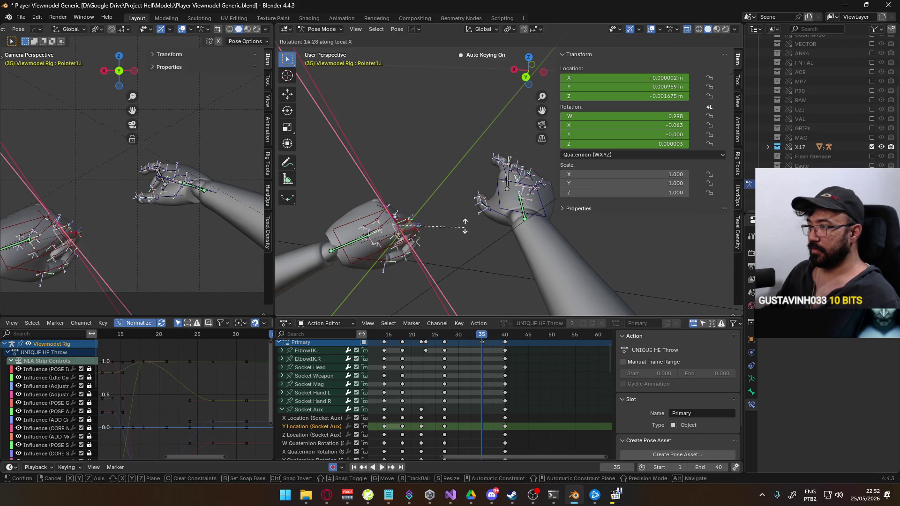
{"action": "left_click", "coordinate": [417, 293]}
{"action": "left_click", "coordinate": [327, 495]}
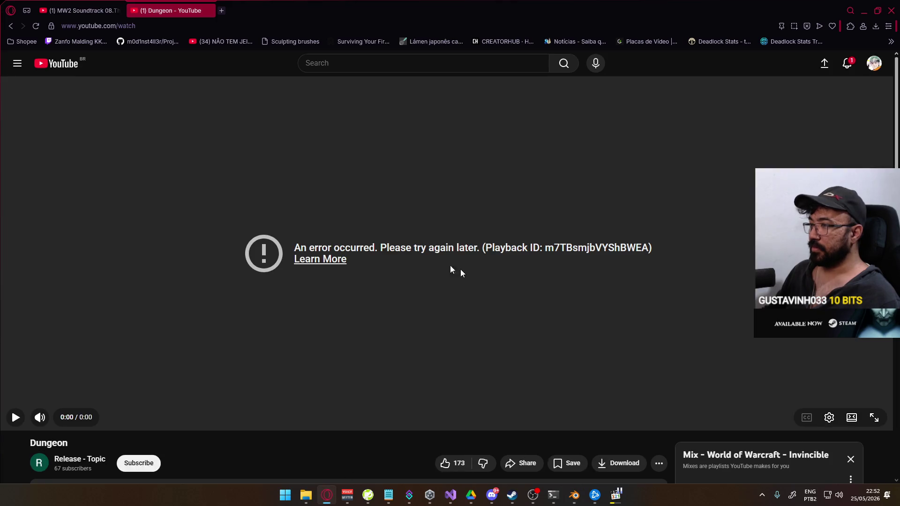
- Reload the Dungeon track from the Mix playlist after the playback error, then return to Blender
{"action": "scroll", "coordinate": [323, 211], "scroll_direction": "down", "scroll_amount": 3}
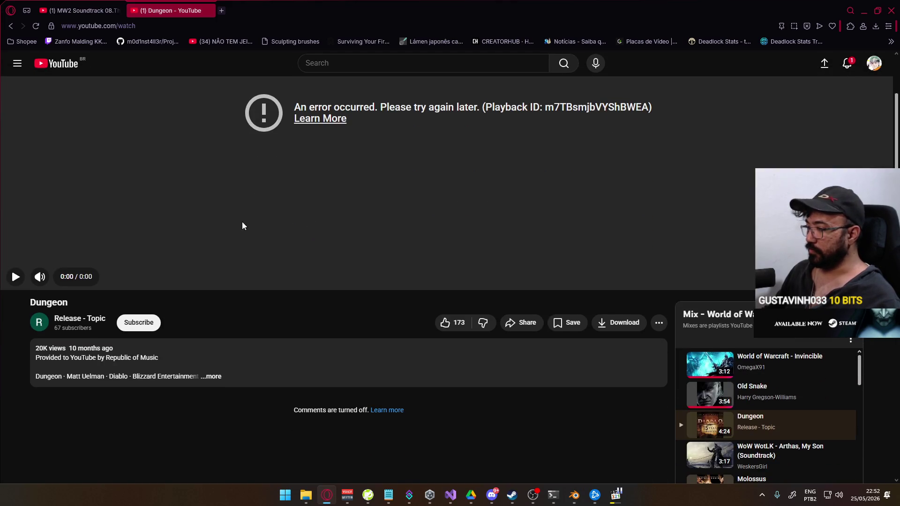
{"action": "scroll", "coordinate": [282, 227], "scroll_direction": "down", "scroll_amount": 4}
{"action": "left_click", "coordinate": [709, 237]}
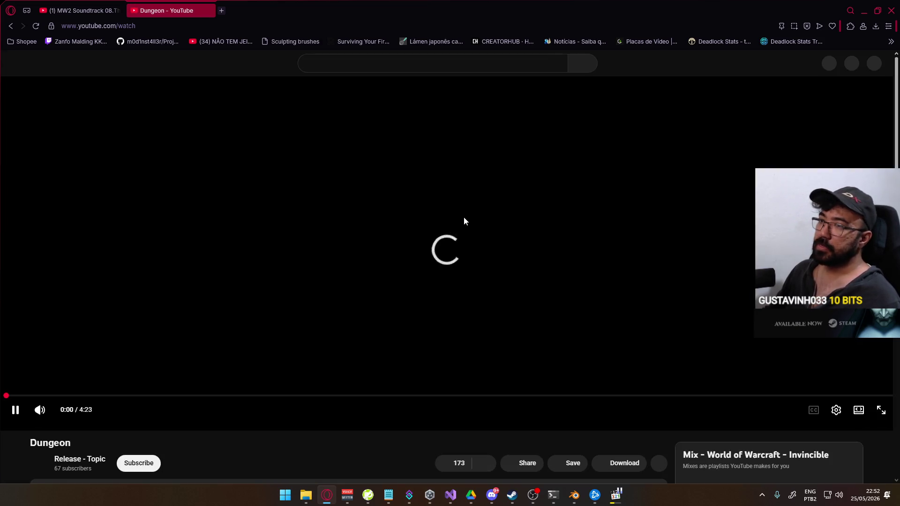
{"action": "key", "text": "alt+Tab"}
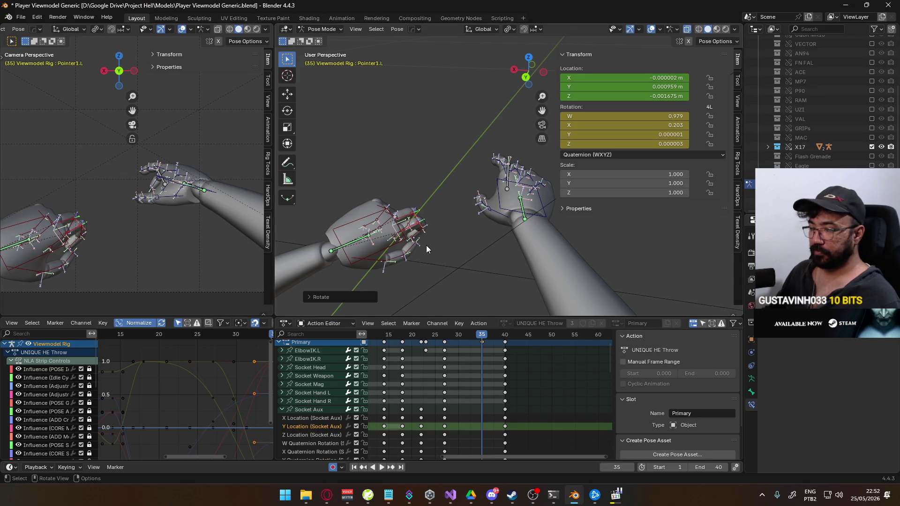
- Clear Pointer1.L's location with Alt+G, then select Middle1.L and Middle2.L to inspect them
{"action": "key", "text": "alt+g"}
{"action": "scroll", "coordinate": [402, 214], "scroll_direction": "up", "scroll_amount": 3}
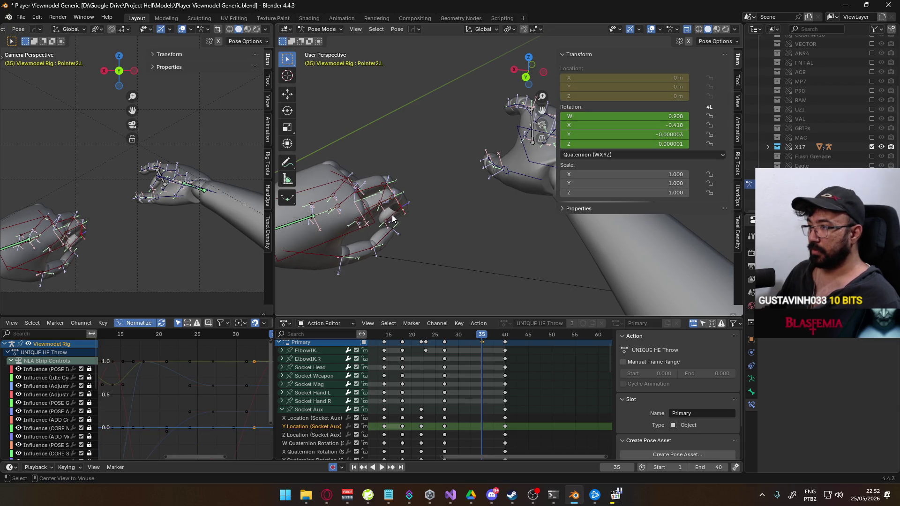
{"action": "left_click", "coordinate": [393, 190]}
{"action": "left_click", "coordinate": [374, 217]}
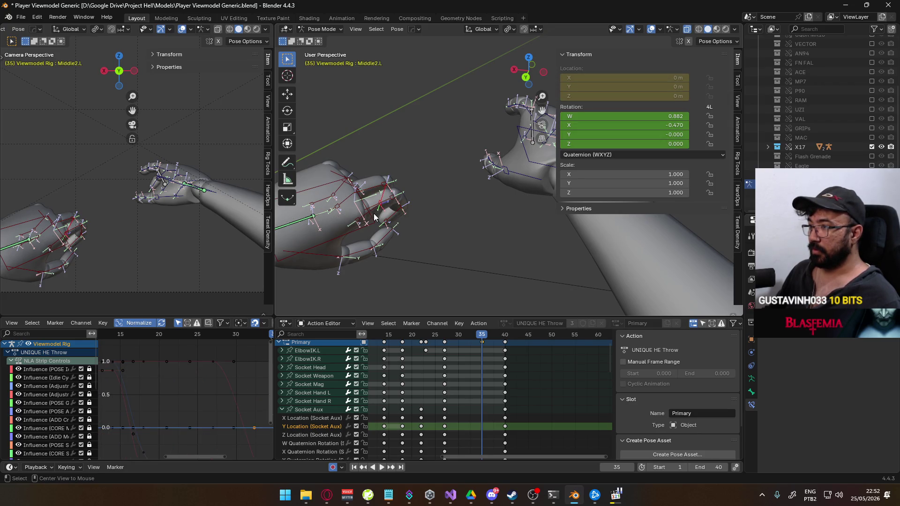
{"action": "left_click", "coordinate": [499, 498]}
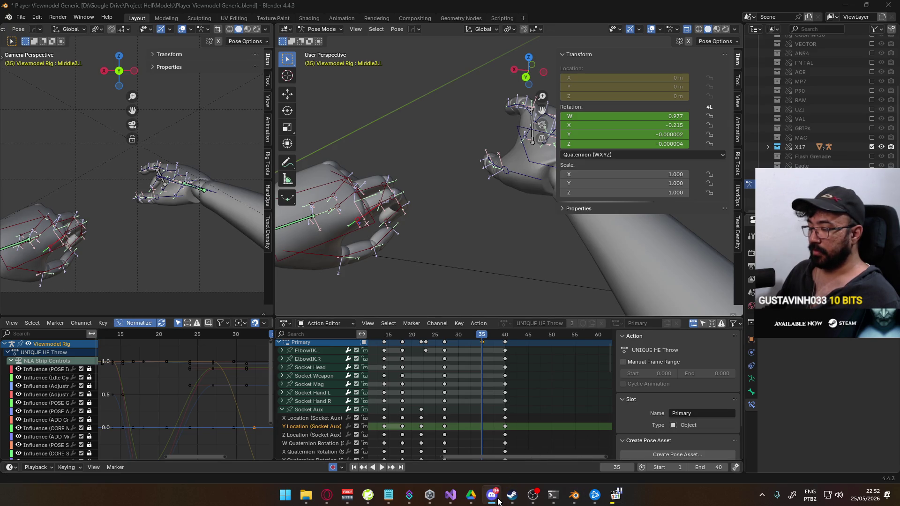
{"action": "left_click", "coordinate": [498, 501]}
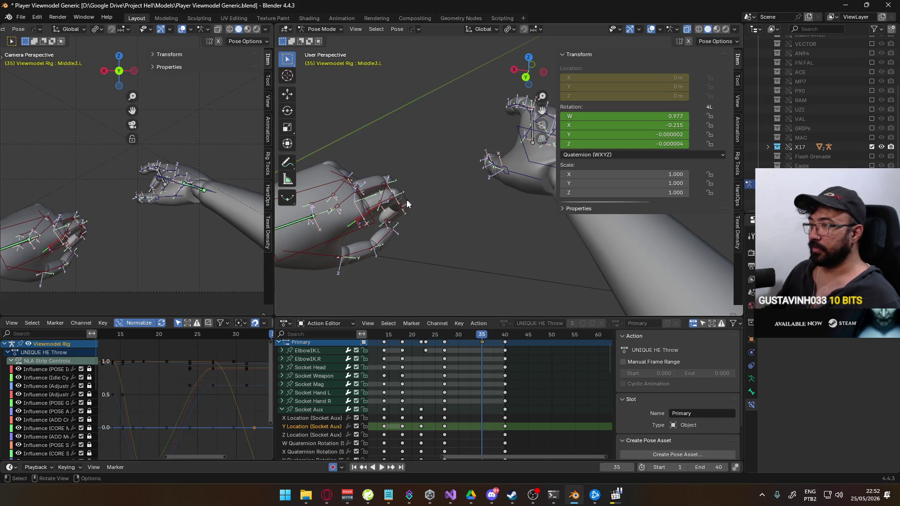
{"action": "key", "text": "alt+Tab"}
{"action": "key", "text": "alt+Tab"}
{"action": "key", "text": "alt+Tab"}
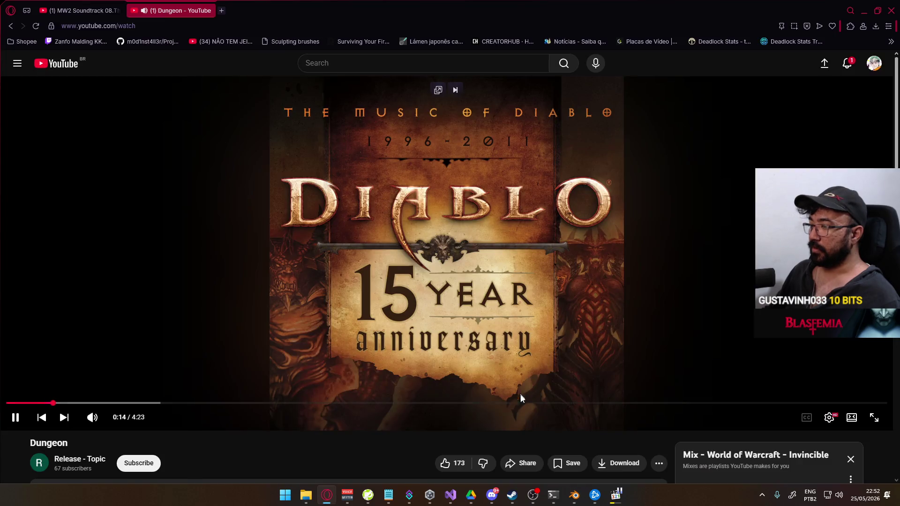
- Check the reference, then rotate the middle finger's second bone Middle2.L on local X
{"action": "key", "text": "alt+Tab"}
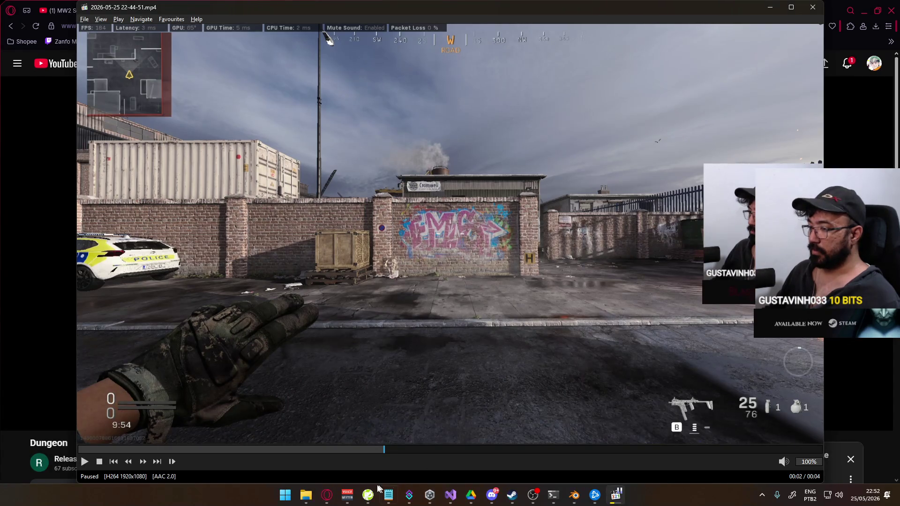
{"action": "left_click", "coordinate": [327, 500]}
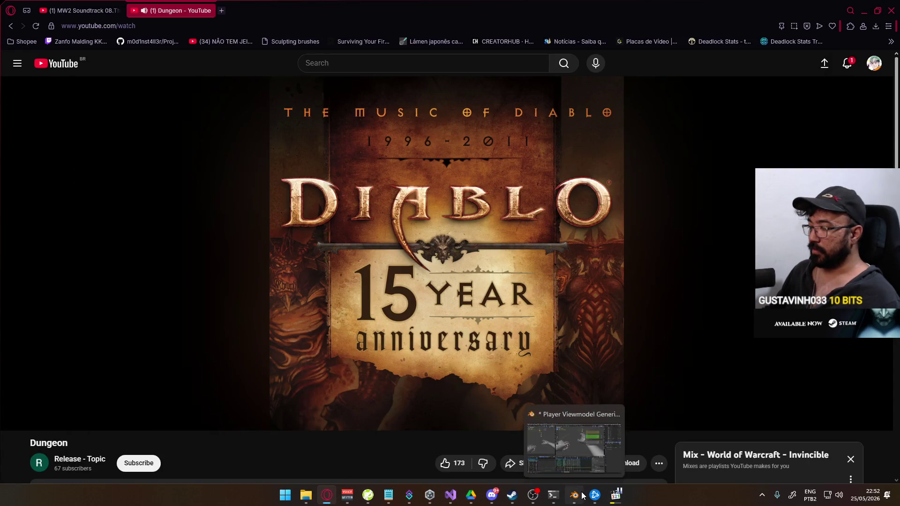
{"action": "left_click", "coordinate": [574, 495]}
{"action": "left_click", "coordinate": [388, 195]}
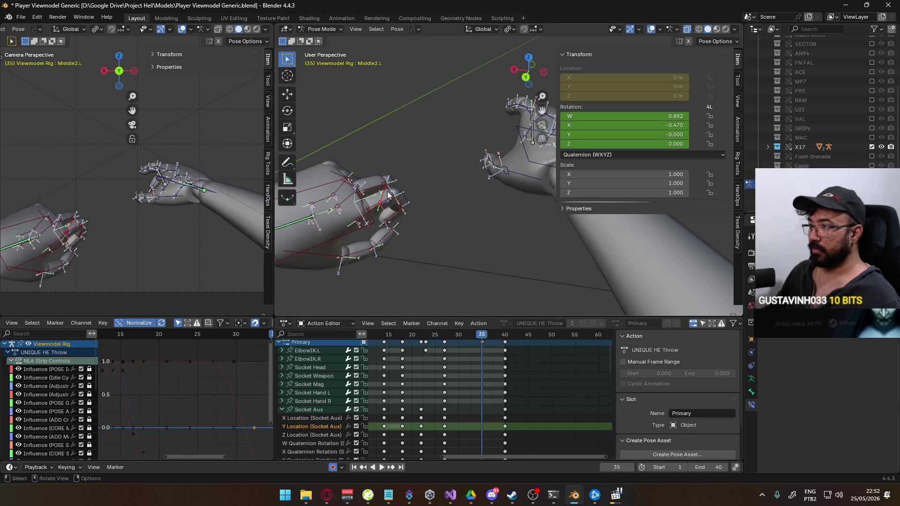
{"action": "key", "text": "r"}
{"action": "key", "text": "x"}
{"action": "key", "text": "x"}
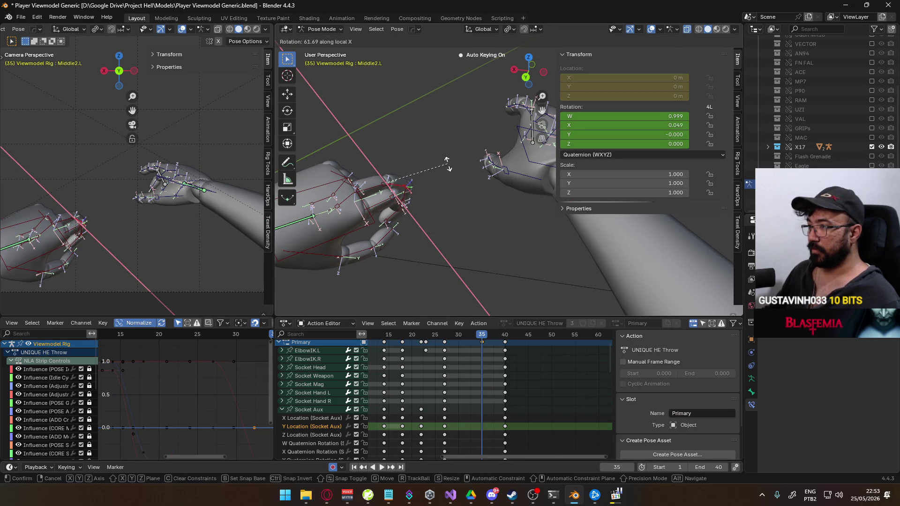
{"action": "left_click", "coordinate": [454, 151]}
- Bring the YouTube music window forward to keep the track playing, then return to Blender
{"action": "key", "text": "alt+Tab"}
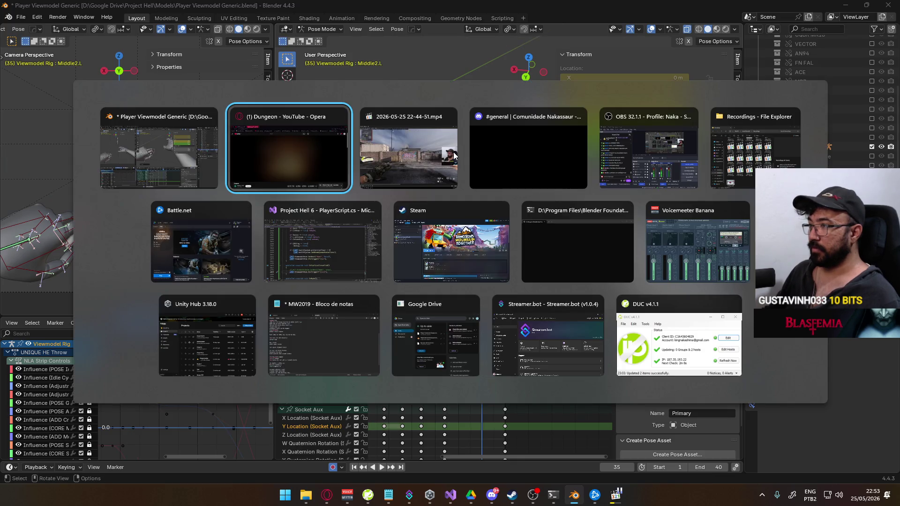
{"action": "key", "text": "alt+Tab"}
{"action": "key", "text": "alt+Tab"}
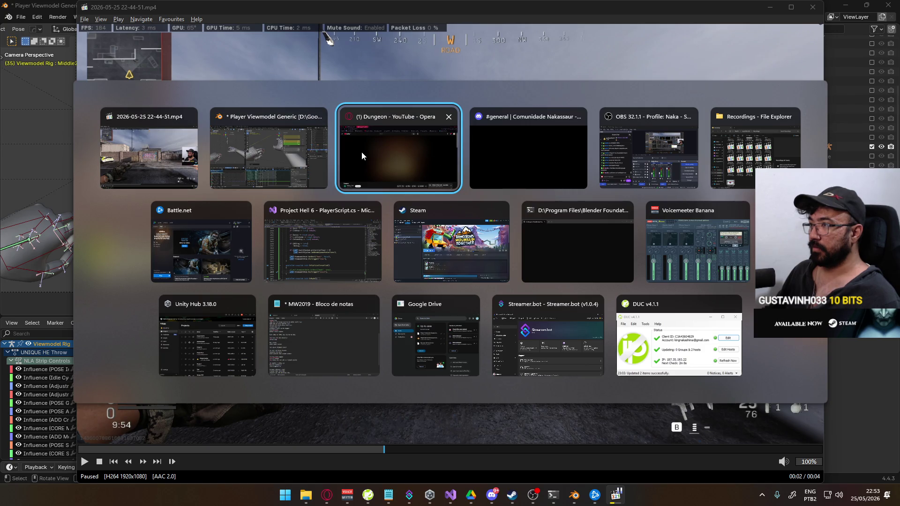
{"action": "left_click", "coordinate": [362, 151]}
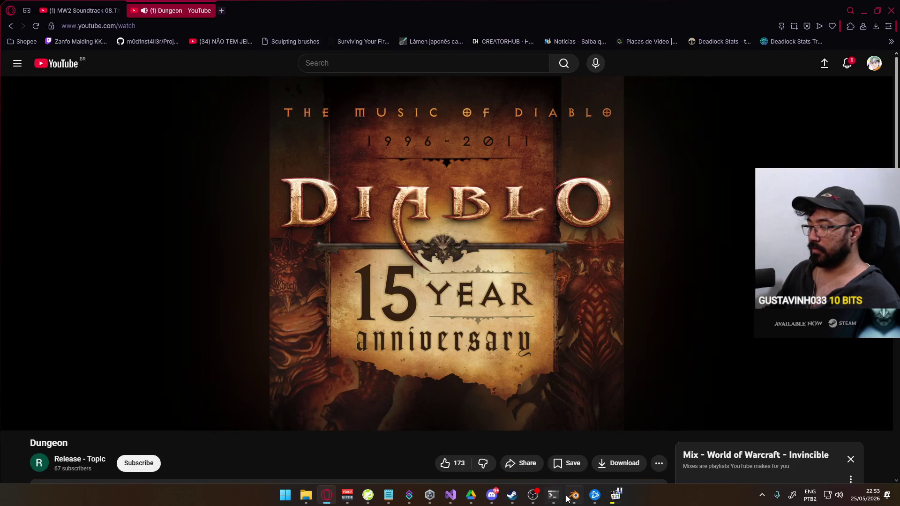
{"action": "left_click", "coordinate": [573, 495]}
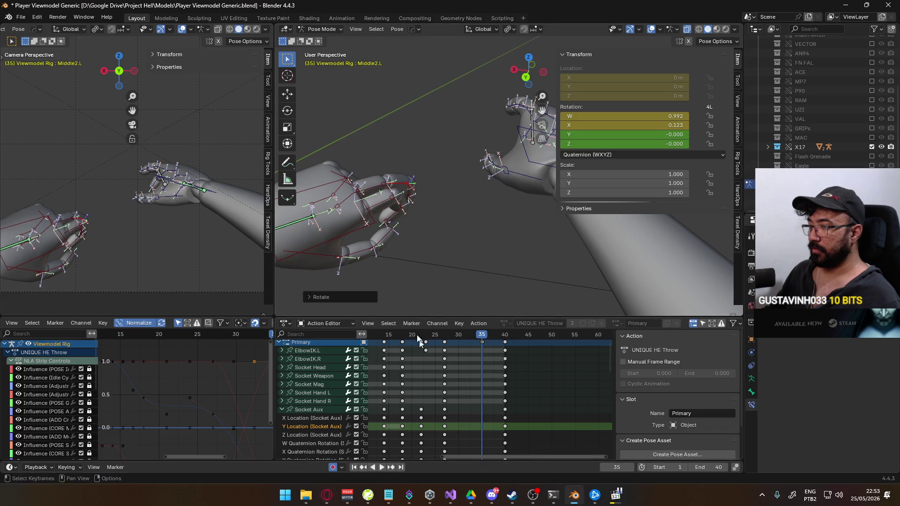
- Curl Middle3.L, Pointer2.L and Pointer3.L on their local X axes
{"action": "left_click", "coordinate": [409, 196]}
{"action": "key", "text": "r"}
{"action": "key", "text": "x"}
{"action": "key", "text": "x"}
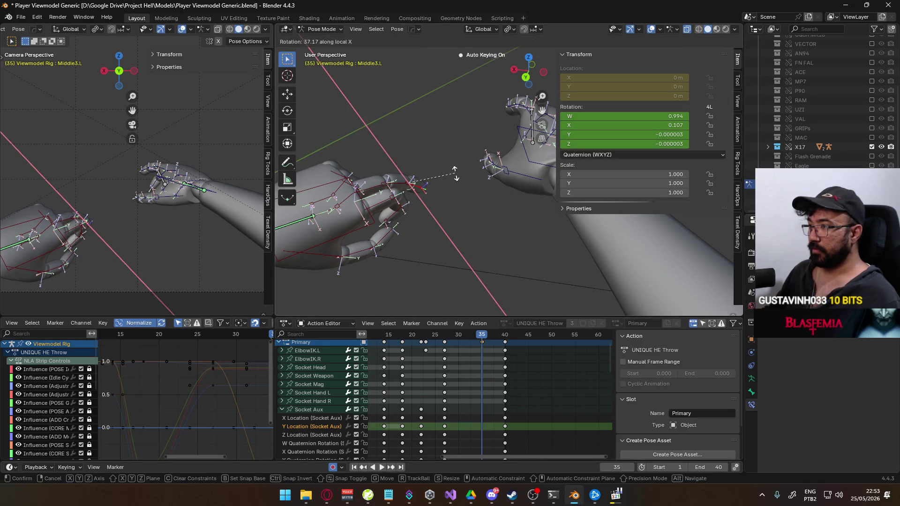
{"action": "left_click", "coordinate": [454, 173]}
{"action": "left_click", "coordinate": [407, 213]}
{"action": "key", "text": "r"}
{"action": "key", "text": "x"}
{"action": "key", "text": "x"}
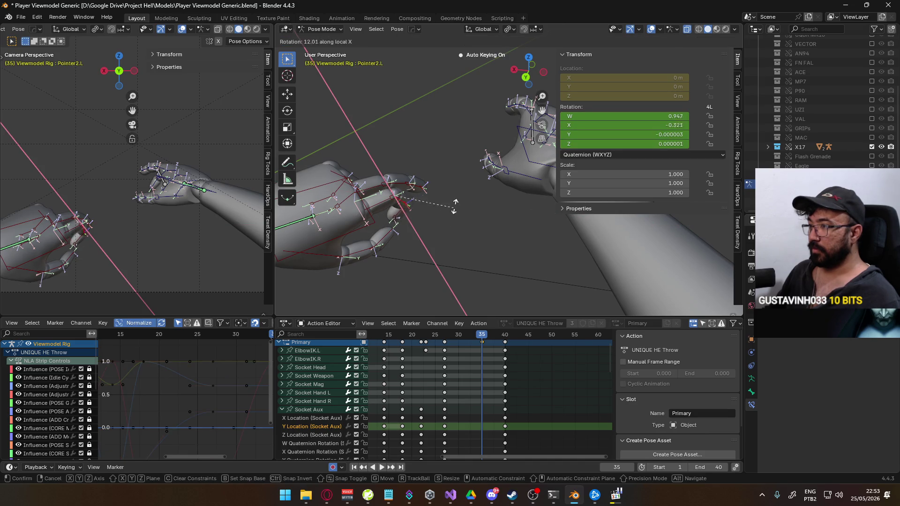
{"action": "left_click", "coordinate": [445, 191]}
{"action": "left_click", "coordinate": [414, 200]}
{"action": "key", "text": "r"}
{"action": "key", "text": "x"}
{"action": "key", "text": "x"}
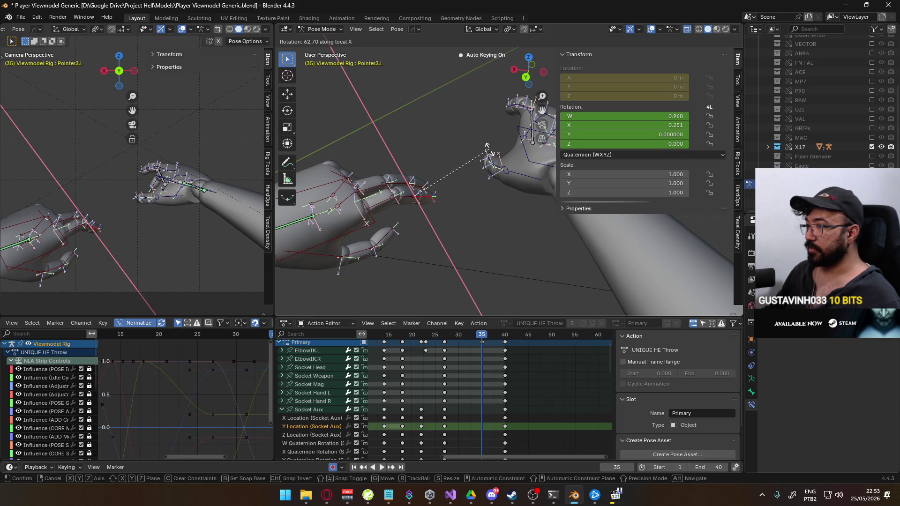
{"action": "left_click", "coordinate": [479, 156]}
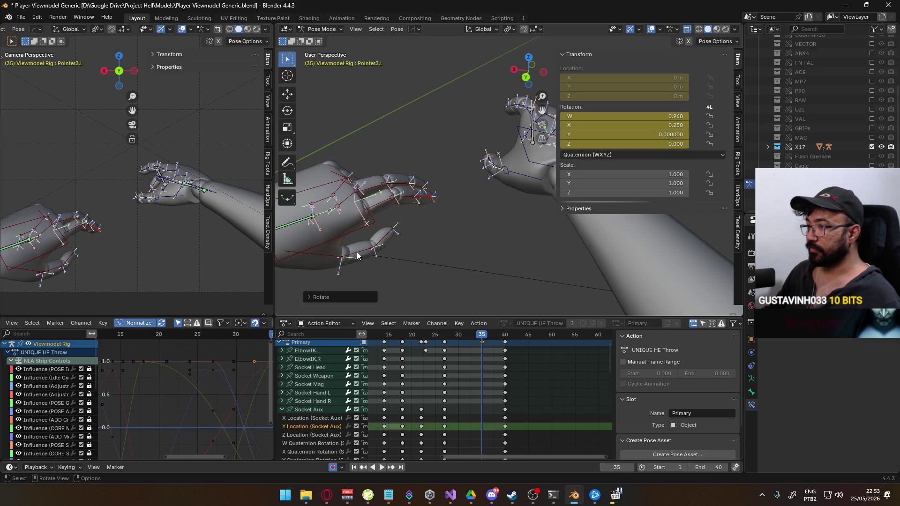
- Compare the thumb against the reference video and bend the Thumb1.L bone
{"action": "left_click", "coordinate": [330, 256]}
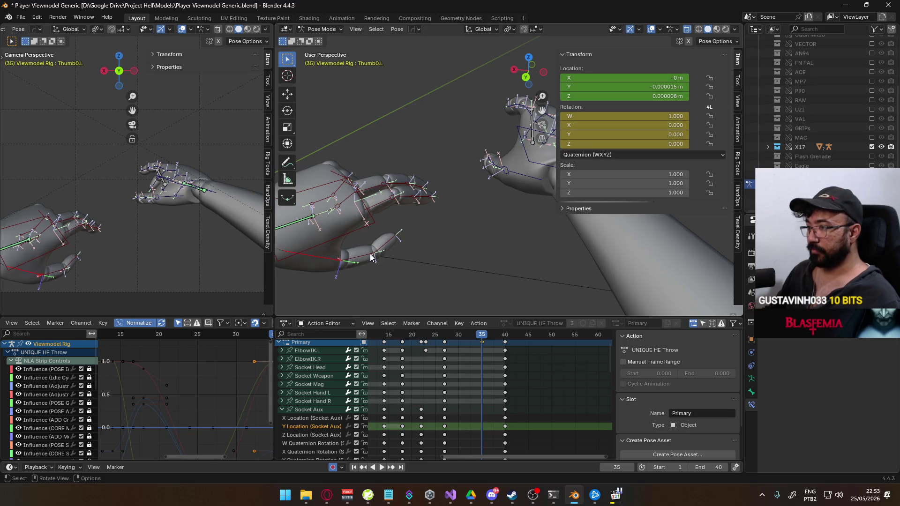
{"action": "key", "text": "alt+Tab"}
{"action": "key", "text": "alt+Tab"}
{"action": "key", "text": "alt+Tab"}
{"action": "key", "text": "Tab"}
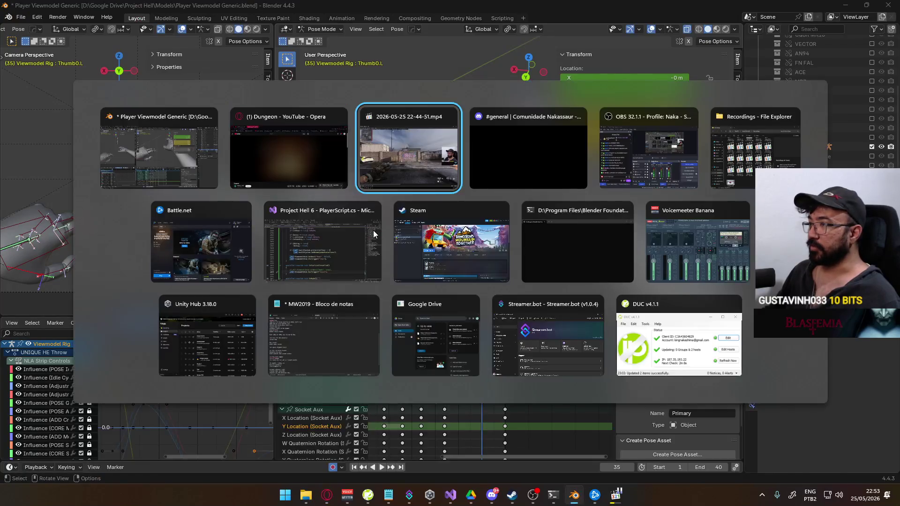
{"action": "key", "text": "alt+Tab"}
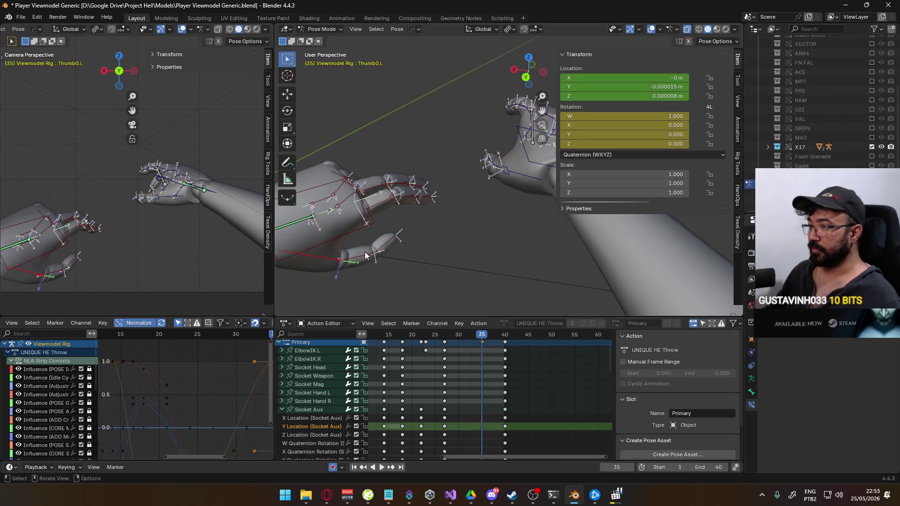
{"action": "left_click", "coordinate": [365, 254]}
{"action": "key", "text": "r"}
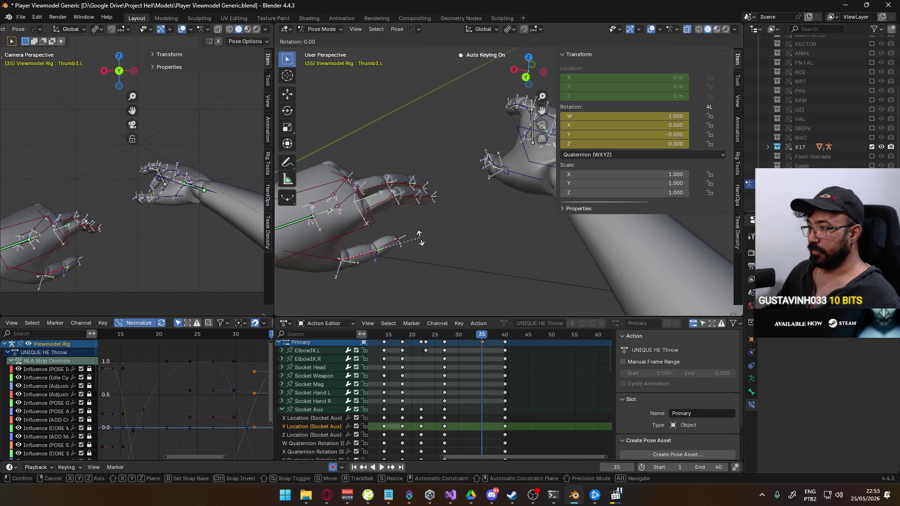
{"action": "left_click", "coordinate": [418, 257]}
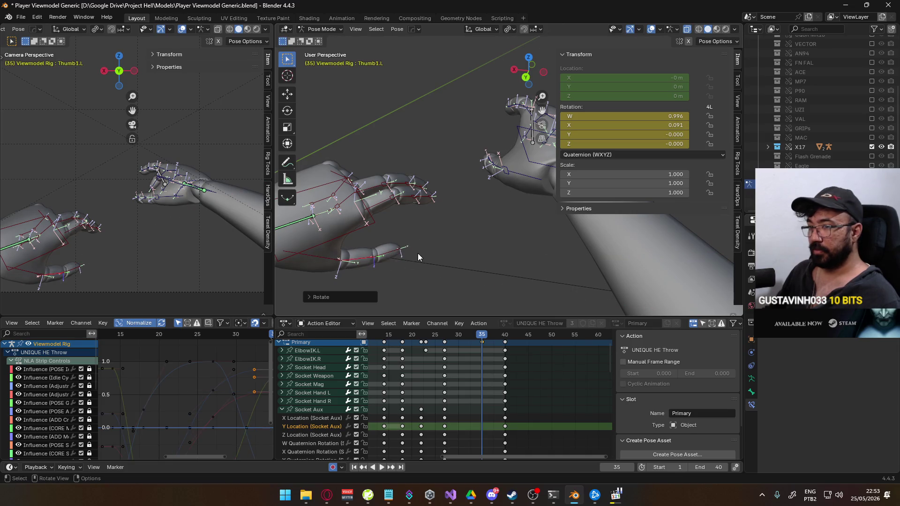
- Rotate the base thumb bone Thumb0.L on local X and check it against the reference
{"action": "left_click", "coordinate": [340, 262]}
{"action": "key", "text": "r"}
{"action": "key", "text": "x"}
{"action": "key", "text": "x"}
{"action": "left_click", "coordinate": [393, 255]}
{"action": "key", "text": "alt+Tab"}
{"action": "key", "text": "alt+Tab"}
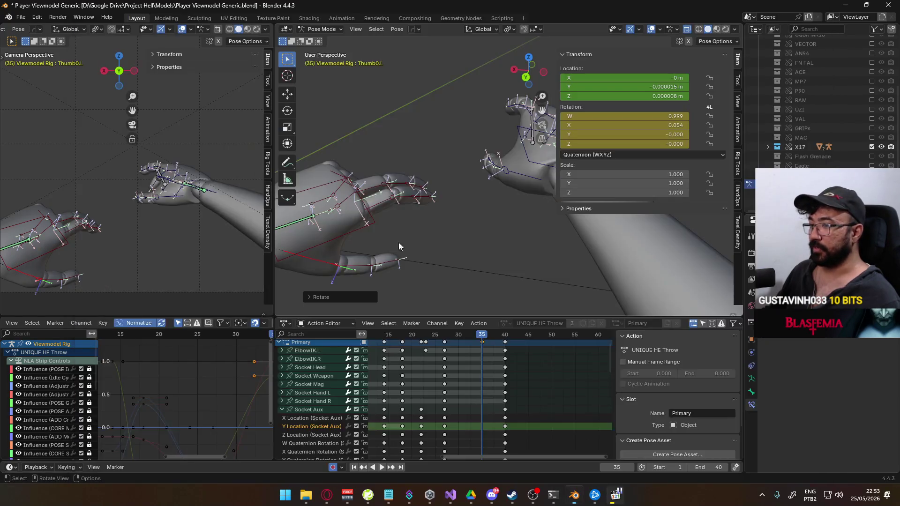
{"action": "left_click", "coordinate": [355, 188]}
- Rotate Ring1.L and Pinky1.L, then curl Ring1.L further on local X
{"action": "key", "text": "r"}
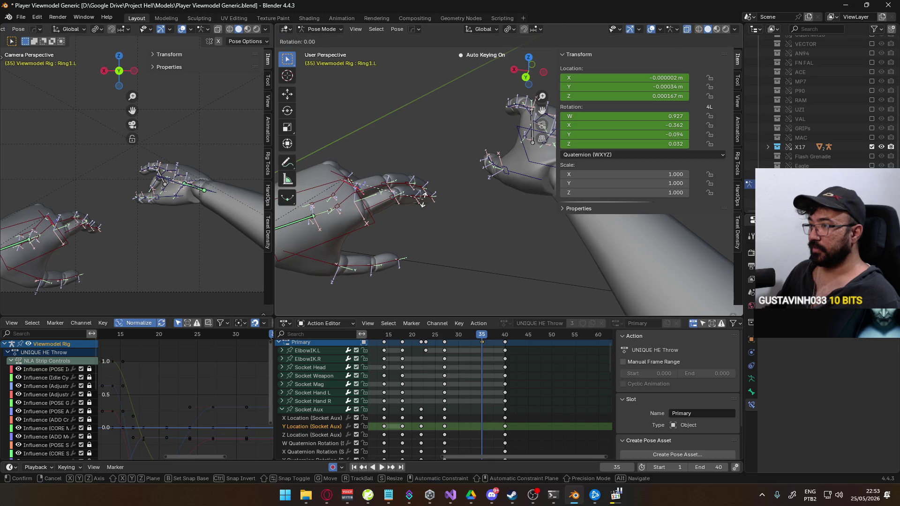
{"action": "left_click", "coordinate": [420, 160]}
{"action": "left_click", "coordinate": [400, 185]}
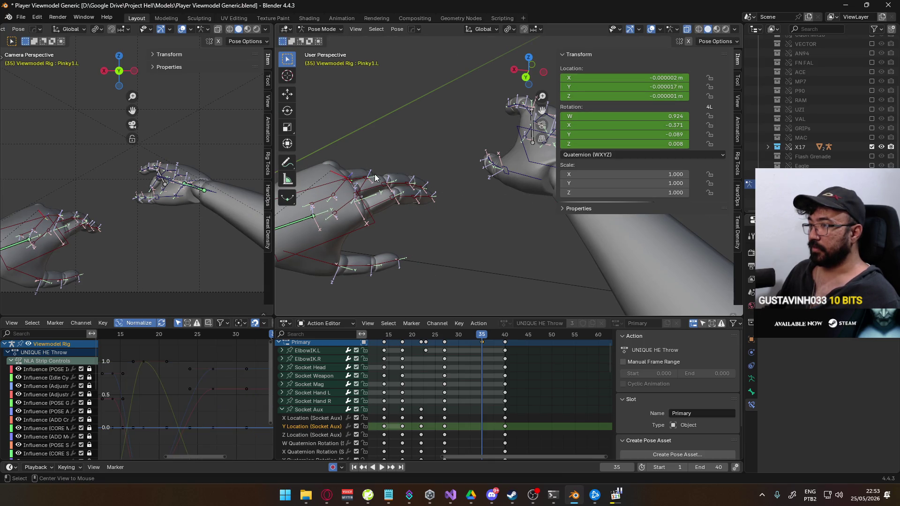
{"action": "key", "text": "r"}
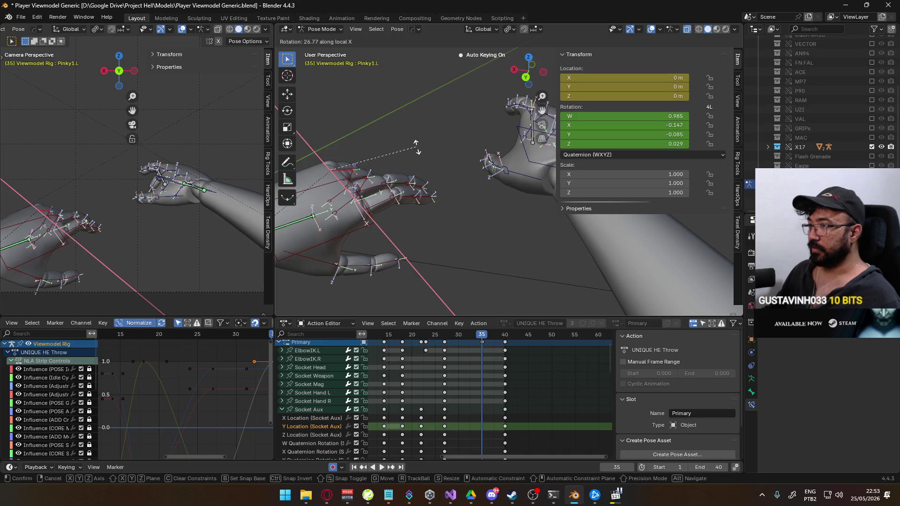
{"action": "left_click", "coordinate": [358, 181]}
{"action": "left_click", "coordinate": [380, 185]}
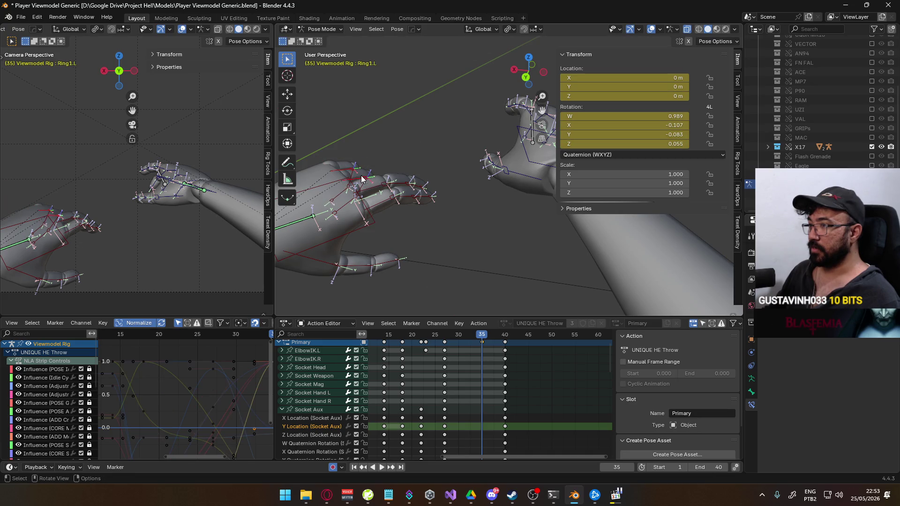
{"action": "key", "text": "r"}
{"action": "key", "text": "x"}
{"action": "key", "text": "x"}
{"action": "left_click", "coordinate": [423, 173]}
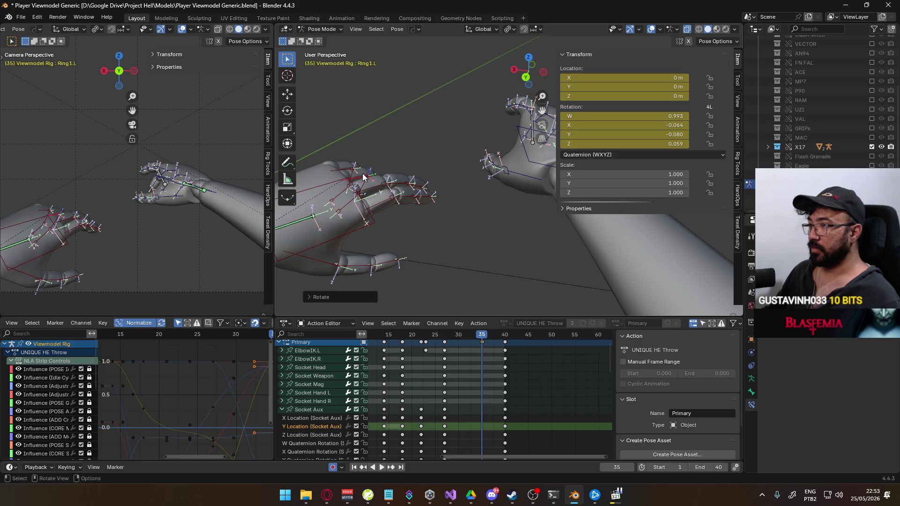
{"action": "key", "text": "r"}
{"action": "key", "text": "x"}
{"action": "key", "text": "x"}
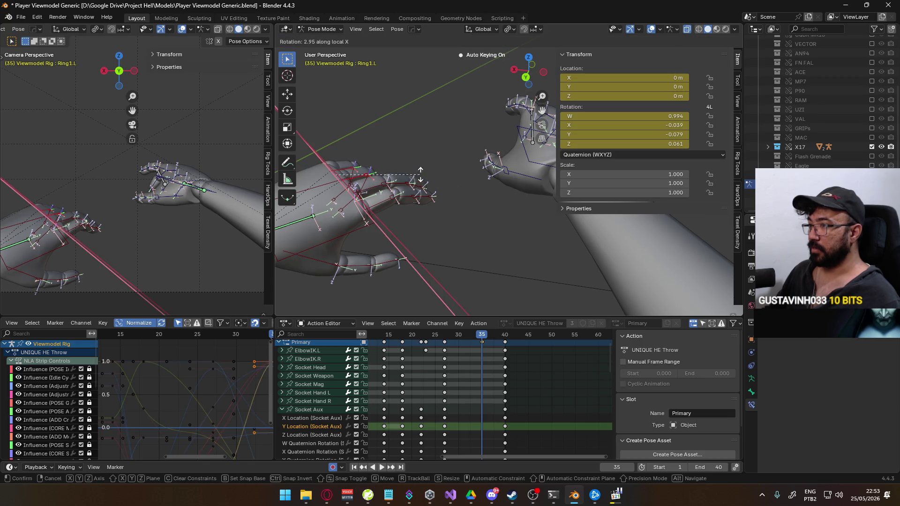
{"action": "left_click", "coordinate": [422, 172]}
- Curl Ring2.L, Pointer1.L and Pointer3.L on their local X axes
{"action": "left_click", "coordinate": [352, 177]}
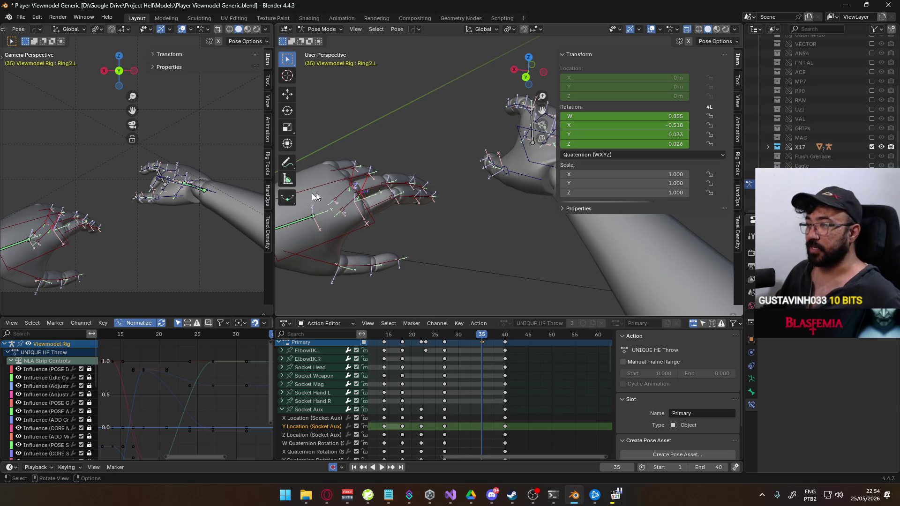
{"action": "key", "text": "r"}
{"action": "key", "text": "x"}
{"action": "key", "text": "x"}
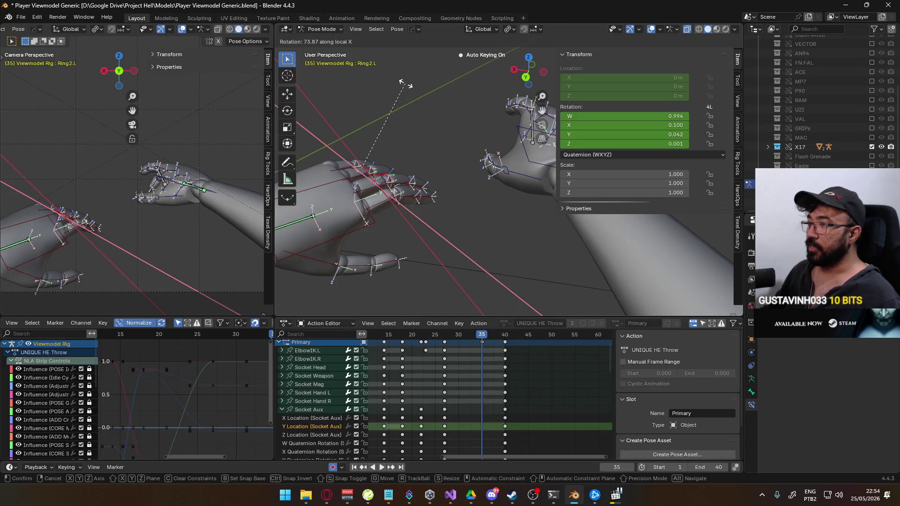
{"action": "left_click", "coordinate": [413, 97]}
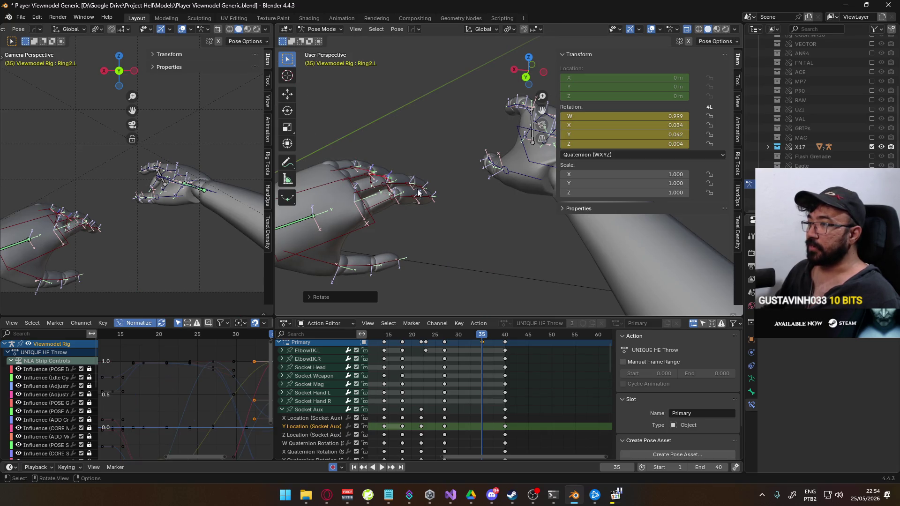
{"action": "left_click", "coordinate": [392, 204]}
{"action": "key", "text": "r"}
{"action": "key", "text": "x"}
{"action": "key", "text": "x"}
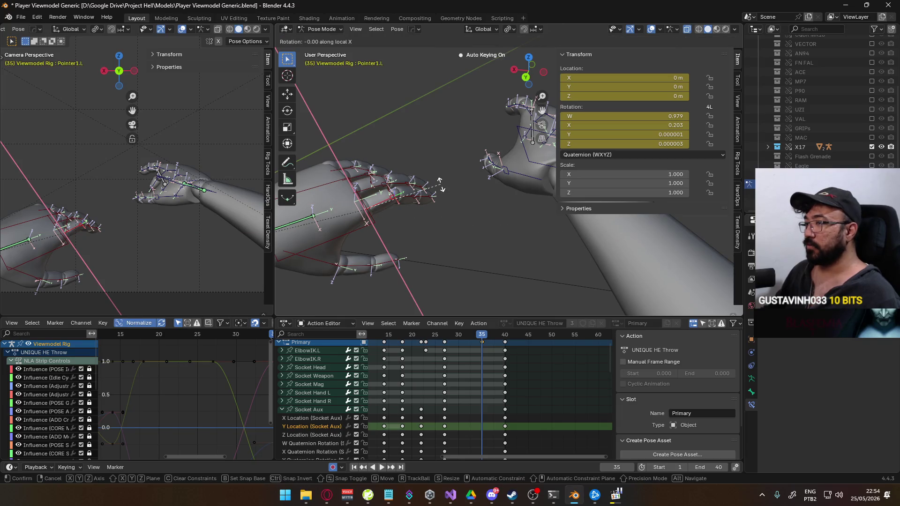
{"action": "left_click", "coordinate": [449, 192]}
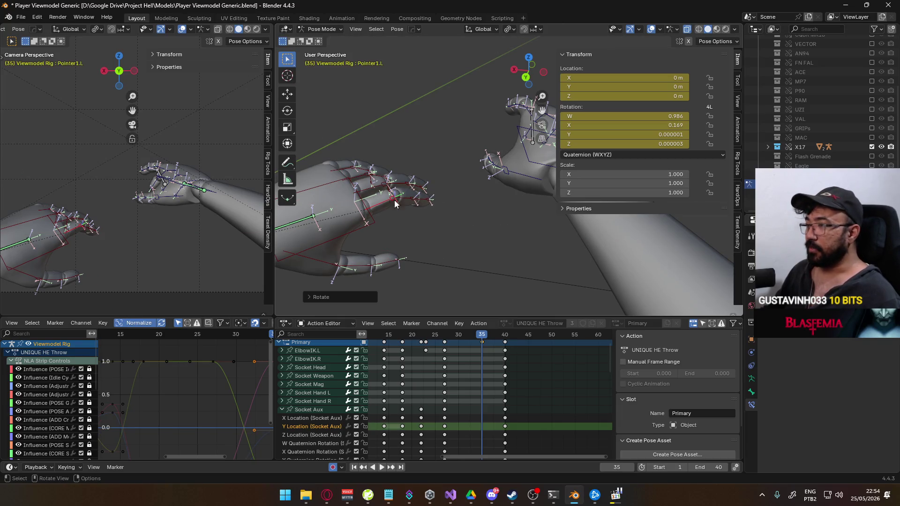
{"action": "left_click", "coordinate": [427, 200]}
{"action": "key", "text": "r"}
{"action": "key", "text": "x"}
{"action": "key", "text": "x"}
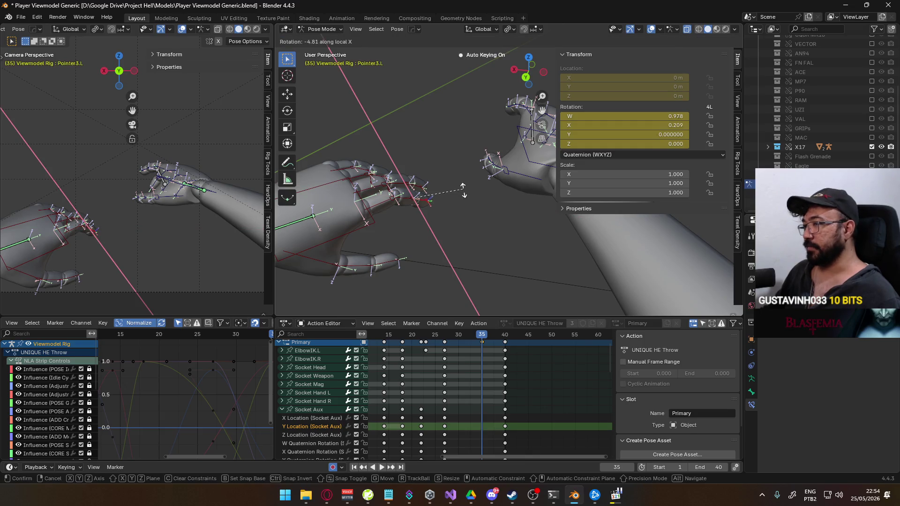
{"action": "left_click", "coordinate": [464, 192]}
- Bend Middle2.L and the ring fingertip Ring3.L on local X
{"action": "left_click", "coordinate": [410, 183]}
{"action": "key", "text": "r"}
{"action": "key", "text": "x"}
{"action": "key", "text": "x"}
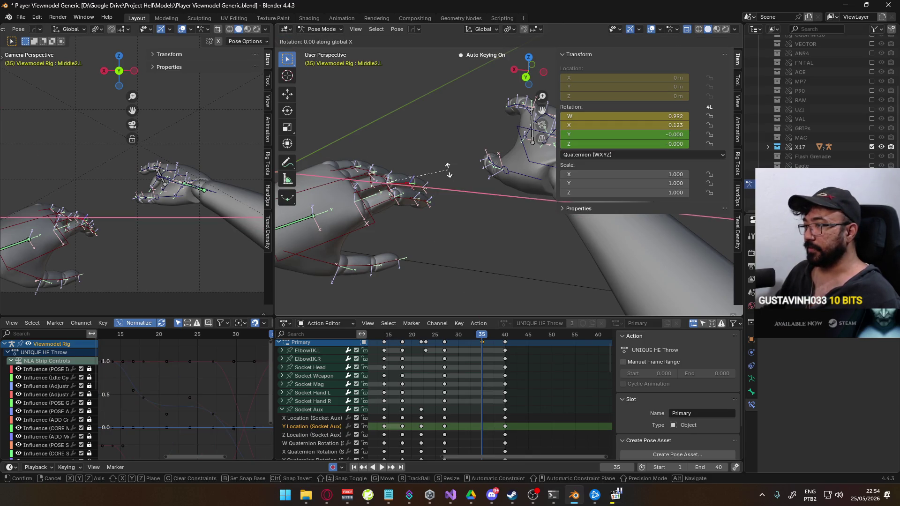
{"action": "left_click", "coordinate": [449, 176]}
{"action": "left_click", "coordinate": [397, 182]}
{"action": "left_click", "coordinate": [389, 183]}
{"action": "key", "text": "r"}
{"action": "key", "text": "x"}
{"action": "key", "text": "x"}
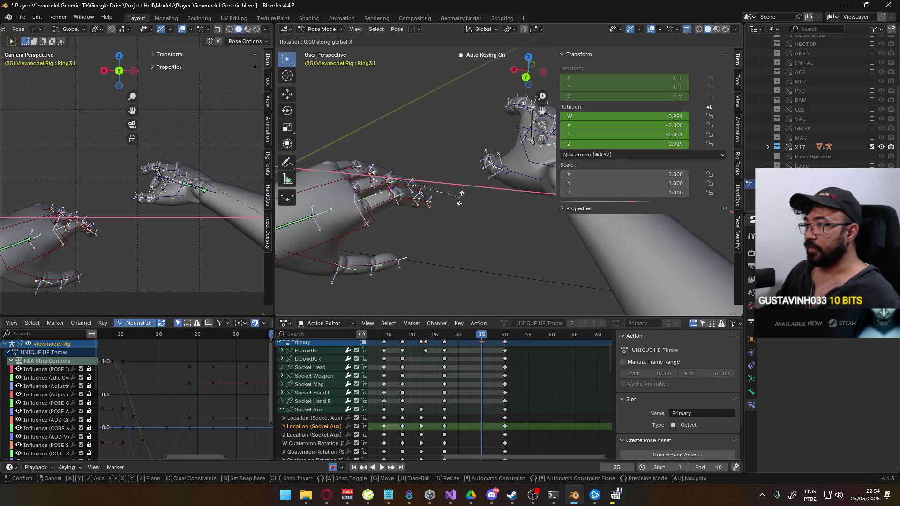
{"action": "left_click", "coordinate": [463, 178]}
- Curl Ring1.L twice more on local X and compare it with the reference video
{"action": "left_click", "coordinate": [356, 178]}
{"action": "key", "text": "r"}
{"action": "key", "text": "x"}
{"action": "key", "text": "x"}
{"action": "left_click", "coordinate": [434, 170]}
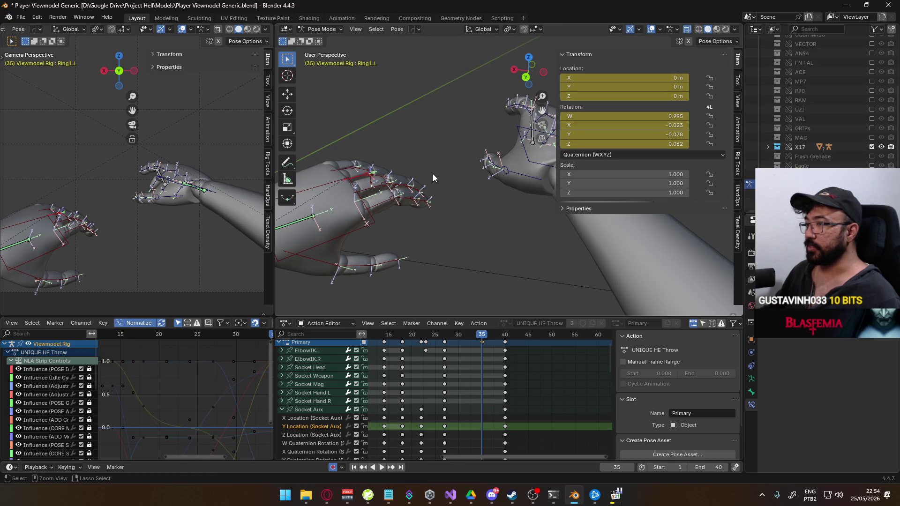
{"action": "key", "text": "r"}
{"action": "key", "text": "x"}
{"action": "key", "text": "x"}
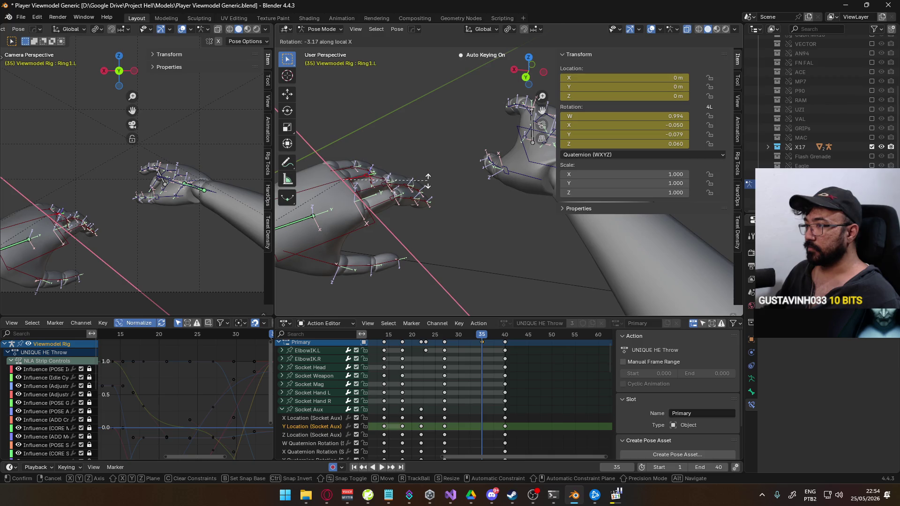
{"action": "left_click", "coordinate": [436, 183]}
{"action": "key", "text": "alt+Tab"}
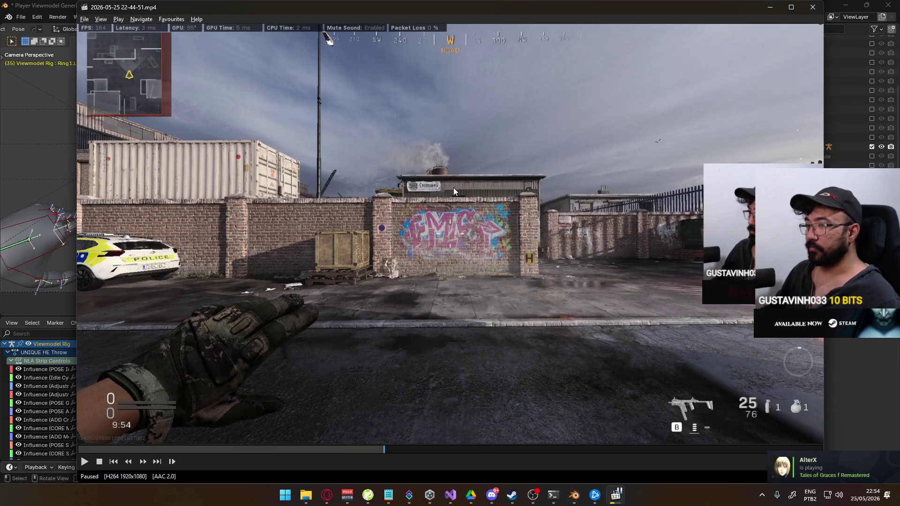
{"action": "key", "text": "alt+Tab"}
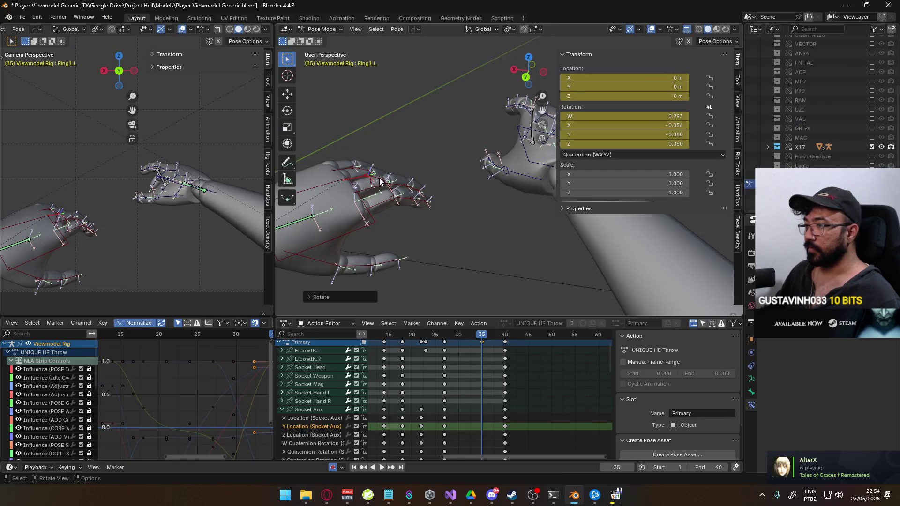
- Bend Pointer1.L on local X and freely rotate Middle1.L
{"action": "left_click", "coordinate": [375, 190]}
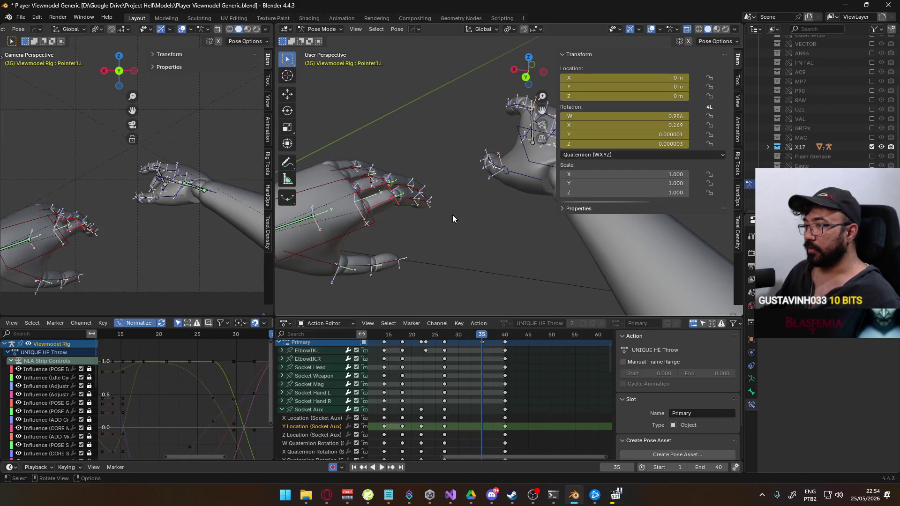
{"action": "key", "text": "r"}
{"action": "key", "text": "x"}
{"action": "key", "text": "x"}
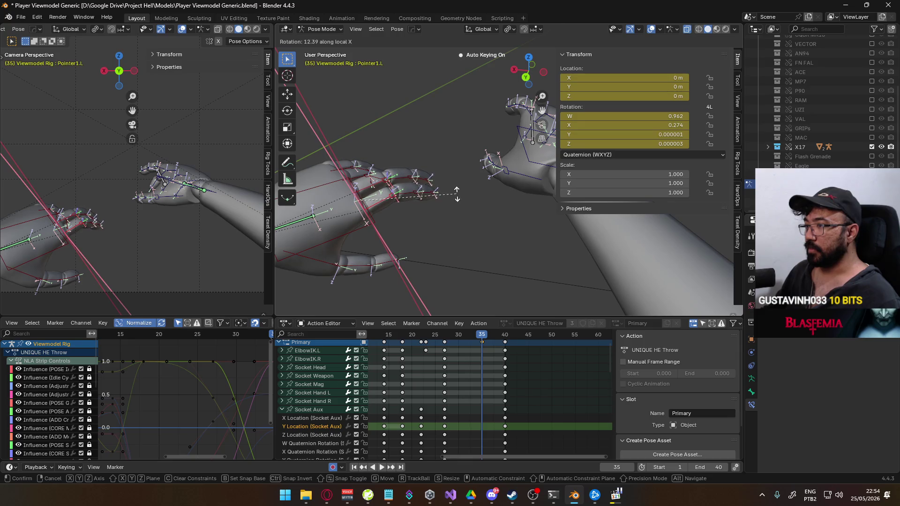
{"action": "left_click", "coordinate": [410, 197]}
{"action": "left_click", "coordinate": [429, 198]}
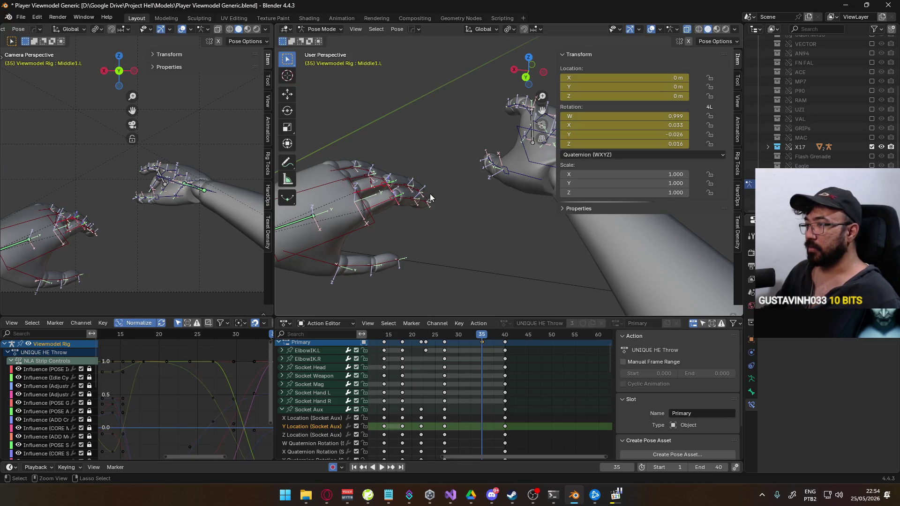
{"action": "left_click", "coordinate": [509, 29]}
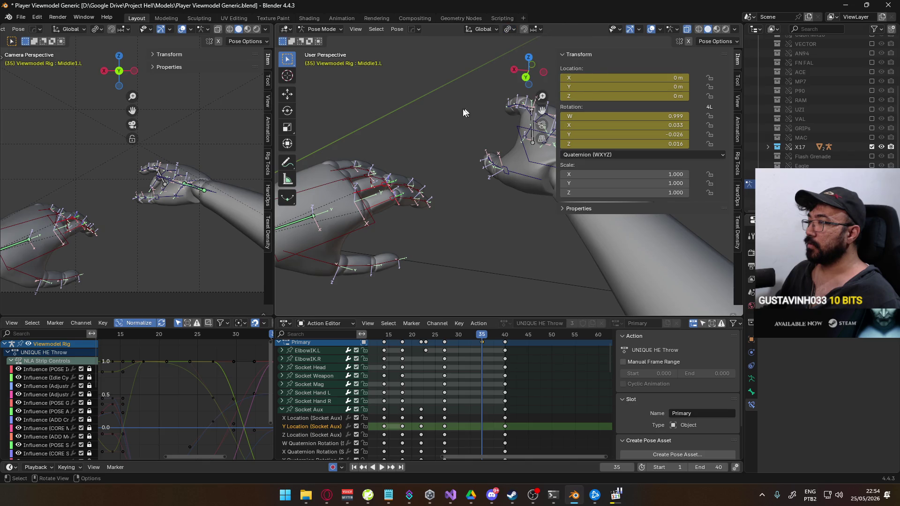
{"action": "key", "text": "r"}
{"action": "key", "text": "x"}
{"action": "key", "text": "Escape"}
{"action": "key", "text": "r"}
{"action": "left_click", "coordinate": [440, 194]}
{"action": "mouse_move", "coordinate": [440, 194]}
{"action": "middle_mouse_down"}
{"action": "mouse_move", "coordinate": [431, 223]}
{"action": "mouse_move", "coordinate": [445, 239]}
{"action": "middle_mouse_up"}
- Rotate Ring1.L, then curl Pointer1.L and Pointer2.L on local X
{"action": "left_click", "coordinate": [397, 258]}
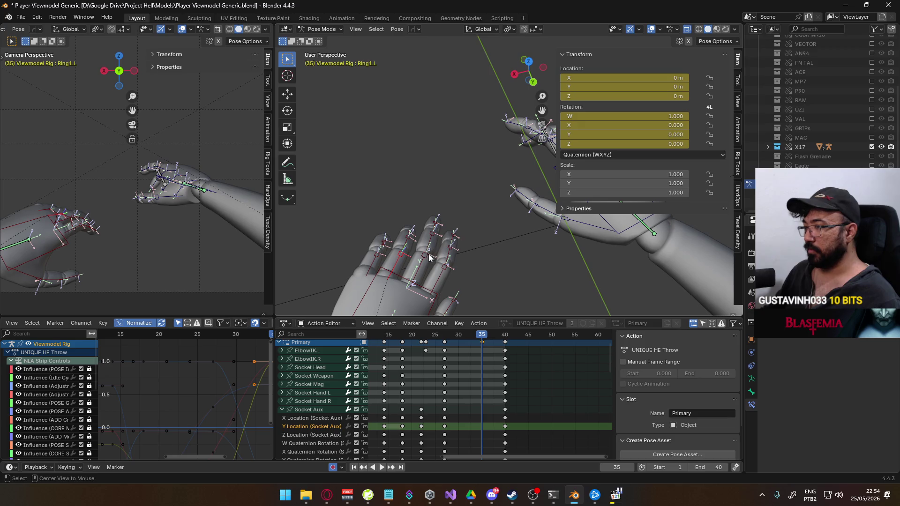
{"action": "key", "text": "r"}
{"action": "left_click", "coordinate": [454, 229]}
{"action": "mouse_move", "coordinate": [453, 229]}
{"action": "middle_mouse_down"}
{"action": "mouse_move", "coordinate": [450, 204]}
{"action": "mouse_move", "coordinate": [399, 177]}
{"action": "middle_mouse_up"}
{"action": "left_click", "coordinate": [377, 174]}
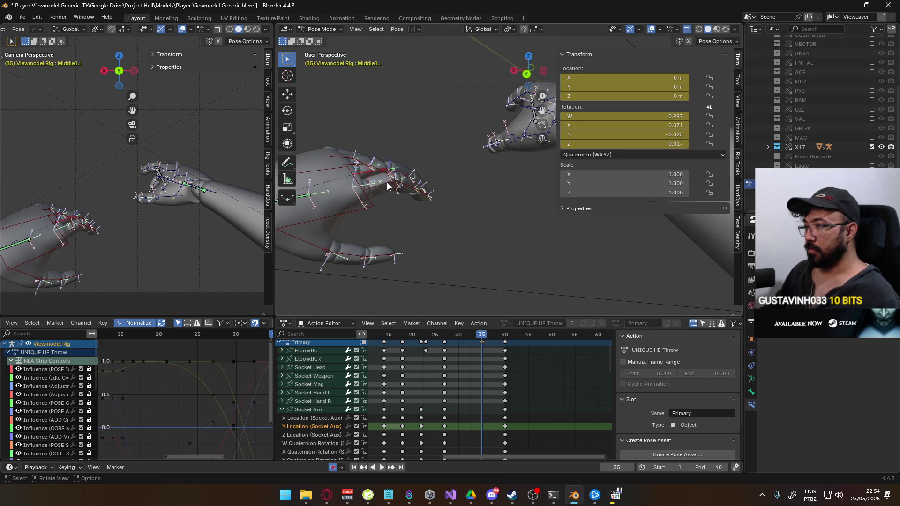
{"action": "key", "text": "r"}
{"action": "key", "text": "x"}
{"action": "key", "text": "x"}
{"action": "left_click", "coordinate": [419, 203]}
{"action": "left_click", "coordinate": [408, 197]}
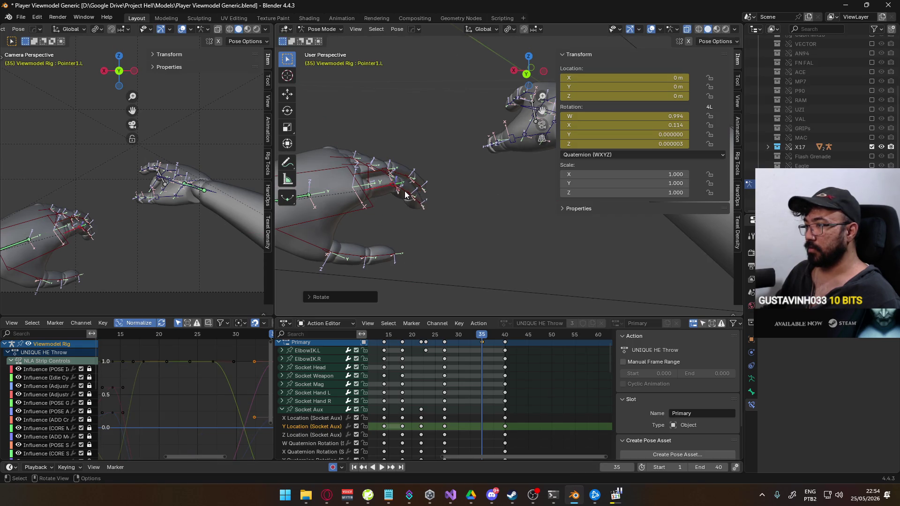
{"action": "key", "text": "r"}
{"action": "key", "text": "x"}
{"action": "key", "text": "x"}
{"action": "left_click", "coordinate": [429, 192]}
- Give Ring1.L a final curl on its local X axis
{"action": "middle_click_drag", "start_coordinate": [430, 192], "coordinate": [370, 180]}
{"action": "left_click", "coordinate": [370, 180]}
{"action": "key", "text": "r"}
{"action": "key", "text": "x"}
{"action": "key", "text": "x"}
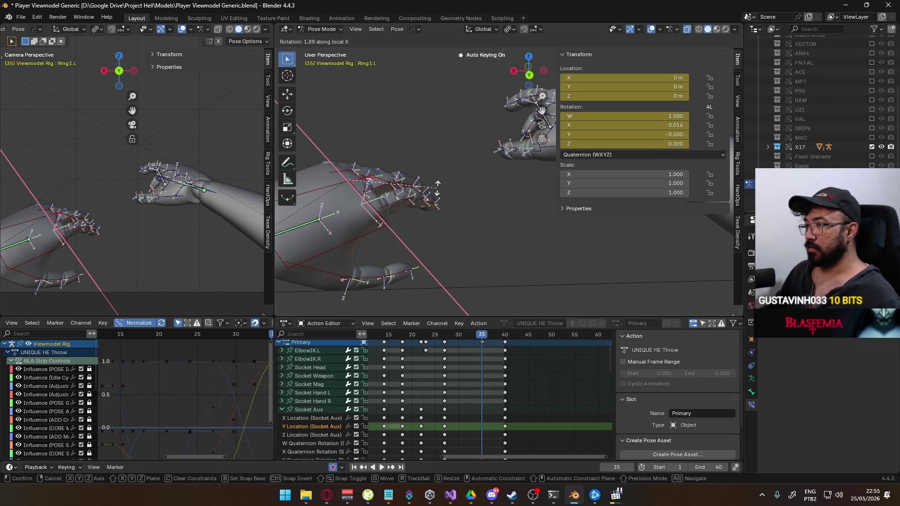
{"action": "left_click", "coordinate": [438, 181]}
{"action": "mouse_move", "coordinate": [437, 181]}
{"action": "middle_mouse_down"}
{"action": "mouse_move", "coordinate": [411, 190]}
{"action": "mouse_move", "coordinate": [449, 223]}
{"action": "middle_mouse_up"}
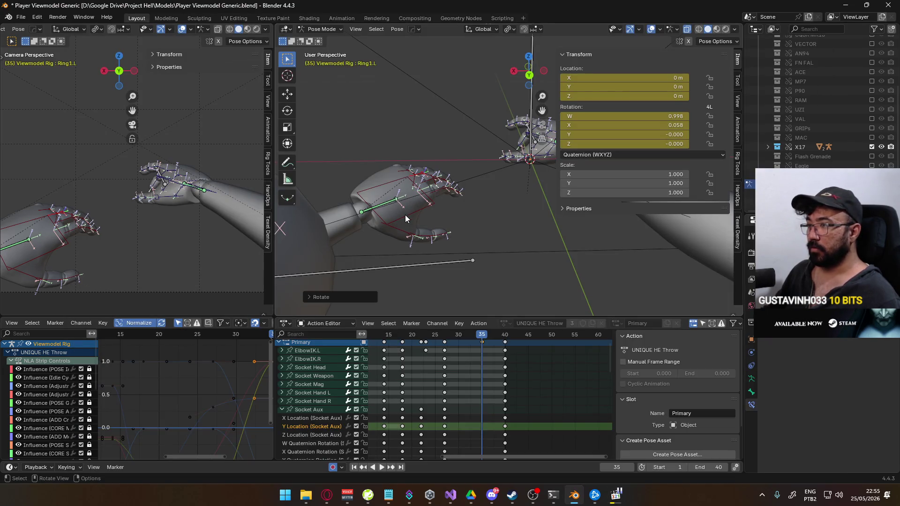
- Rotate the HandIK.L control about its local X, then local Y axis
{"action": "left_click", "coordinate": [405, 218]}
{"action": "key", "text": "r"}
{"action": "key", "text": "x"}
{"action": "key", "text": "x"}
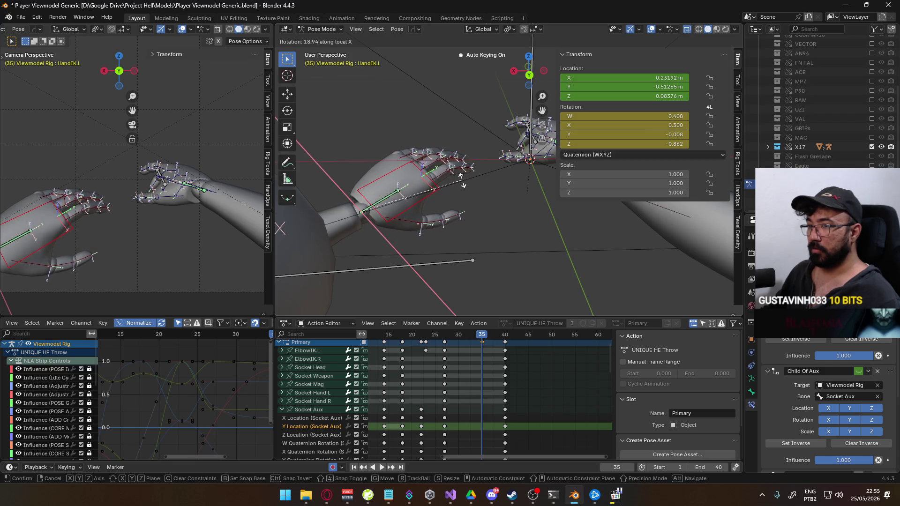
{"action": "left_click", "coordinate": [457, 180]}
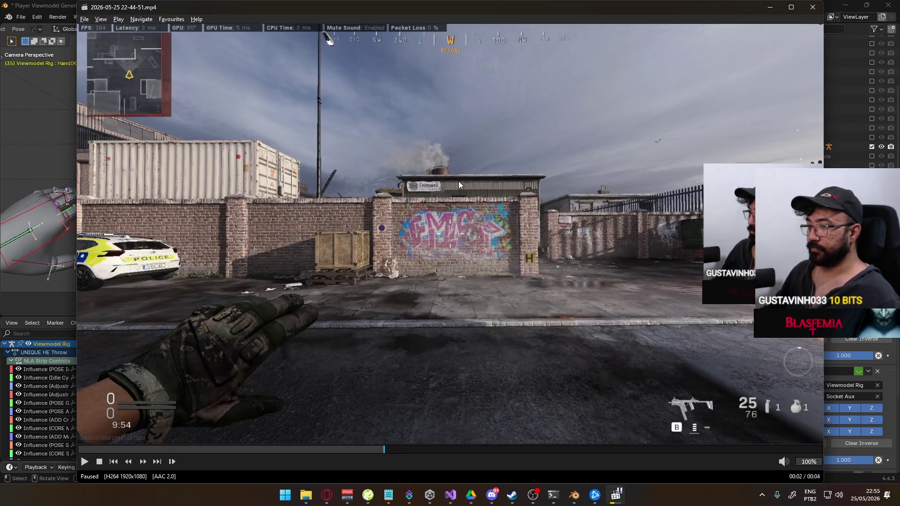
{"action": "key", "text": "alt+Tab"}
{"action": "key", "text": "r"}
{"action": "key", "text": "z"}
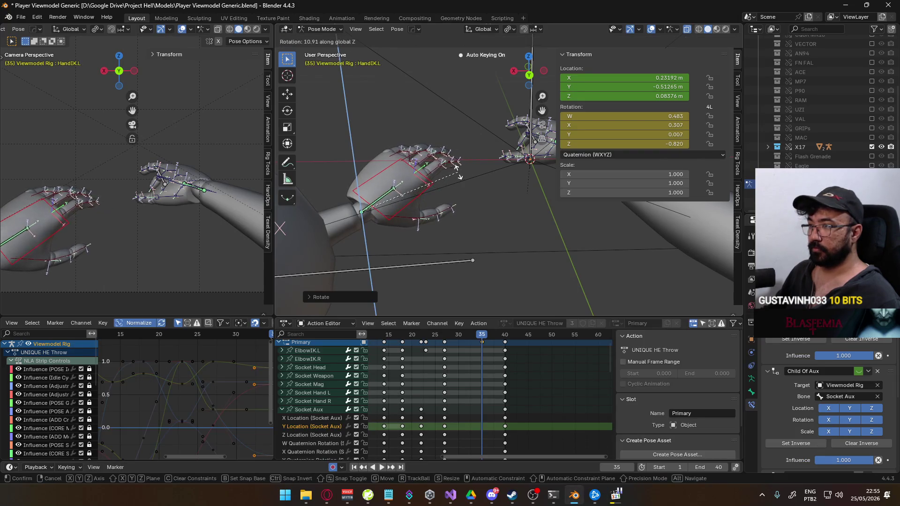
{"action": "key", "text": "y"}
{"action": "key", "text": "y"}
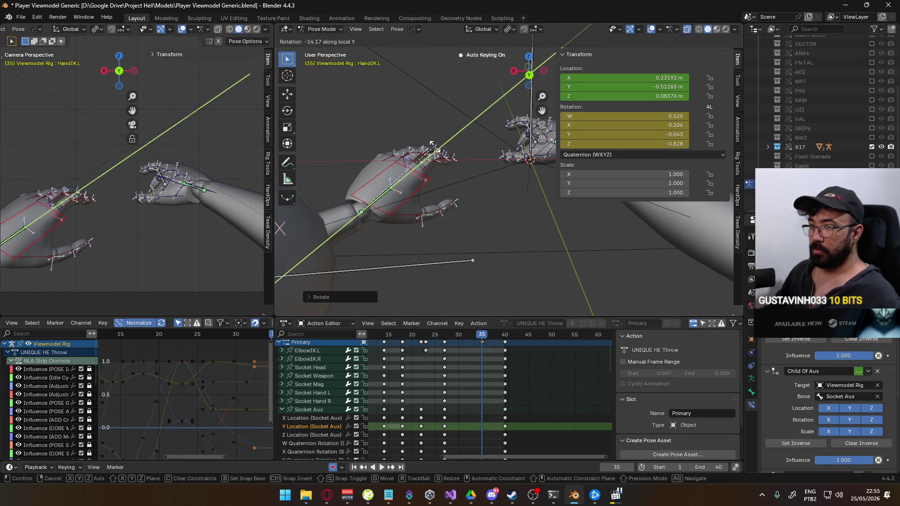
{"action": "left_click", "coordinate": [436, 147]}
- Check the throw reference and refine the HandIK.L rotation on local Y
{"action": "key", "text": "alt+Tab"}
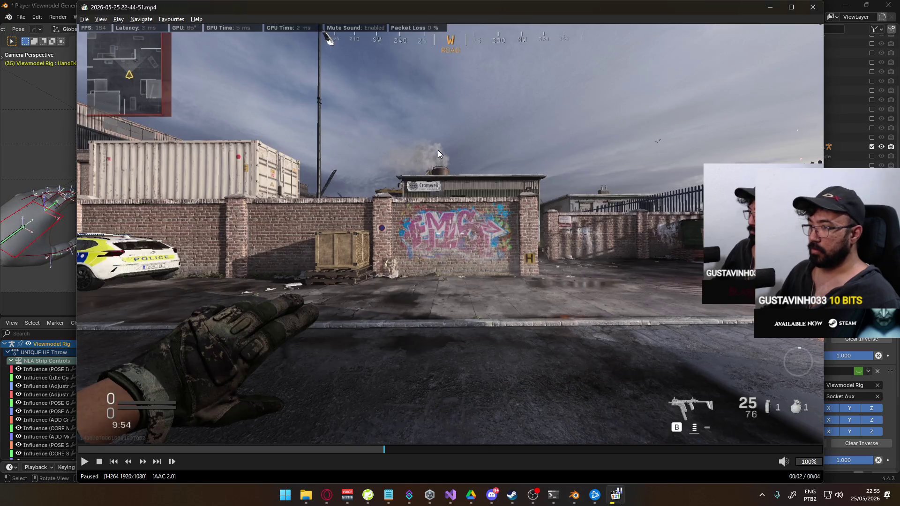
{"action": "key", "text": "alt+Tab"}
{"action": "key", "text": "r"}
{"action": "key", "text": "y"}
{"action": "key", "text": "y"}
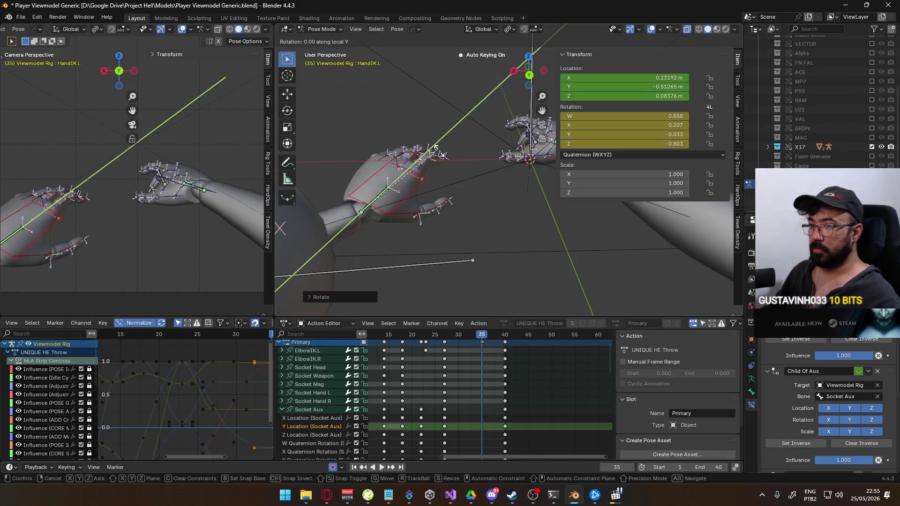
{"action": "left_click", "coordinate": [438, 179]}
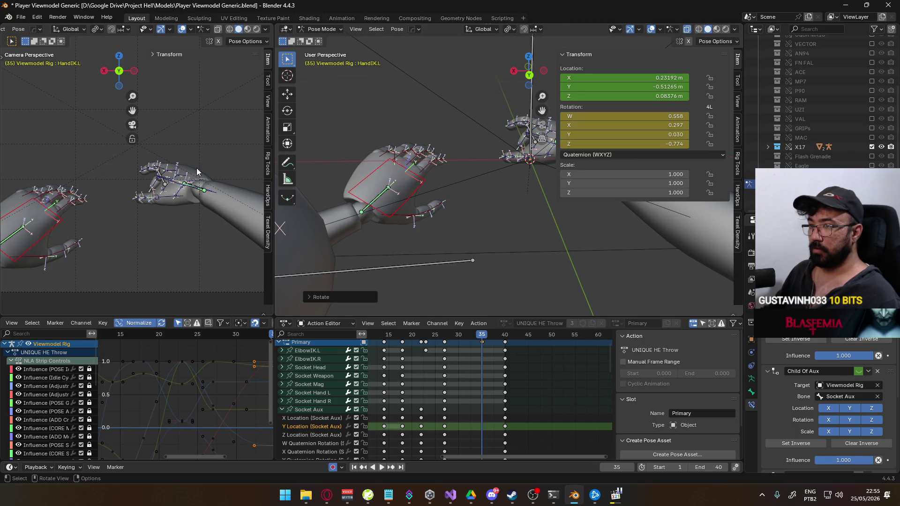
- Move HandIK.L along X and lower it on Z to Y −0.47247 m, Z 0.062203 m
{"action": "scroll", "coordinate": [200, 170], "scroll_direction": "down", "scroll_amount": 2}
{"action": "key", "text": "g"}
{"action": "key", "text": "x"}
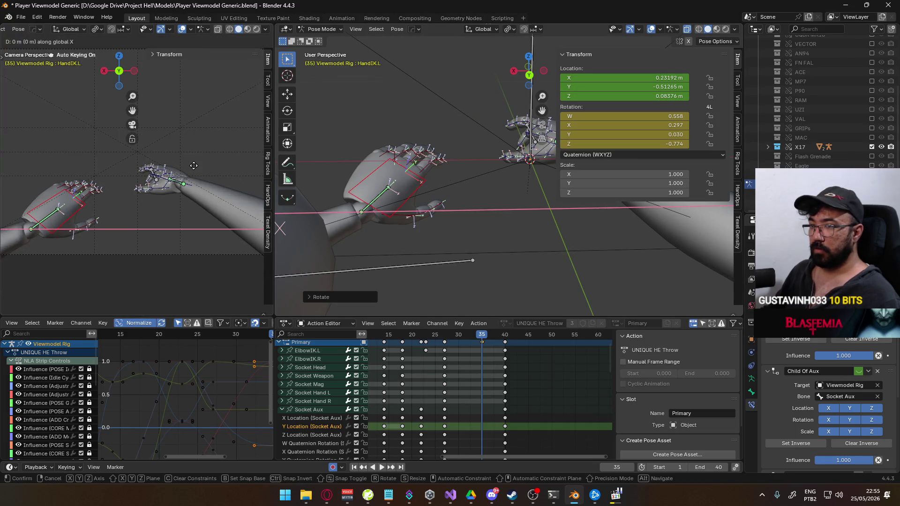
{"action": "left_click", "coordinate": [173, 162]}
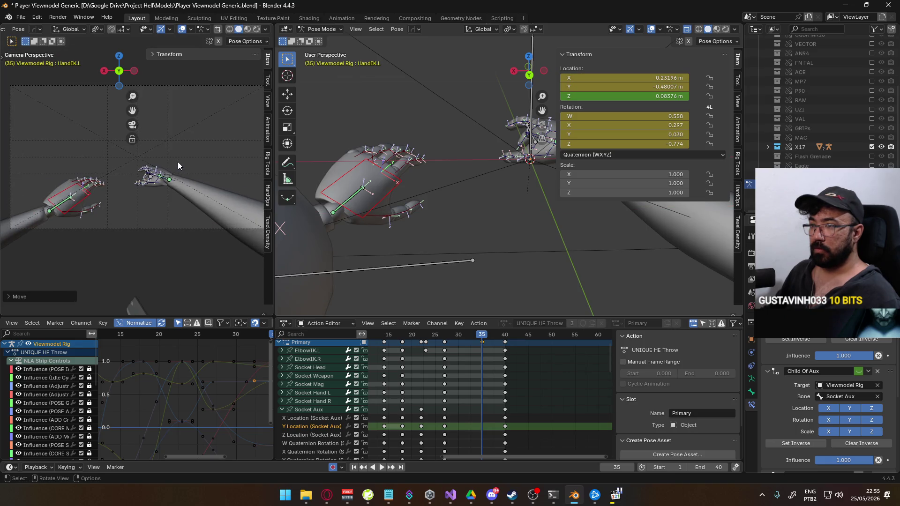
{"action": "key", "text": "alt+Tab"}
{"action": "key", "text": "alt+Tab"}
{"action": "key", "text": "g"}
{"action": "key", "text": "x"}
{"action": "key", "text": "z"}
{"action": "left_click", "coordinate": [172, 171]}
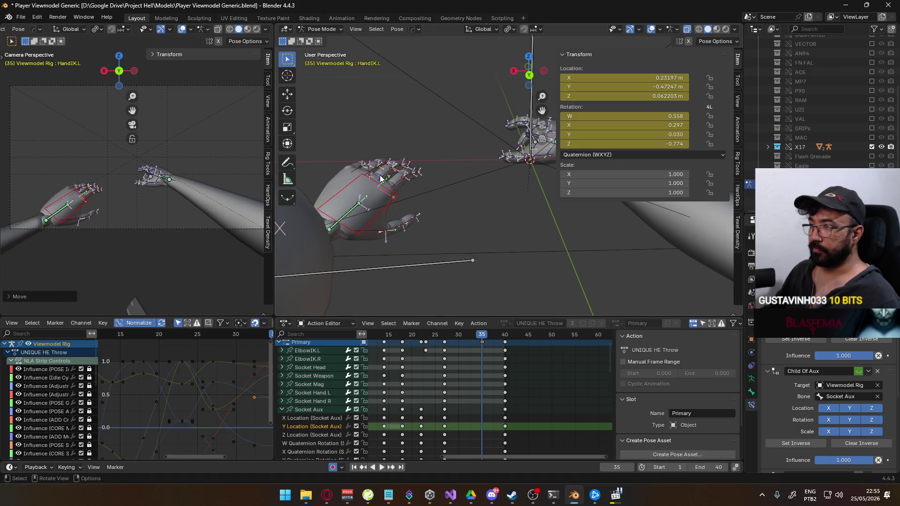
{"action": "scroll", "coordinate": [371, 181], "scroll_direction": "up", "scroll_amount": 5}
- Curl the Ring1.L finger bone about its local X axis
{"action": "left_click", "coordinate": [363, 182]}
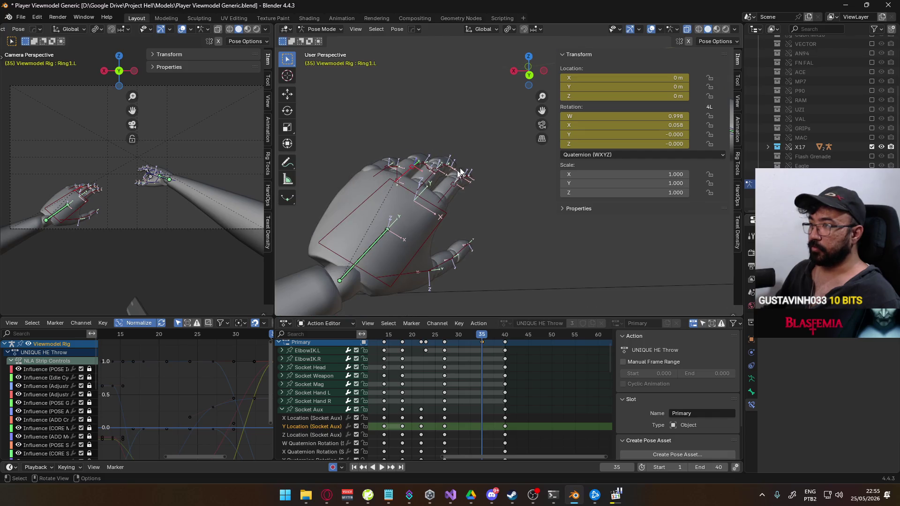
{"action": "key", "text": "r"}
{"action": "key", "text": "x"}
{"action": "key", "text": "x"}
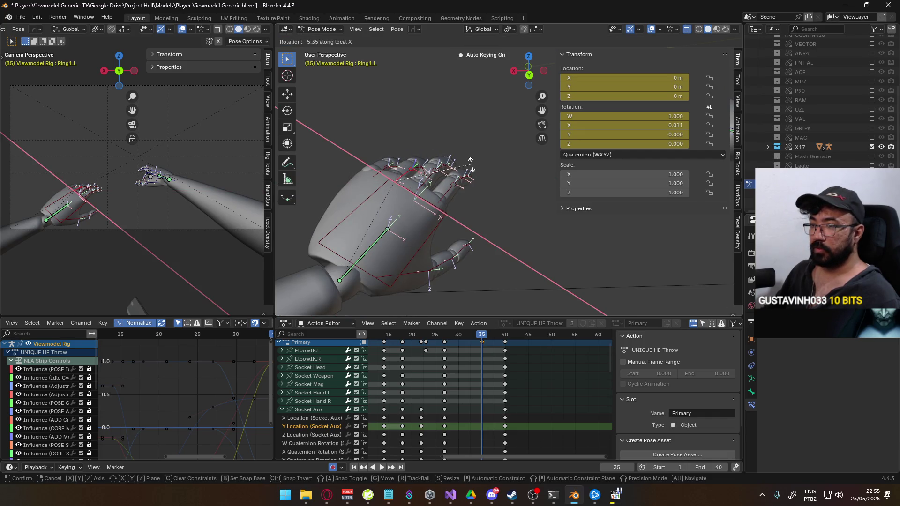
{"action": "left_click", "coordinate": [470, 164]}
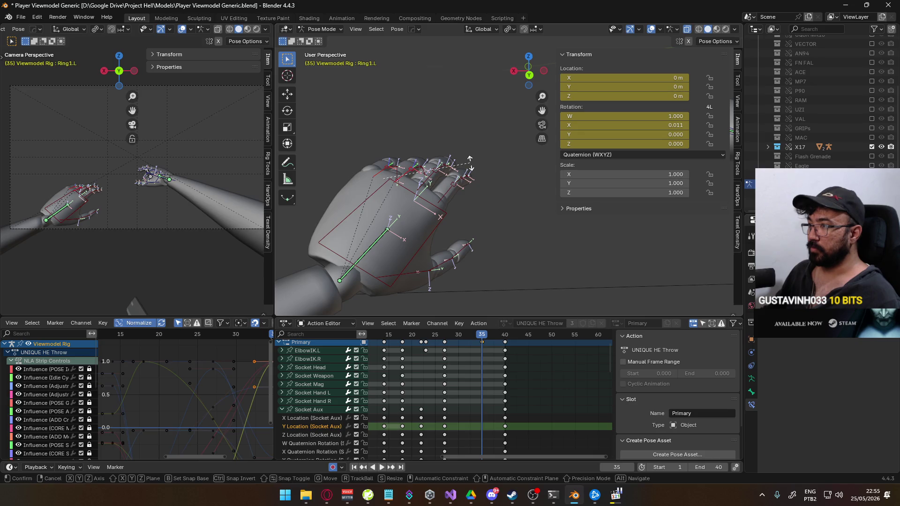
{"action": "key", "text": "x"}
{"action": "key", "text": "x"}
- Curl the Middle1.L finger bone further with two local X rotations
{"action": "left_click", "coordinate": [480, 202]}
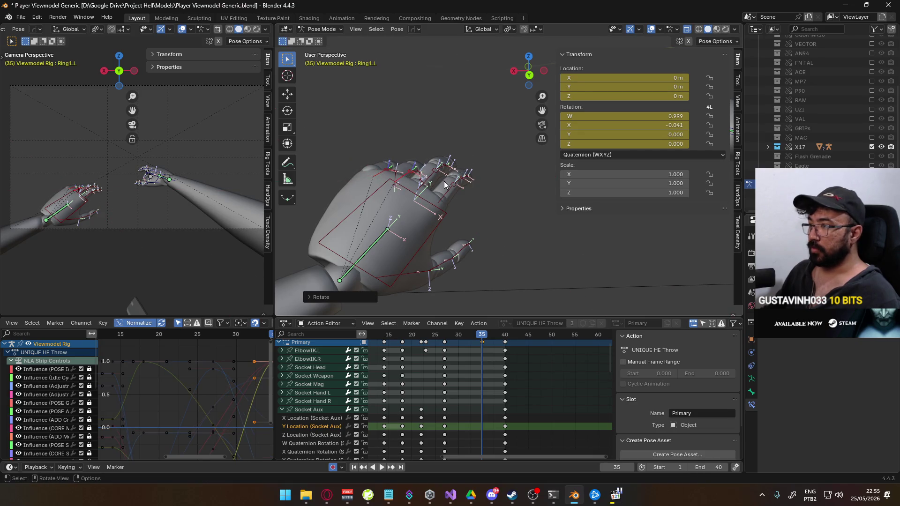
{"action": "left_click", "coordinate": [477, 201]}
{"action": "key", "text": "r"}
{"action": "key", "text": "x"}
{"action": "key", "text": "x"}
{"action": "left_click", "coordinate": [468, 192]}
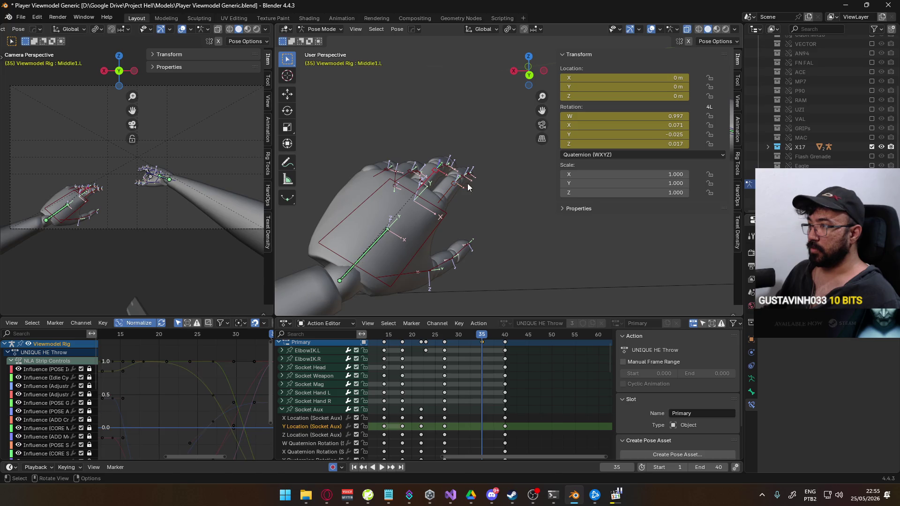
{"action": "key", "text": "r"}
{"action": "key", "text": "x"}
{"action": "key", "text": "x"}
{"action": "left_click", "coordinate": [461, 181]}
{"action": "scroll", "coordinate": [458, 180], "scroll_direction": "up", "scroll_amount": 1}
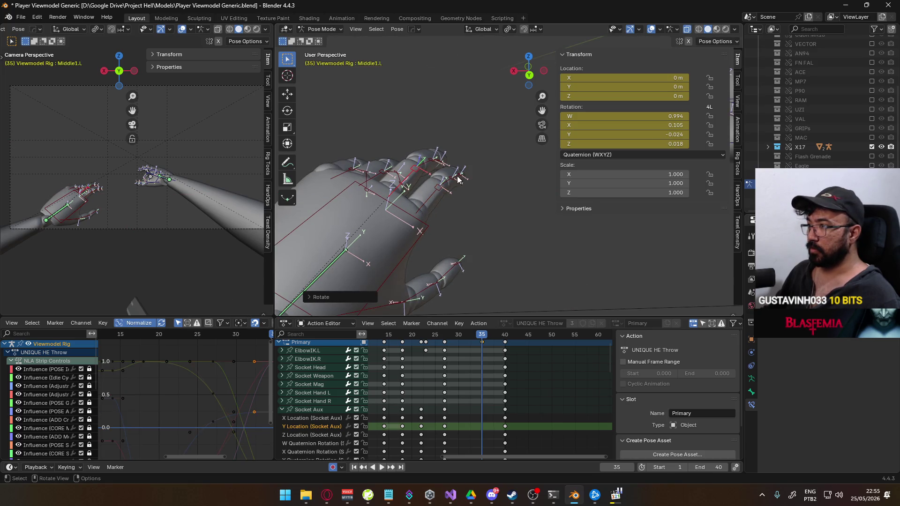
- Curl the Middle2.L finger bone about its local X axis
{"action": "left_click", "coordinate": [452, 183]}
{"action": "key", "text": "r"}
{"action": "key", "text": "x"}
{"action": "key", "text": "x"}
{"action": "left_click", "coordinate": [510, 181]}
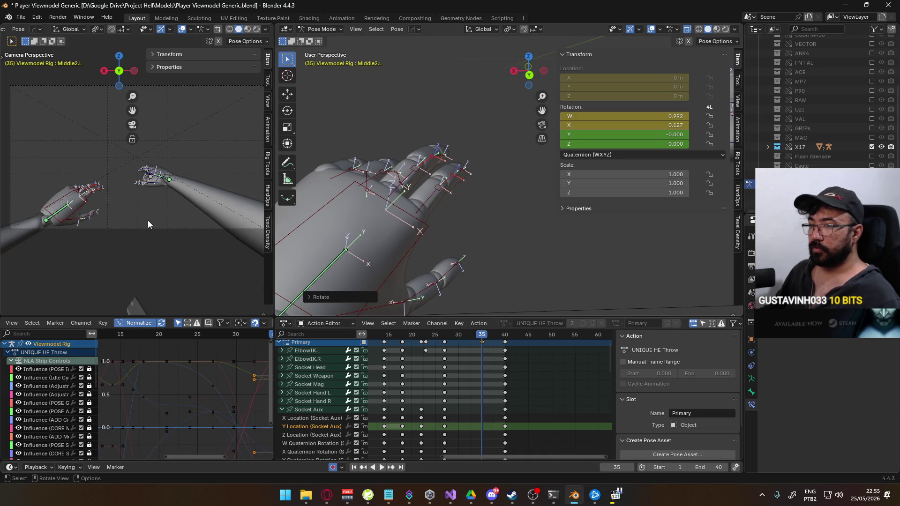
{"action": "scroll", "coordinate": [146, 215], "scroll_direction": "up", "scroll_amount": 5}
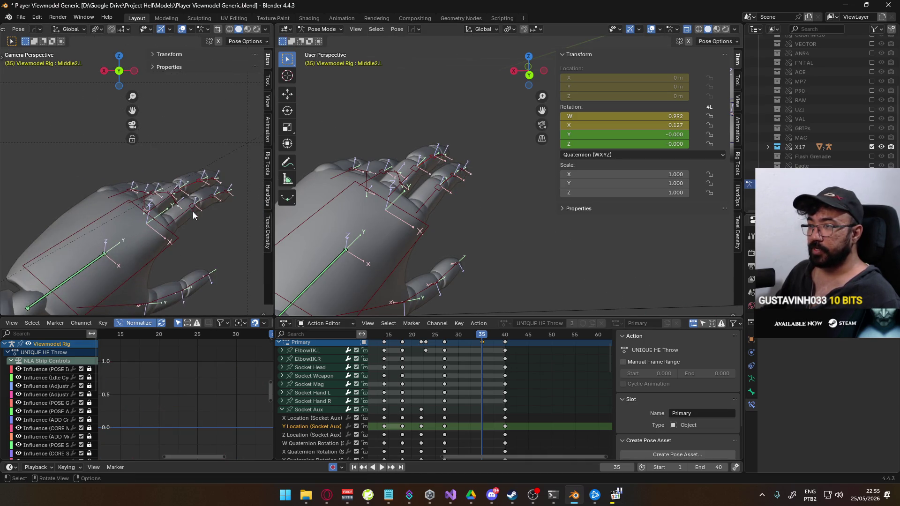
- Turn Pointer1.L sideways about its local Z axis (quaternion X 0.135, Z 0.041)
{"action": "left_click", "coordinate": [190, 208]}
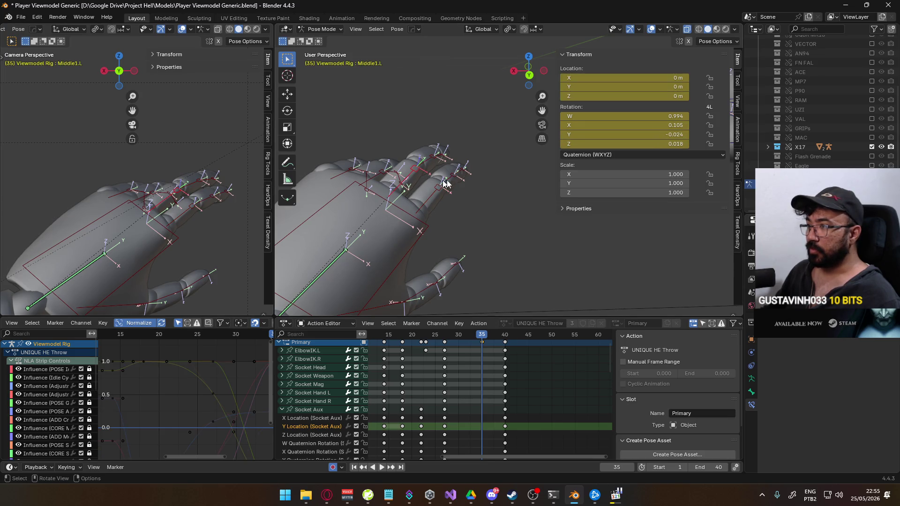
{"action": "key", "text": "r"}
{"action": "key", "text": "z"}
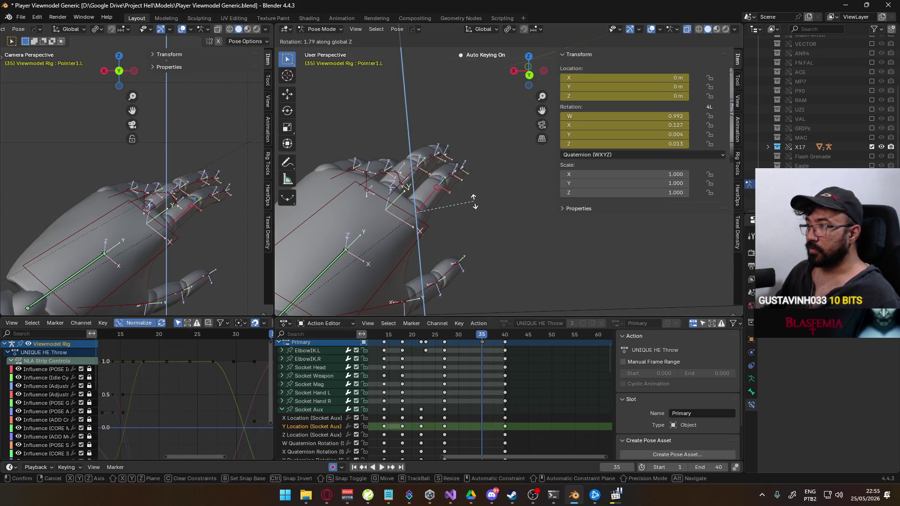
{"action": "key", "text": "z"}
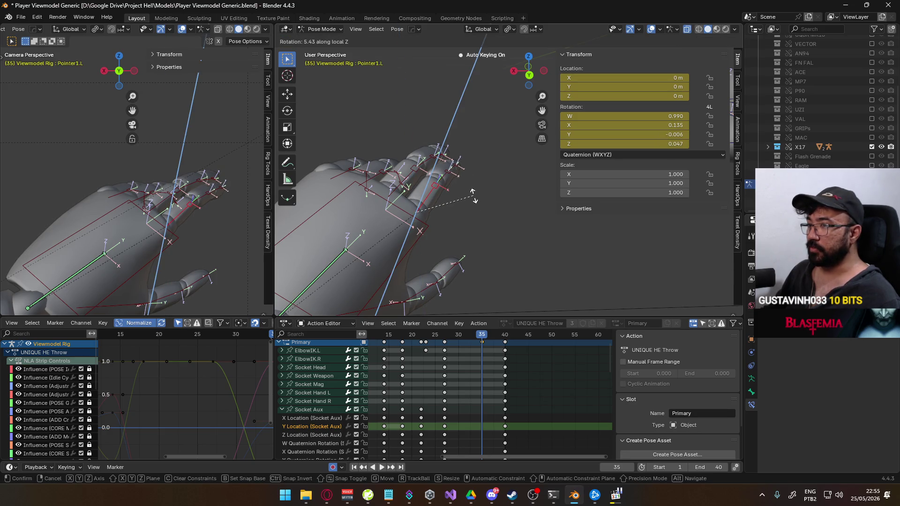
{"action": "left_click", "coordinate": [456, 164]}
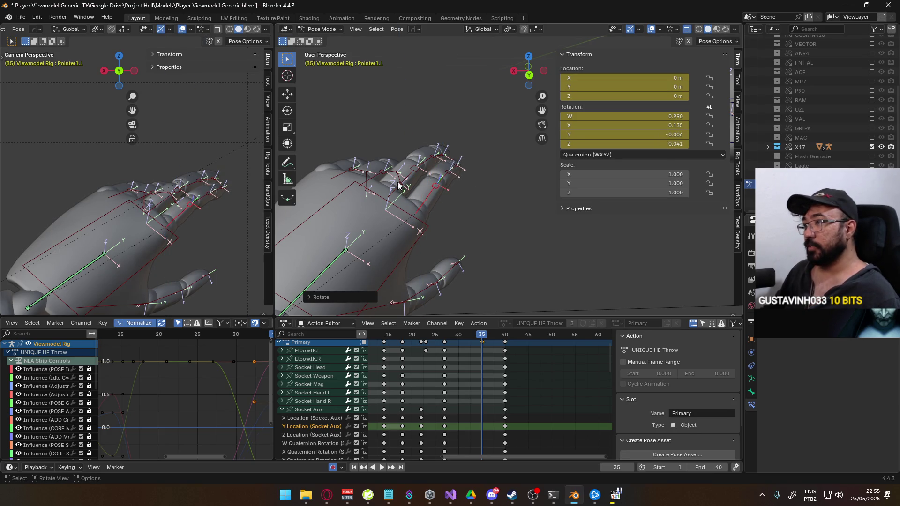
- Turn the Middle1.L finger bone sideways about its local Z axis
{"action": "left_click", "coordinate": [410, 177]}
{"action": "key", "text": "r"}
{"action": "key", "text": "z"}
{"action": "key", "text": "z"}
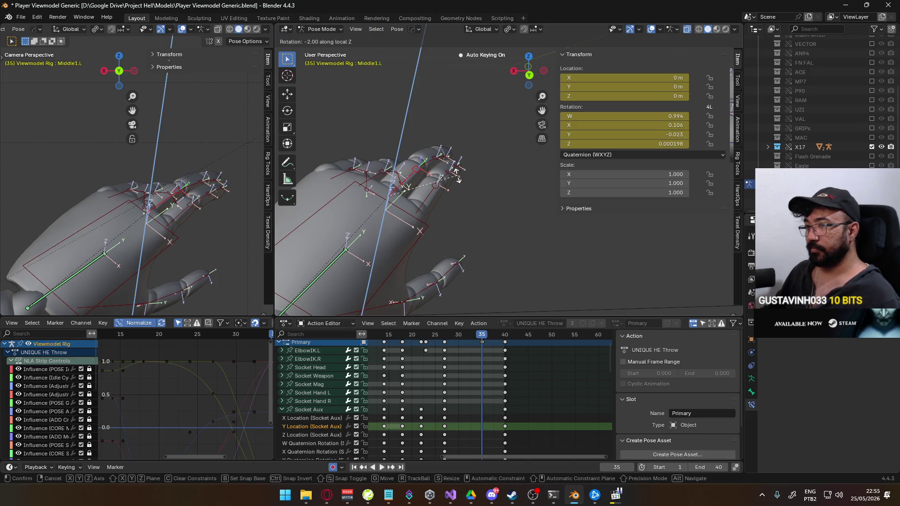
{"action": "left_click", "coordinate": [457, 180]}
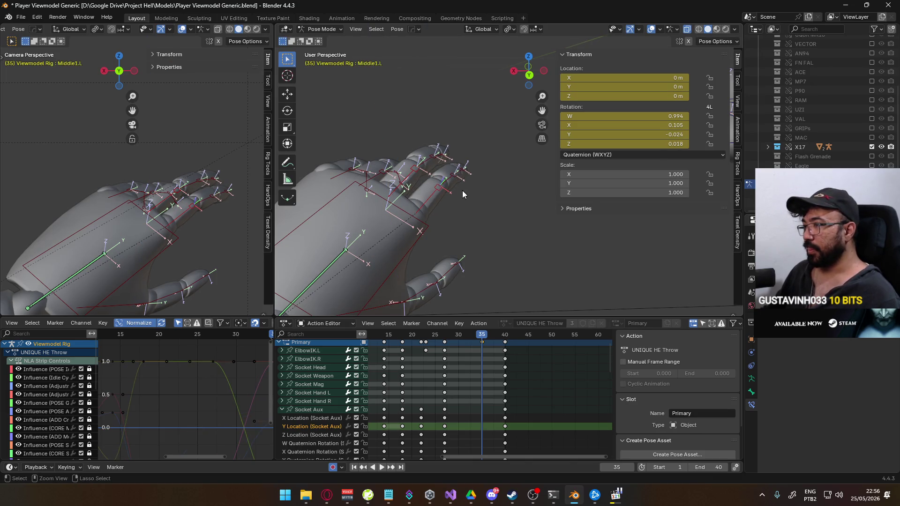
{"action": "scroll", "coordinate": [463, 197], "scroll_direction": "up", "scroll_amount": 5}
{"action": "scroll", "coordinate": [497, 231], "scroll_direction": "down", "scroll_amount": 5}
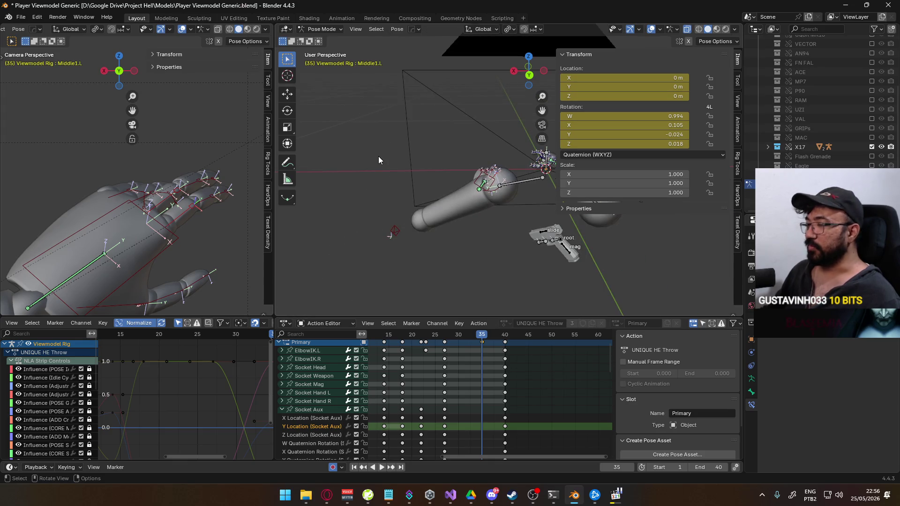
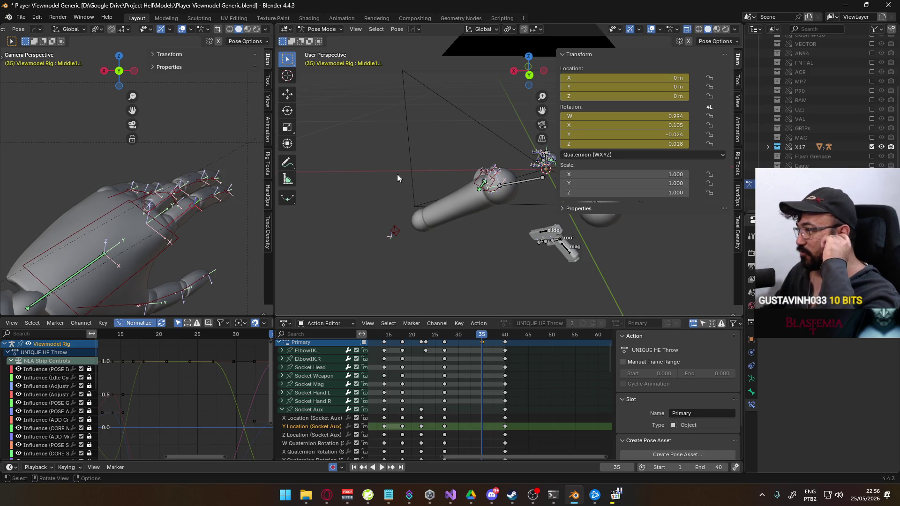
- Curl the Ring1.L and Pinky2.L bones further around their local X axis at frame 35
{"action": "mouse_move", "coordinate": [381, 175]}
{"action": "middle_mouse_down"}
{"action": "mouse_move", "coordinate": [420, 178]}
{"action": "mouse_move", "coordinate": [358, 184]}
{"action": "mouse_move", "coordinate": [474, 179]}
{"action": "middle_mouse_up"}
{"action": "middle_click_drag", "start_coordinate": [410, 181], "coordinate": [451, 196]}
{"action": "left_click", "coordinate": [494, 213]}
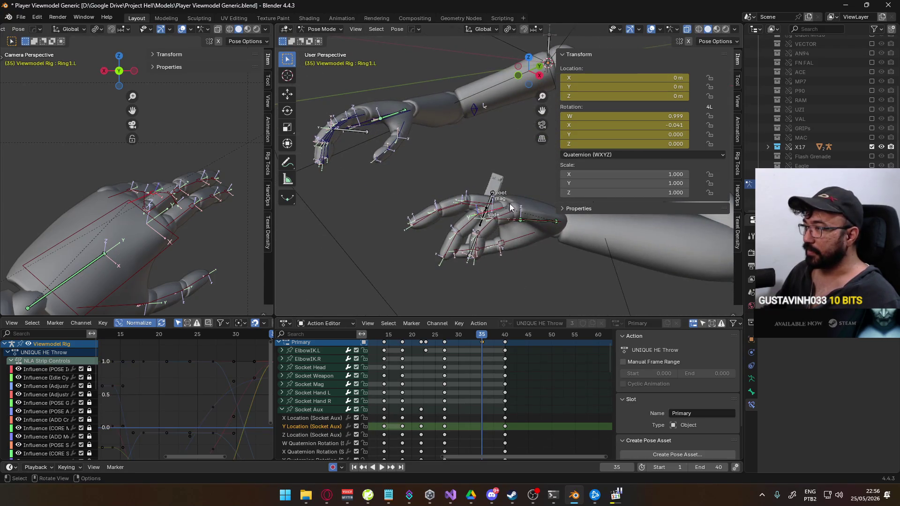
{"action": "key", "text": "r"}
{"action": "key", "text": "x"}
{"action": "key", "text": "x"}
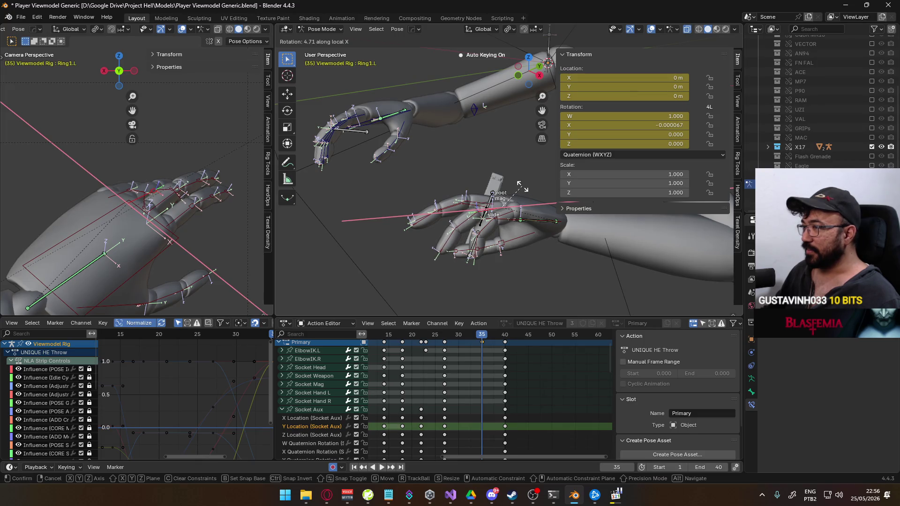
{"action": "left_click", "coordinate": [522, 186]}
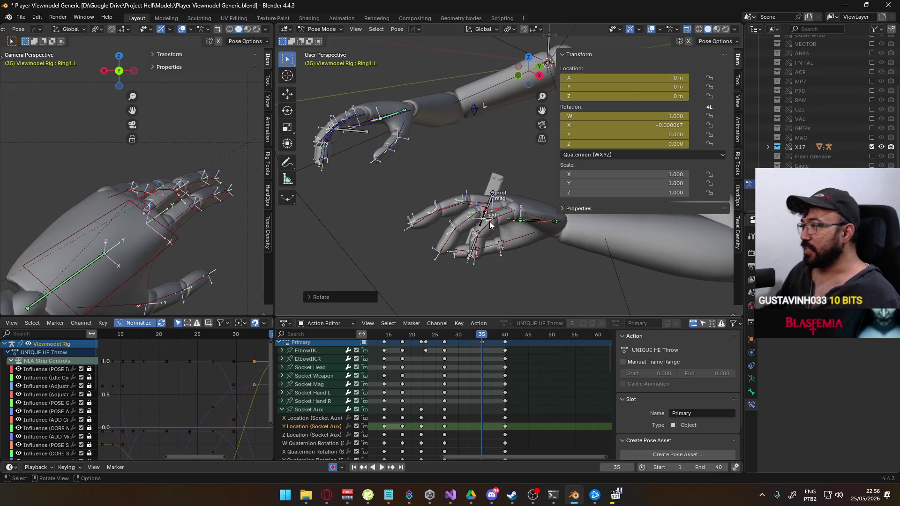
{"action": "left_click", "coordinate": [467, 223]}
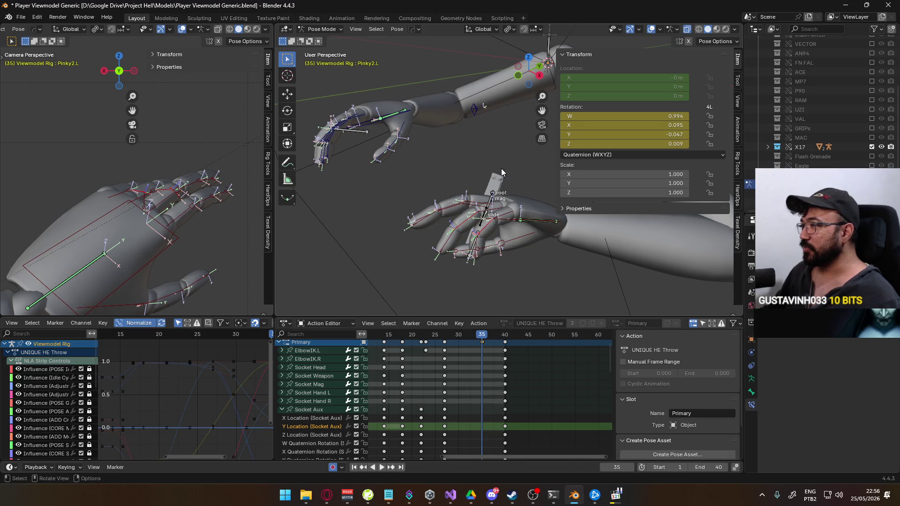
{"action": "key", "text": "r"}
{"action": "key", "text": "x"}
{"action": "key", "text": "x"}
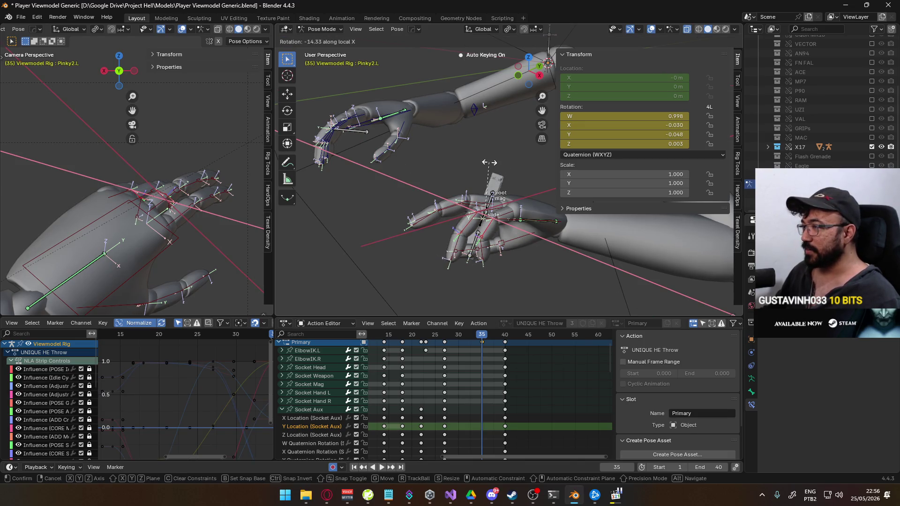
{"action": "left_click", "coordinate": [490, 164]}
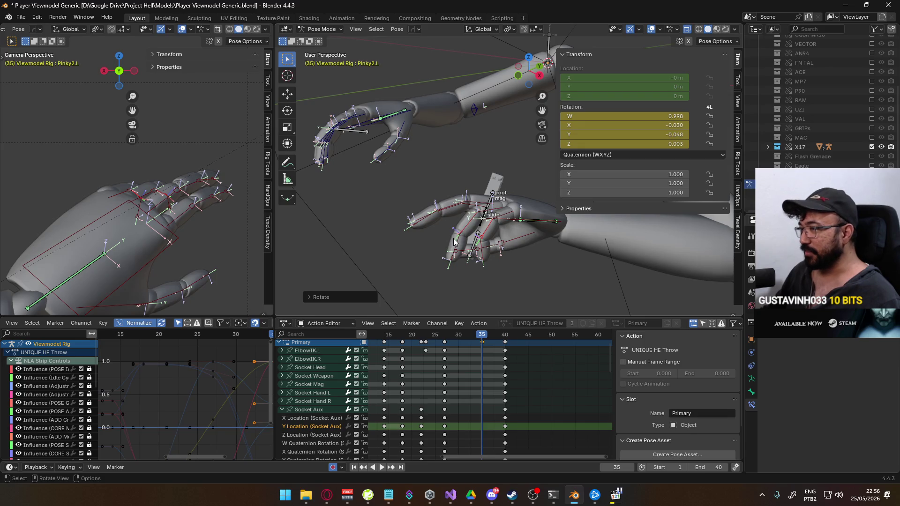
- Curl Ring3.L and then Ring1.L a little more along local X, leaving Ring2.L unchanged
{"action": "left_click", "coordinate": [483, 249]}
{"action": "key", "text": "r"}
{"action": "key", "text": "x"}
{"action": "key", "text": "x"}
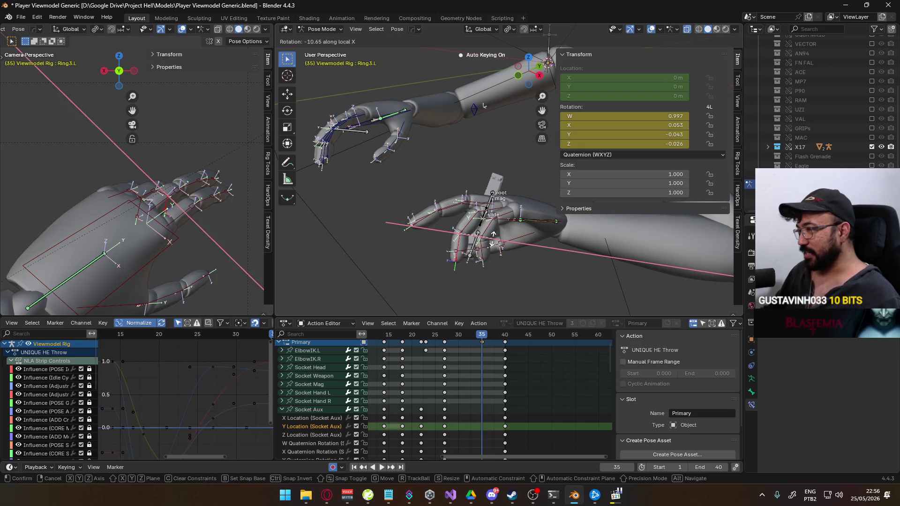
{"action": "left_click", "coordinate": [494, 236]}
{"action": "left_click", "coordinate": [479, 216]}
{"action": "middle_click_drag", "start_coordinate": [479, 216], "coordinate": [484, 184]}
{"action": "key", "text": "r"}
{"action": "right_click", "coordinate": [483, 182]}
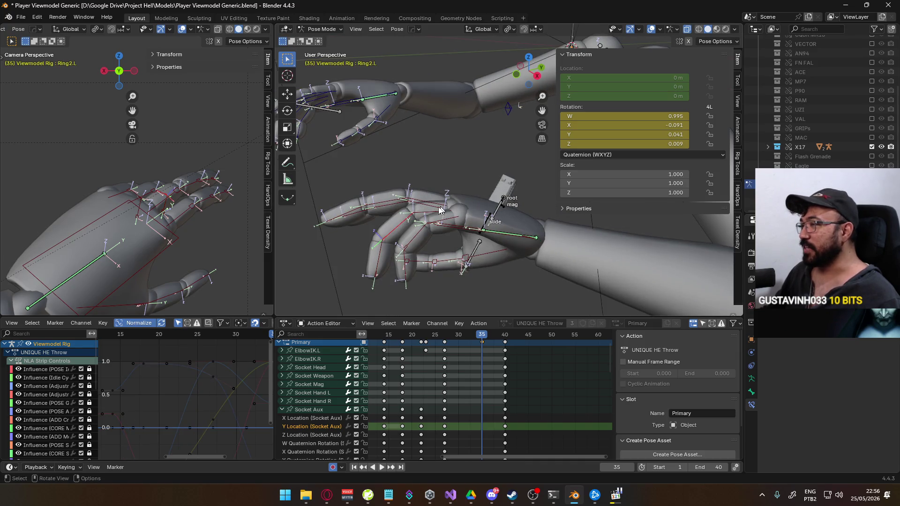
{"action": "left_click", "coordinate": [449, 208]}
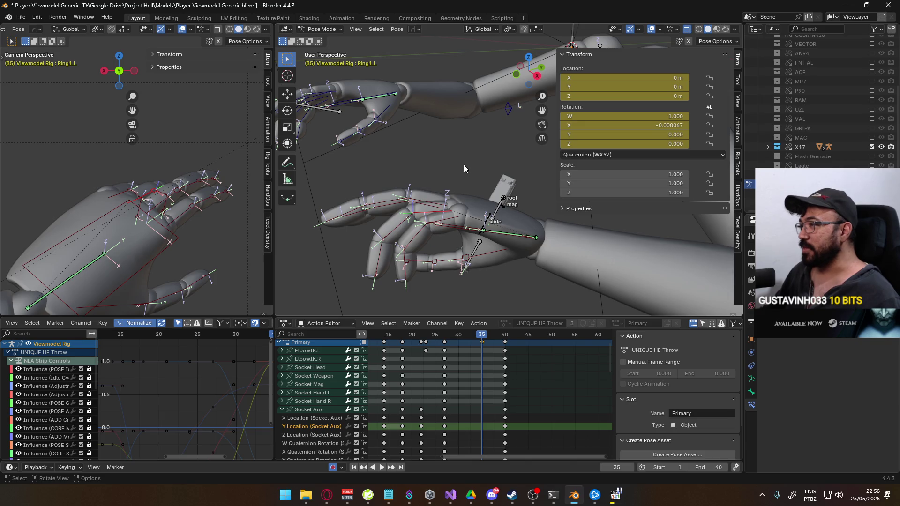
{"action": "key", "text": "r"}
{"action": "key", "text": "x"}
{"action": "key", "text": "x"}
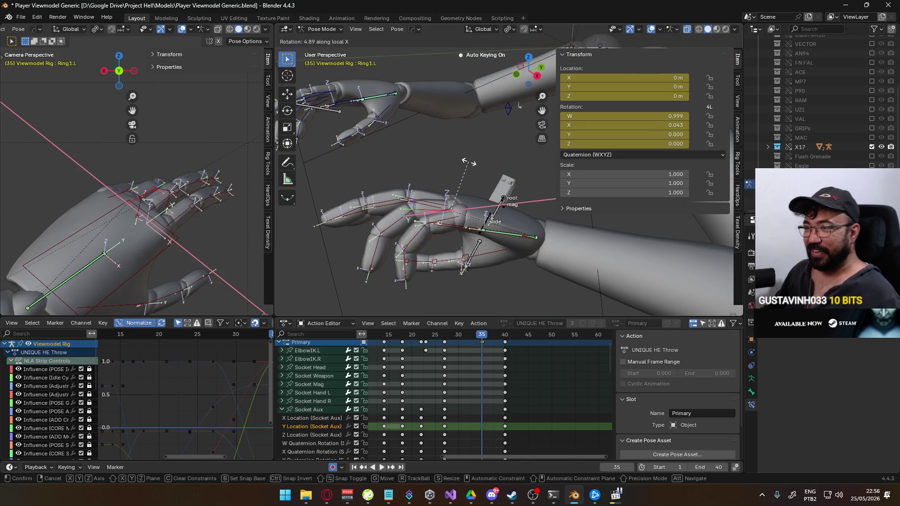
{"action": "left_click", "coordinate": [468, 162]}
- Rotate Middle2.L along local X to quaternion W 0.997, X 0.074
{"action": "mouse_move", "coordinate": [477, 173]}
{"action": "middle_mouse_down"}
{"action": "mouse_move", "coordinate": [422, 168]}
{"action": "mouse_move", "coordinate": [369, 187]}
{"action": "mouse_move", "coordinate": [381, 245]}
{"action": "mouse_move", "coordinate": [398, 240]}
{"action": "mouse_move", "coordinate": [413, 186]}
{"action": "mouse_move", "coordinate": [403, 177]}
{"action": "mouse_move", "coordinate": [419, 168]}
{"action": "middle_mouse_up"}
{"action": "scroll", "coordinate": [429, 161], "scroll_direction": "up", "scroll_amount": 4}
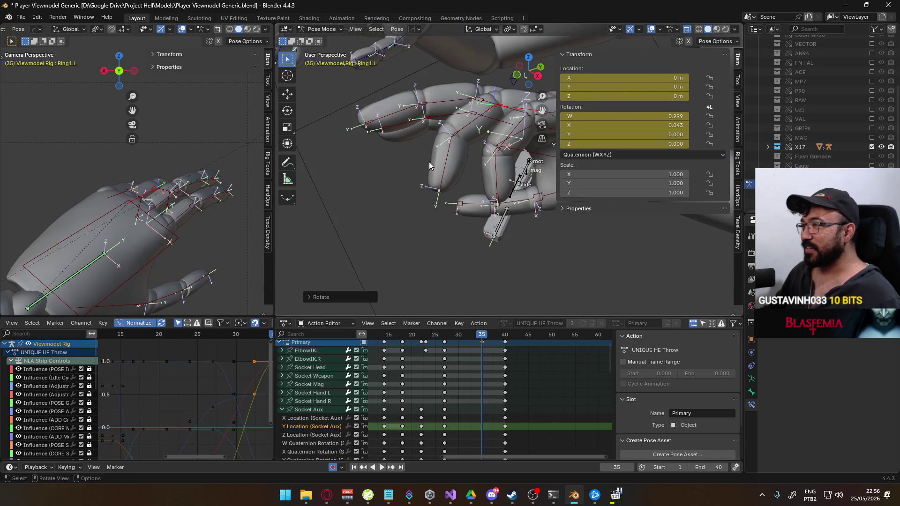
{"action": "left_click", "coordinate": [448, 136]}
{"action": "left_click", "coordinate": [459, 92]}
{"action": "key", "text": "r"}
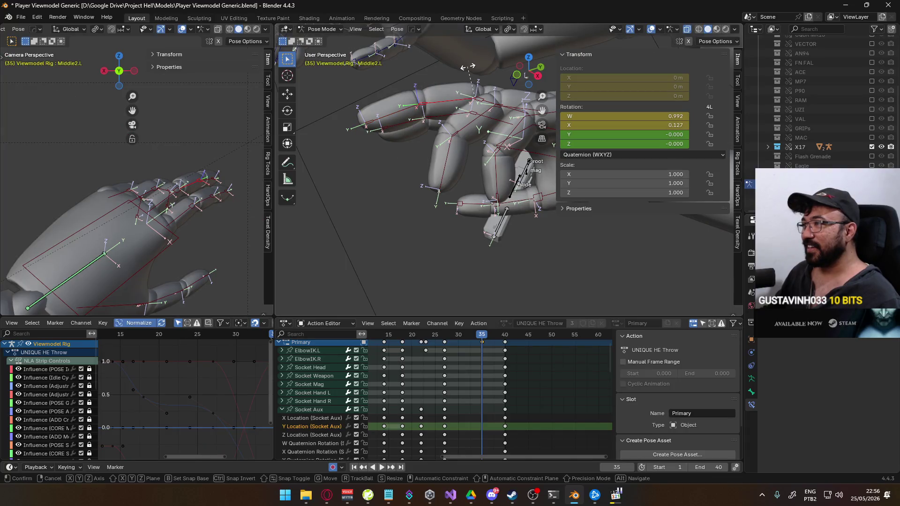
{"action": "key", "text": "x"}
{"action": "key", "text": "x"}
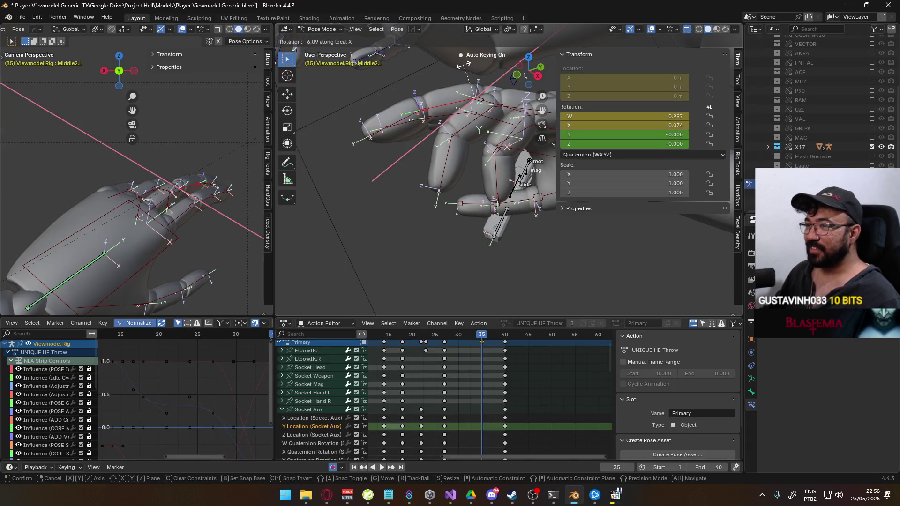
{"action": "left_click", "coordinate": [464, 64]}
{"action": "middle_click_drag", "start_coordinate": [464, 64], "coordinate": [327, 123]}
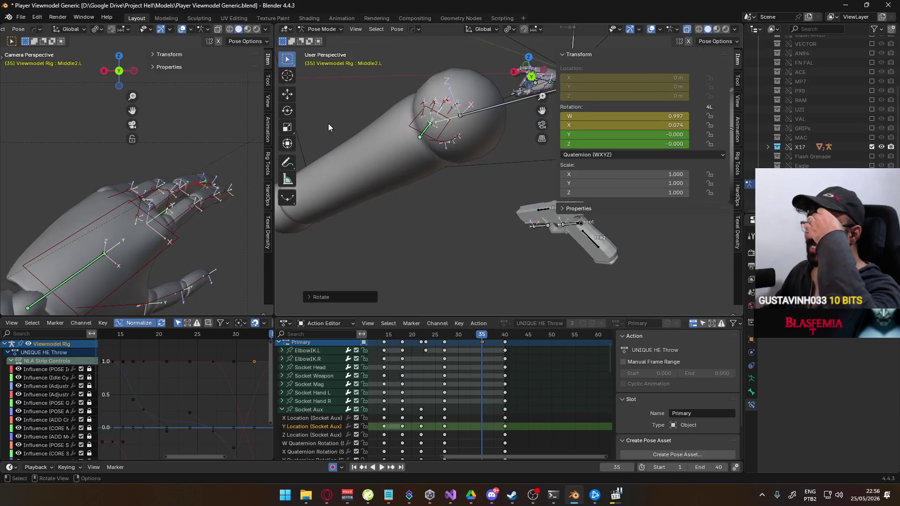
{"action": "scroll", "coordinate": [131, 166], "scroll_direction": "down", "scroll_amount": 5}
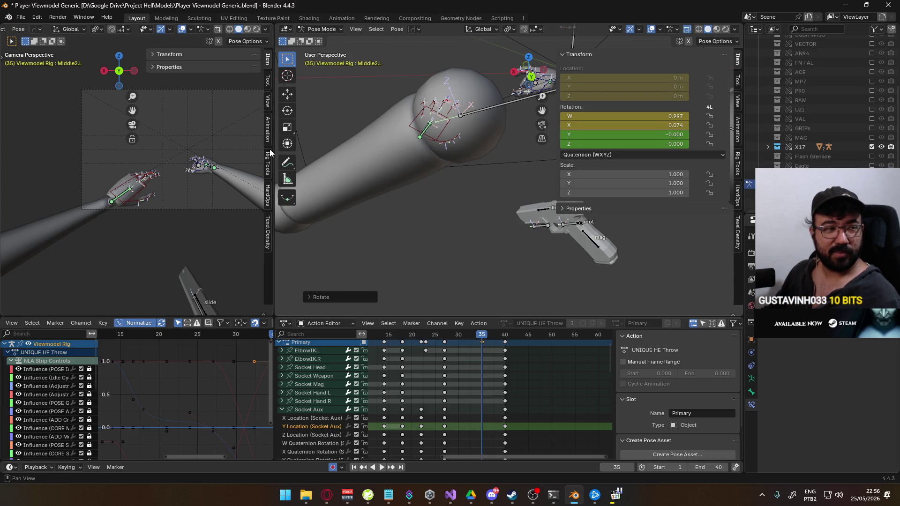
- Move HandIK.R up in Z, along global Y, then back down in Z
{"action": "mouse_move", "coordinate": [370, 160]}
{"action": "middle_mouse_down"}
{"action": "mouse_move", "coordinate": [352, 177]}
{"action": "mouse_move", "coordinate": [432, 155]}
{"action": "middle_mouse_up"}
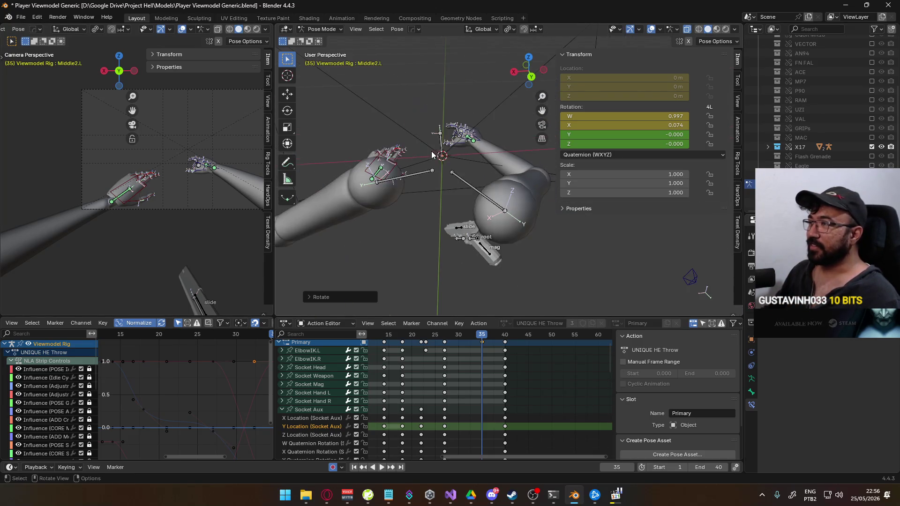
{"action": "left_click", "coordinate": [481, 139]}
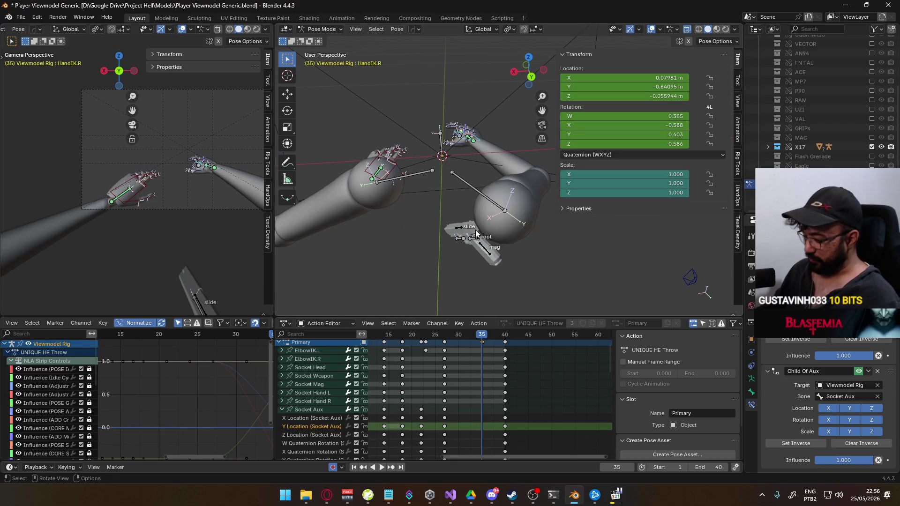
{"action": "mouse_move", "coordinate": [476, 233]}
{"action": "middle_mouse_down"}
{"action": "mouse_move", "coordinate": [461, 236]}
{"action": "mouse_move", "coordinate": [476, 220]}
{"action": "mouse_move", "coordinate": [373, 258]}
{"action": "mouse_move", "coordinate": [286, 262]}
{"action": "middle_mouse_up"}
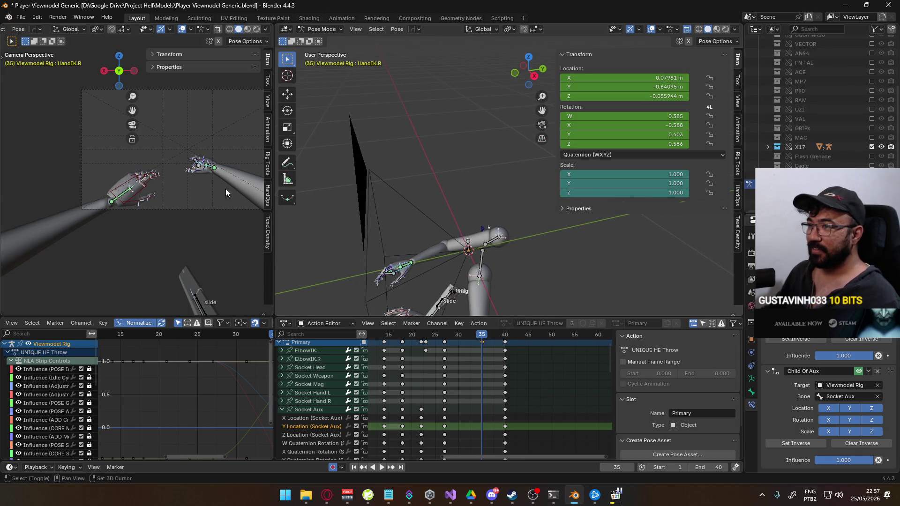
{"action": "key", "text": "g"}
{"action": "key", "text": "z"}
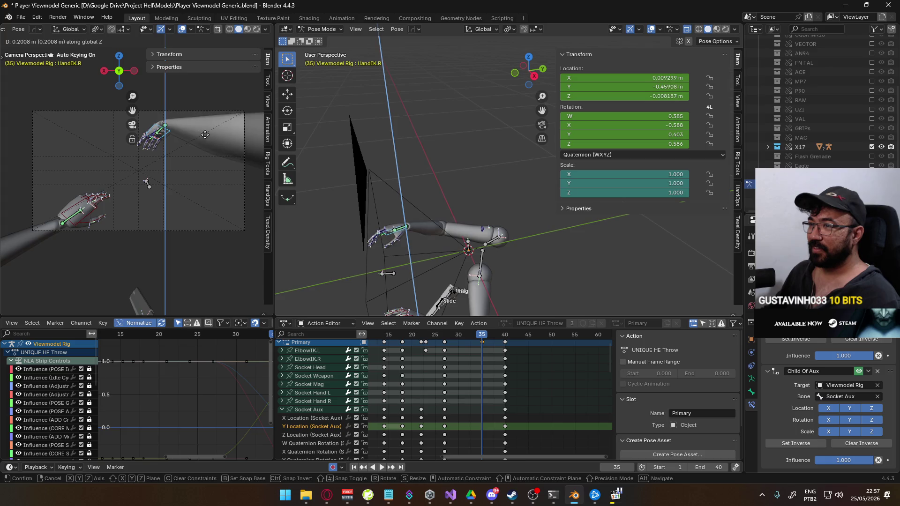
{"action": "left_click", "coordinate": [206, 134]}
{"action": "key", "text": "g"}
{"action": "key", "text": "y"}
{"action": "left_click", "coordinate": [228, 132]}
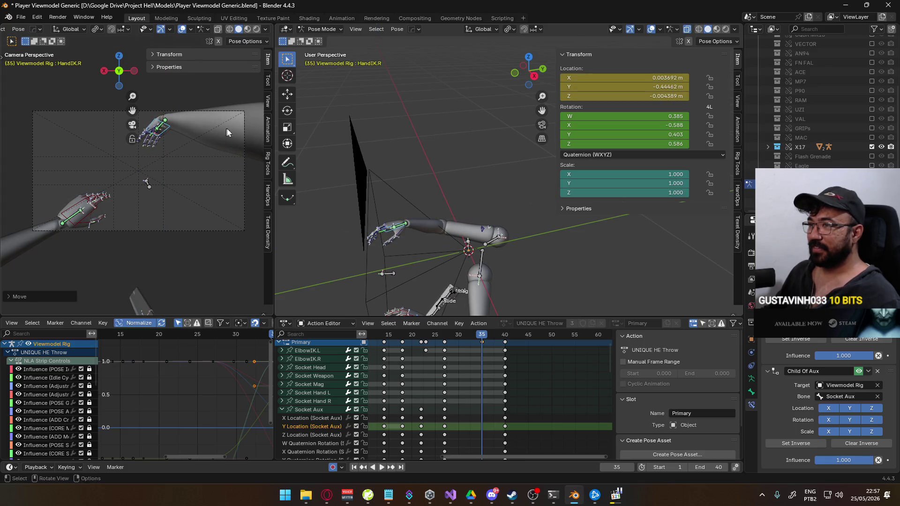
{"action": "key", "text": "g"}
{"action": "key", "text": "y"}
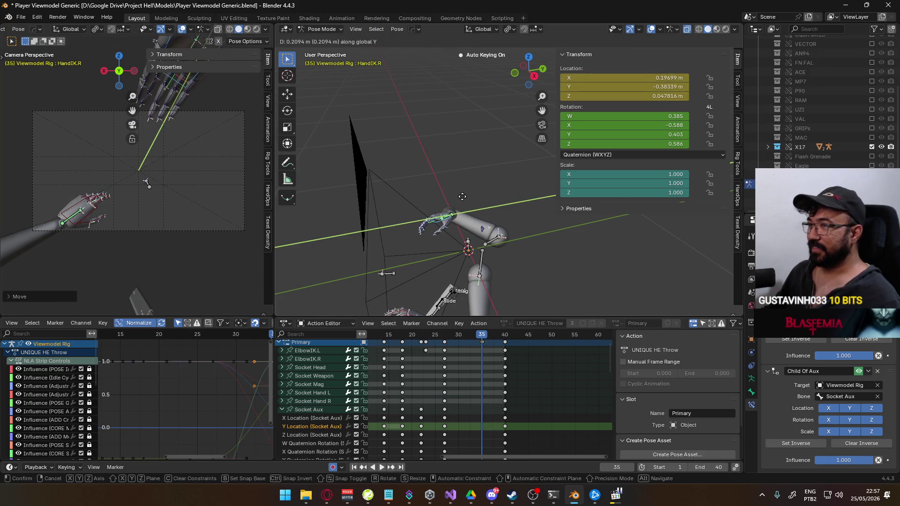
{"action": "left_click", "coordinate": [461, 196]}
{"action": "key", "text": "g"}
{"action": "key", "text": "z"}
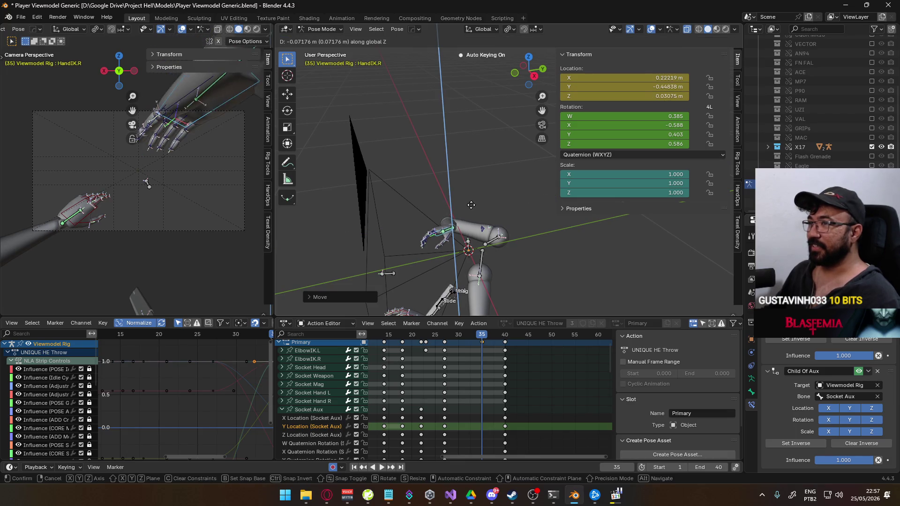
{"action": "left_click", "coordinate": [466, 214]}
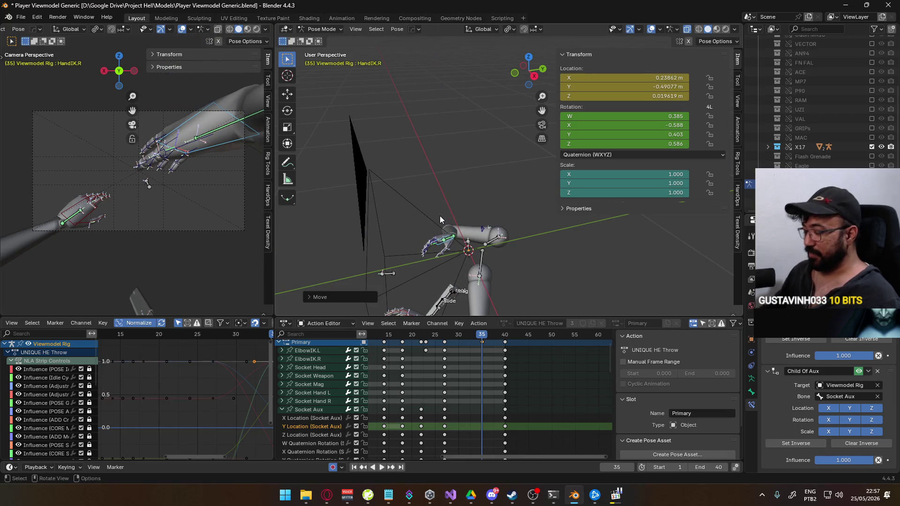
- From the top view, reposition HandIK.R freely into its new place
{"action": "key", "text": "KP_7"}
{"action": "key", "text": "g"}
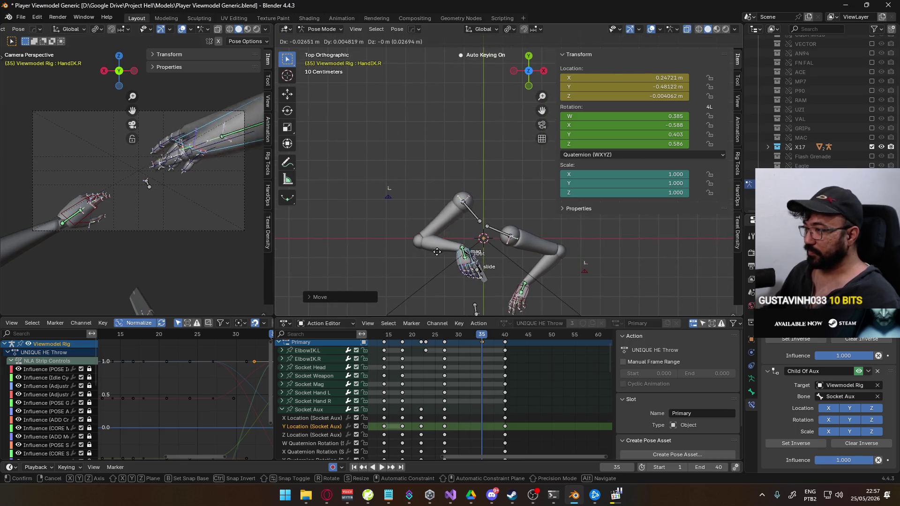
{"action": "left_click", "coordinate": [433, 239]}
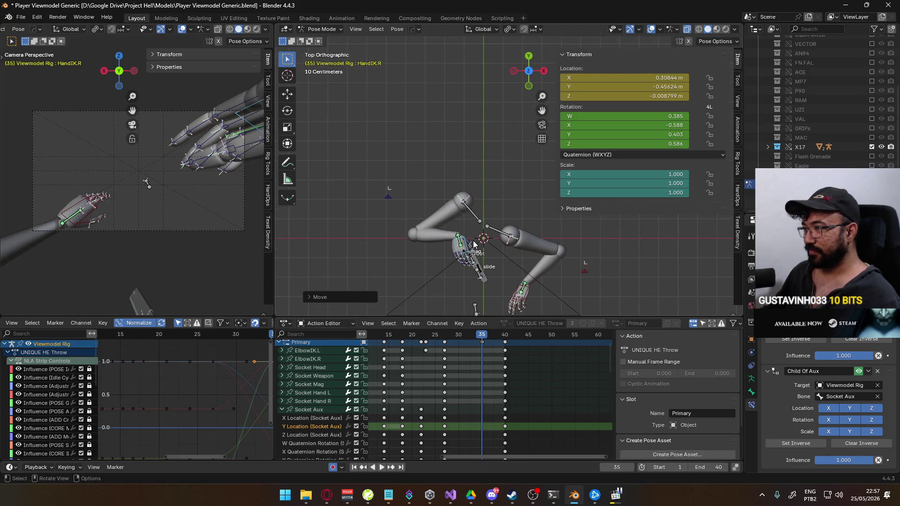
{"action": "scroll", "coordinate": [466, 244], "scroll_direction": "up", "scroll_amount": 1}
- Turn HandIK.R upright around its local X axis, then return the playhead toward frame 27
{"action": "left_click", "coordinate": [365, 201]}
{"action": "mouse_move", "coordinate": [388, 197]}
{"action": "middle_mouse_down"}
{"action": "mouse_move", "coordinate": [398, 184]}
{"action": "mouse_move", "coordinate": [406, 107]}
{"action": "mouse_move", "coordinate": [413, 203]}
{"action": "mouse_move", "coordinate": [449, 200]}
{"action": "mouse_move", "coordinate": [535, 219]}
{"action": "middle_mouse_up"}
{"action": "scroll", "coordinate": [516, 211], "scroll_direction": "up", "scroll_amount": 6}
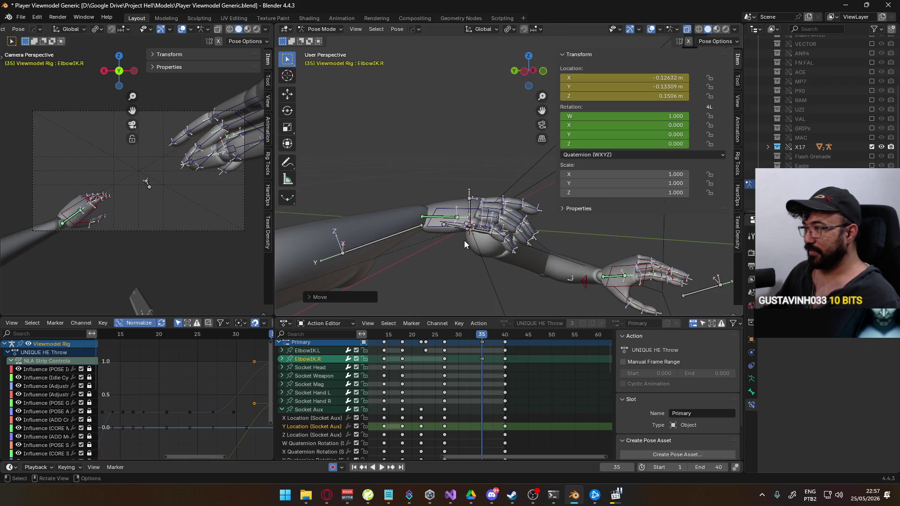
{"action": "left_click", "coordinate": [445, 228]}
{"action": "key", "text": "r"}
{"action": "key", "text": "x"}
{"action": "key", "text": "x"}
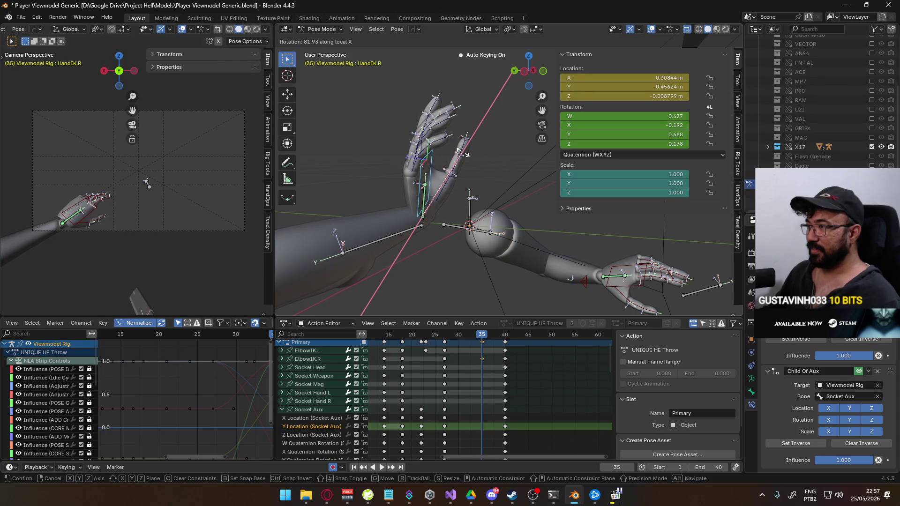
{"action": "left_click", "coordinate": [463, 156]}
{"action": "mouse_move", "coordinate": [422, 336]}
{"action": "left_mouse_down"}
{"action": "mouse_move", "coordinate": [453, 336]}
{"action": "mouse_move", "coordinate": [445, 336]}
{"action": "left_mouse_up"}
{"action": "middle_click_drag", "start_coordinate": [462, 400], "coordinate": [457, 346]}
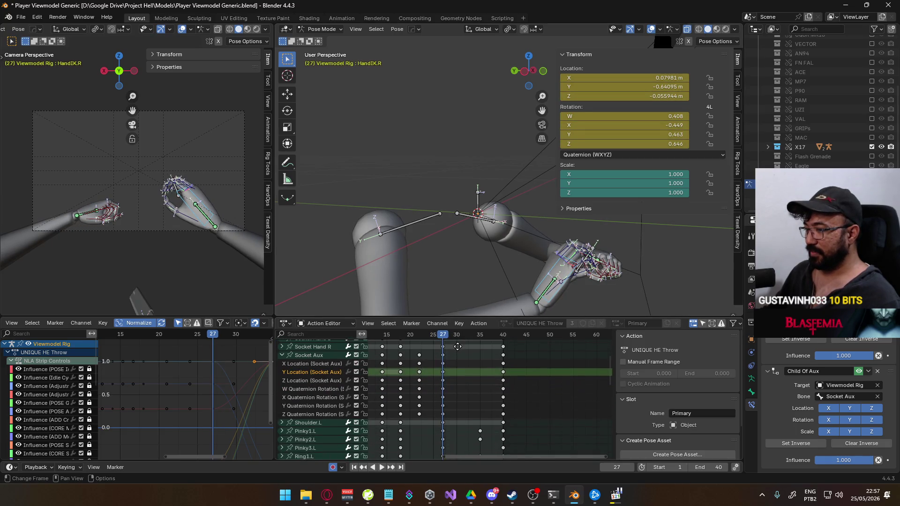
- Box-select the finger keyframes at frame 27 plus the frame-24 thumb keys
{"action": "left_click", "coordinate": [290, 355]}
{"action": "middle_click_drag", "start_coordinate": [424, 450], "coordinate": [418, 361]}
{"action": "left_click_drag", "start_coordinate": [446, 355], "coordinate": [424, 445]}
{"action": "scroll", "coordinate": [463, 416], "scroll_direction": "down", "scroll_amount": 4}
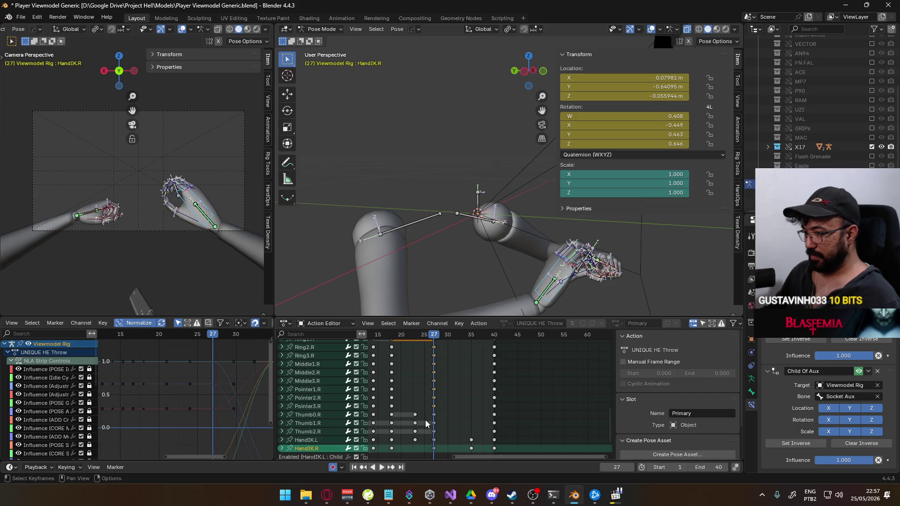
{"action": "mouse_move", "coordinate": [444, 414]}
{"action": "left_mouse_down", "text": "shift"}
{"action": "mouse_move", "coordinate": [427, 436]}
{"action": "mouse_move", "coordinate": [413, 435]}
{"action": "left_mouse_up", "text": "shift"}
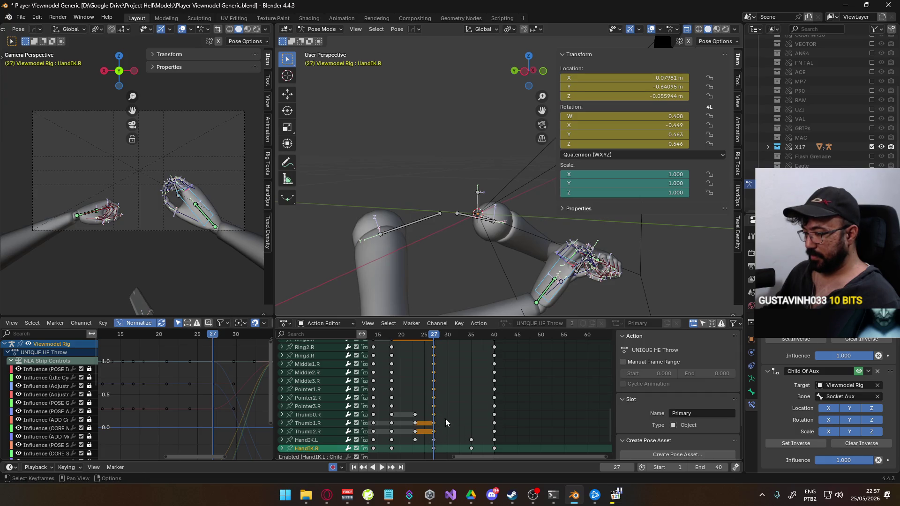
{"action": "scroll", "coordinate": [446, 423], "scroll_direction": "up", "scroll_amount": 7}
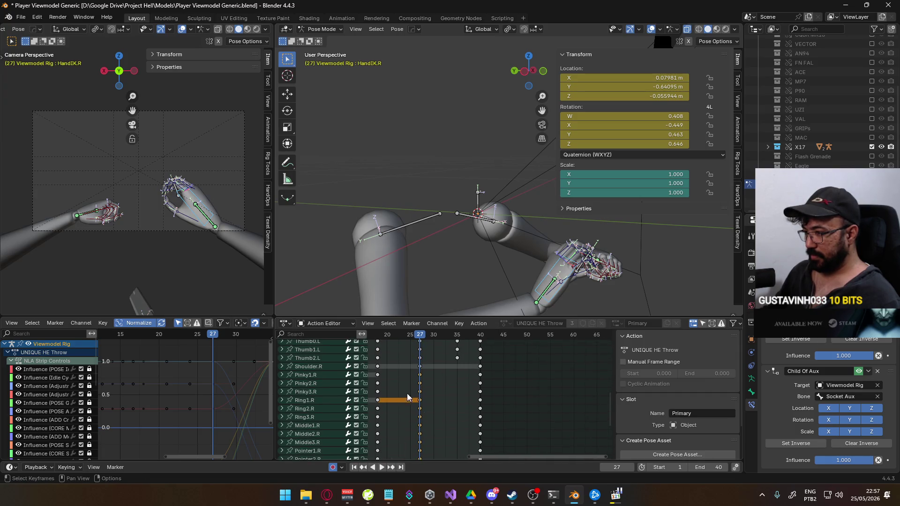
- Adjust the finger channel selection and paste the copied keys at frame 35
{"action": "left_click", "coordinate": [313, 380]}
{"action": "scroll", "coordinate": [319, 398], "scroll_direction": "down", "scroll_amount": 6}
{"action": "left_click_drag", "start_coordinate": [324, 375], "coordinate": [323, 438]}
{"action": "scroll", "coordinate": [323, 412], "scroll_direction": "down", "scroll_amount": 3}
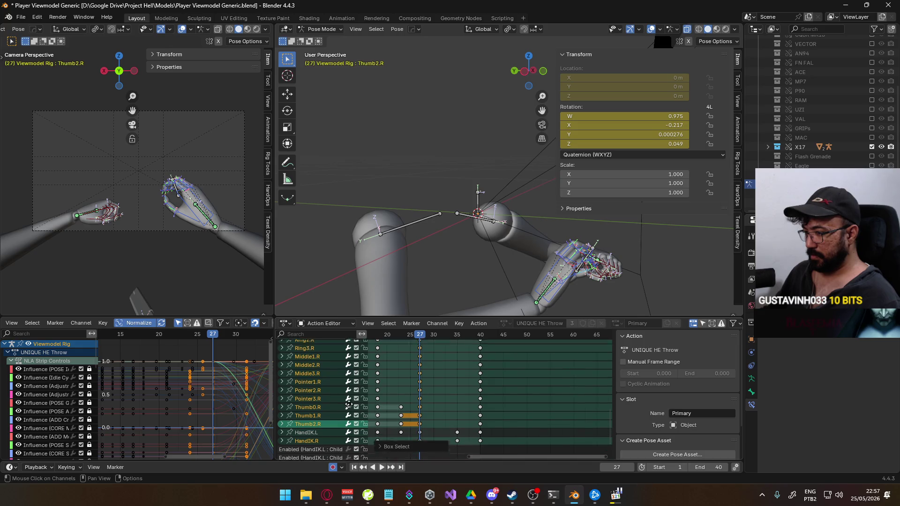
{"action": "left_click", "coordinate": [307, 422]}
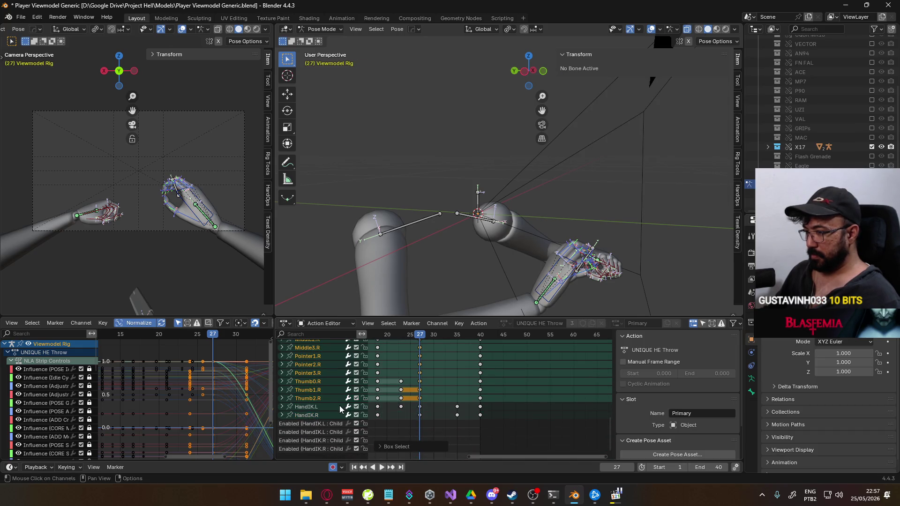
{"action": "scroll", "coordinate": [402, 339], "scroll_direction": "up", "scroll_amount": 5}
{"action": "scroll", "coordinate": [402, 339], "scroll_direction": "right", "scroll_amount": 2, "text": "ctrl"}
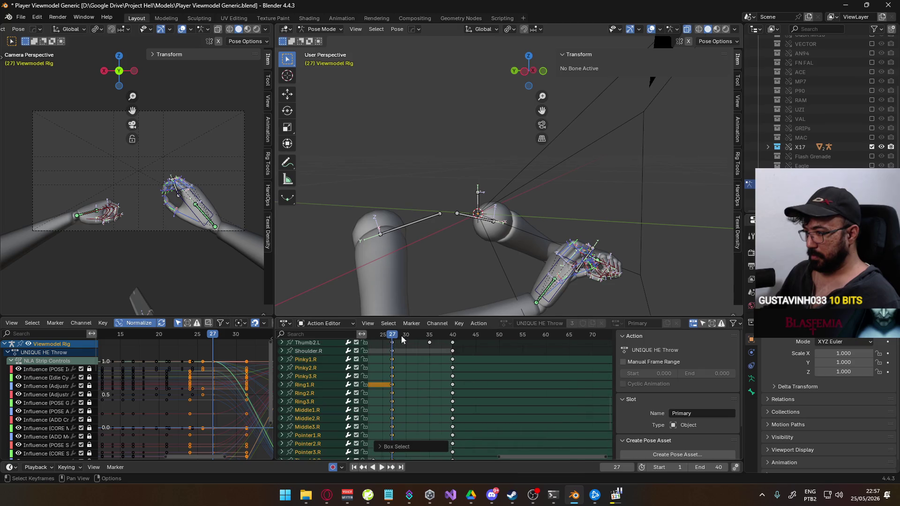
{"action": "left_click", "coordinate": [403, 357], "text": "ctrl"}
{"action": "mouse_move", "coordinate": [392, 335]}
{"action": "left_mouse_down"}
{"action": "mouse_move", "coordinate": [459, 336]}
{"action": "mouse_move", "coordinate": [429, 334]}
{"action": "left_mouse_up"}
{"action": "key", "text": "ctrl+v"}
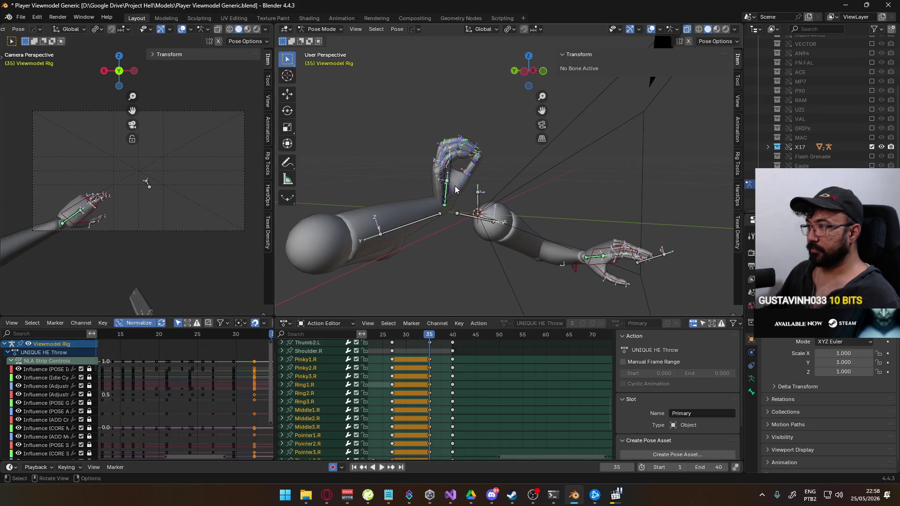
- Shift HandIK.R to a new height along the global Z axis
{"action": "left_click", "coordinate": [444, 196]}
{"action": "key", "text": "g"}
{"action": "key", "text": "z"}
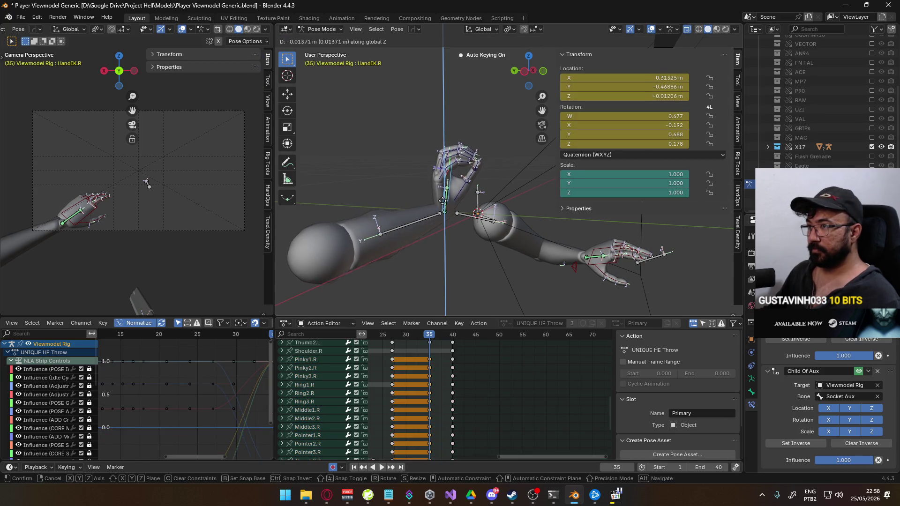
{"action": "left_click", "coordinate": [441, 212]}
- Play the animation, stop at frame 37, and select the Socket Aux channel
{"action": "key", "text": "space"}
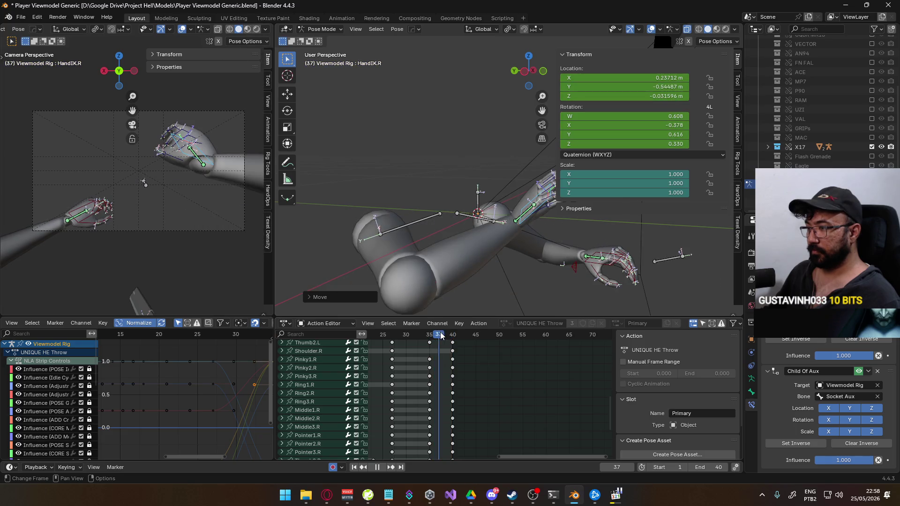
{"action": "key", "text": "space"}
{"action": "middle_click_drag", "start_coordinate": [450, 281], "coordinate": [474, 223]}
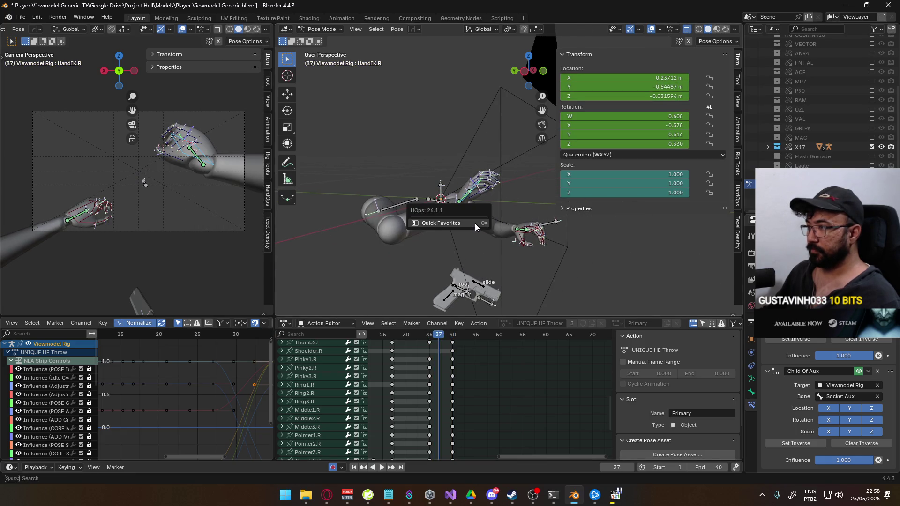
{"action": "scroll", "coordinate": [392, 372], "scroll_direction": "up", "scroll_amount": 15}
{"action": "scroll", "coordinate": [374, 361], "scroll_direction": "left", "scroll_amount": 3, "text": "ctrl"}
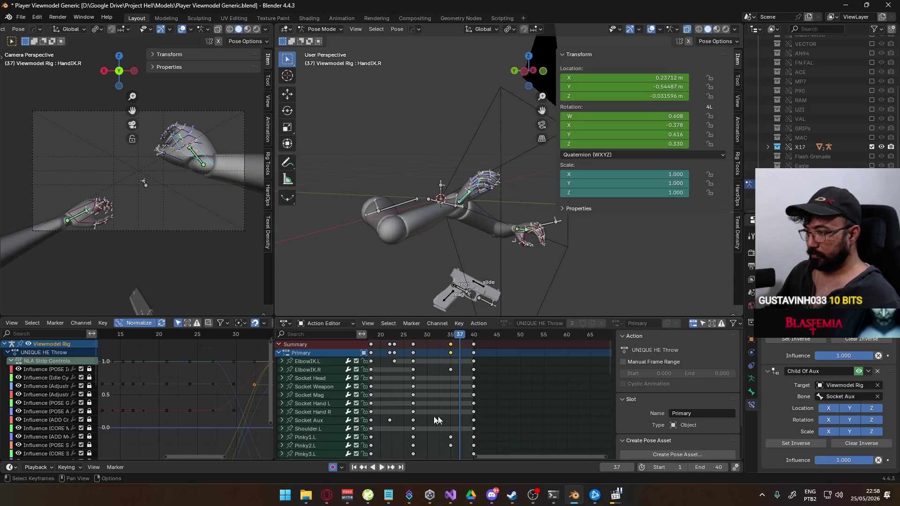
{"action": "left_click", "coordinate": [319, 422]}
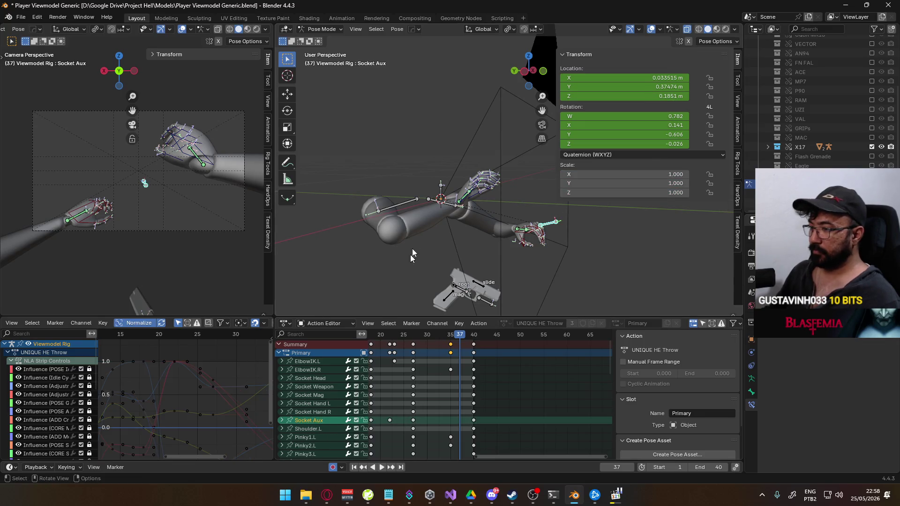
- Calculate the Socket Aux motion path and review frames 27 to 34
{"action": "key", "text": "q"}
{"action": "mouse_move", "coordinate": [451, 210]}
{"action": "left_click", "coordinate": [503, 211]}
{"action": "left_click", "coordinate": [483, 254]}
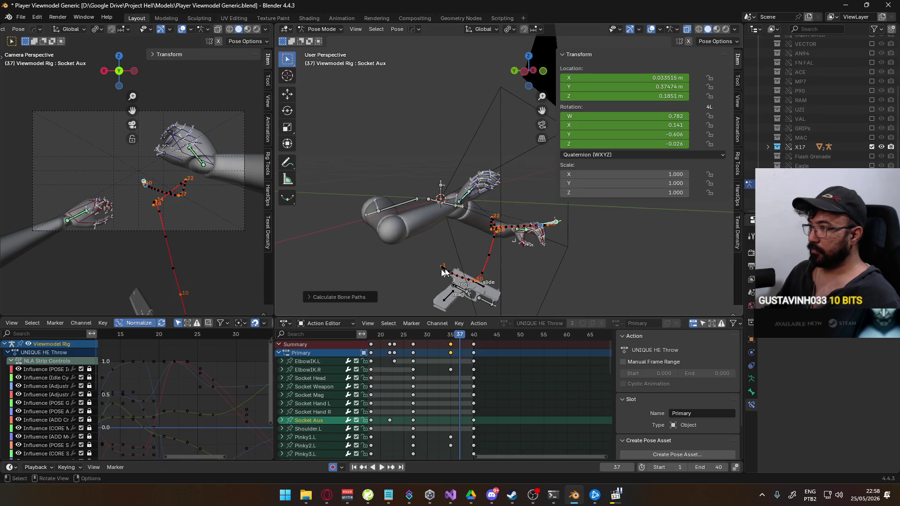
{"action": "mouse_move", "coordinate": [364, 289]}
{"action": "middle_mouse_down"}
{"action": "mouse_move", "coordinate": [467, 256]}
{"action": "mouse_move", "coordinate": [452, 281]}
{"action": "middle_mouse_up"}
{"action": "key", "text": "space"}
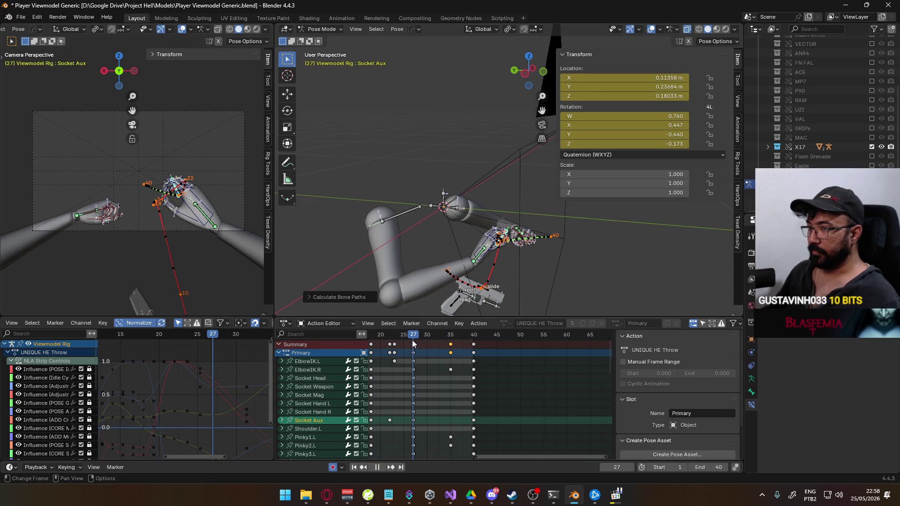
{"action": "key", "text": "space"}
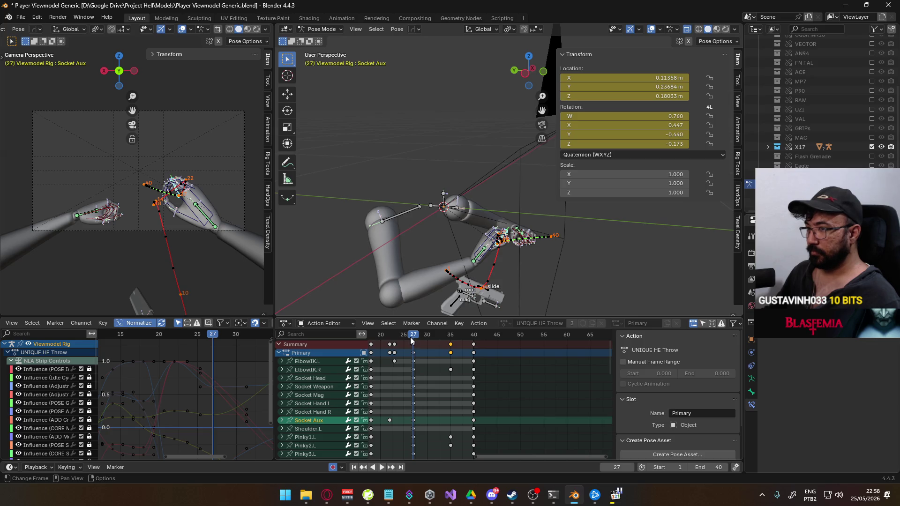
{"action": "mouse_move", "coordinate": [416, 339]}
{"action": "left_mouse_down"}
{"action": "mouse_move", "coordinate": [448, 336]}
{"action": "mouse_move", "coordinate": [414, 344]}
{"action": "left_mouse_up"}
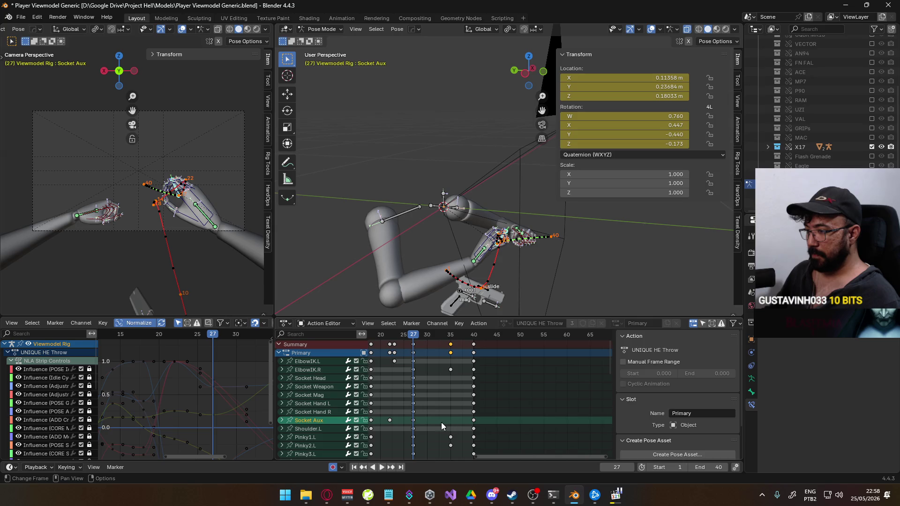
{"action": "mouse_move", "coordinate": [440, 423]}
{"action": "middle_mouse_down"}
{"action": "mouse_move", "coordinate": [431, 370]}
{"action": "mouse_move", "coordinate": [426, 457]}
{"action": "middle_mouse_up"}
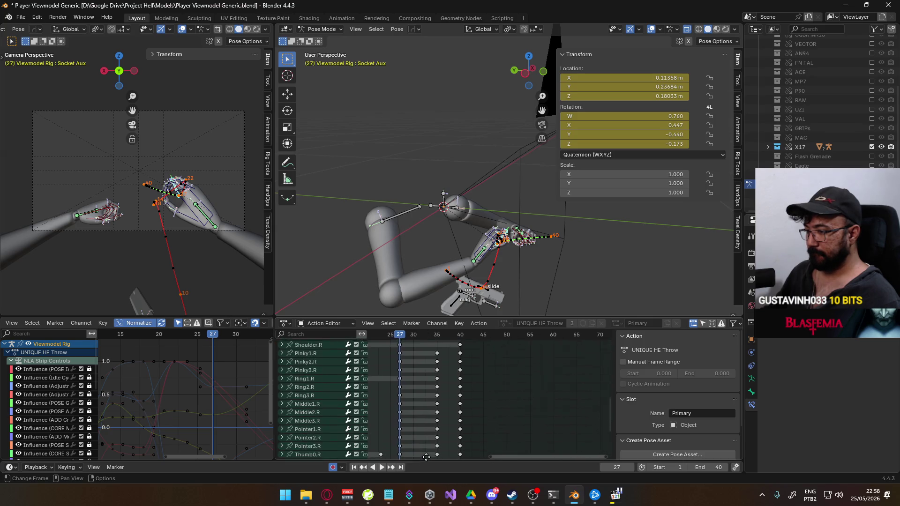
{"action": "scroll", "coordinate": [440, 457], "scroll_direction": "down", "scroll_amount": 5}
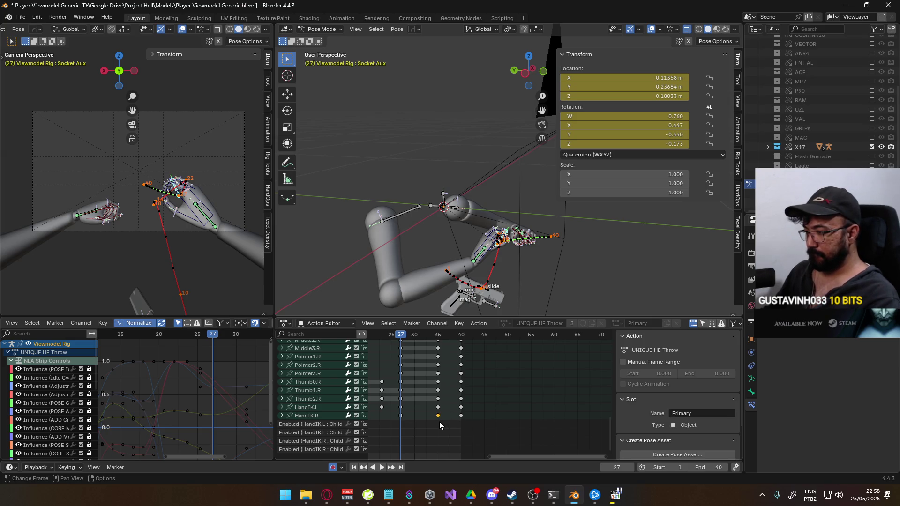
- At frame 40, copy HandIK.R's world coordinates via Quick Favorites, then scrub back to about frame 28
{"action": "left_click_drag", "start_coordinate": [391, 333], "coordinate": [461, 334]}
{"action": "left_click", "coordinate": [163, 188]}
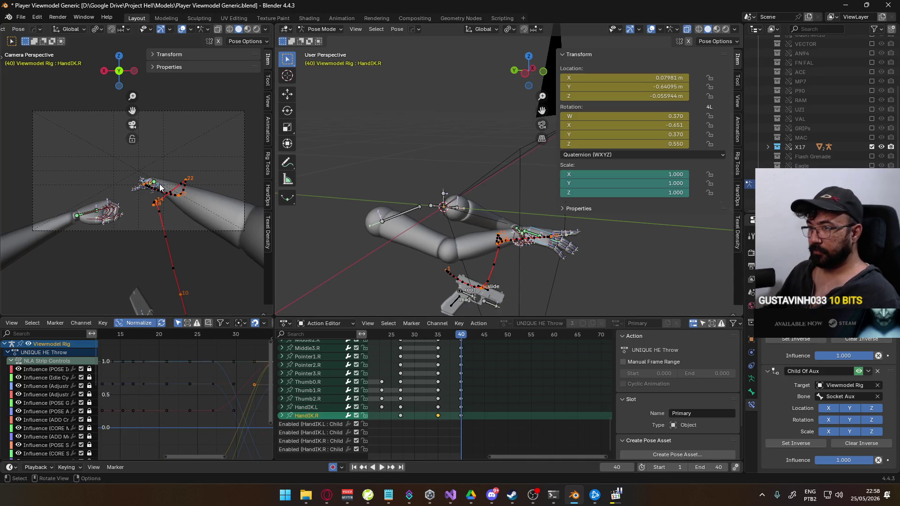
{"action": "key", "text": "q"}
{"action": "mouse_move", "coordinate": [166, 184]}
{"action": "left_click", "coordinate": [213, 203]}
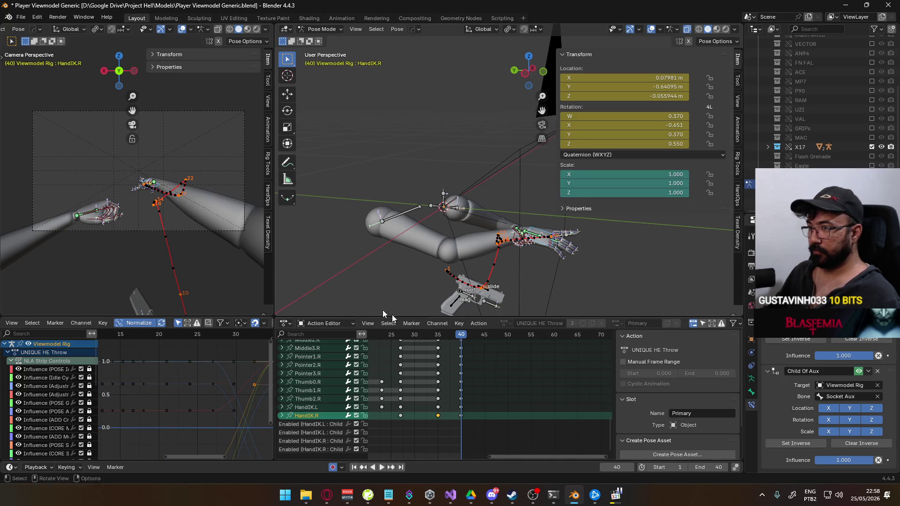
{"action": "key", "text": "space"}
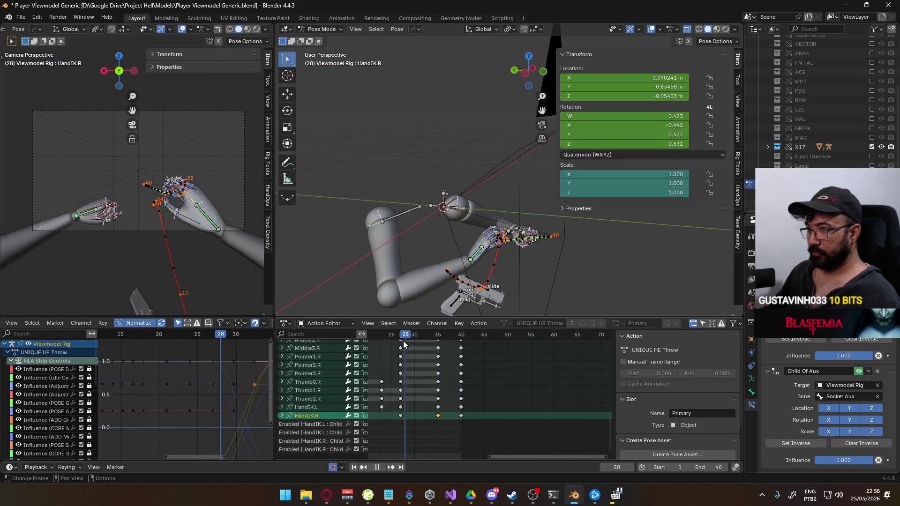
{"action": "left_click_drag", "start_coordinate": [438, 347], "coordinate": [402, 353]}
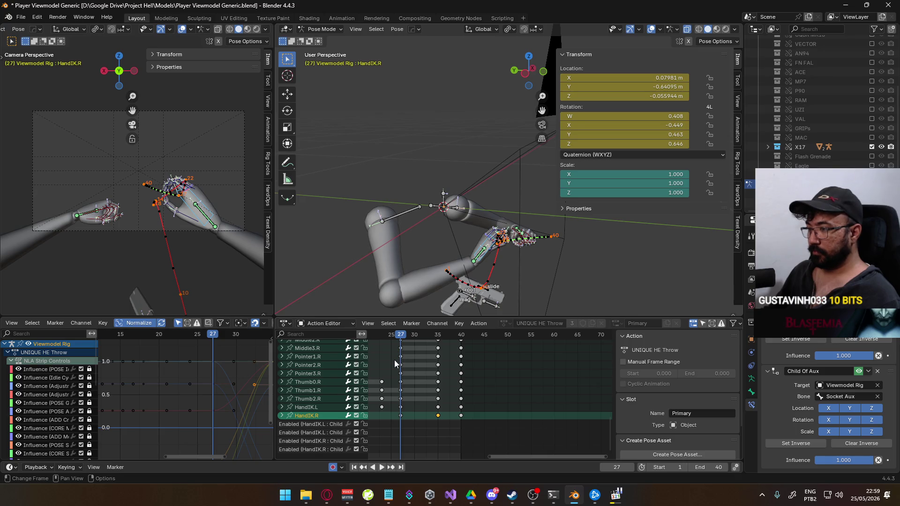
{"action": "middle_click_drag", "start_coordinate": [377, 412], "coordinate": [437, 377]}
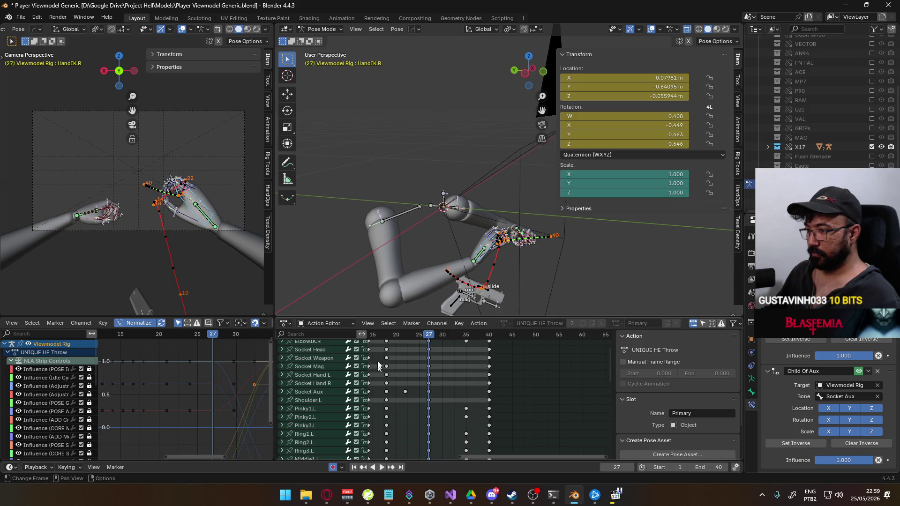
- Select the Socket Aux channel and the HandIK.R key at frame 40, then scrub to the throw's end
{"action": "left_click", "coordinate": [300, 393]}
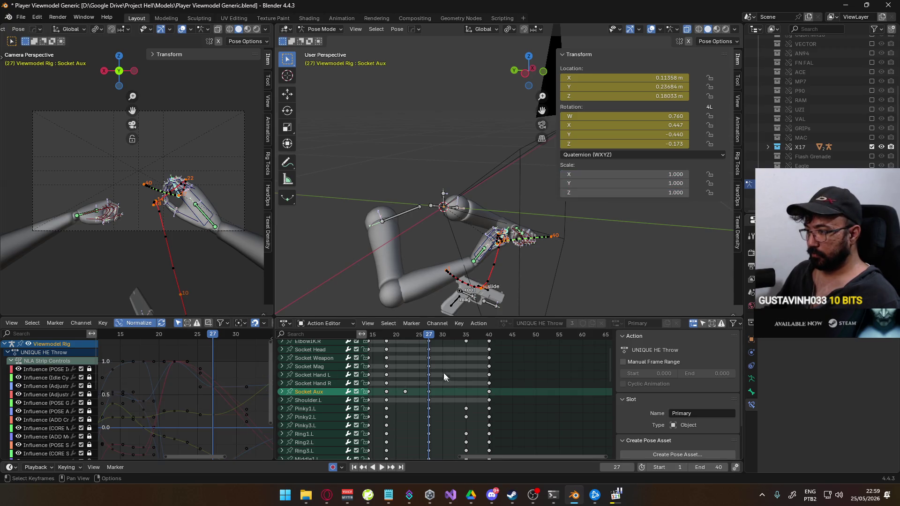
{"action": "scroll", "coordinate": [455, 392], "scroll_direction": "down", "scroll_amount": 10}
{"action": "scroll", "coordinate": [455, 393], "scroll_direction": "right", "scroll_amount": 2, "text": "ctrl"}
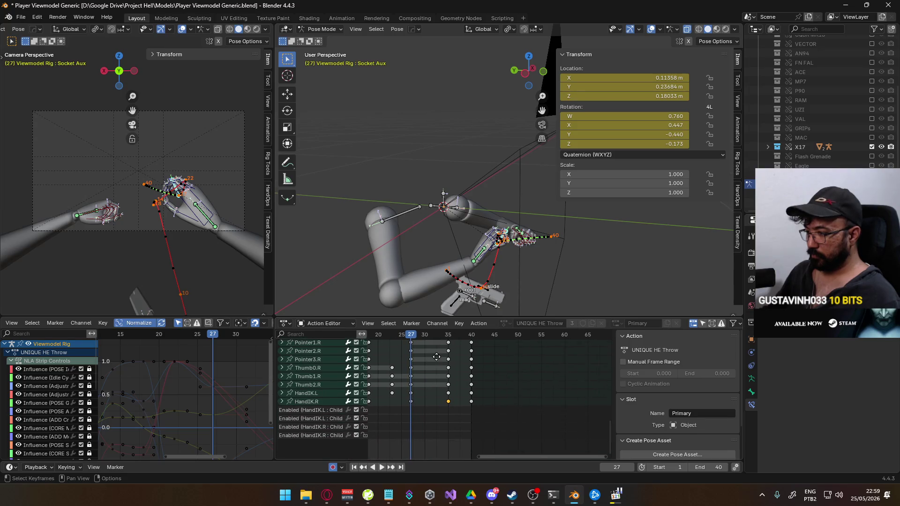
{"action": "left_click_drag", "start_coordinate": [486, 419], "coordinate": [445, 404]}
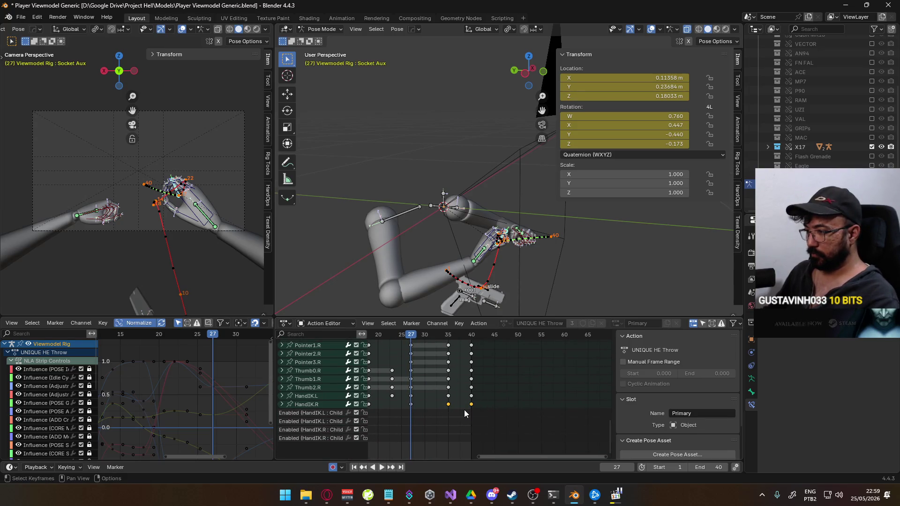
{"action": "key", "text": "space"}
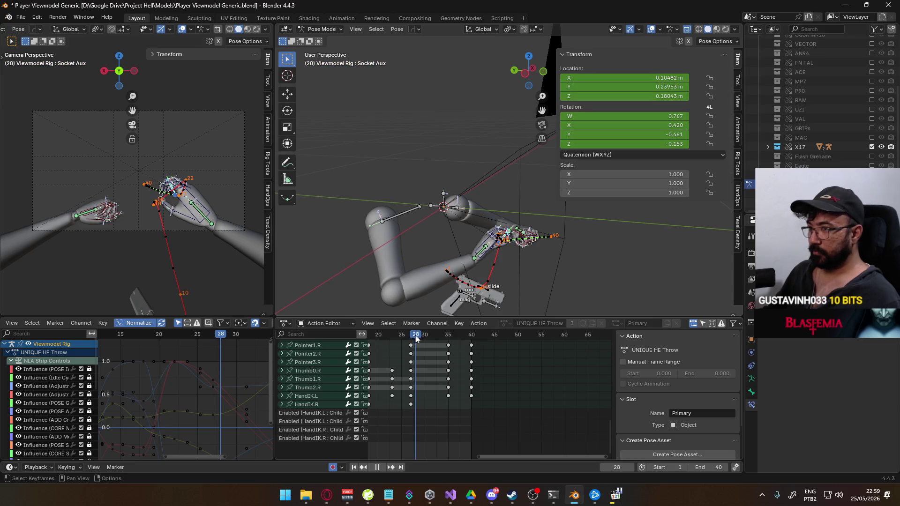
{"action": "left_click_drag", "start_coordinate": [442, 339], "coordinate": [472, 340]}
{"action": "scroll", "coordinate": [162, 209], "scroll_direction": "up", "scroll_amount": 5}
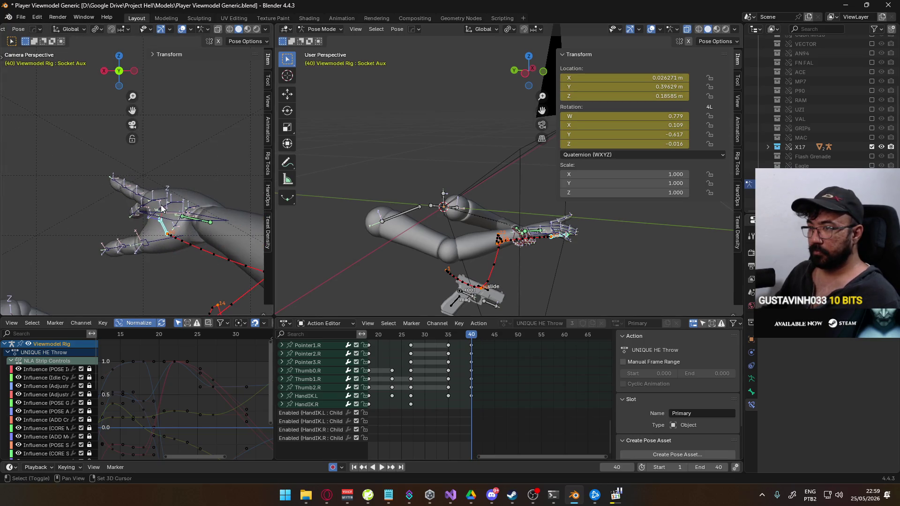
- Rotate Socket Aux around global Z, then around global X
{"action": "key", "text": "r"}
{"action": "key", "text": "z"}
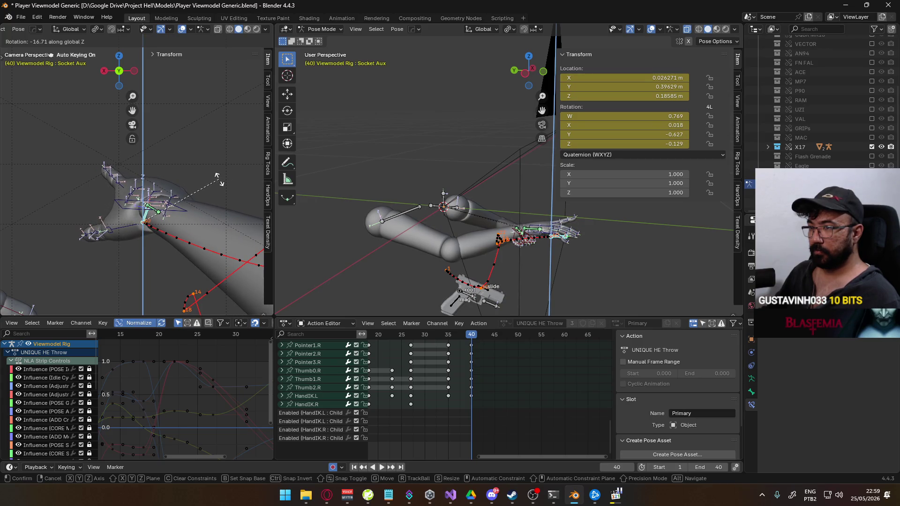
{"action": "left_click", "coordinate": [216, 177]}
{"action": "key", "text": "r"}
{"action": "key", "text": "x"}
{"action": "key", "text": "x"}
{"action": "key", "text": "x"}
{"action": "key", "text": "x"}
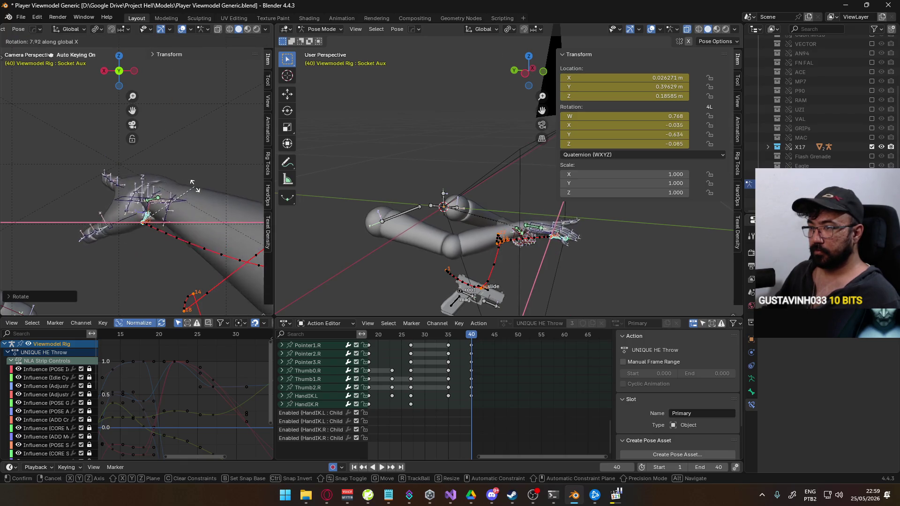
{"action": "key", "text": "y"}
{"action": "key", "text": "y"}
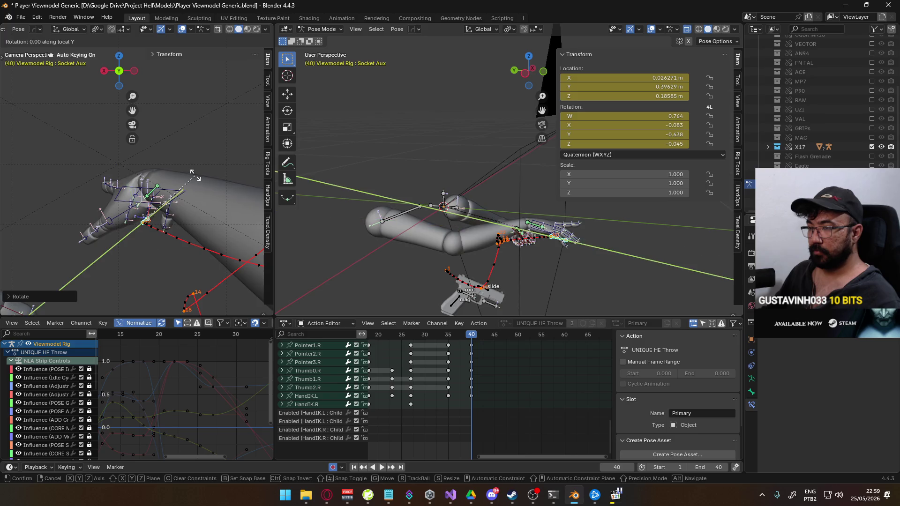
{"action": "key", "text": "x"}
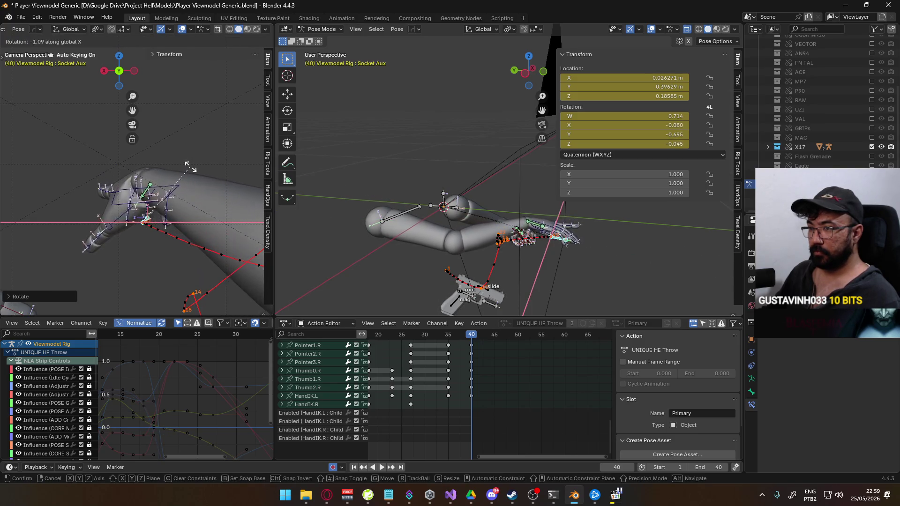
{"action": "left_click", "coordinate": [191, 165]}
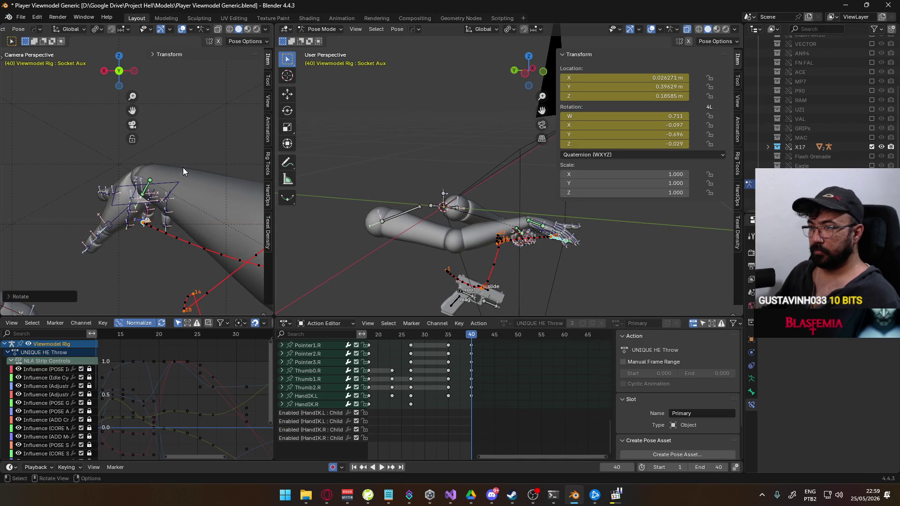
- Turn Socket Aux further around Z and slide it along X to 0.065428 m
{"action": "key", "text": "r"}
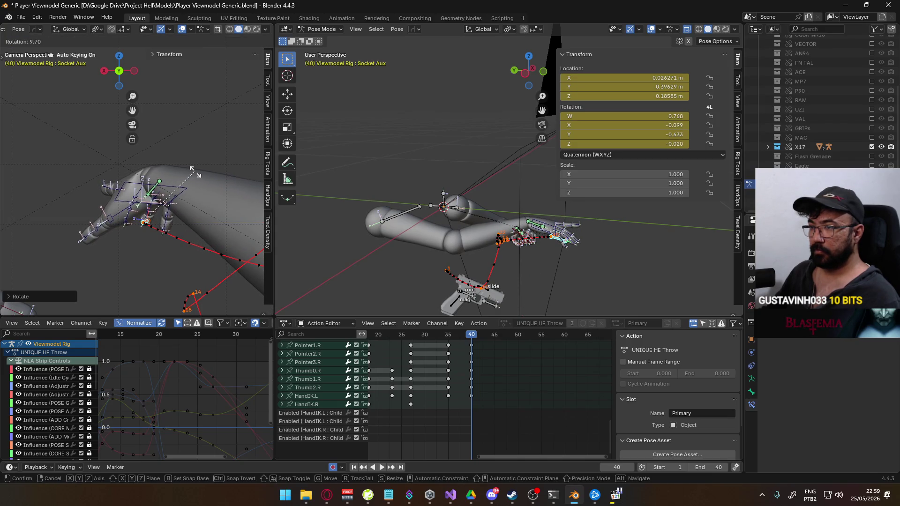
{"action": "key", "text": "g"}
{"action": "key", "text": "x"}
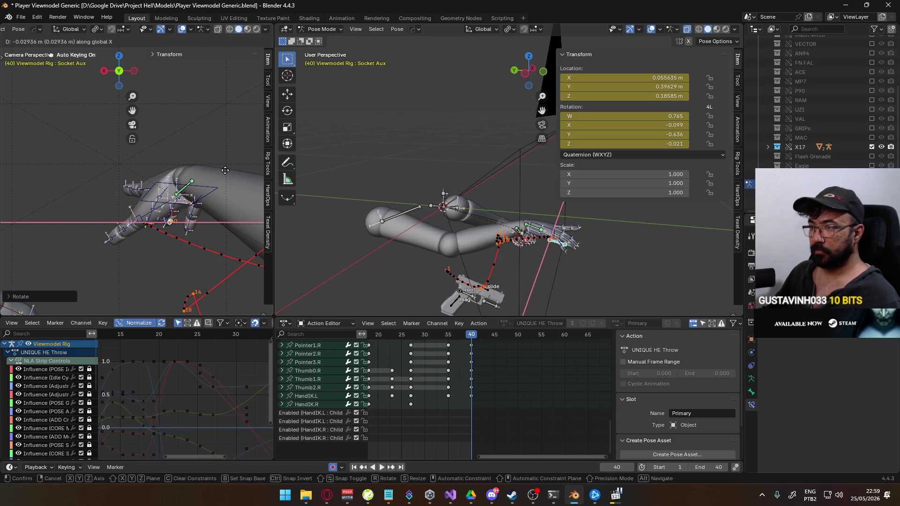
{"action": "key", "text": "r"}
{"action": "key", "text": "z"}
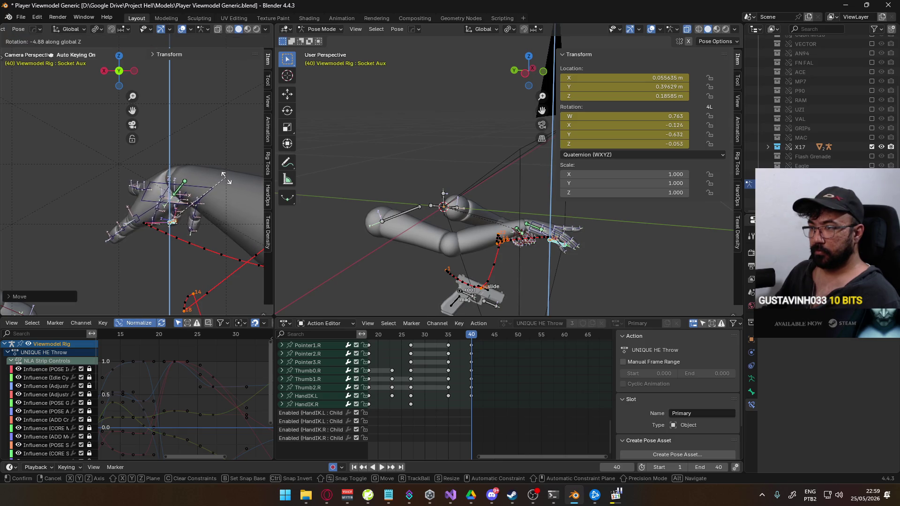
{"action": "left_click", "coordinate": [227, 183]}
{"action": "key", "text": "r"}
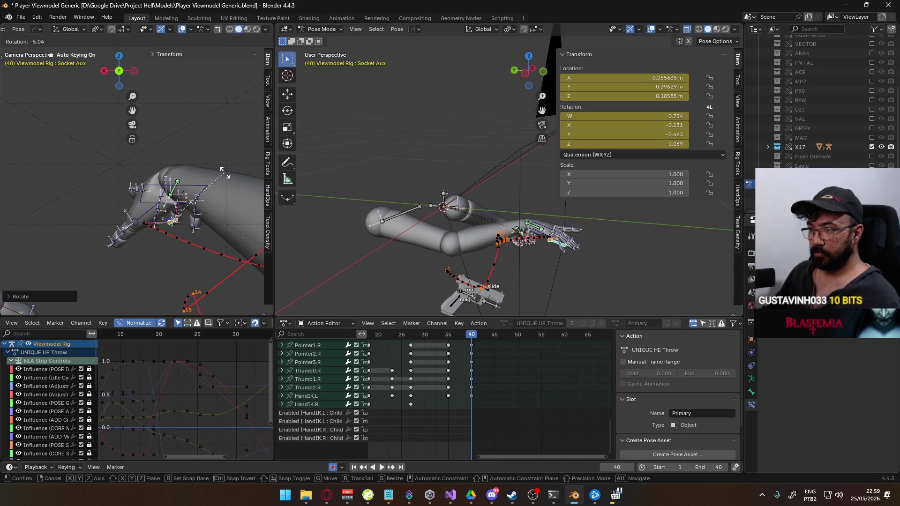
{"action": "left_click", "coordinate": [224, 173]}
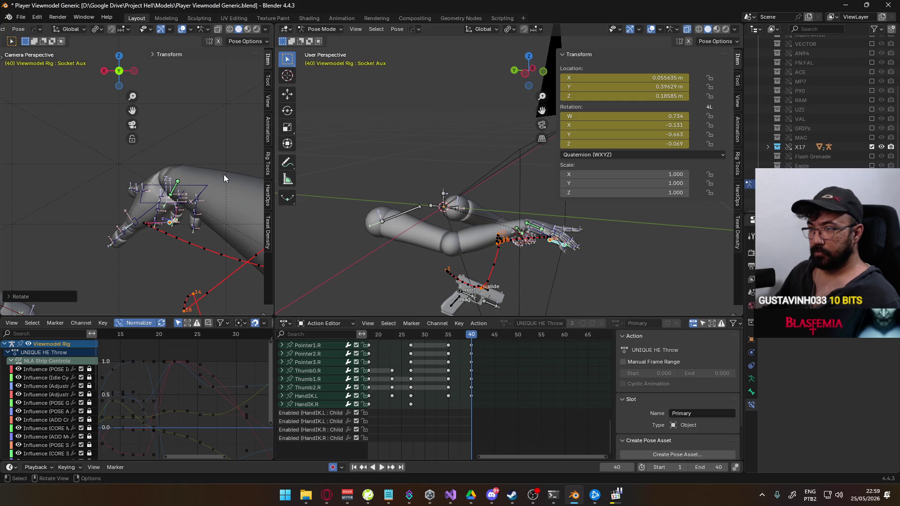
{"action": "key", "text": "alt+Tab"}
{"action": "key", "text": "alt+Tab"}
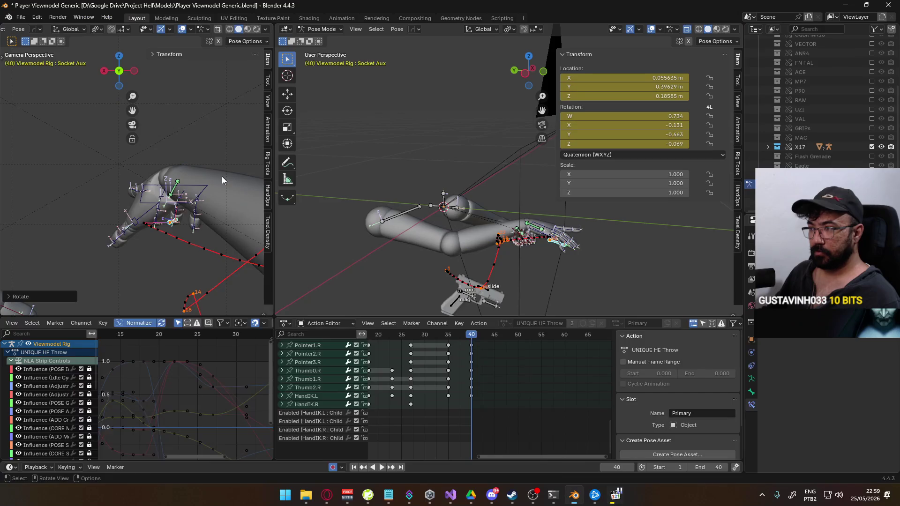
{"action": "key", "text": "g"}
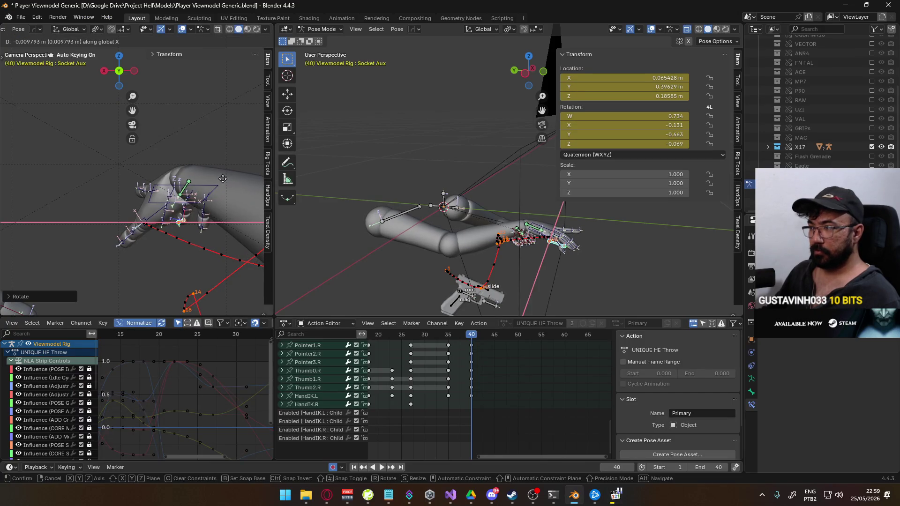
{"action": "left_click", "coordinate": [223, 179]}
{"action": "scroll", "coordinate": [386, 242], "scroll_direction": "down", "scroll_amount": 5}
{"action": "mouse_move", "coordinate": [386, 242]}
{"action": "middle_mouse_down"}
{"action": "mouse_move", "coordinate": [423, 225]}
{"action": "mouse_move", "coordinate": [313, 226]}
{"action": "middle_mouse_up"}
- Nudge Socket Aux along X and rotate it further at frame 40
{"action": "key", "text": "g"}
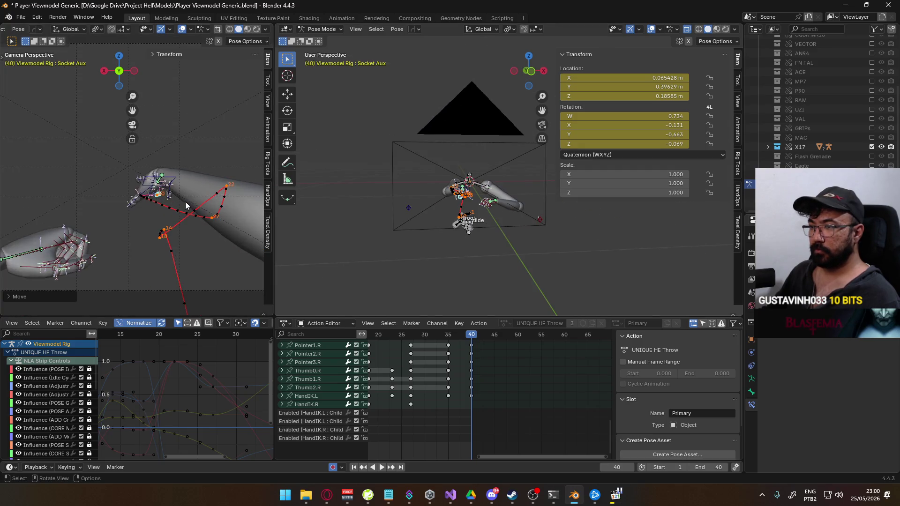
{"action": "key", "text": "x"}
{"action": "key", "text": "r"}
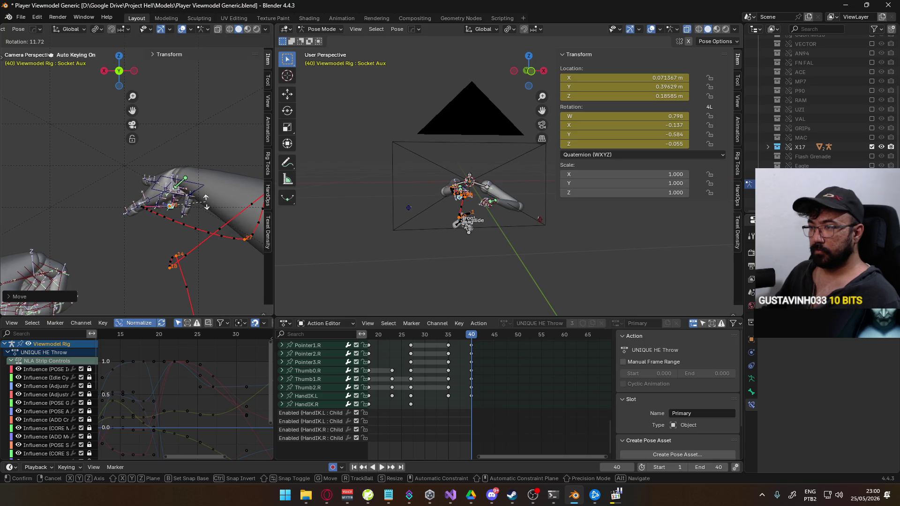
{"action": "left_click", "coordinate": [206, 202]}
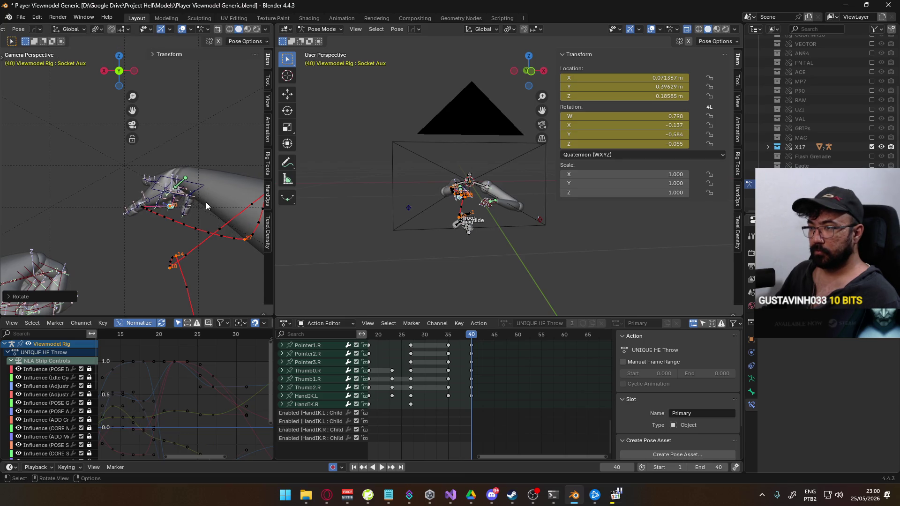
- Scrub the Action Editor between frames 35, 27 and 30 to check the throw pose
{"action": "key", "text": "space"}
{"action": "left_click", "coordinate": [448, 337]}
{"action": "left_click_drag", "start_coordinate": [447, 337], "coordinate": [413, 334]}
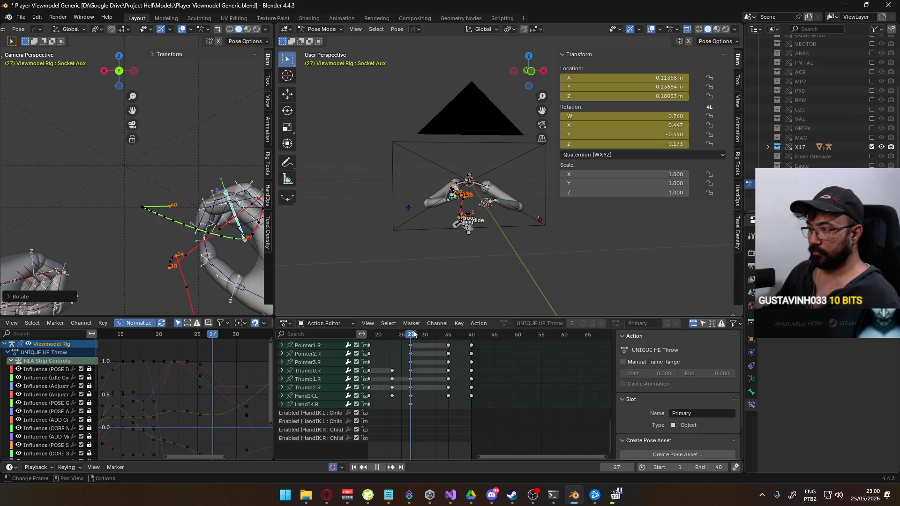
{"action": "scroll", "coordinate": [435, 375], "scroll_direction": "down", "scroll_amount": 2}
{"action": "scroll", "coordinate": [436, 376], "scroll_direction": "up", "scroll_amount": 10}
{"action": "mouse_move", "coordinate": [437, 375]}
{"action": "middle_mouse_down"}
{"action": "mouse_move", "coordinate": [448, 377]}
{"action": "mouse_move", "coordinate": [442, 433]}
{"action": "middle_mouse_up"}
{"action": "left_click_drag", "start_coordinate": [433, 338], "coordinate": [446, 338]}
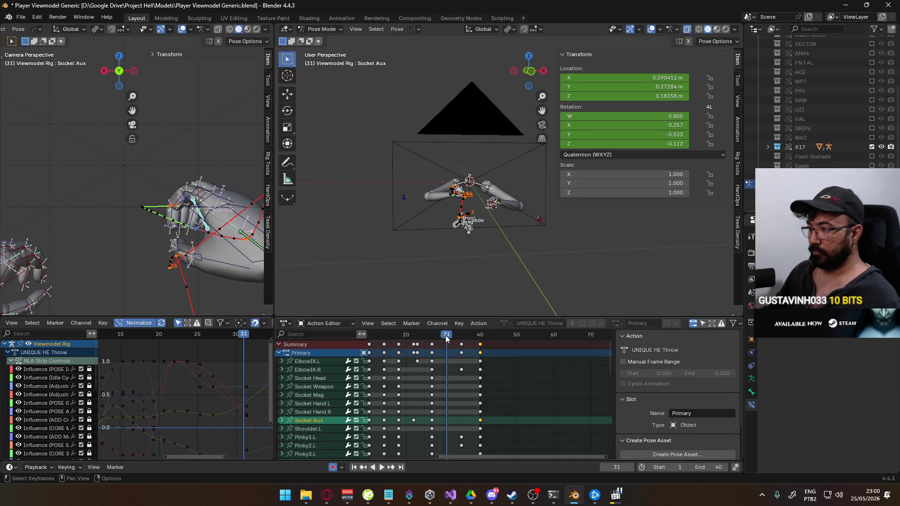
{"action": "mouse_move", "coordinate": [462, 341]}
{"action": "middle_mouse_down"}
{"action": "mouse_move", "coordinate": [457, 450]}
{"action": "mouse_move", "coordinate": [442, 492]}
{"action": "middle_mouse_up"}
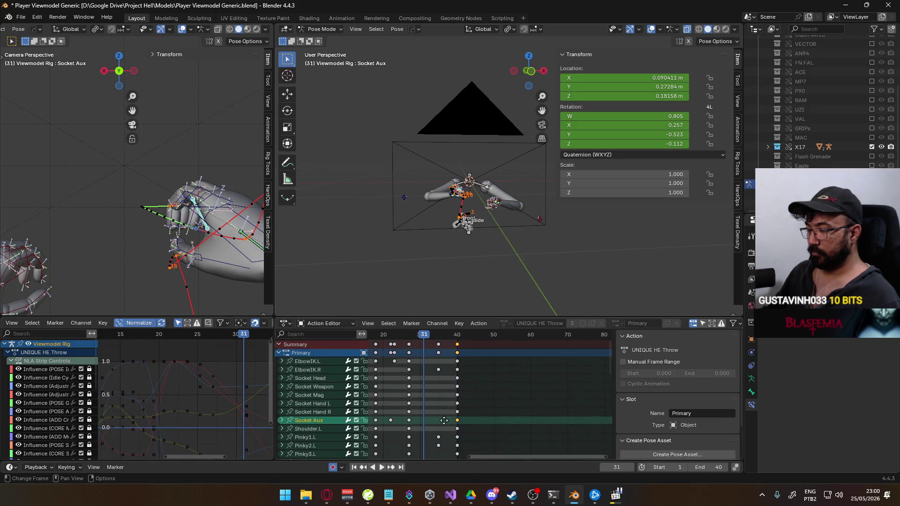
- Play the throw from around frame 30, stop at frame 35, and view the rig from the side
{"action": "left_click", "coordinate": [421, 335]}
{"action": "key", "text": "space"}
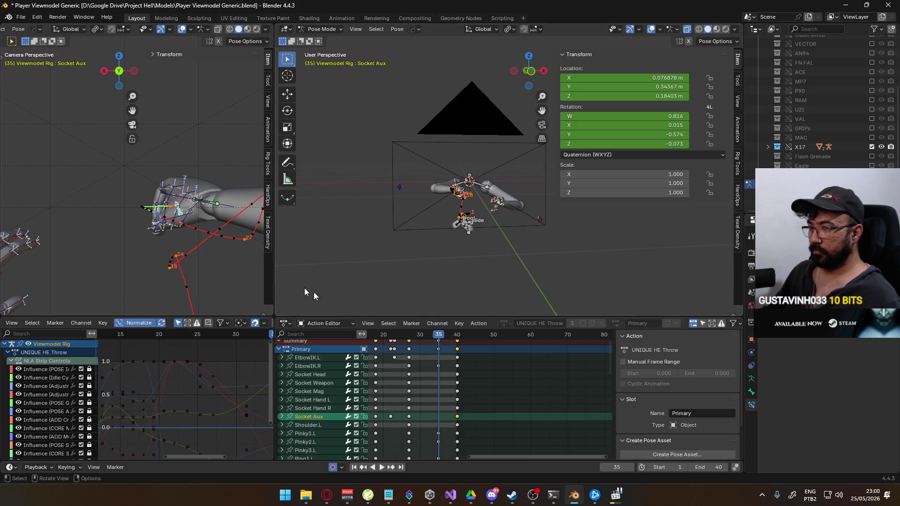
{"action": "key", "text": "space"}
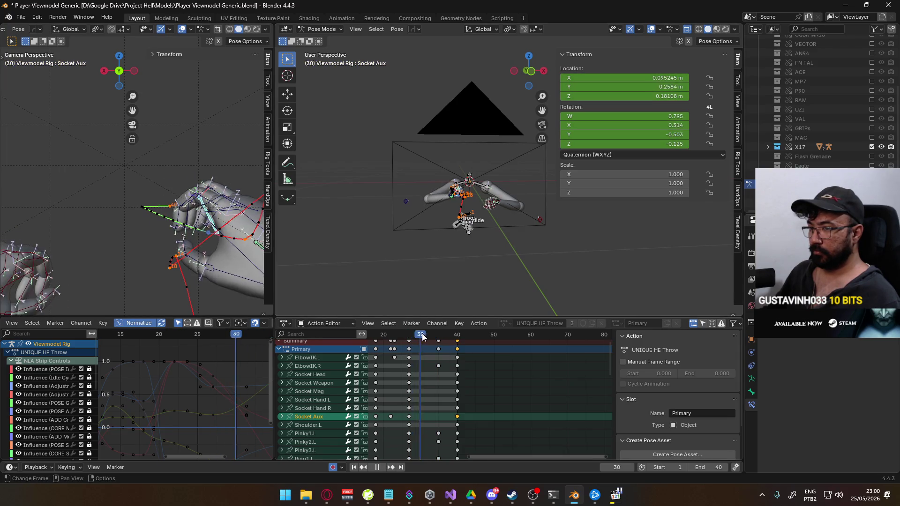
{"action": "key", "text": "space"}
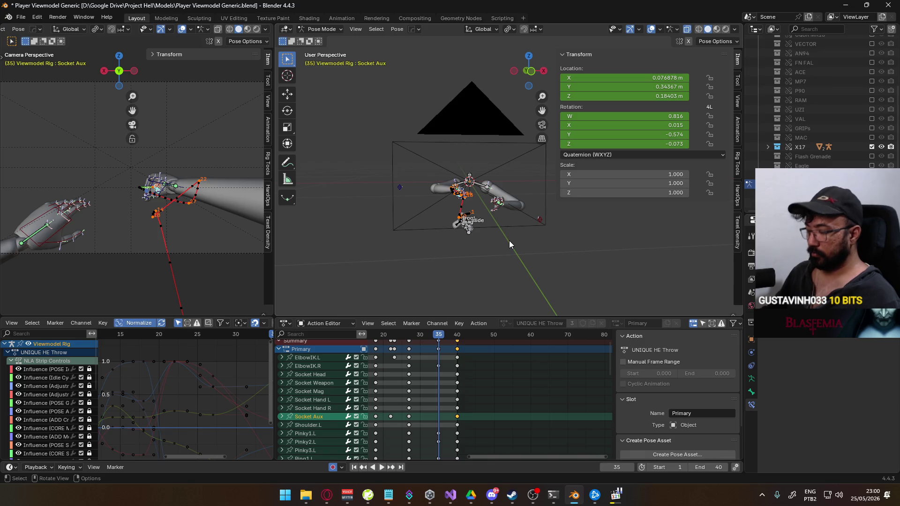
{"action": "key", "text": "KP_3"}
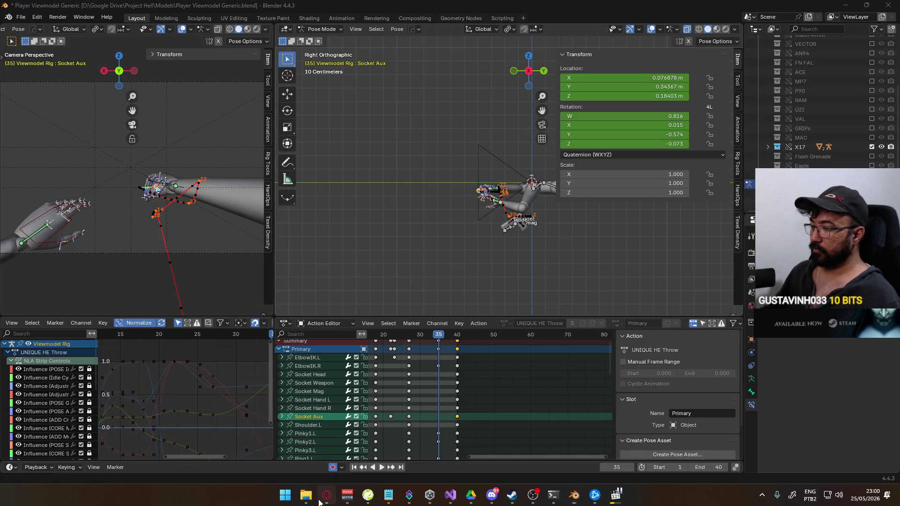
- Retry the music video in the web browser, then return to Blender
{"action": "left_click", "coordinate": [320, 498]}
{"action": "scroll", "coordinate": [253, 305], "scroll_direction": "down", "scroll_amount": 1}
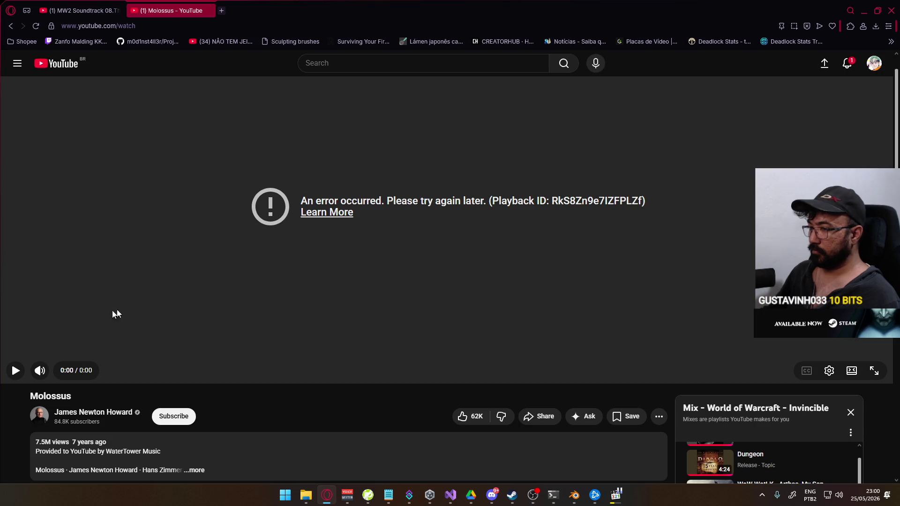
{"action": "left_click", "coordinate": [15, 370]}
{"action": "key", "text": "alt+Tab"}
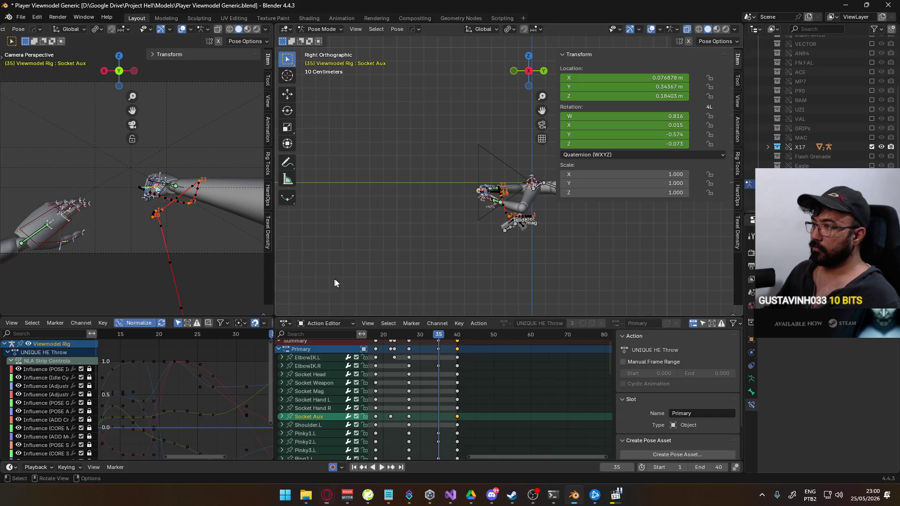
- Move and rotate the Socket Aux bone into a new frame-35 pose
{"action": "key", "text": "g"}
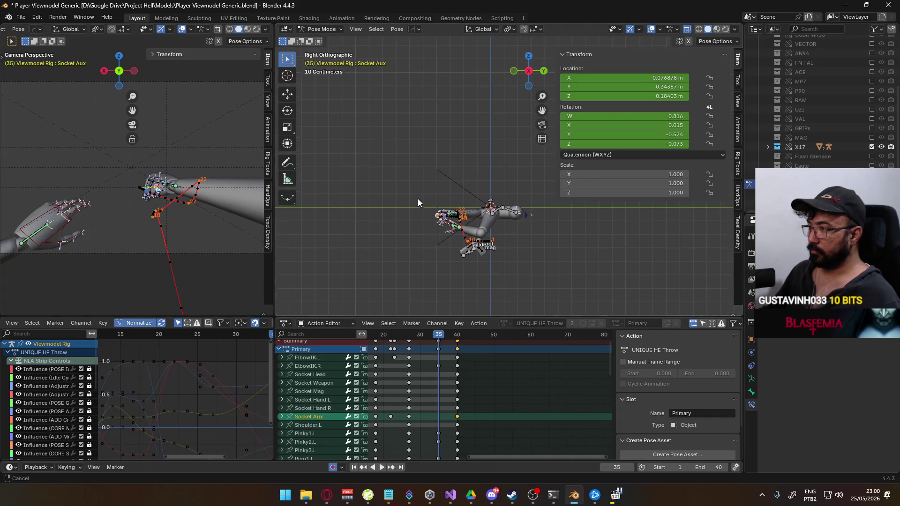
{"action": "left_click", "coordinate": [515, 151]}
{"action": "key", "text": "r"}
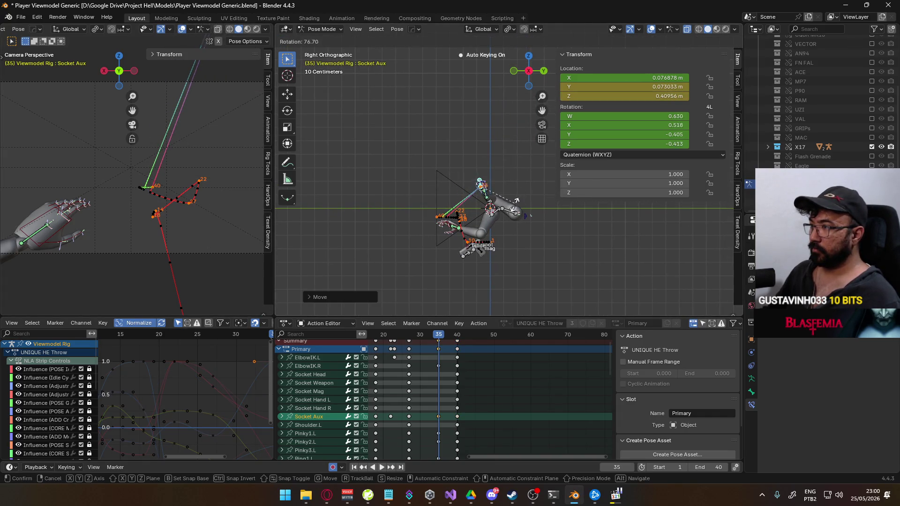
{"action": "left_click", "coordinate": [516, 188]}
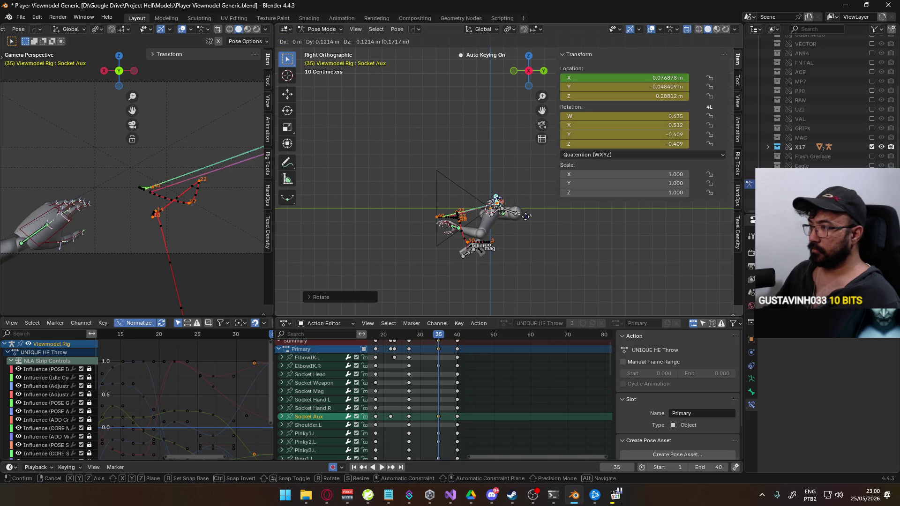
- From the top view, shift Socket Aux and the ElbowIK.R target, then return to perspective
{"action": "key", "text": "KP_1"}
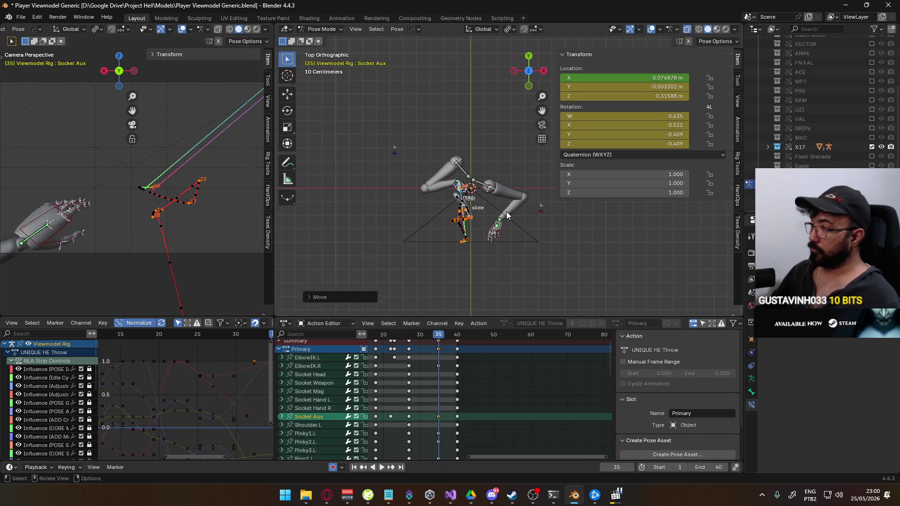
{"action": "key", "text": "KP_7"}
{"action": "key", "text": "g"}
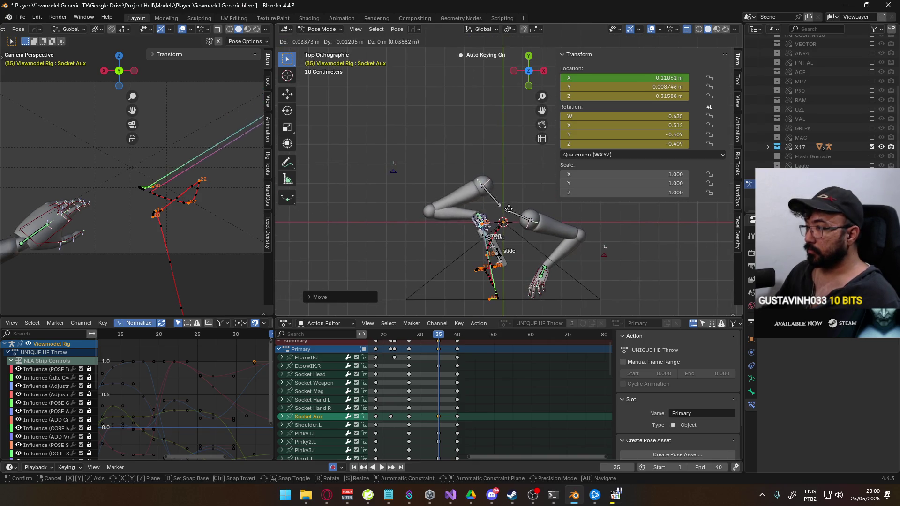
{"action": "left_click", "coordinate": [403, 183]}
{"action": "left_click", "coordinate": [393, 172]}
{"action": "key", "text": "g"}
{"action": "left_click", "coordinate": [400, 179]}
{"action": "mouse_move", "coordinate": [401, 179]}
{"action": "middle_mouse_down"}
{"action": "mouse_move", "coordinate": [412, 160]}
{"action": "mouse_move", "coordinate": [333, 119]}
{"action": "mouse_move", "coordinate": [360, 137]}
{"action": "middle_mouse_up"}
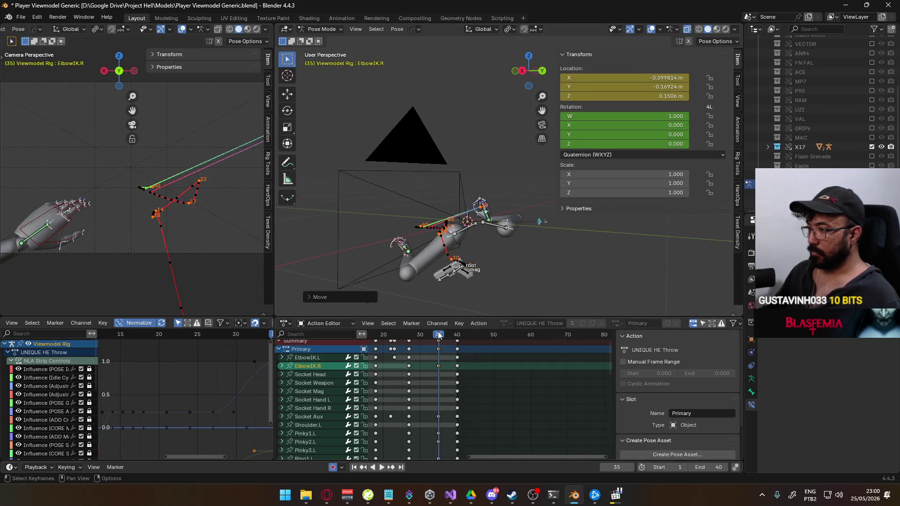
- Play the animation to check the Socket Aux and elbow changes
{"action": "key", "text": "space"}
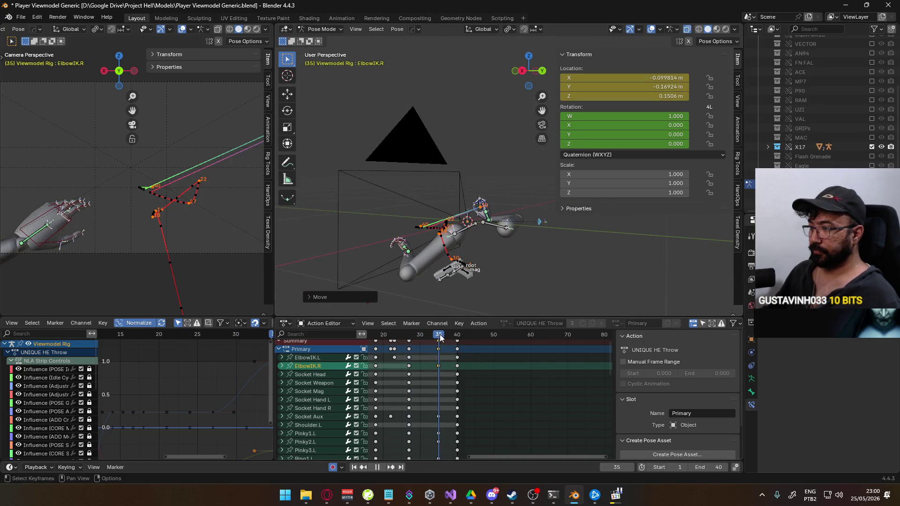
{"action": "scroll", "coordinate": [173, 215], "scroll_direction": "down", "scroll_amount": 3}
{"action": "key", "text": "Escape"}
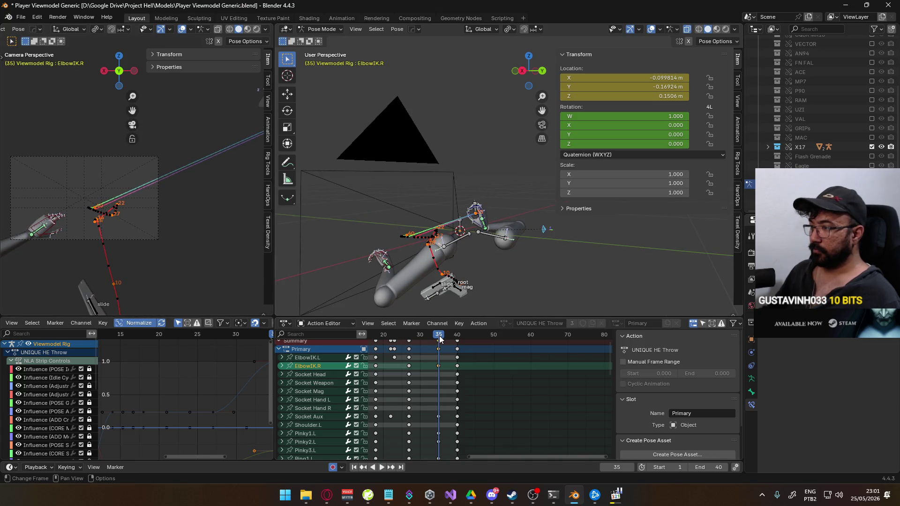
{"action": "key", "text": "space"}
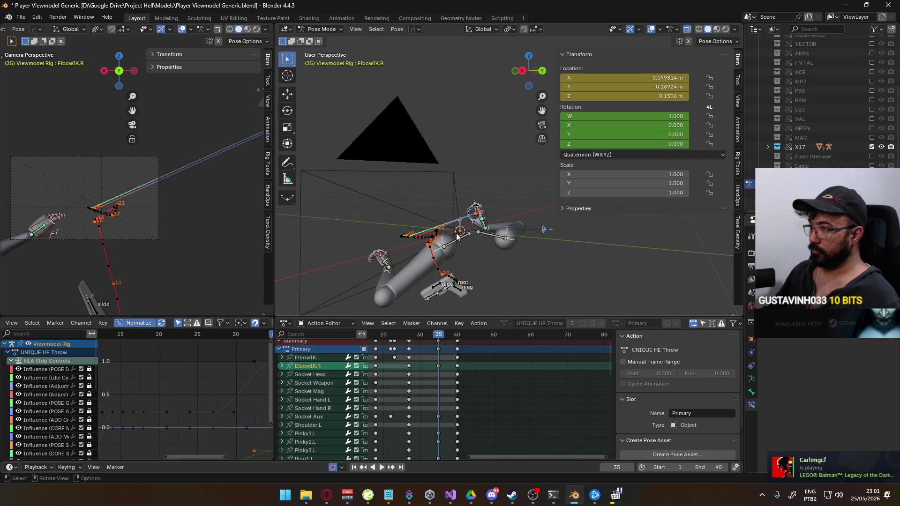
- Select and frame Socket Aux, raise it slightly along Z, and review up to frame 35
{"action": "left_click", "coordinate": [474, 227]}
{"action": "key", "text": "KP_Decimal"}
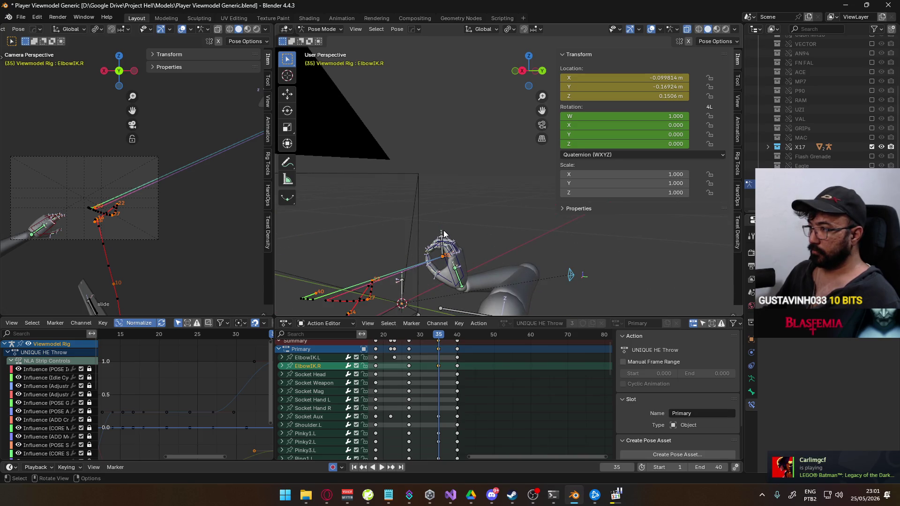
{"action": "key", "text": "g"}
{"action": "key", "text": "z"}
{"action": "left_click", "coordinate": [212, 175]}
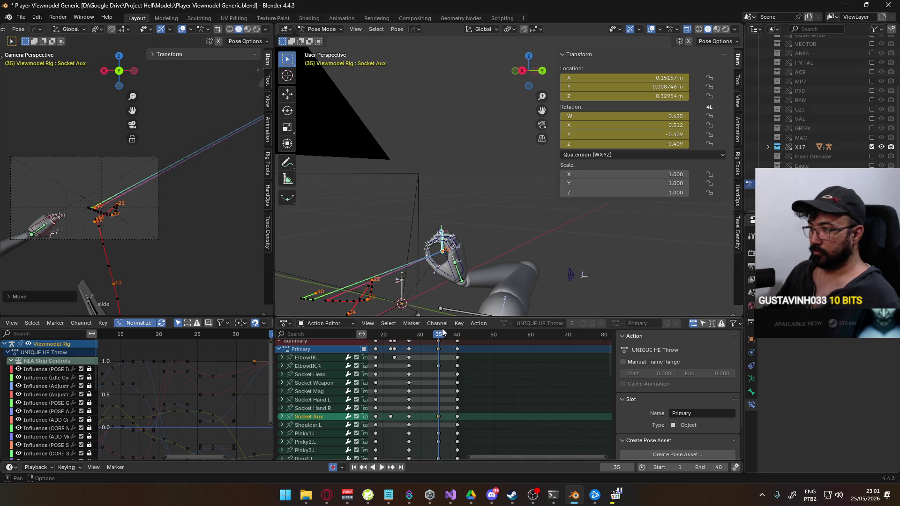
{"action": "key", "text": "space"}
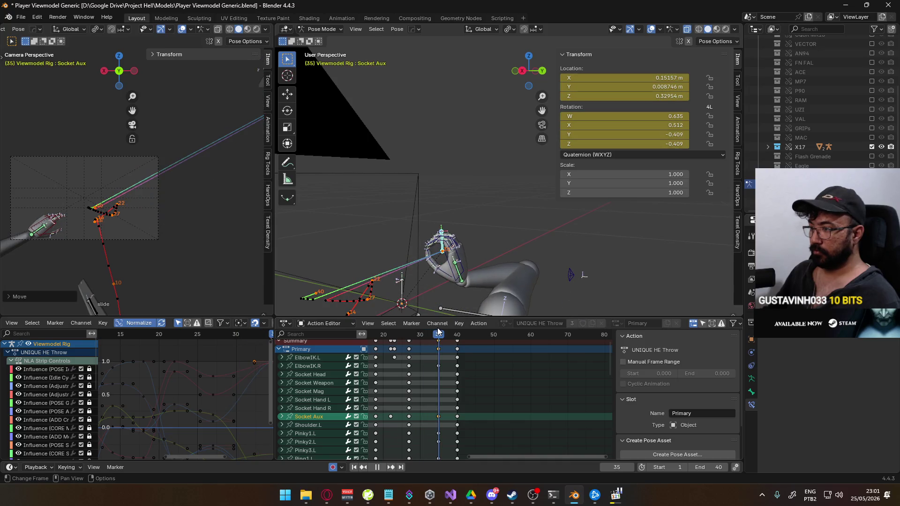
{"action": "key", "text": "space"}
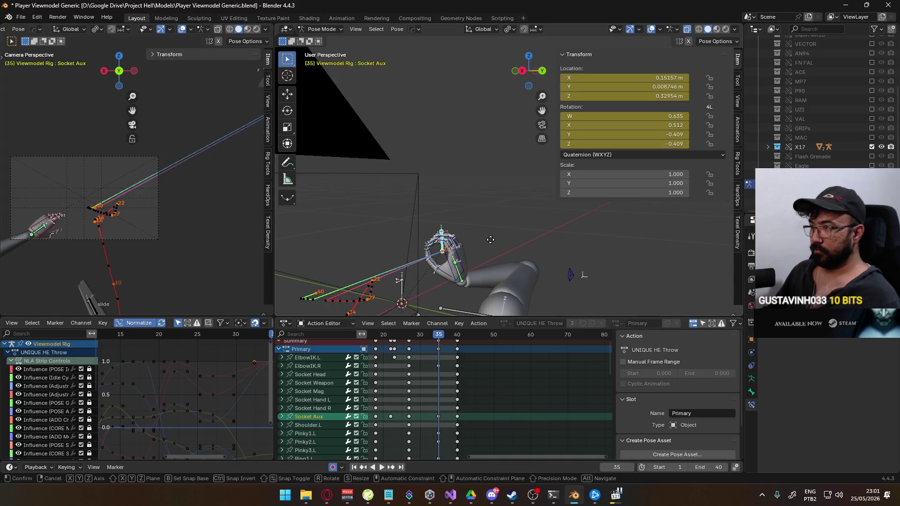
- Shift Socket Aux along Y, then adjust it vertically until Z reads 0.3635
{"action": "key", "text": "g"}
{"action": "key", "text": "y"}
{"action": "left_click", "coordinate": [438, 236]}
{"action": "key", "text": "g"}
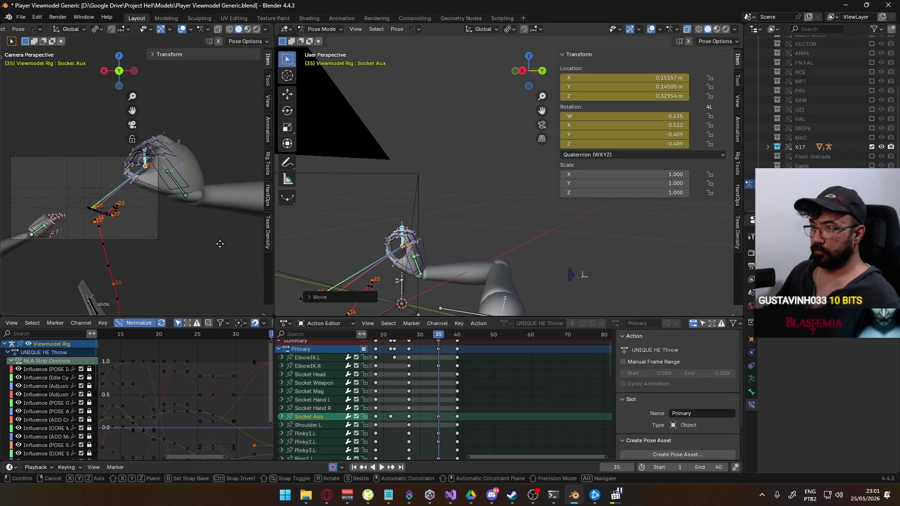
{"action": "key", "text": "z"}
{"action": "left_click", "coordinate": [209, 214]}
{"action": "key", "text": "g"}
{"action": "key", "text": "y"}
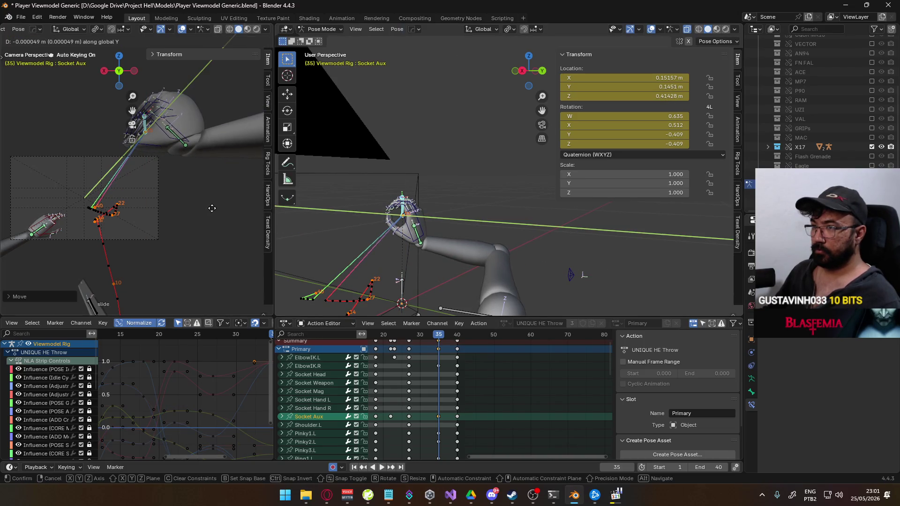
{"action": "key", "text": "Escape"}
{"action": "key", "text": "g"}
{"action": "key", "text": "z"}
{"action": "left_click", "coordinate": [213, 230]}
- Pull Socket Aux back along Y to 0.067449, review the frames, and switch to the reference video
{"action": "key", "text": "g"}
{"action": "key", "text": "y"}
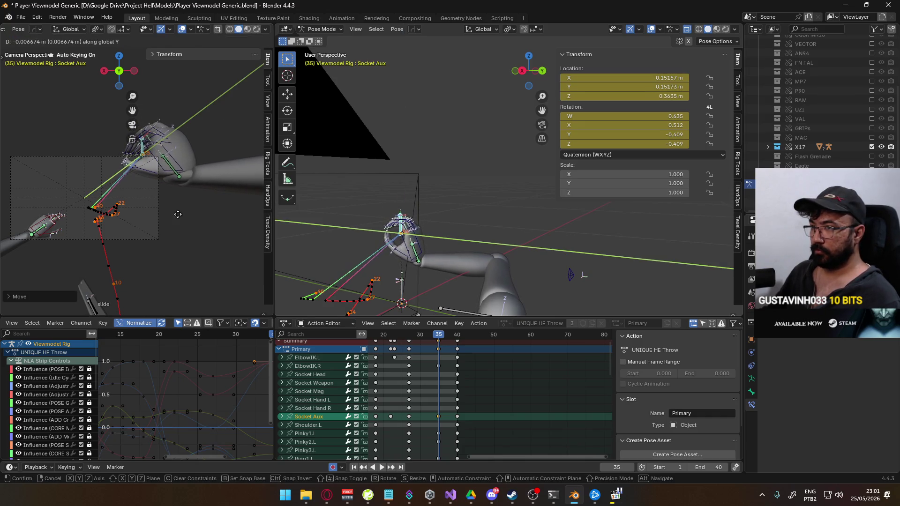
{"action": "key", "text": "Escape"}
{"action": "key", "text": "g"}
{"action": "key", "text": "y"}
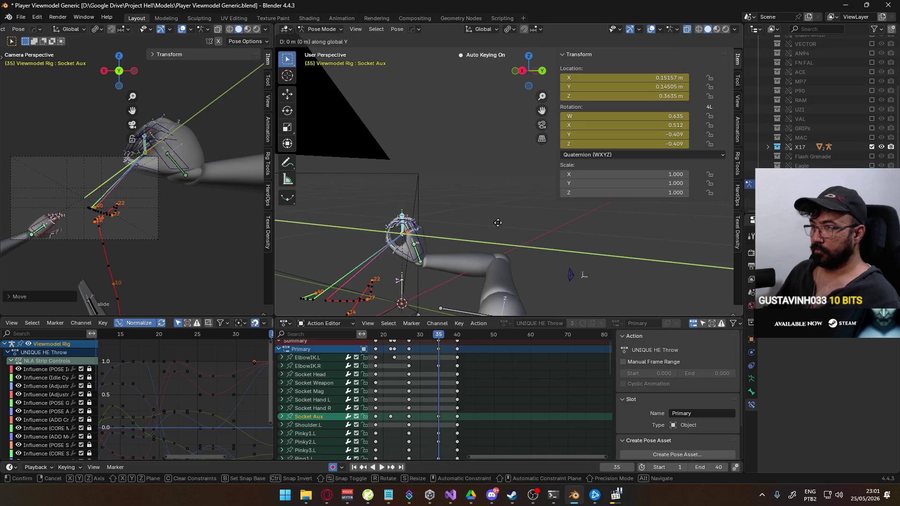
{"action": "left_click", "coordinate": [510, 234]}
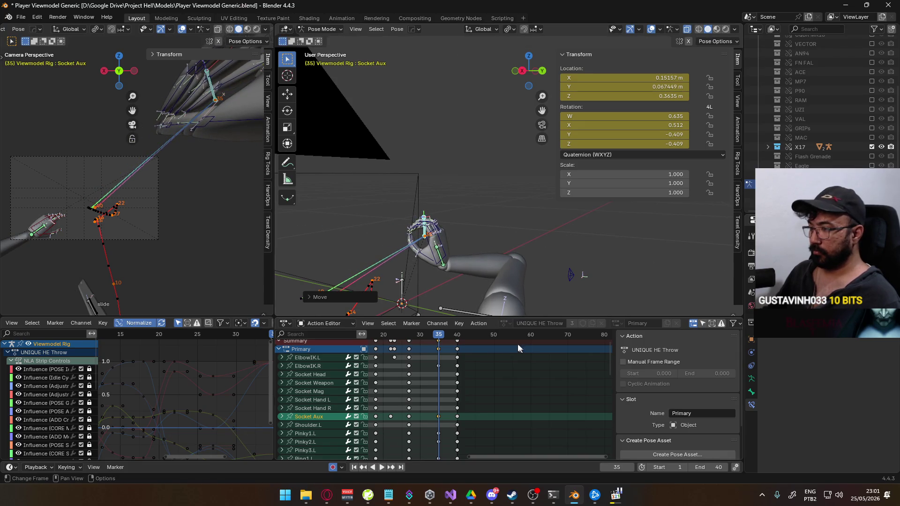
{"action": "key", "text": "space"}
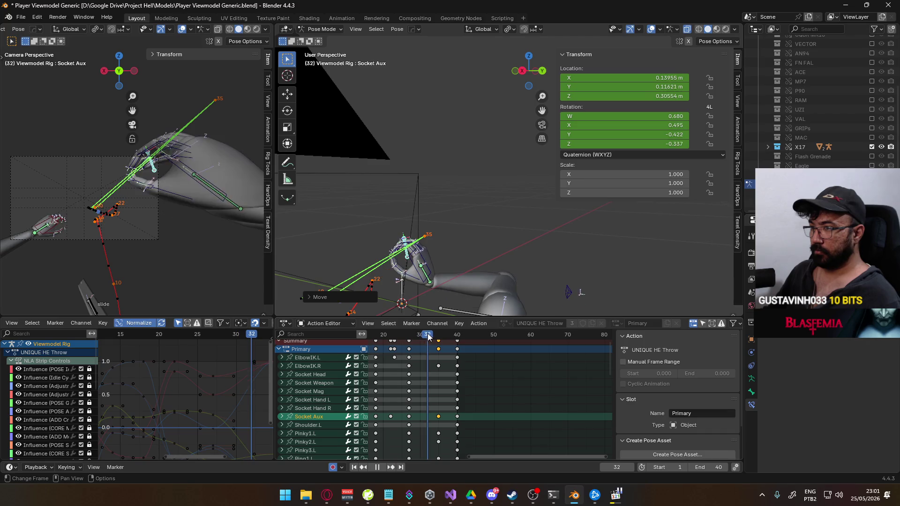
{"action": "left_click_drag", "start_coordinate": [436, 334], "coordinate": [409, 334]}
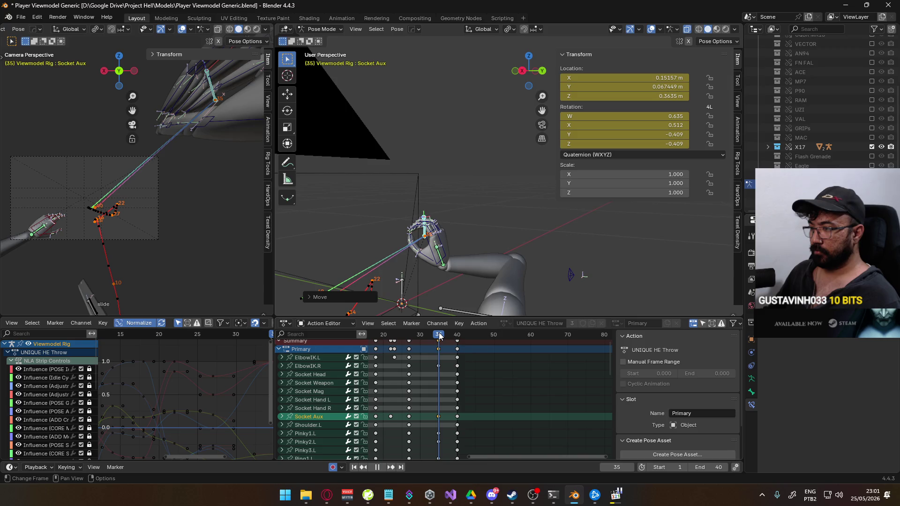
{"action": "key", "text": "alt+Tab"}
{"action": "key", "text": "alt+Tab"}
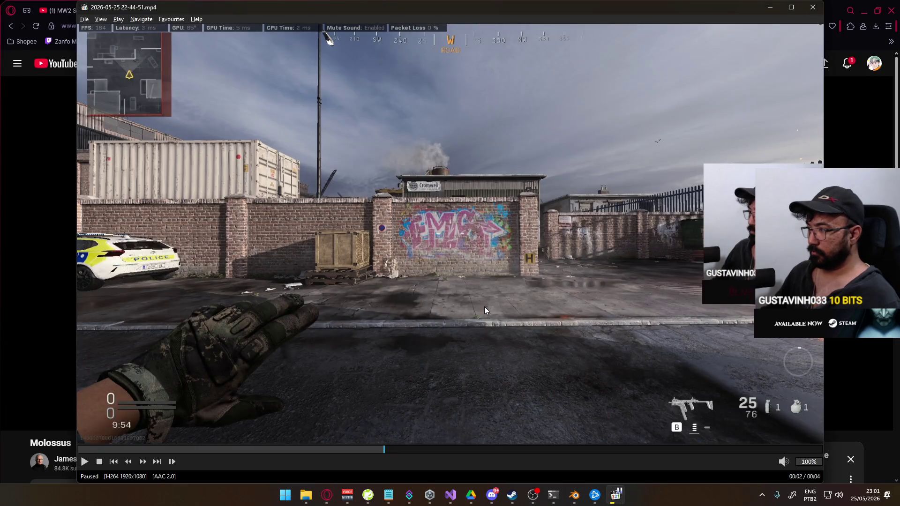
- Frame-step the paused reference clip around 00:01–00:02 to study the hand, then return to Blender
{"action": "key", "text": "Left"}
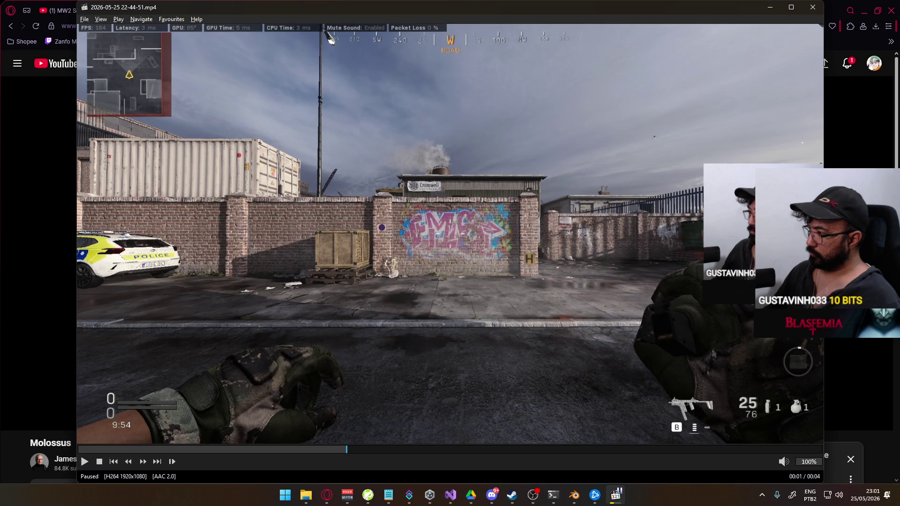
{"action": "key", "text": "Right"}
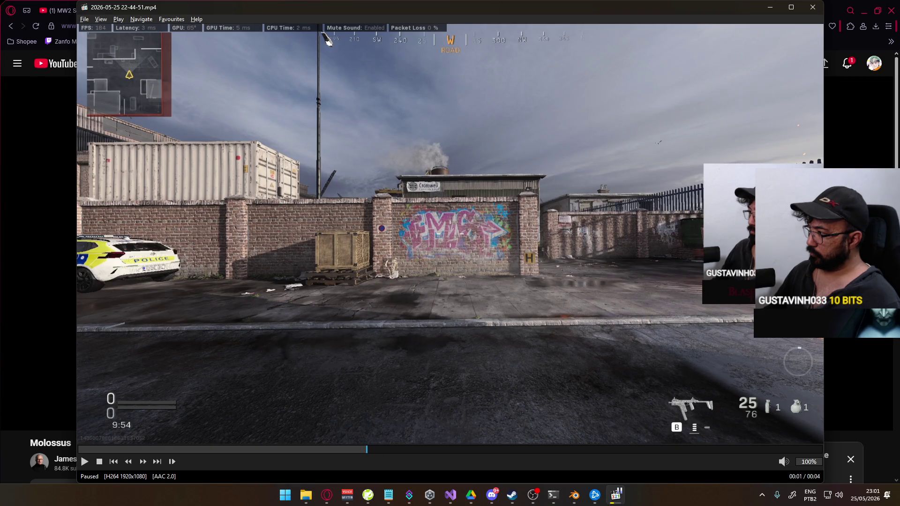
{"action": "key", "text": "ctrl+Left"}
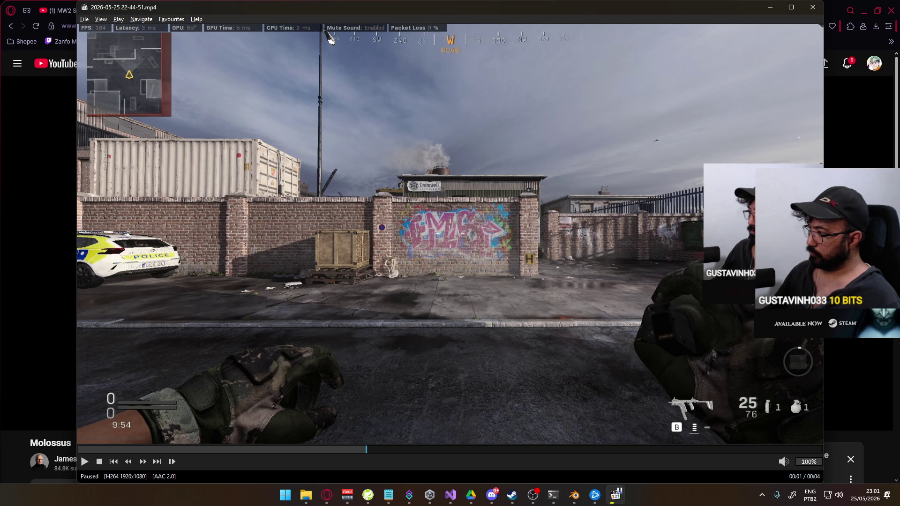
{"action": "key", "text": "ctrl+Right"}
{"action": "key", "text": "ctrl+Right"}
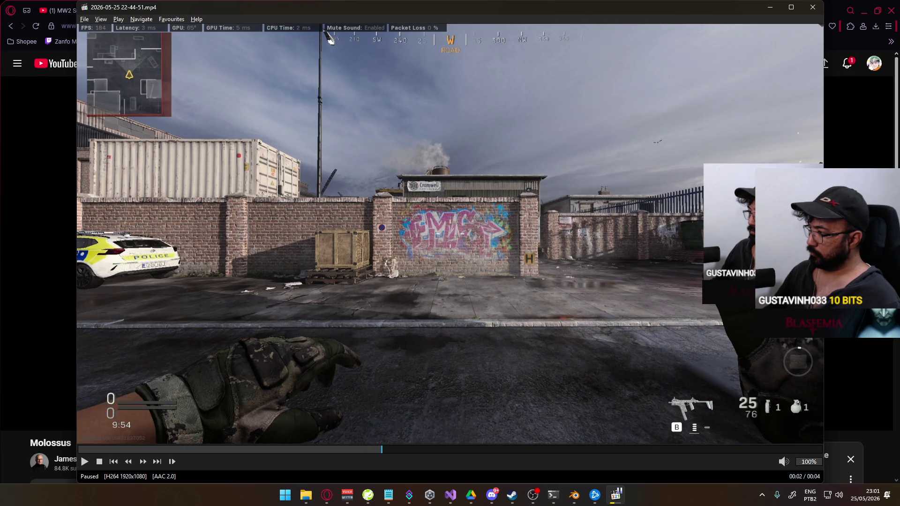
{"action": "key", "text": "alt+Tab"}
{"action": "key", "text": "alt+Tab"}
{"action": "key", "text": "alt+Tab"}
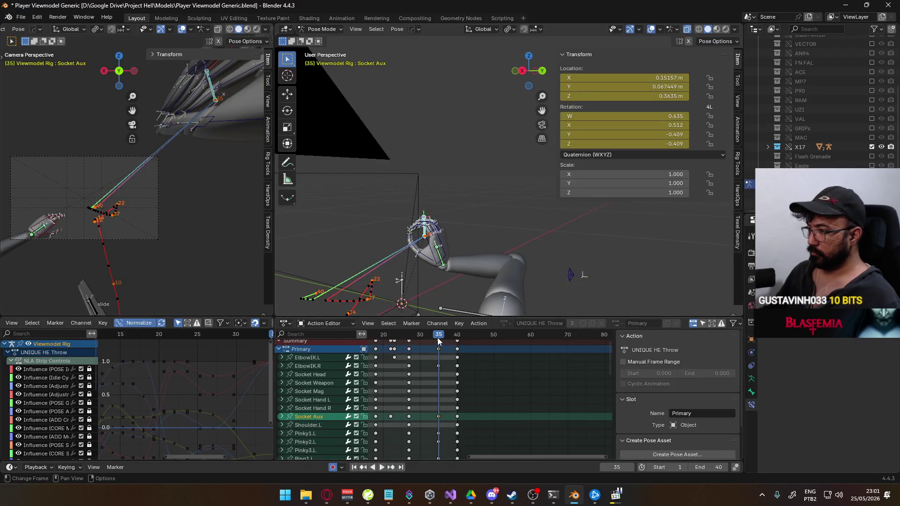
- Shift the frame-35 keys earlier in time and review the timing up to frame 31
{"action": "key", "text": "space"}
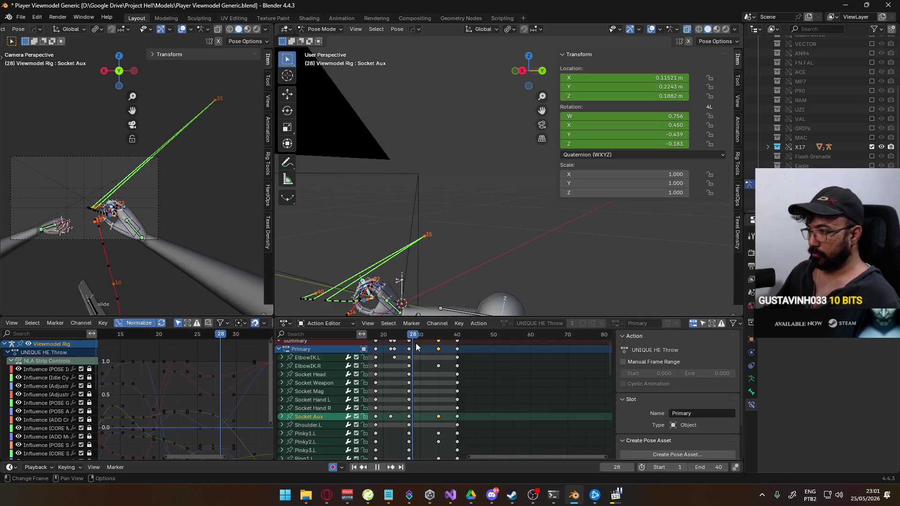
{"action": "key", "text": "space"}
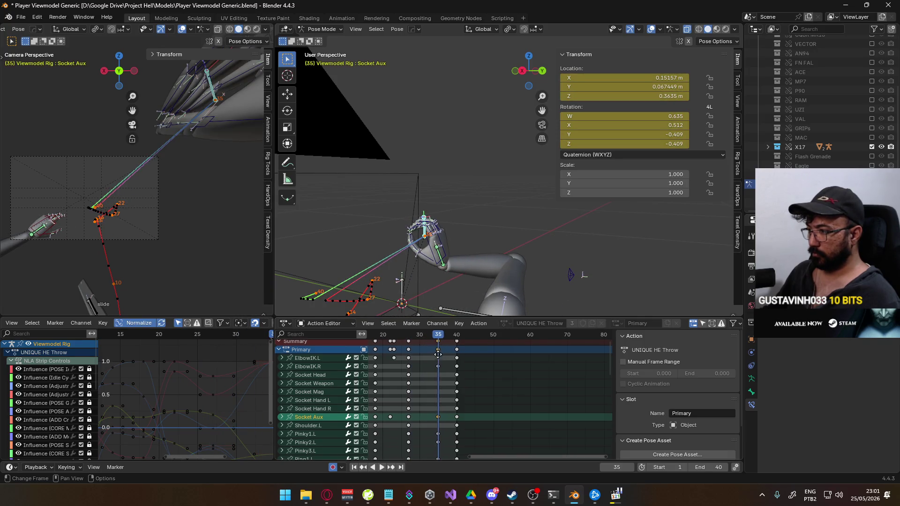
{"action": "middle_click_drag", "start_coordinate": [438, 354], "coordinate": [437, 370]}
{"action": "left_click", "coordinate": [437, 344]}
{"action": "key", "text": "g"}
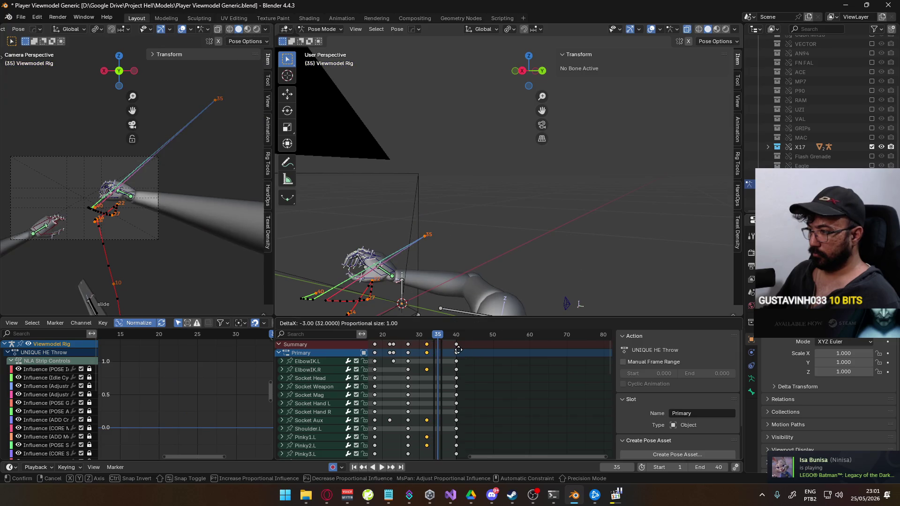
{"action": "left_click", "coordinate": [445, 342]}
{"action": "key", "text": "space"}
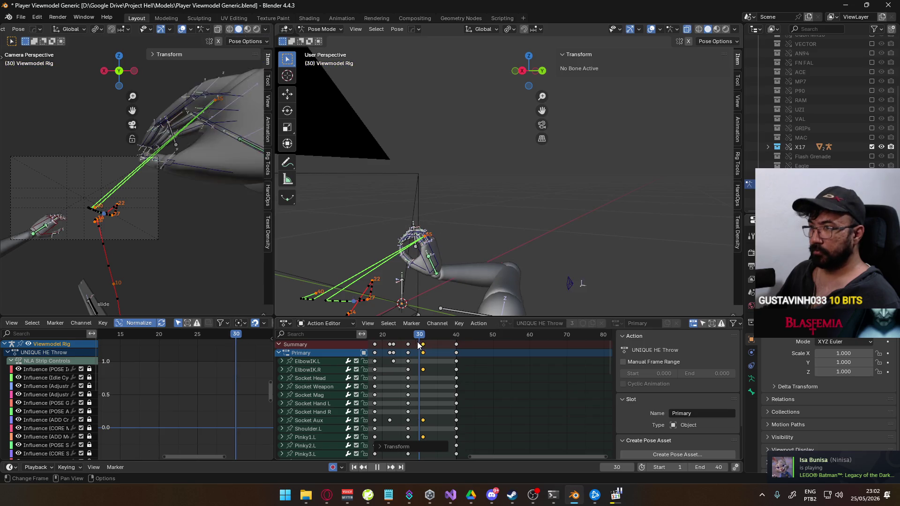
{"action": "key", "text": "space"}
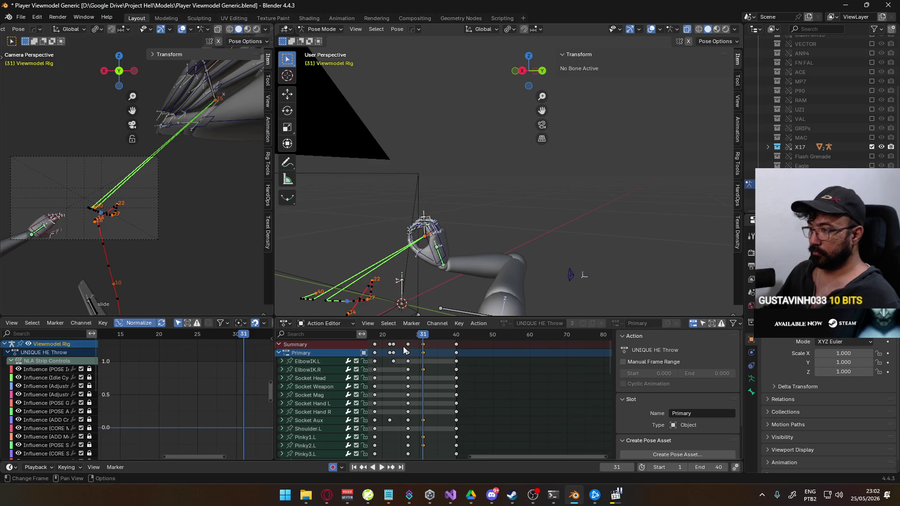
- Lower and reposition the Socket Aux bone at frame 31, then play to check it
{"action": "left_click", "coordinate": [424, 232]}
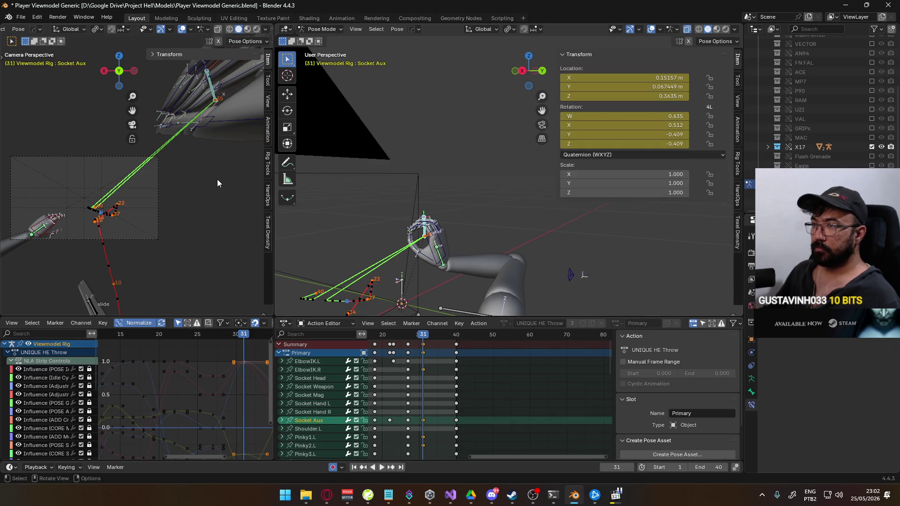
{"action": "key", "text": "g"}
{"action": "key", "text": "z"}
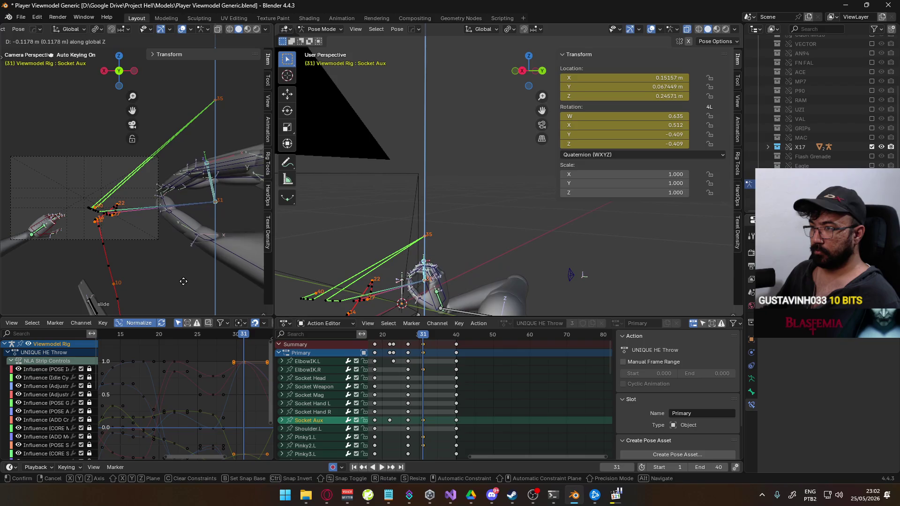
{"action": "left_click", "coordinate": [187, 276]}
{"action": "key", "text": "g"}
{"action": "left_click", "coordinate": [206, 255]}
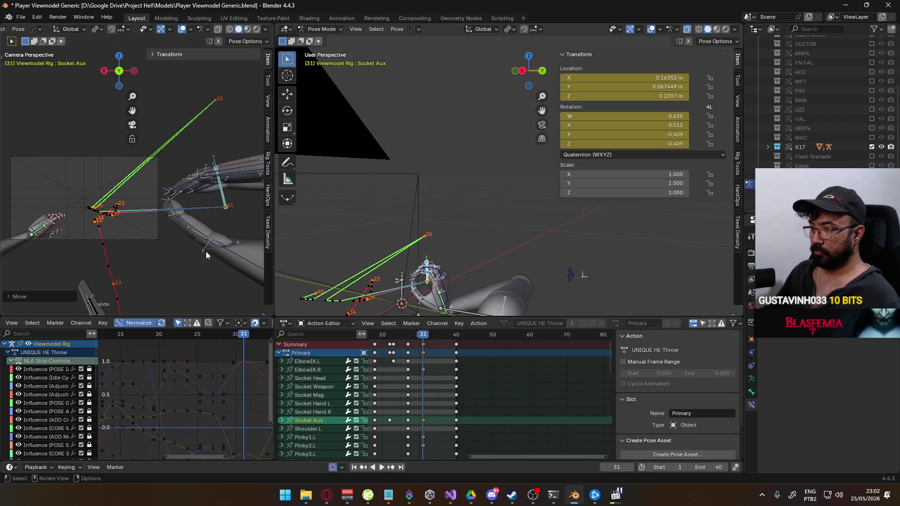
{"action": "key", "text": "space"}
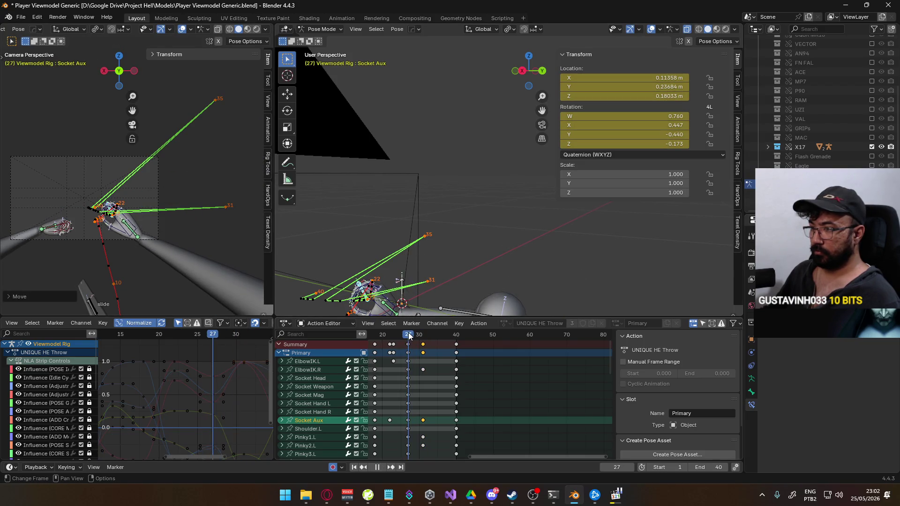
- Copy the Socket Aux keyframe at frame 27 and go to frame 31
{"action": "left_click_drag", "start_coordinate": [417, 334], "coordinate": [409, 333]}
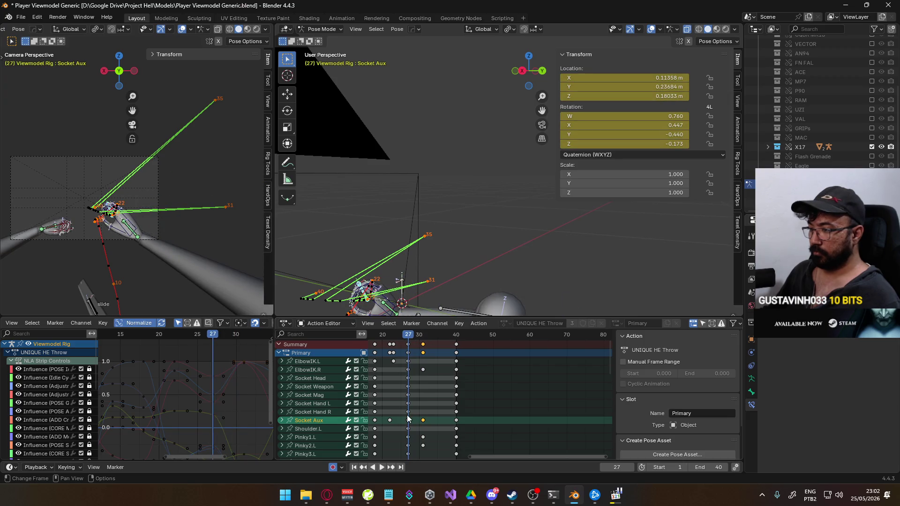
{"action": "left_click_drag", "start_coordinate": [403, 422], "coordinate": [405, 422]}
{"action": "key", "text": "ctrl+c"}
{"action": "left_click", "coordinate": [423, 334]}
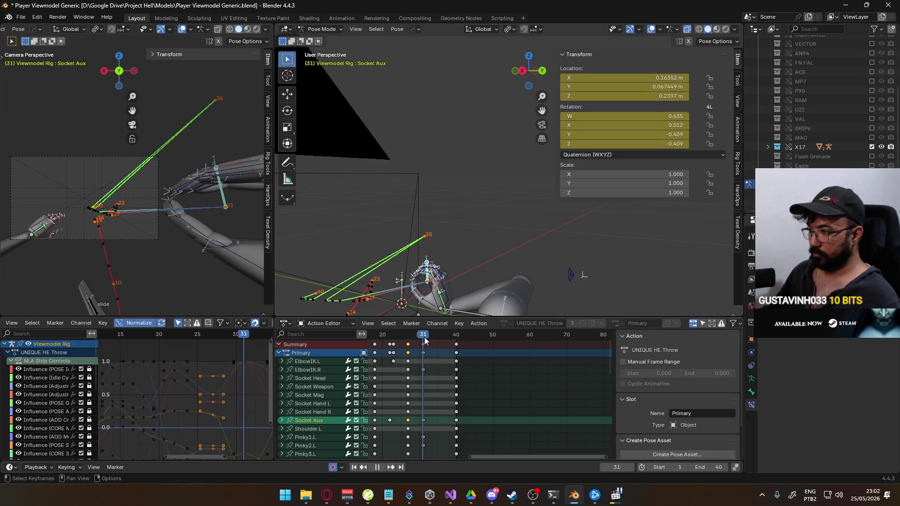
- Paste the frame-27 pose at frame 31, shift Socket Aux along X and rotate it on Z and X
{"action": "key", "text": "ctrl+v"}
{"action": "scroll", "coordinate": [149, 261], "scroll_direction": "up", "scroll_amount": 2}
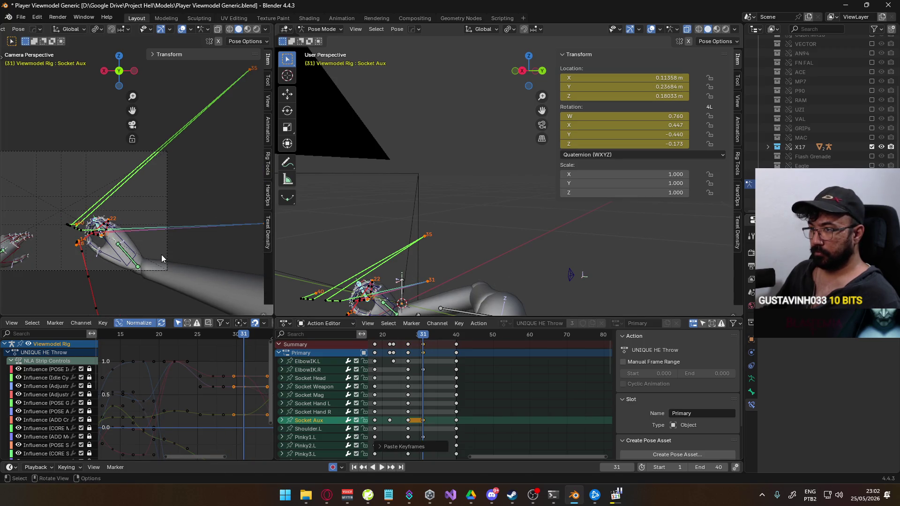
{"action": "key", "text": "g"}
{"action": "key", "text": "x"}
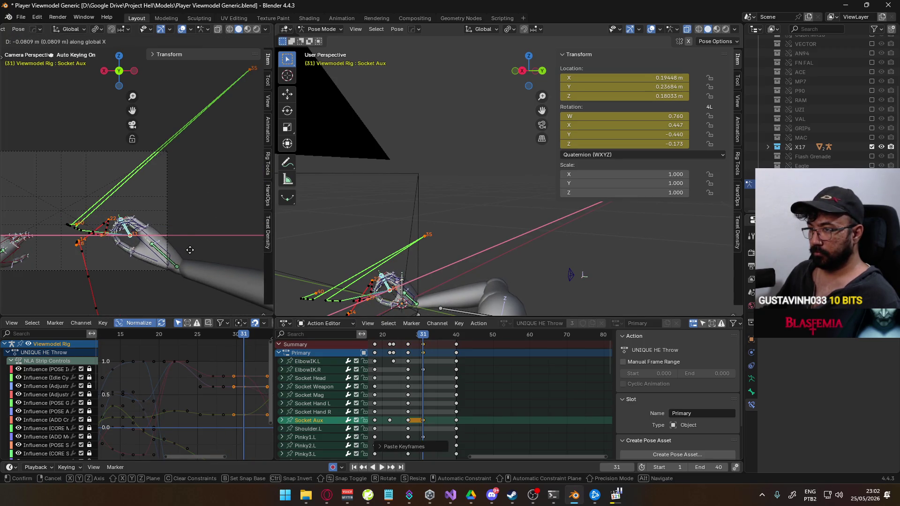
{"action": "left_click", "coordinate": [190, 250]}
{"action": "key", "text": "r"}
{"action": "key", "text": "z"}
{"action": "left_click", "coordinate": [201, 262]}
{"action": "key", "text": "r"}
{"action": "key", "text": "x"}
{"action": "key", "text": "x"}
- Move Socket Aux along Y and preview the pose, stopping at frame 31
{"action": "key", "text": "x"}
{"action": "key", "text": "x"}
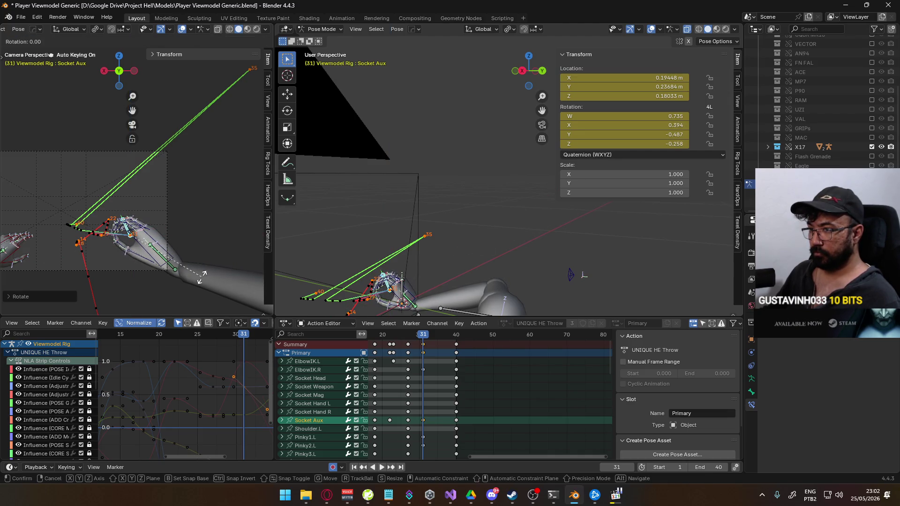
{"action": "key", "text": "g"}
{"action": "key", "text": "x"}
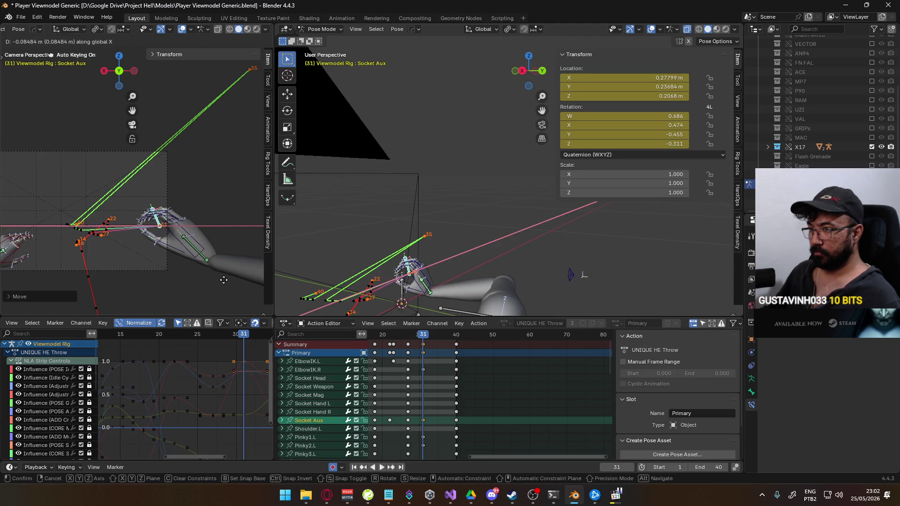
{"action": "key", "text": "y"}
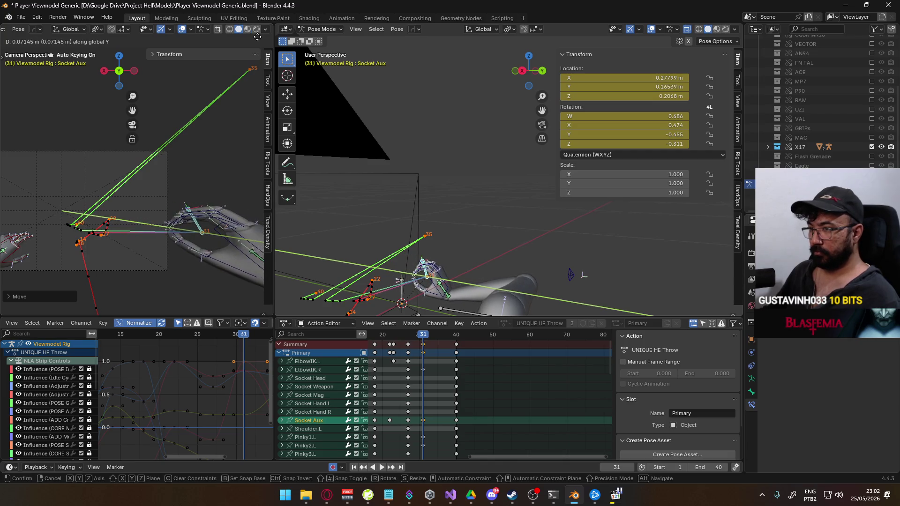
{"action": "left_click", "coordinate": [394, 70]}
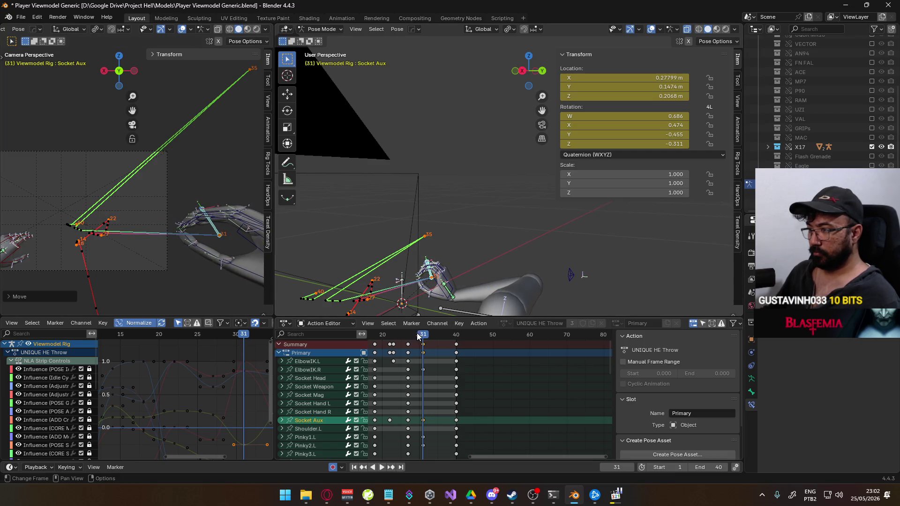
{"action": "key", "text": "space"}
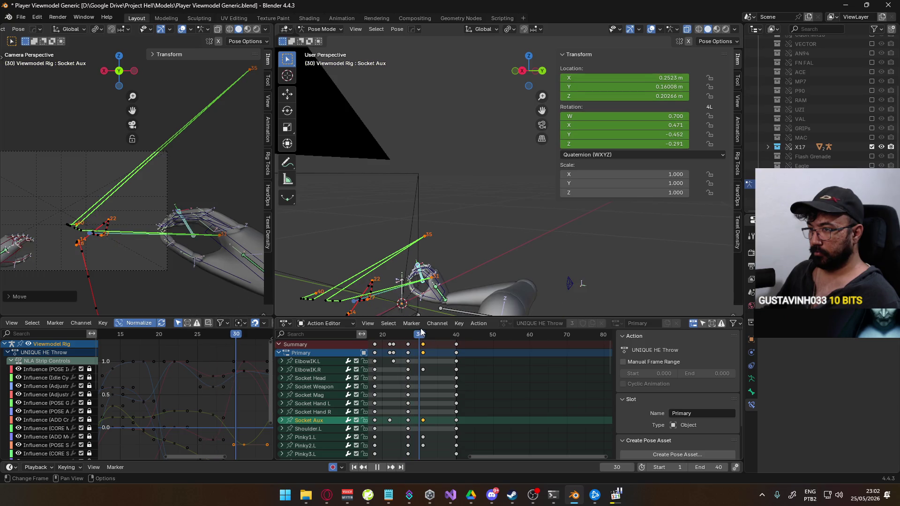
{"action": "key", "text": "space"}
- Raise Socket Aux along Z to reach 0.27799, 0.1474, 0.2259 m, then review to frame 35
{"action": "key", "text": "g"}
{"action": "key", "text": "z"}
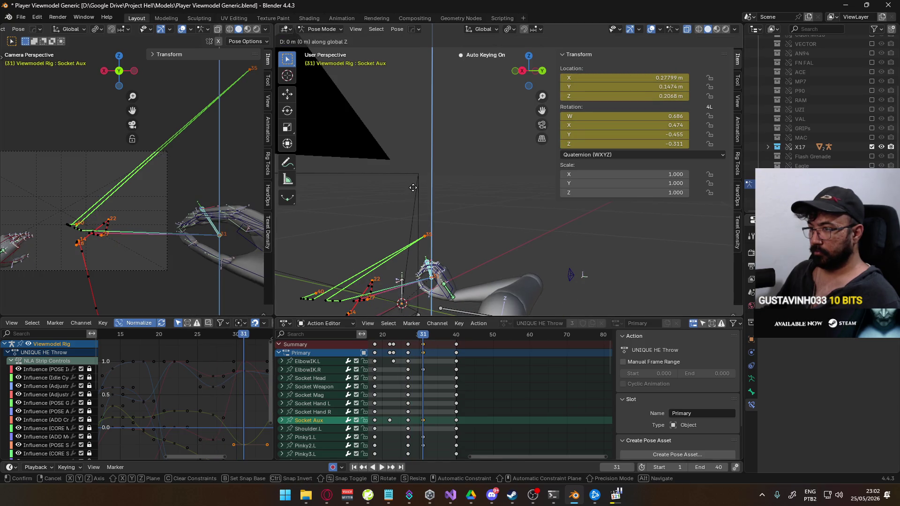
{"action": "left_click", "coordinate": [413, 188]}
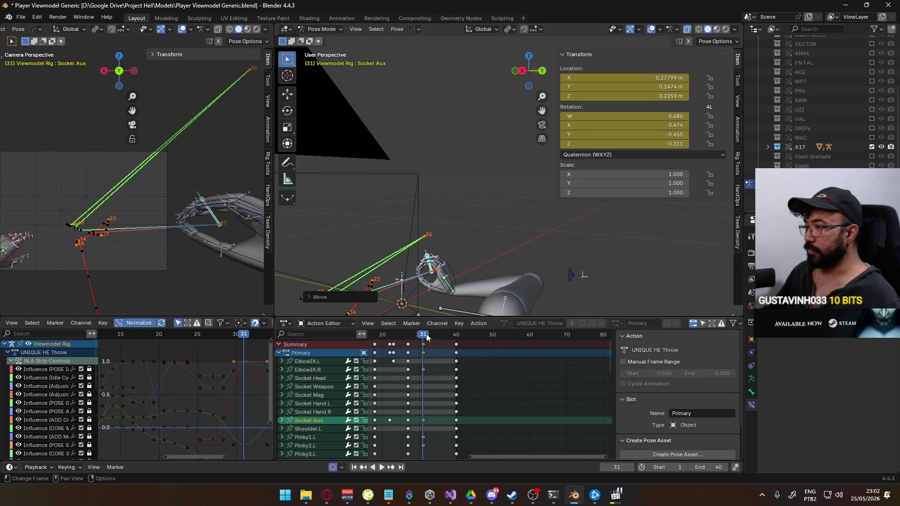
{"action": "key", "text": "space"}
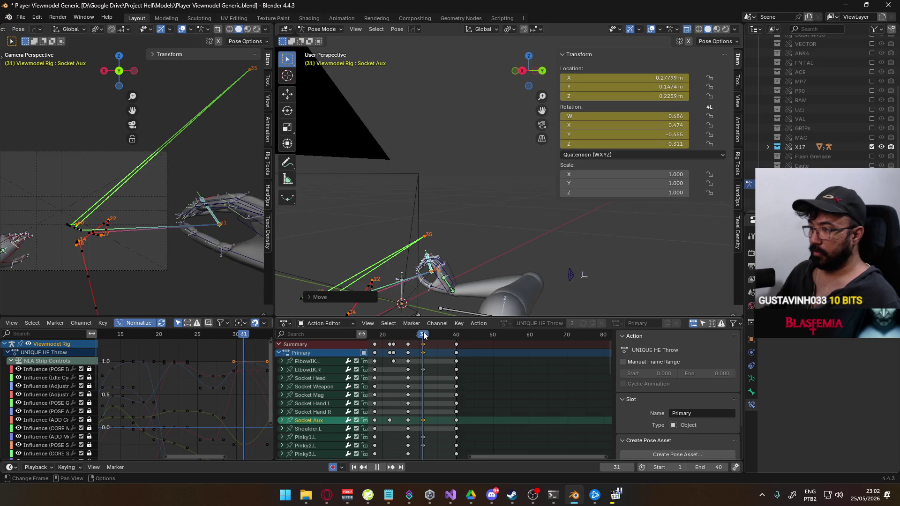
{"action": "left_click_drag", "start_coordinate": [424, 335], "coordinate": [439, 336]}
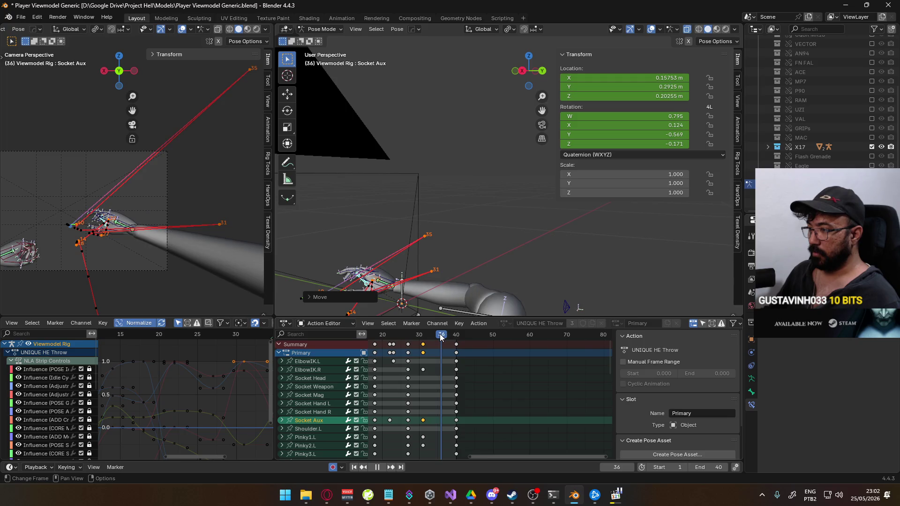
- Stop playback at frame 35, raise Socket Aux along Z, then shift it along Y
{"action": "key", "text": "Escape"}
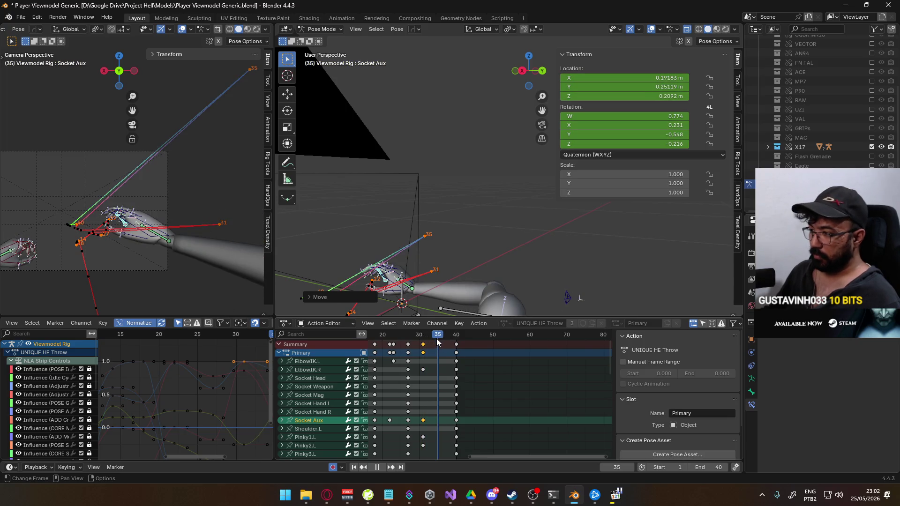
{"action": "key", "text": "g"}
{"action": "key", "text": "z"}
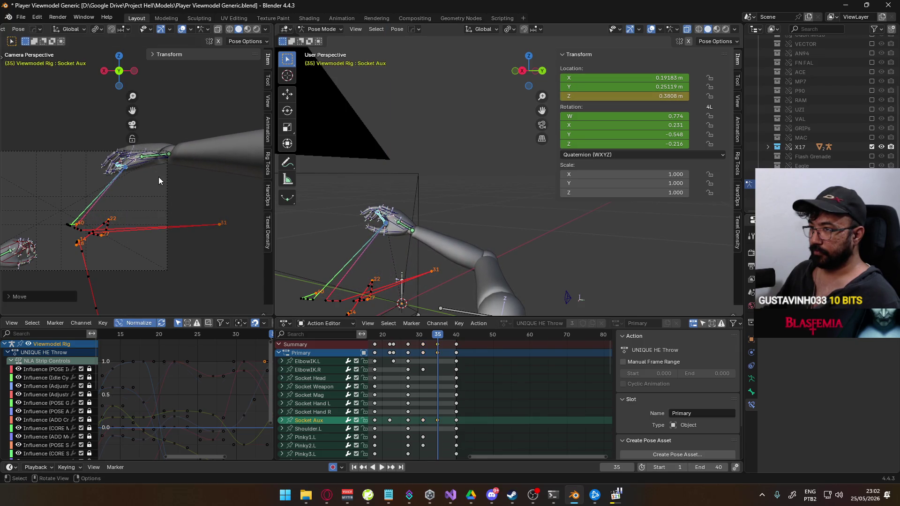
{"action": "left_click", "coordinate": [388, 199]}
{"action": "key", "text": "g"}
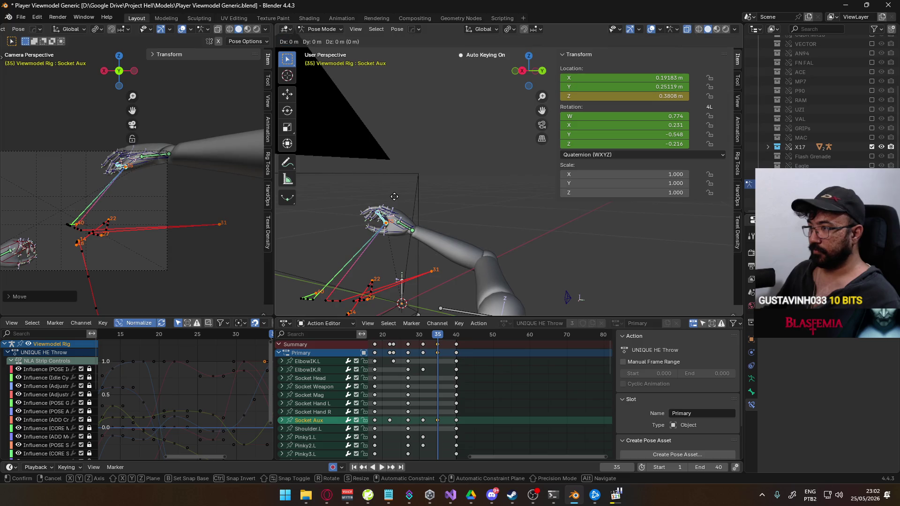
{"action": "key", "text": "y"}
{"action": "left_click", "coordinate": [431, 201]}
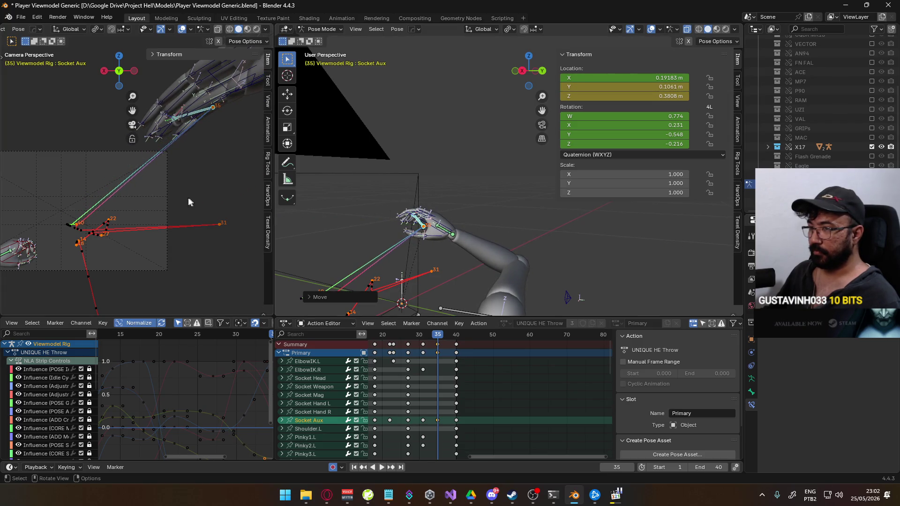
- Shift Socket Aux along X, rotate it on X, and review frames 37–39
{"action": "key", "text": "g"}
{"action": "key", "text": "x"}
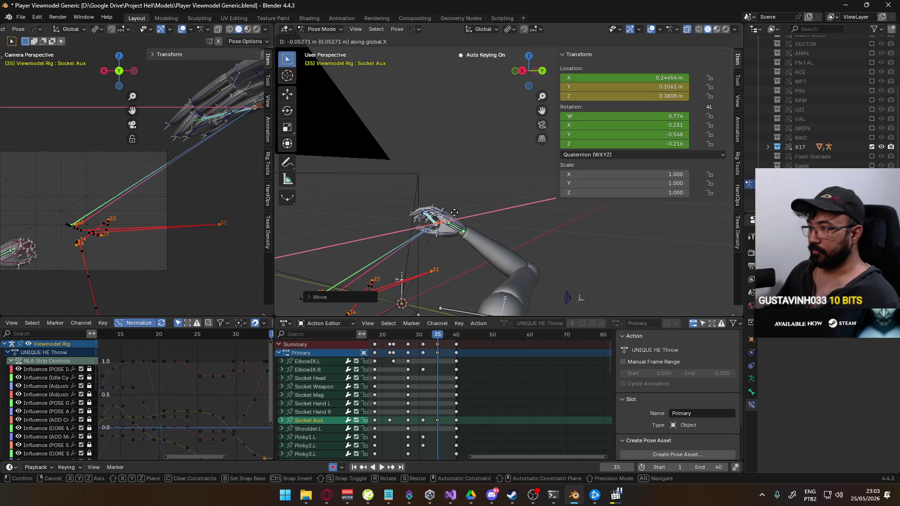
{"action": "left_click", "coordinate": [454, 212]}
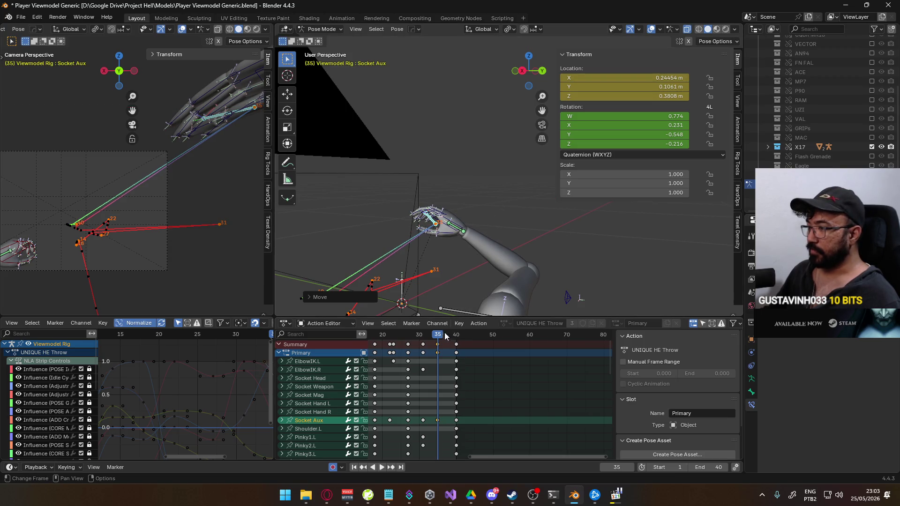
{"action": "key", "text": "r"}
{"action": "key", "text": "x"}
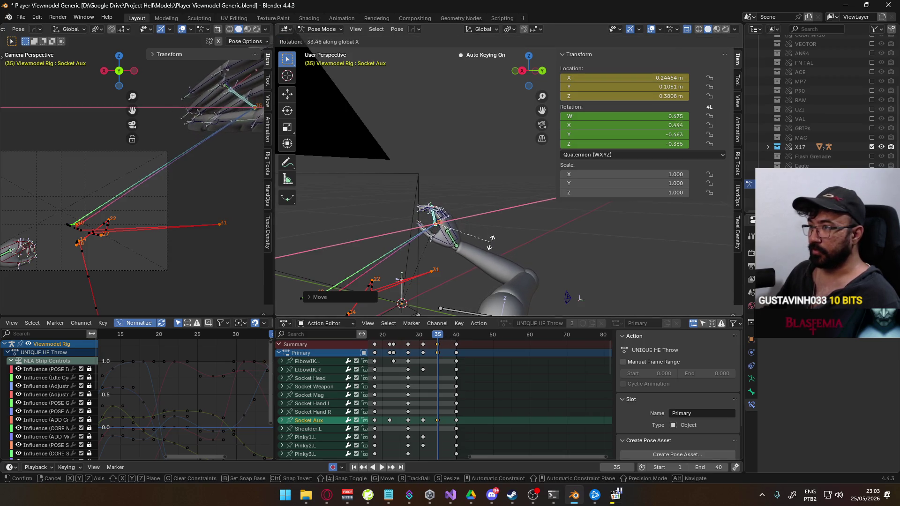
{"action": "left_click", "coordinate": [492, 240]}
{"action": "key", "text": "space"}
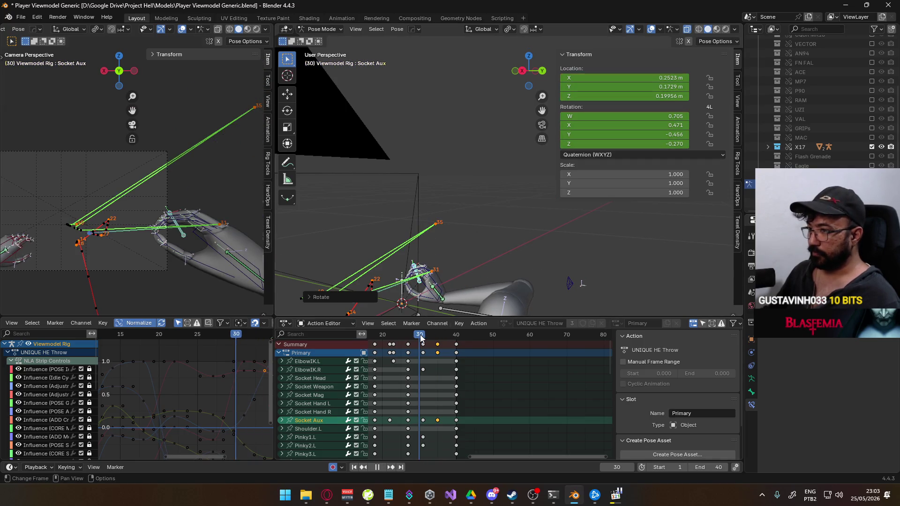
{"action": "mouse_move", "coordinate": [445, 335]}
{"action": "left_mouse_down"}
{"action": "mouse_move", "coordinate": [452, 336]}
{"action": "mouse_move", "coordinate": [423, 341]}
{"action": "mouse_move", "coordinate": [437, 335]}
{"action": "left_mouse_up"}
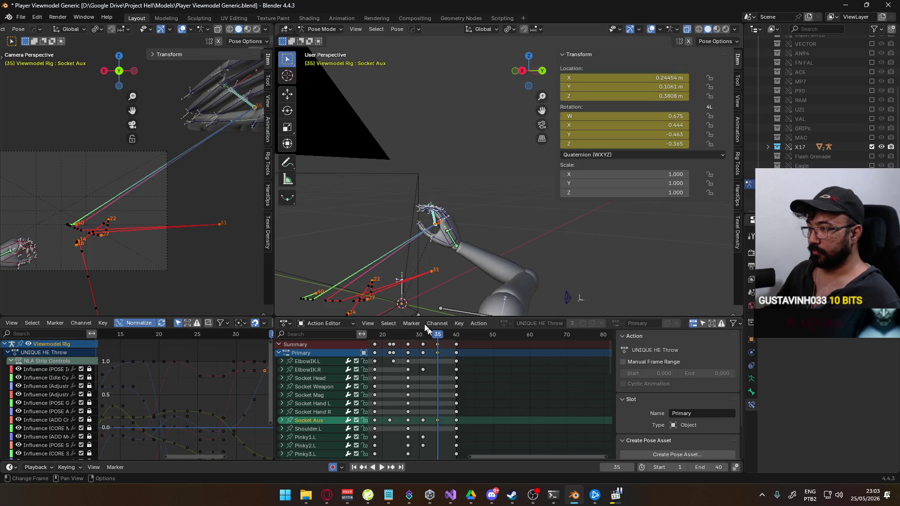
- Refine Socket Aux at frame 35 with a Y move, X rotation and Z raise, then review frames 37–40
{"action": "key", "text": "g"}
{"action": "key", "text": "y"}
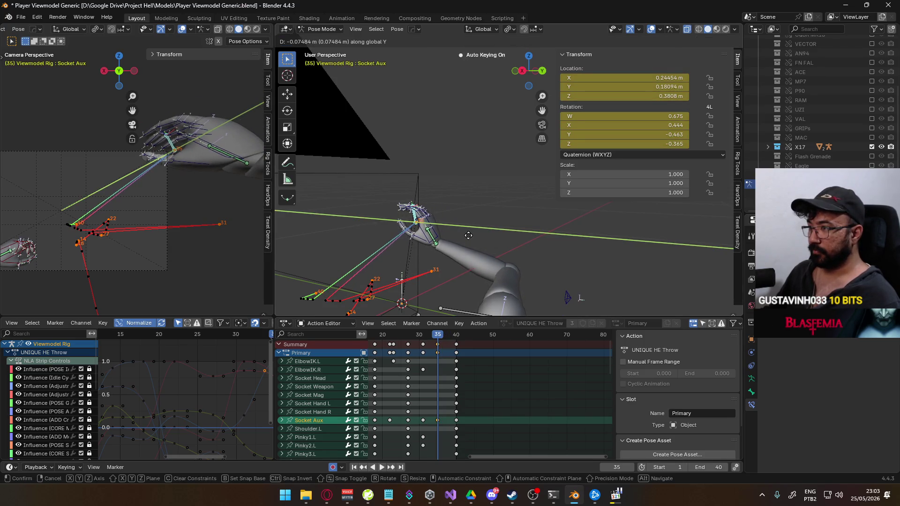
{"action": "left_click", "coordinate": [463, 235]}
{"action": "key", "text": "r"}
{"action": "key", "text": "x"}
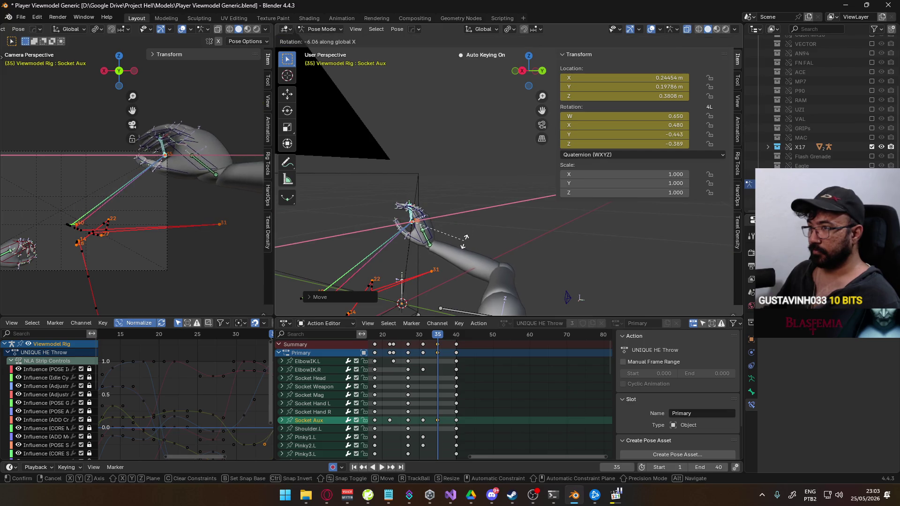
{"action": "left_click", "coordinate": [464, 251]}
{"action": "key", "text": "g"}
{"action": "key", "text": "z"}
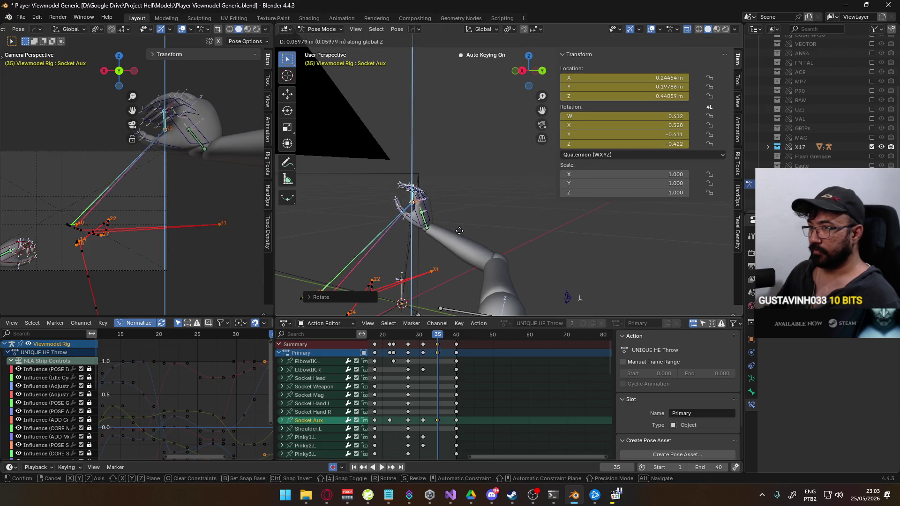
{"action": "left_click", "coordinate": [461, 255]}
{"action": "key", "text": "space"}
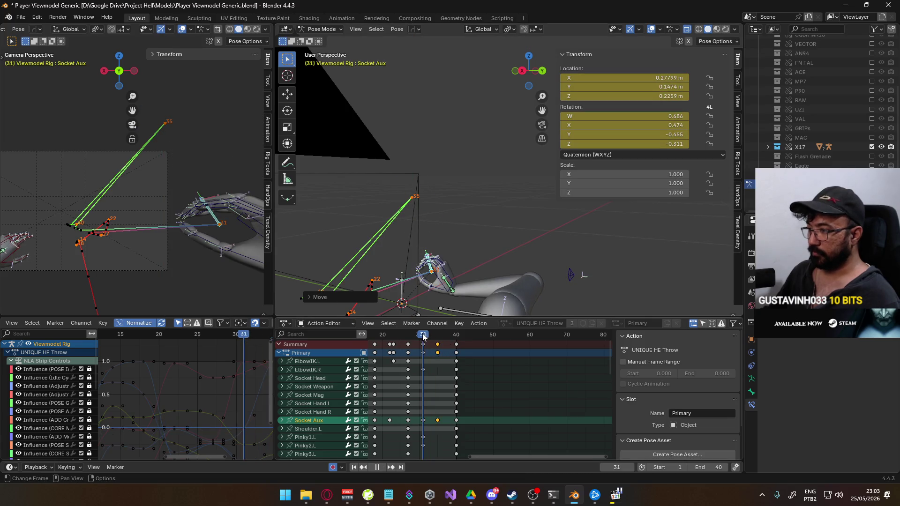
{"action": "left_click_drag", "start_coordinate": [449, 334], "coordinate": [449, 334]}
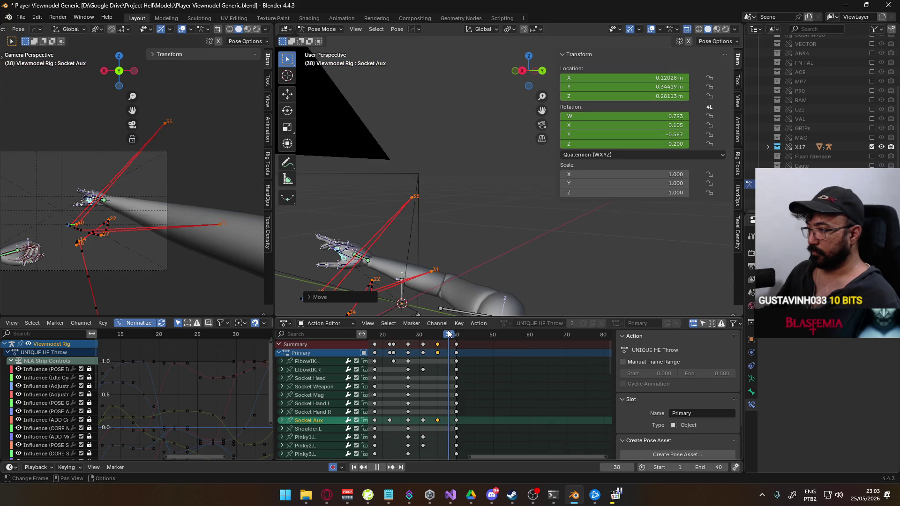
- Retime the Socket Aux keys from frame 35 to frame 36
{"action": "key", "text": "Escape"}
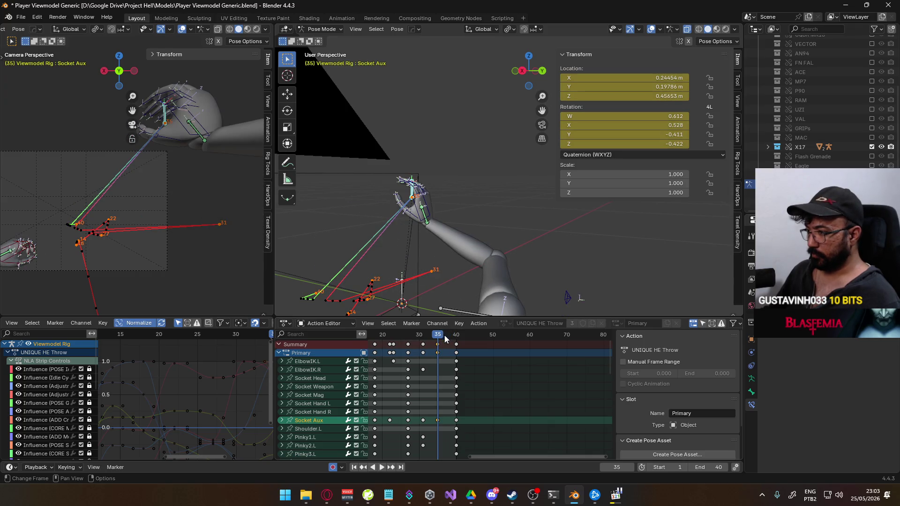
{"action": "key", "text": "g"}
{"action": "right_click", "coordinate": [448, 335]}
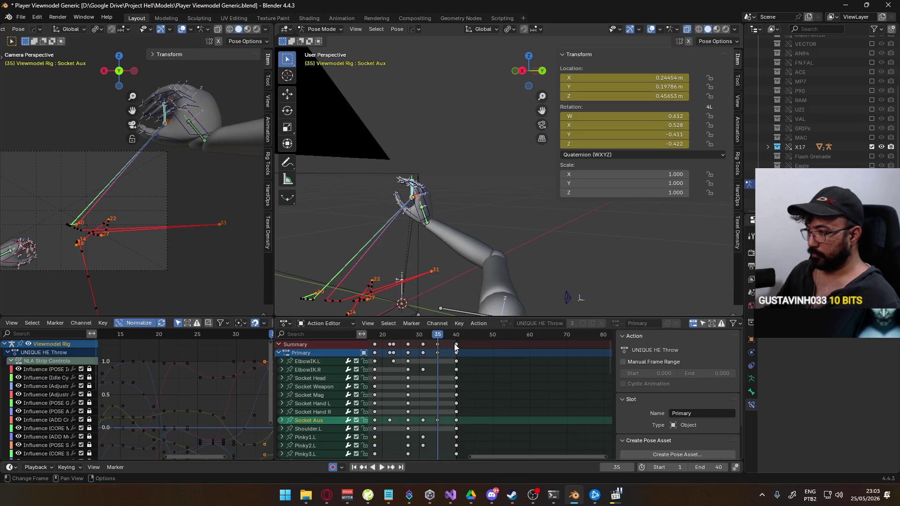
{"action": "key", "text": "g"}
{"action": "left_click", "coordinate": [458, 347]}
- Play the retimed throw, stop at frame 38, and switch to Right Orthographic view
{"action": "key", "text": "space"}
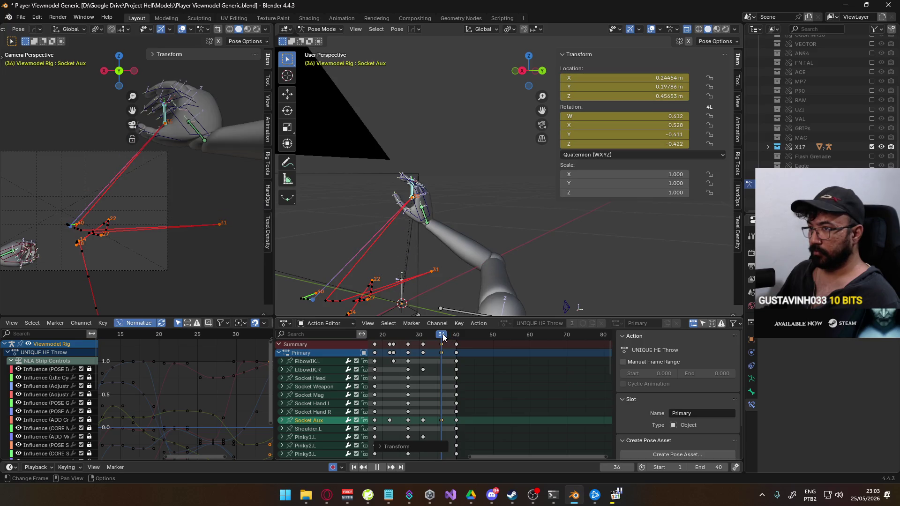
{"action": "key", "text": "space"}
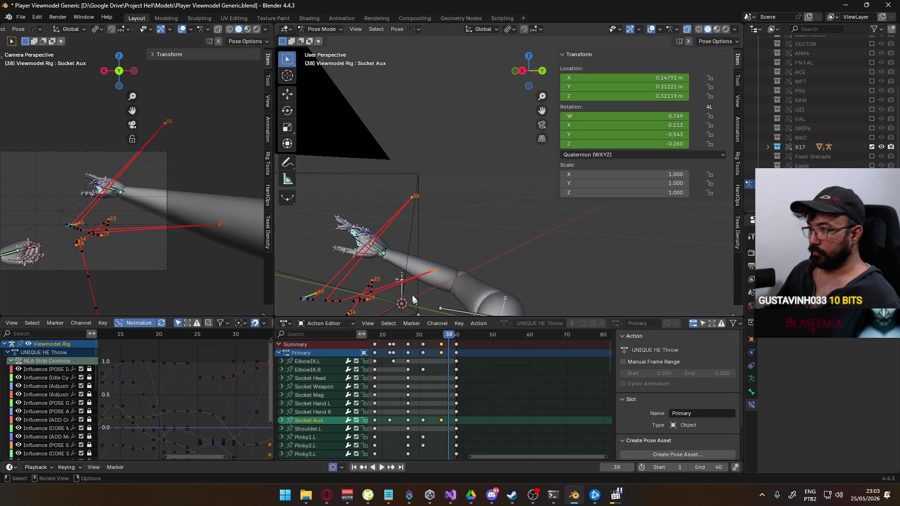
{"action": "key", "text": "KP_5"}
{"action": "key", "text": "KP_3"}
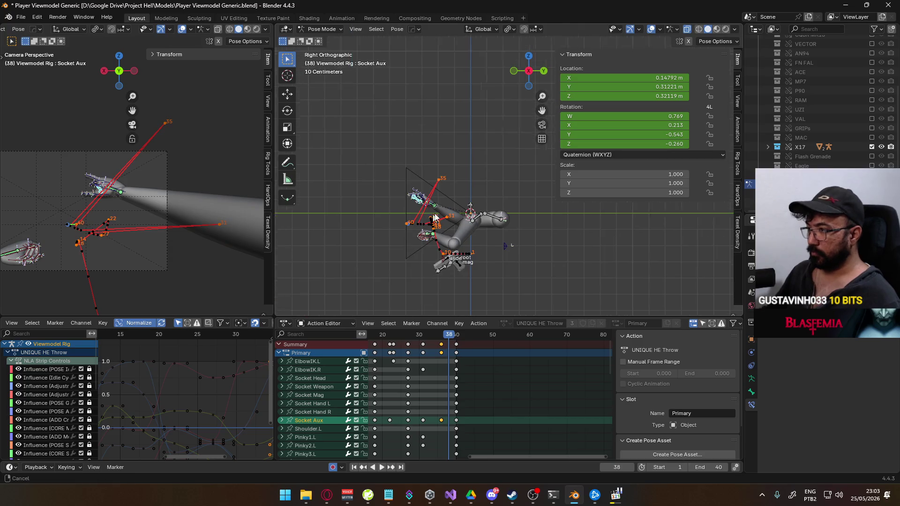
- Calculate bone motion paths for the arm rig
{"action": "key", "text": "q"}
{"action": "left_click", "coordinate": [492, 213]}
{"action": "left_click", "coordinate": [467, 246]}
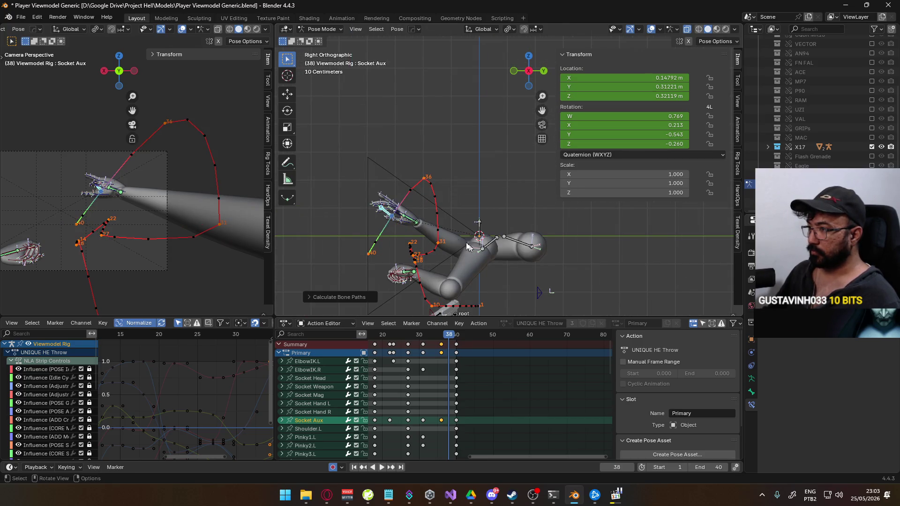
{"action": "scroll", "coordinate": [372, 197], "scroll_direction": "up", "scroll_amount": 3}
- Reposition Socket Aux, recalculate the bone paths, and play the throw
{"action": "key", "text": "g"}
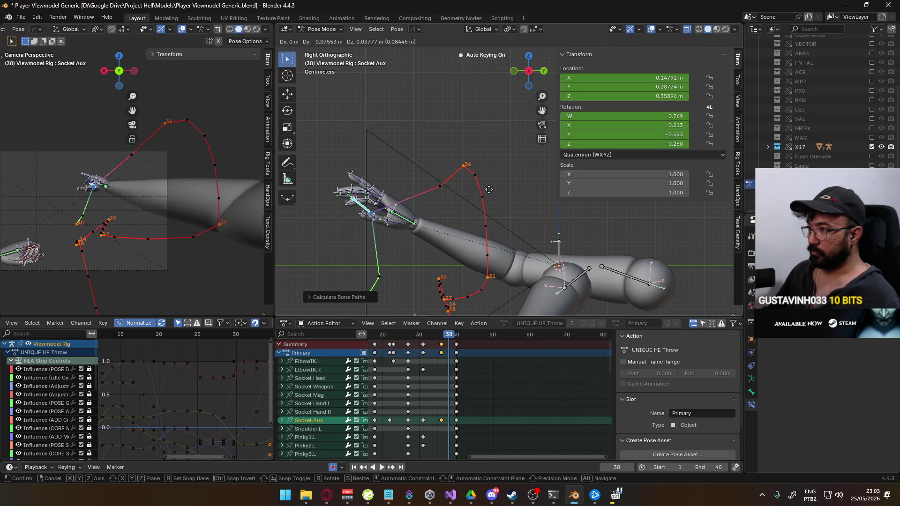
{"action": "left_click", "coordinate": [488, 190]}
{"action": "middle_click_drag", "start_coordinate": [488, 189], "coordinate": [500, 155], "text": "shift"}
{"action": "key", "text": "q"}
{"action": "mouse_move", "coordinate": [470, 153]}
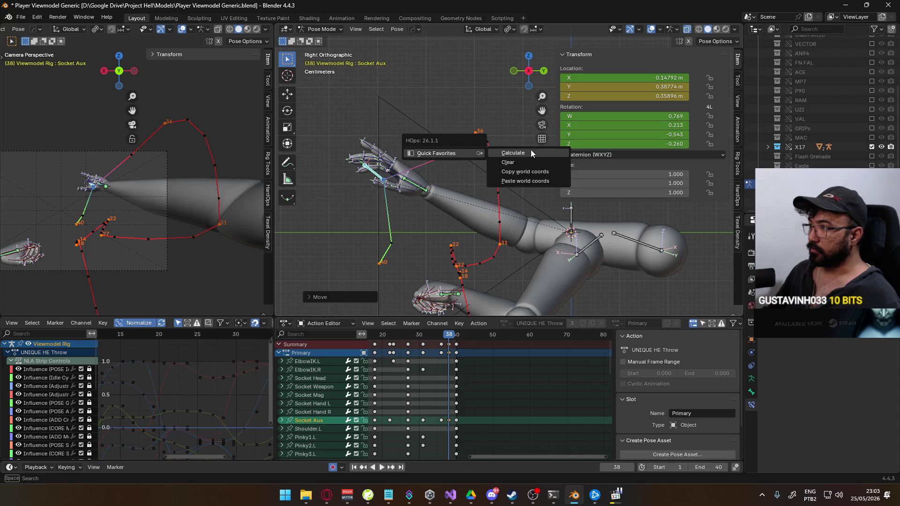
{"action": "left_click", "coordinate": [512, 152]}
{"action": "left_click", "coordinate": [523, 192]}
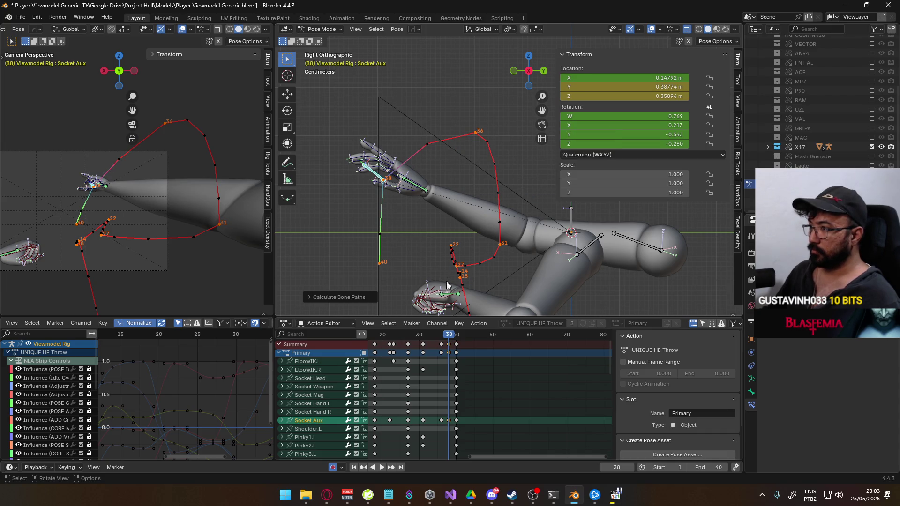
{"action": "key", "text": "space"}
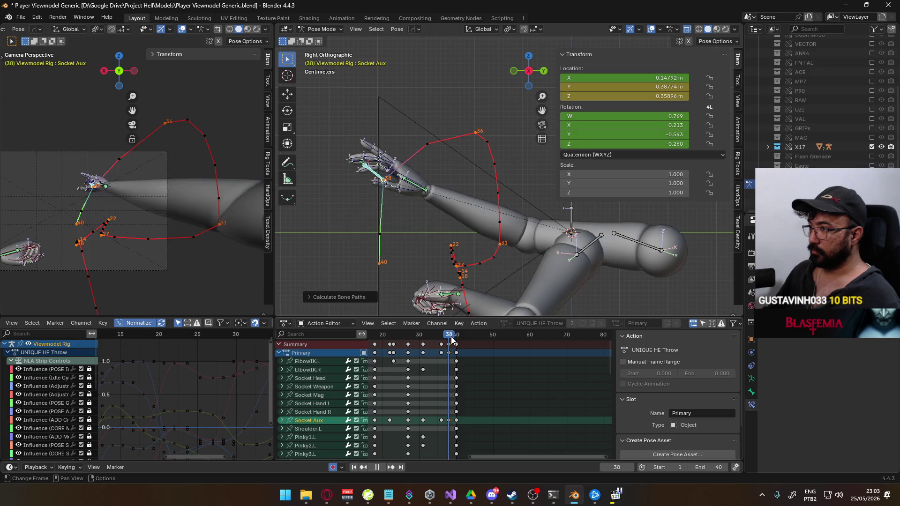
- Move Socket Aux along global Y at frame 40, then lower it along Y at frame 36
{"action": "key", "text": "g"}
{"action": "key", "text": "y"}
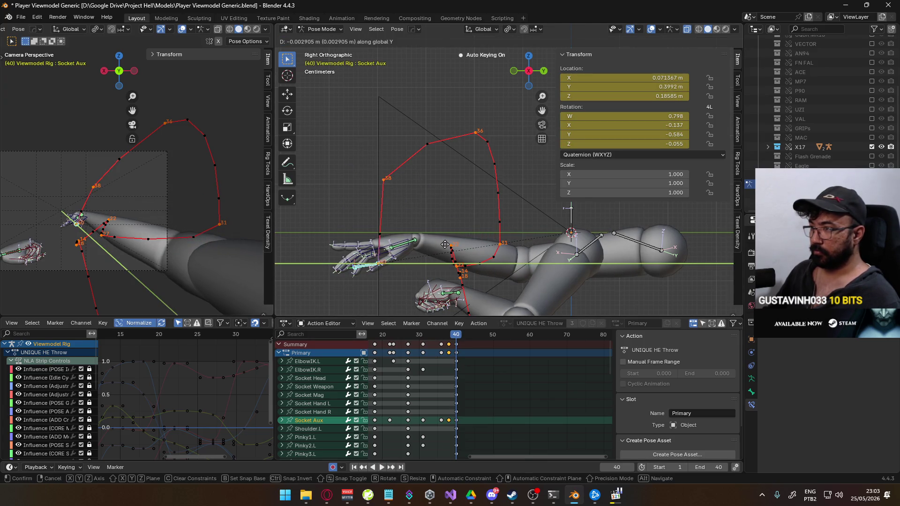
{"action": "left_click", "coordinate": [445, 244]}
{"action": "left_click", "coordinate": [449, 334]}
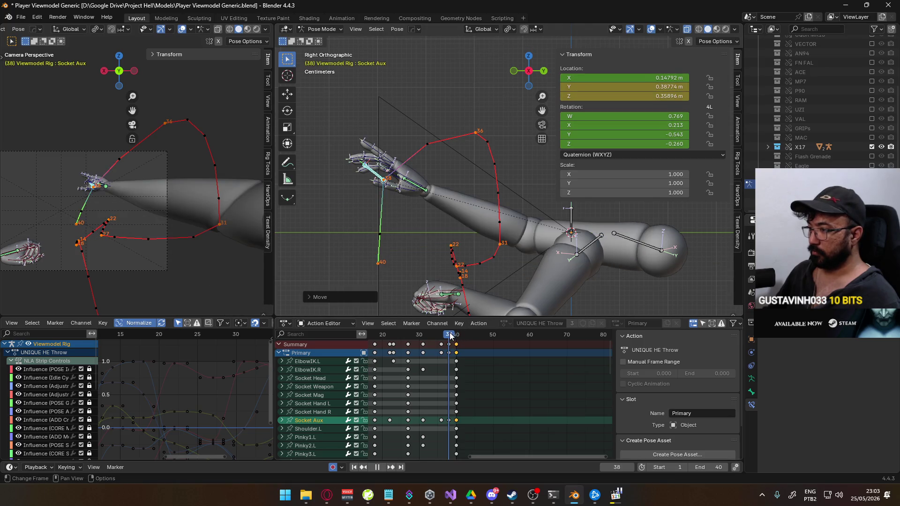
{"action": "key", "text": "g"}
{"action": "key", "text": "y"}
{"action": "right_click", "coordinate": [461, 242]}
{"action": "key", "text": "Down"}
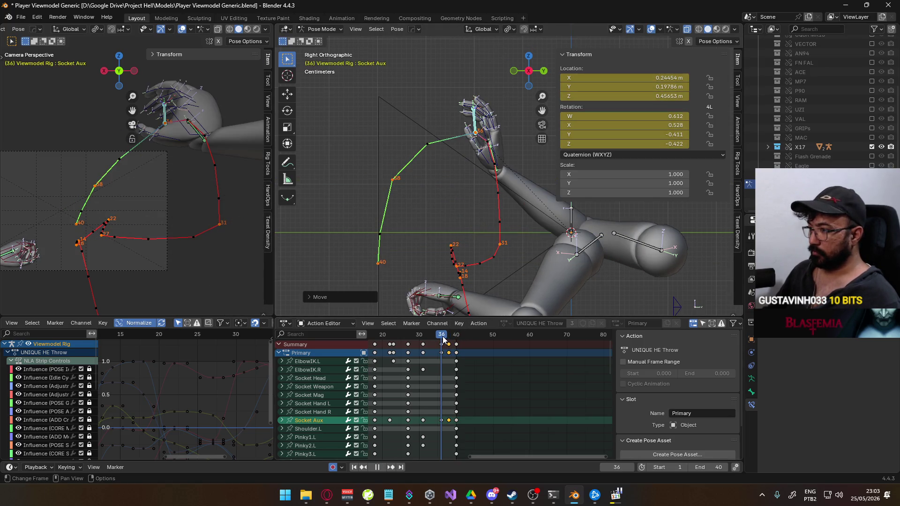
{"action": "key", "text": "y"}
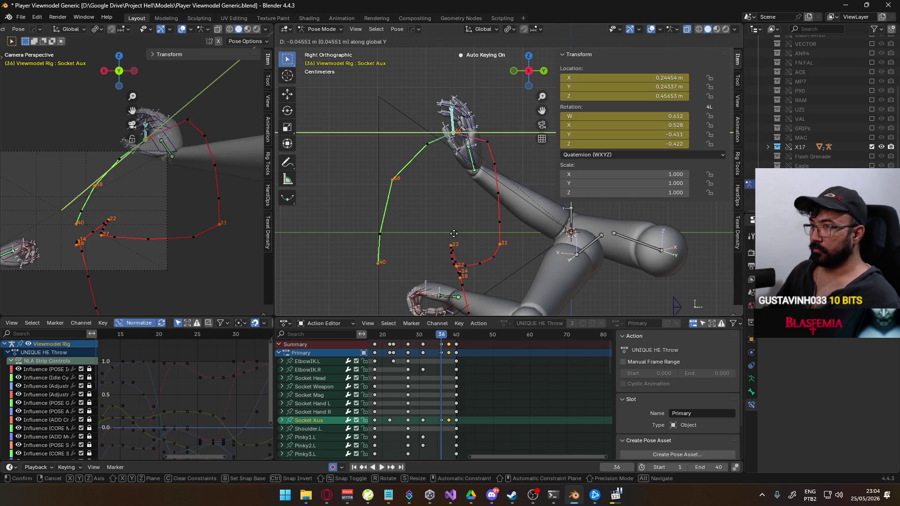
{"action": "left_click", "coordinate": [485, 238]}
- Recalculate the bone paths and play the throw, stopping at frame 40
{"action": "key", "text": "q"}
{"action": "mouse_move", "coordinate": [477, 259]}
{"action": "left_click", "coordinate": [543, 257]}
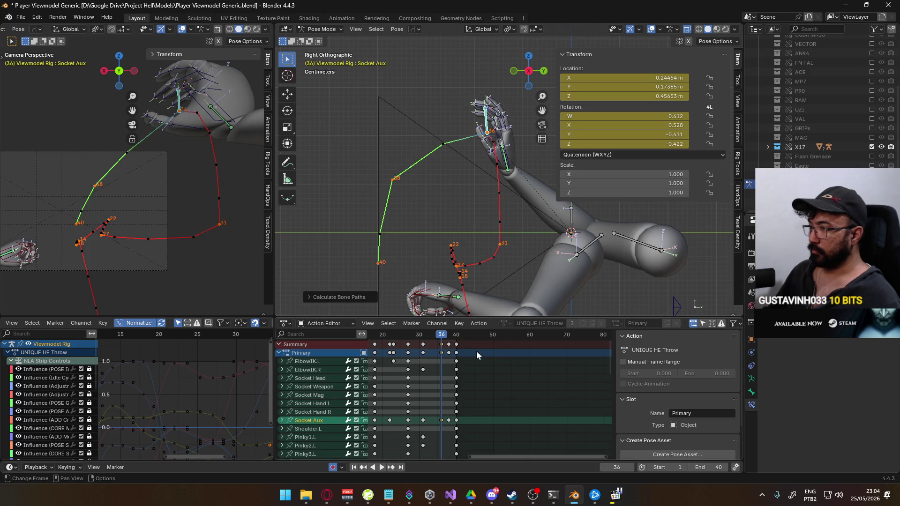
{"action": "key", "text": "space"}
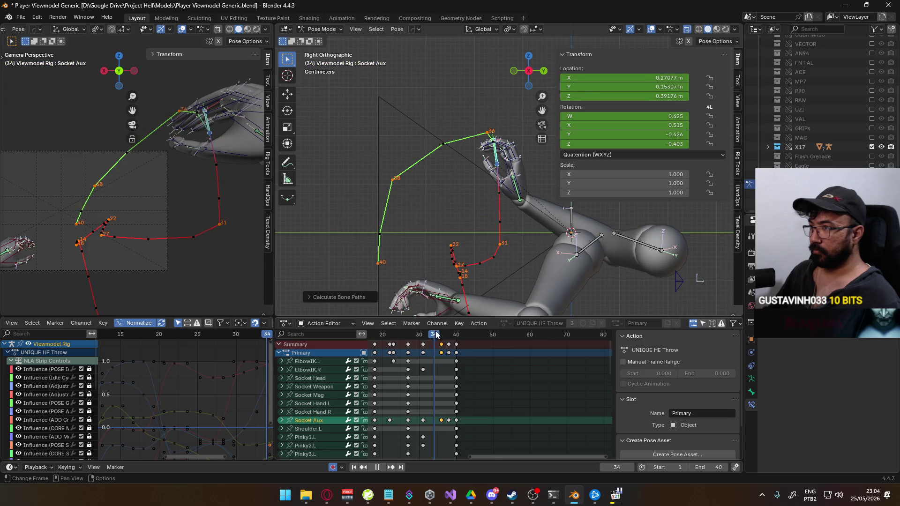
{"action": "left_click_drag", "start_coordinate": [445, 334], "coordinate": [455, 331]}
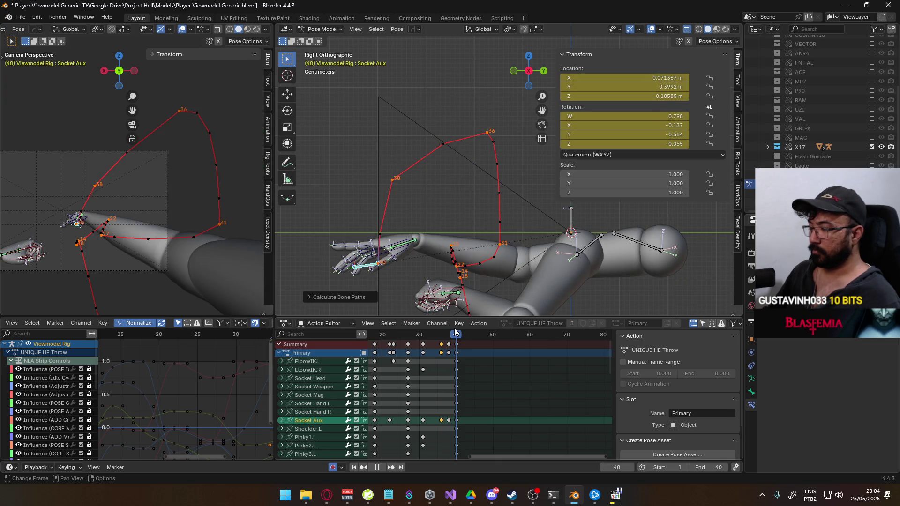
{"action": "key", "text": "space"}
- Select HandIK.L, compare frame 32 against the reference clip, then scrub to frame 36
{"action": "middle_click_drag", "start_coordinate": [504, 255], "coordinate": [461, 186], "text": "shift"}
{"action": "left_click", "coordinate": [419, 223]}
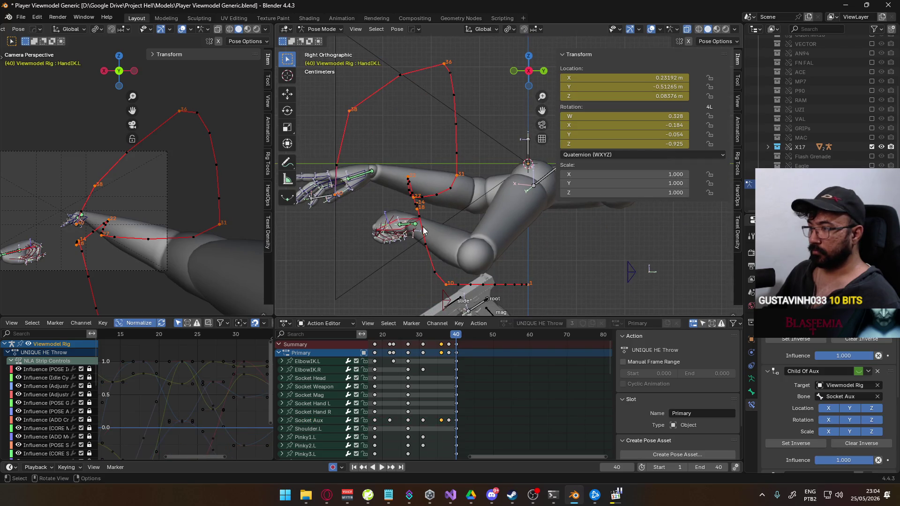
{"action": "mouse_move", "coordinate": [458, 334]}
{"action": "left_mouse_down"}
{"action": "mouse_move", "coordinate": [412, 334]}
{"action": "mouse_move", "coordinate": [425, 339]}
{"action": "left_mouse_up"}
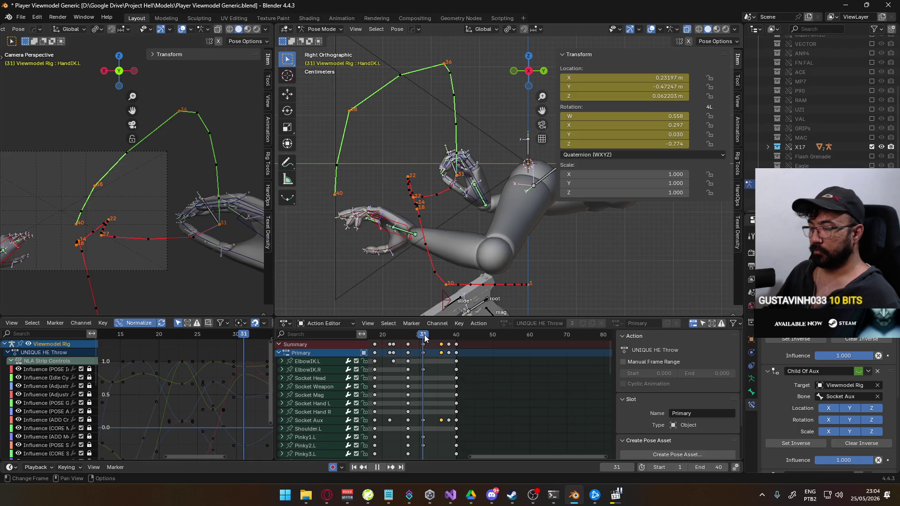
{"action": "key", "text": "alt+Tab"}
{"action": "key", "text": "alt+Tab"}
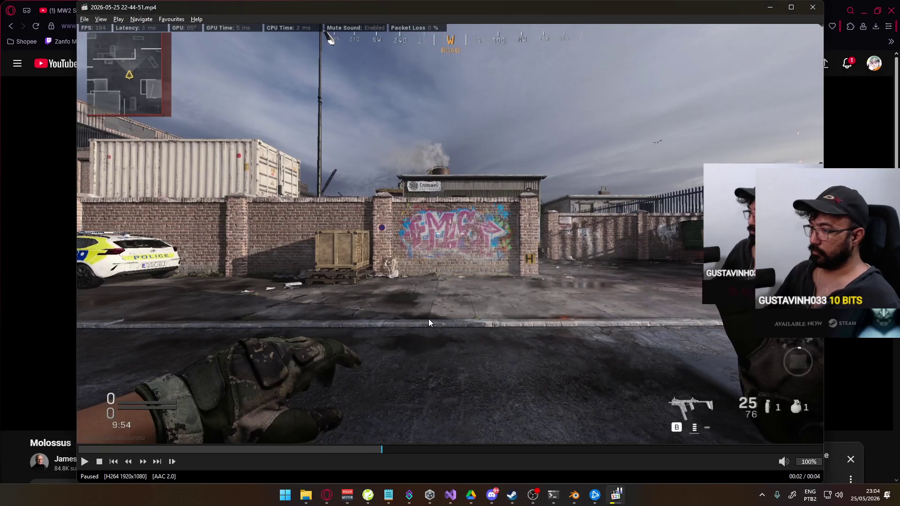
{"action": "key", "text": "space"}
{"action": "key", "text": "alt+Tab"}
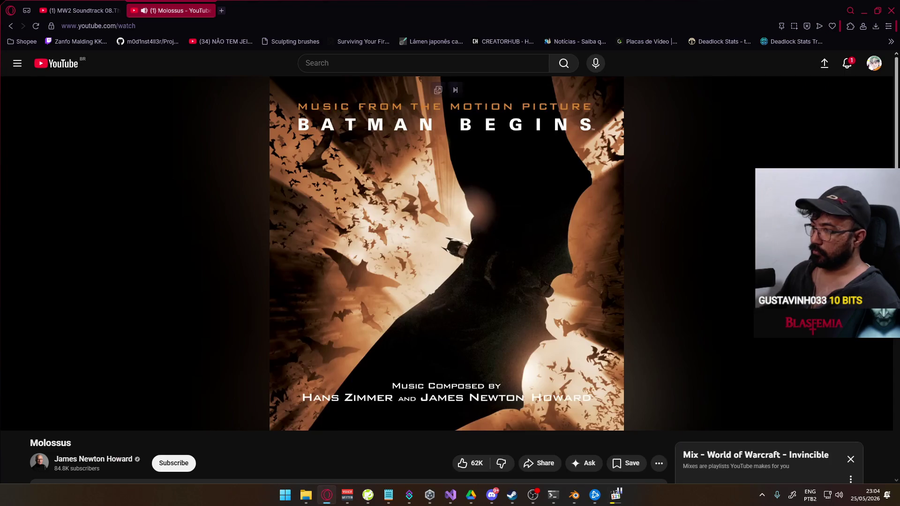
{"action": "key", "text": "alt+Tab"}
{"action": "left_click_drag", "start_coordinate": [426, 338], "coordinate": [440, 336]}
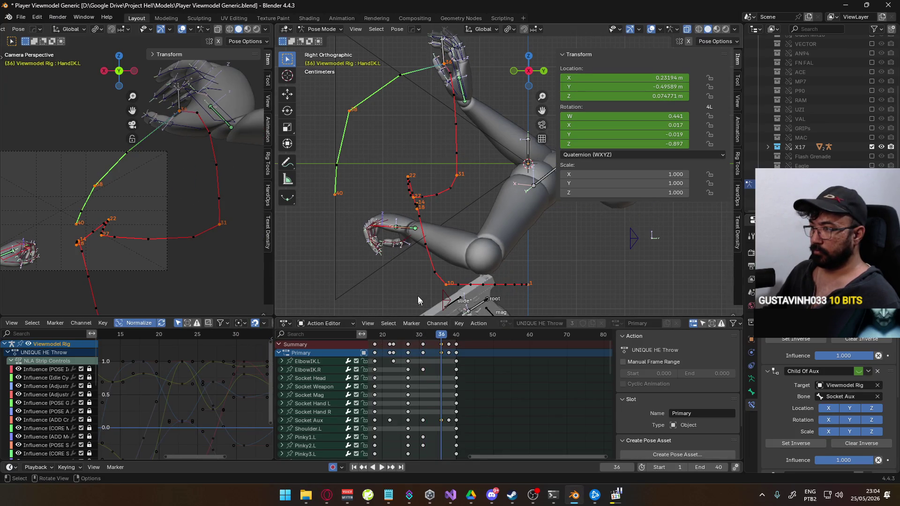
- At frame 31, box-select the left hand's bones and copy their pose
{"action": "left_click", "coordinate": [425, 338]}
{"action": "key", "text": "space"}
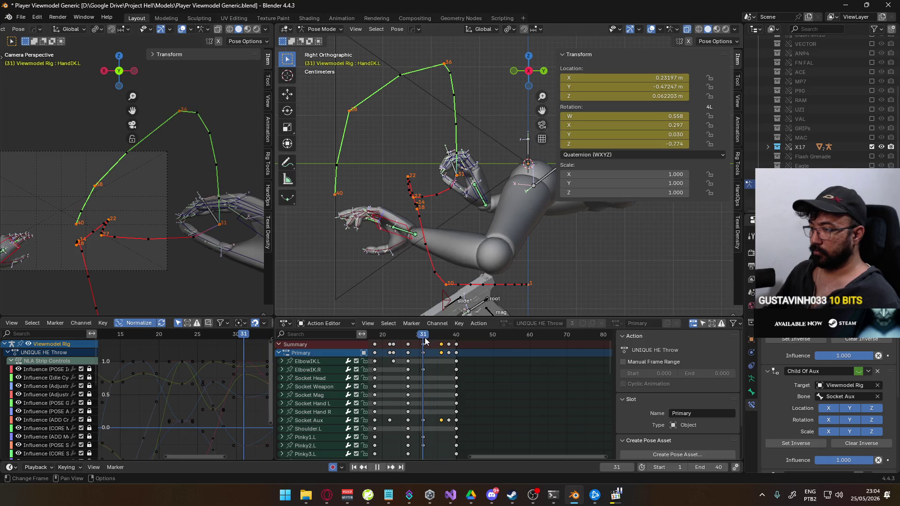
{"action": "left_click_drag", "start_coordinate": [345, 206], "coordinate": [389, 265]}
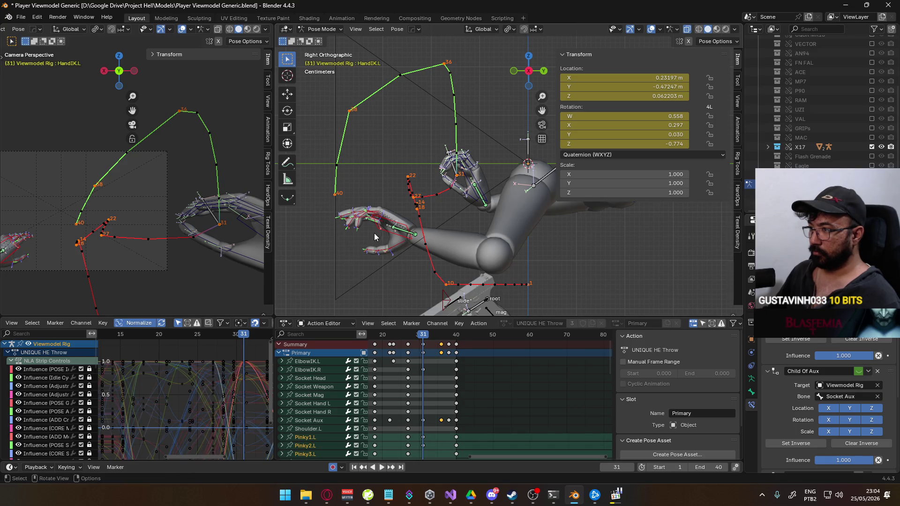
{"action": "right_click", "coordinate": [406, 225]}
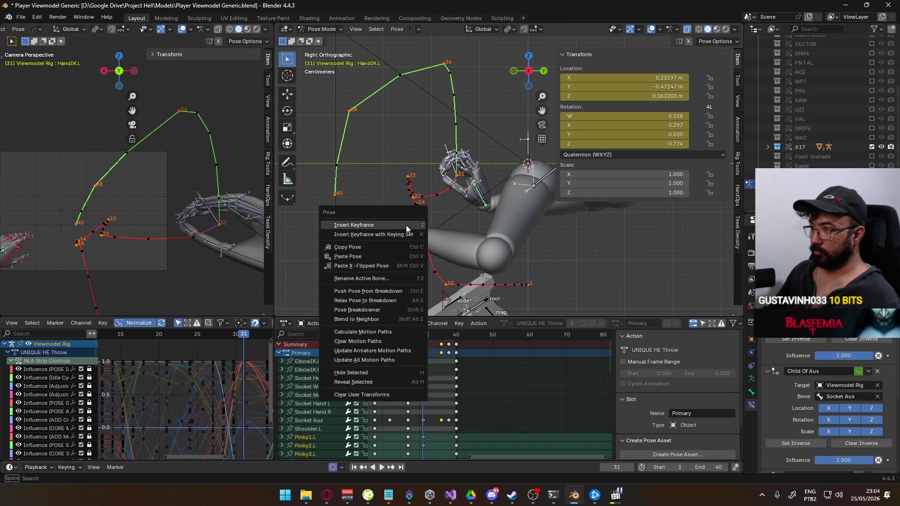
{"action": "left_click", "coordinate": [377, 246]}
{"action": "scroll", "coordinate": [417, 337], "scroll_direction": "down", "scroll_amount": 10}
{"action": "scroll", "coordinate": [416, 338], "scroll_direction": "up", "scroll_amount": 10}
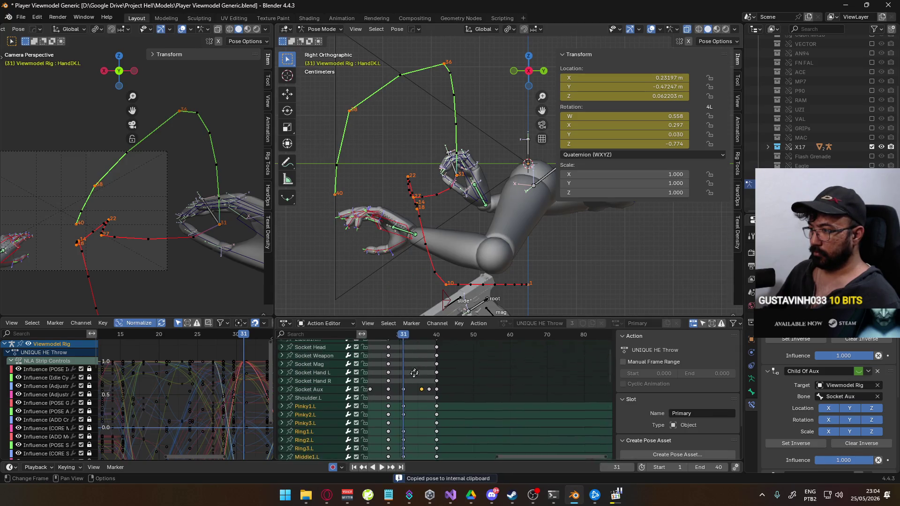
- Paste the frame-31 hand keys and pose at frame 36, then start moving HandIK.L alone
{"action": "left_click_drag", "start_coordinate": [407, 335], "coordinate": [420, 336]}
{"action": "right_click", "coordinate": [420, 348]}
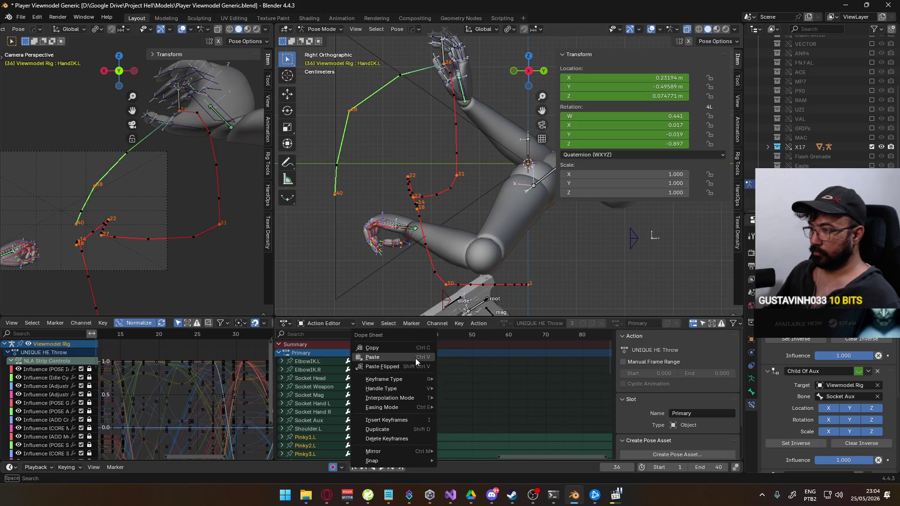
{"action": "left_click", "coordinate": [415, 358]}
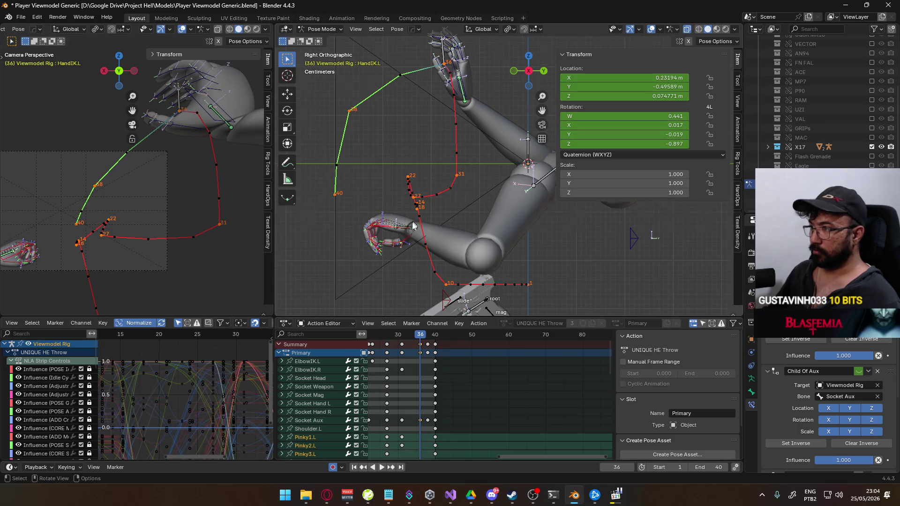
{"action": "right_click", "coordinate": [424, 209]}
{"action": "left_click", "coordinate": [425, 209]}
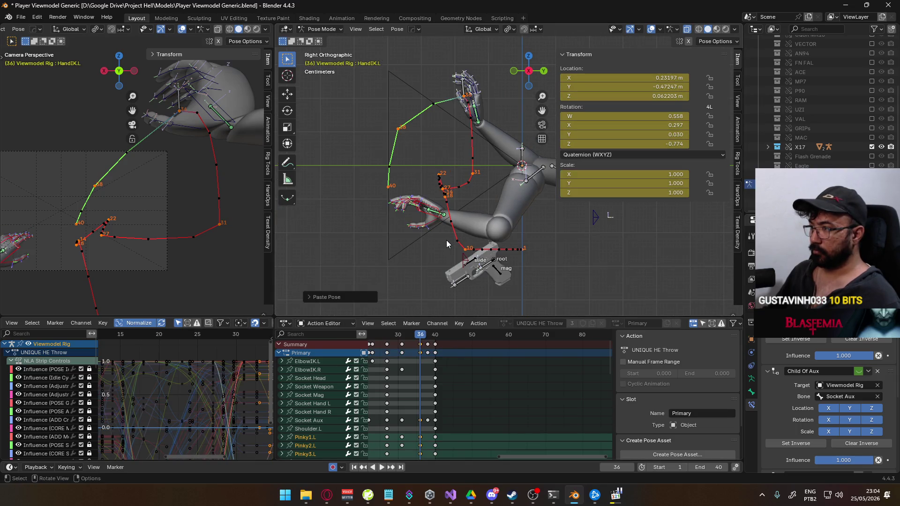
{"action": "left_click_drag", "start_coordinate": [422, 336], "coordinate": [420, 341]}
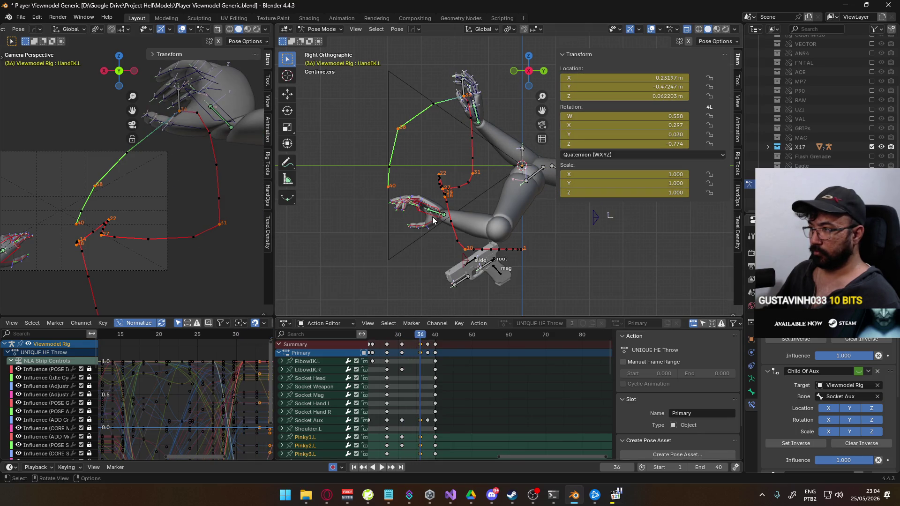
{"action": "left_click", "coordinate": [433, 220]}
{"action": "key", "text": "g"}
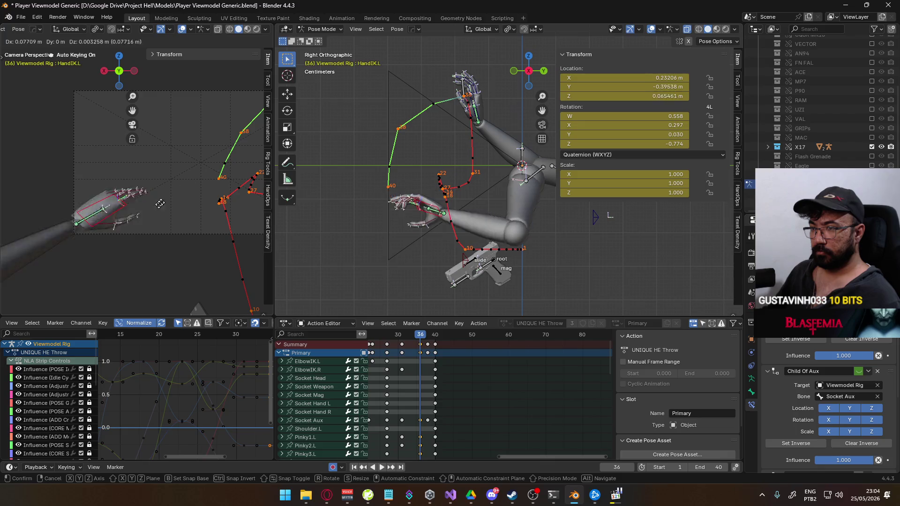
- Reposition and rotate HandIK.L, then lower it along Z at frame 36
{"action": "left_click", "coordinate": [174, 230]}
{"action": "key", "text": "r"}
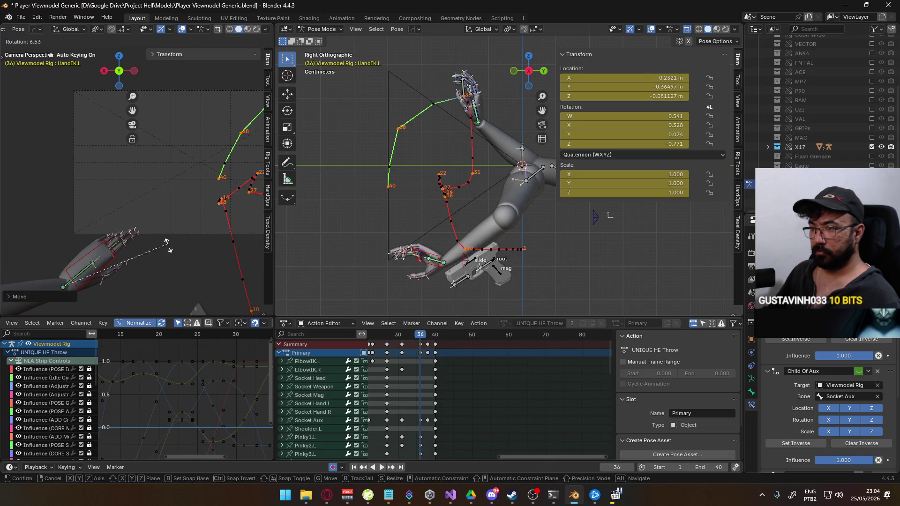
{"action": "left_click", "coordinate": [158, 231]}
{"action": "key", "text": "g"}
{"action": "key", "text": "z"}
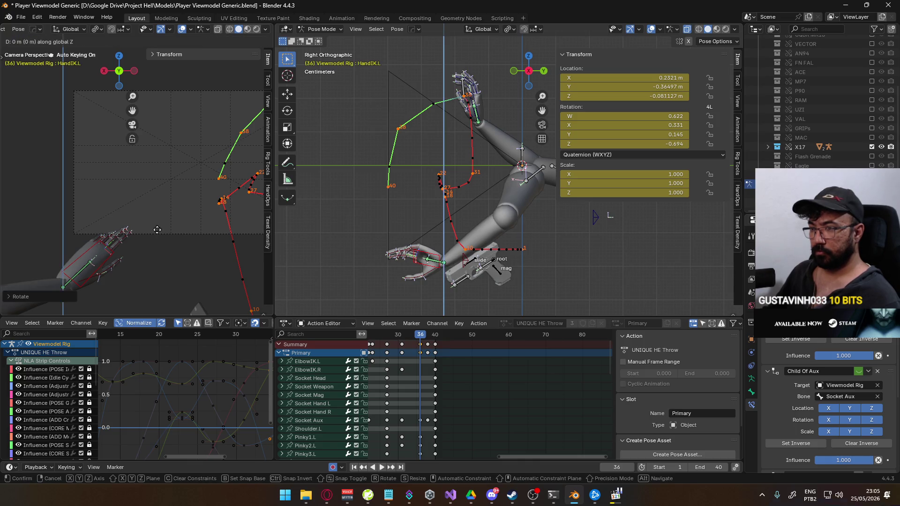
{"action": "left_click", "coordinate": [359, 266]}
- Move ElbowIK.L to a new position and review the throw back to frame 36
{"action": "scroll", "coordinate": [531, 259], "scroll_direction": "down", "scroll_amount": 3}
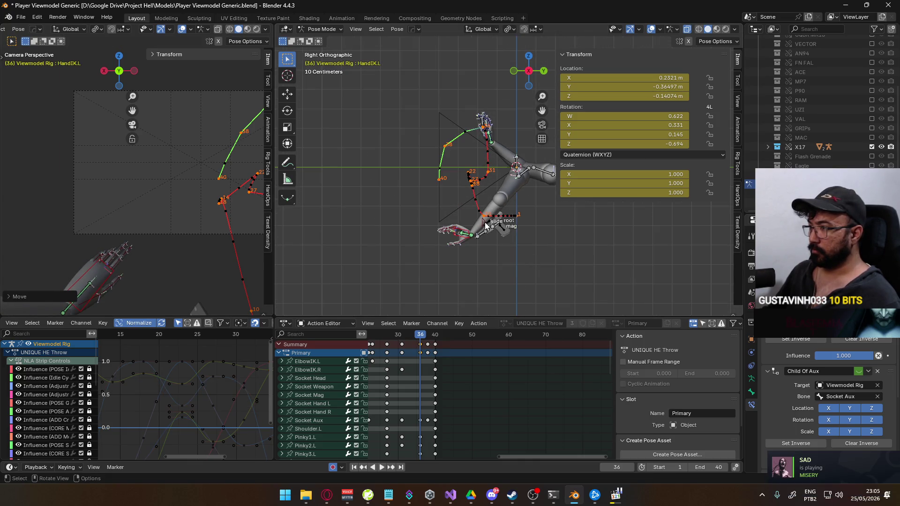
{"action": "left_click", "coordinate": [555, 196]}
{"action": "key", "text": "g"}
{"action": "left_click", "coordinate": [525, 252]}
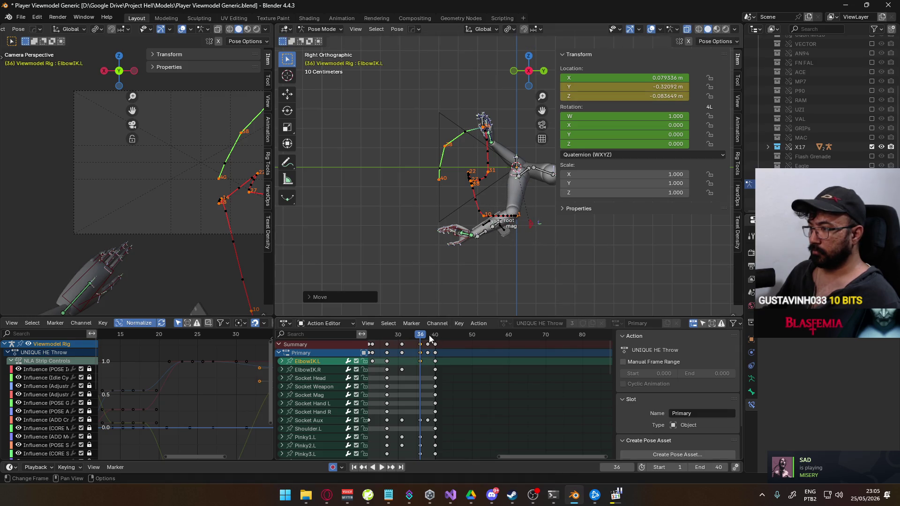
{"action": "left_click_drag", "start_coordinate": [429, 338], "coordinate": [396, 337]}
{"action": "key", "text": "space"}
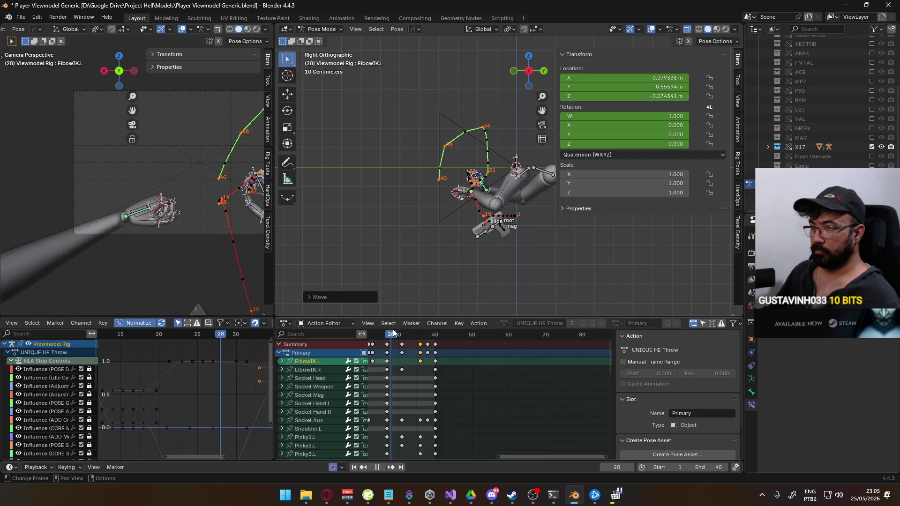
{"action": "mouse_move", "coordinate": [399, 329]}
{"action": "left_mouse_down"}
{"action": "mouse_move", "coordinate": [436, 326]}
{"action": "mouse_move", "coordinate": [421, 327]}
{"action": "left_mouse_up"}
- Paste the HandIK.L frame-36 pose at frame 40
{"action": "scroll", "coordinate": [457, 412], "scroll_direction": "down", "scroll_amount": 8}
{"action": "middle_click_drag", "start_coordinate": [437, 394], "coordinate": [419, 390]}
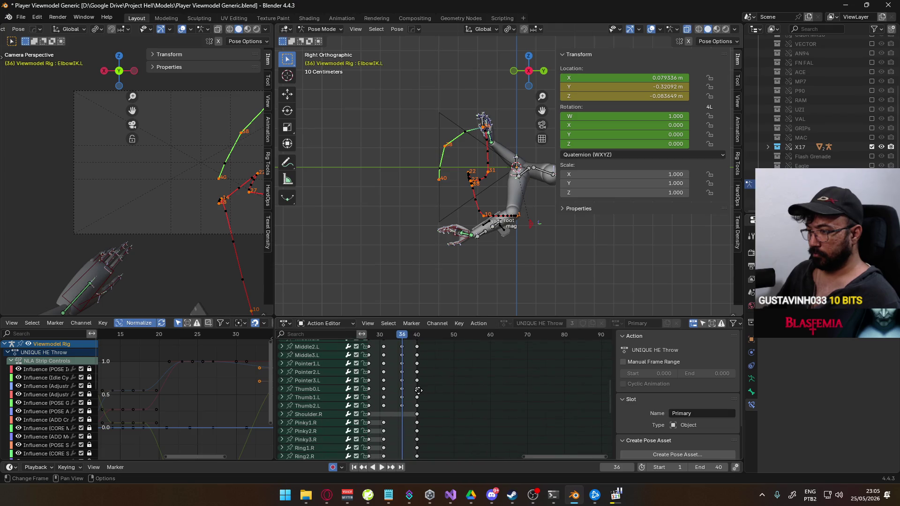
{"action": "key", "text": "alt+Tab"}
{"action": "key", "text": "alt+Tab"}
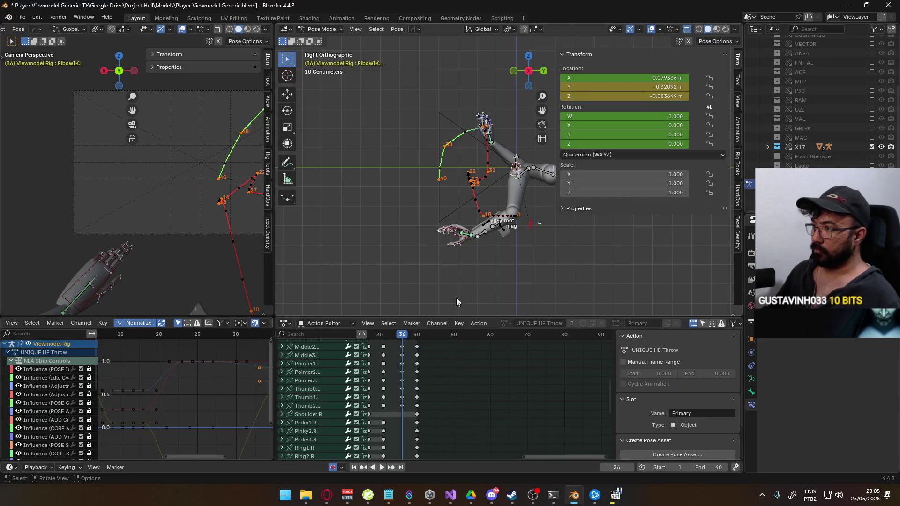
{"action": "left_click", "coordinate": [467, 235]}
{"action": "scroll", "coordinate": [387, 372], "scroll_direction": "down", "scroll_amount": 5}
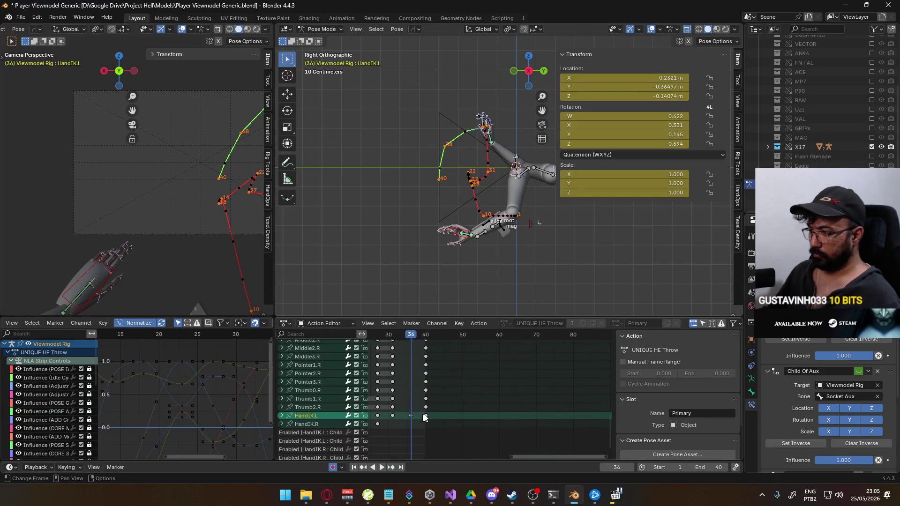
{"action": "left_click", "coordinate": [424, 337]}
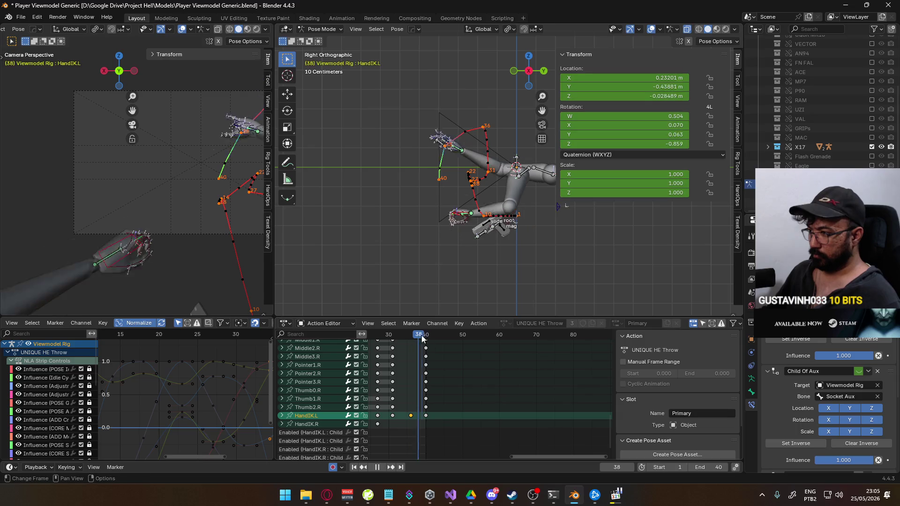
{"action": "key", "text": "ctrl+v"}
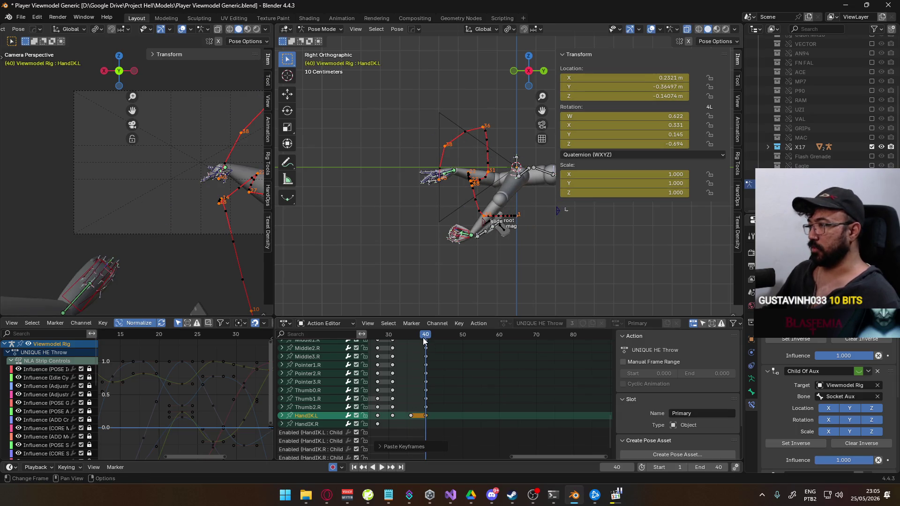
- Paste the ElbowIK.L frame-36 pose at frame 40 and preview the held pose
{"action": "left_click_drag", "start_coordinate": [426, 337], "coordinate": [412, 338]}
{"action": "key", "text": "space"}
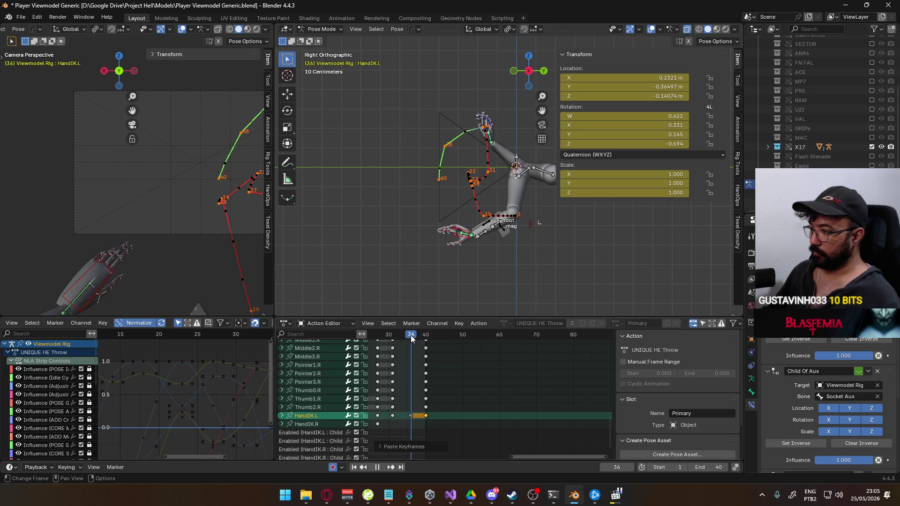
{"action": "key", "text": "space"}
{"action": "left_click", "coordinate": [531, 221]}
{"action": "scroll", "coordinate": [436, 376], "scroll_direction": "up", "scroll_amount": 8}
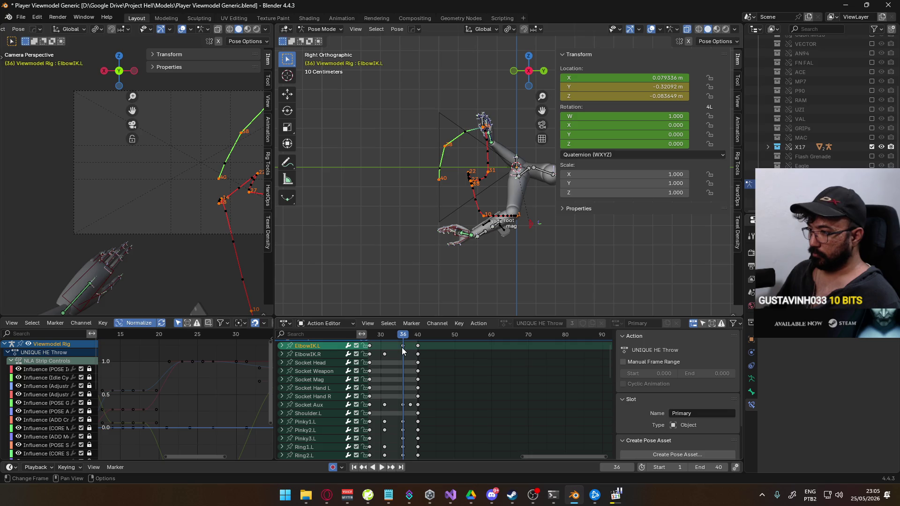
{"action": "left_click_drag", "start_coordinate": [403, 333], "coordinate": [418, 336]}
{"action": "key", "text": "ctrl+v"}
{"action": "key", "text": "space"}
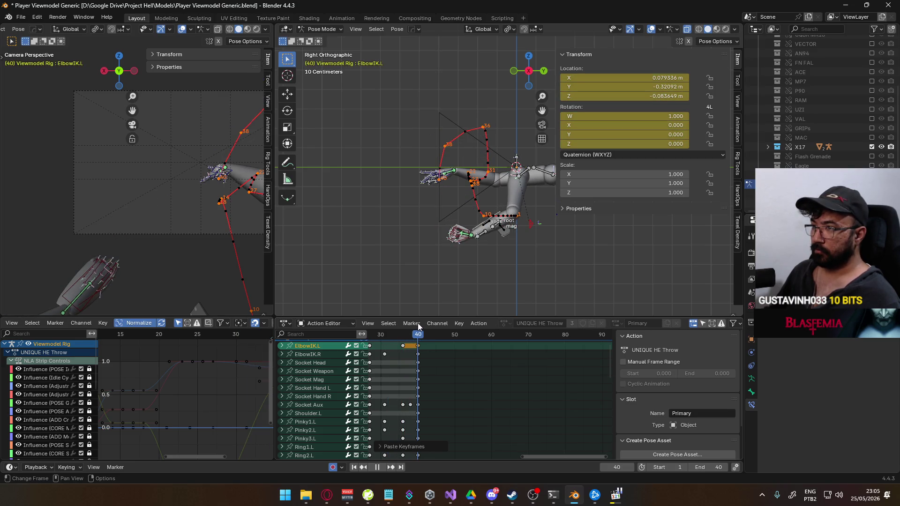
{"action": "key", "text": "alt+Tab"}
{"action": "key", "text": "alt+Tab"}
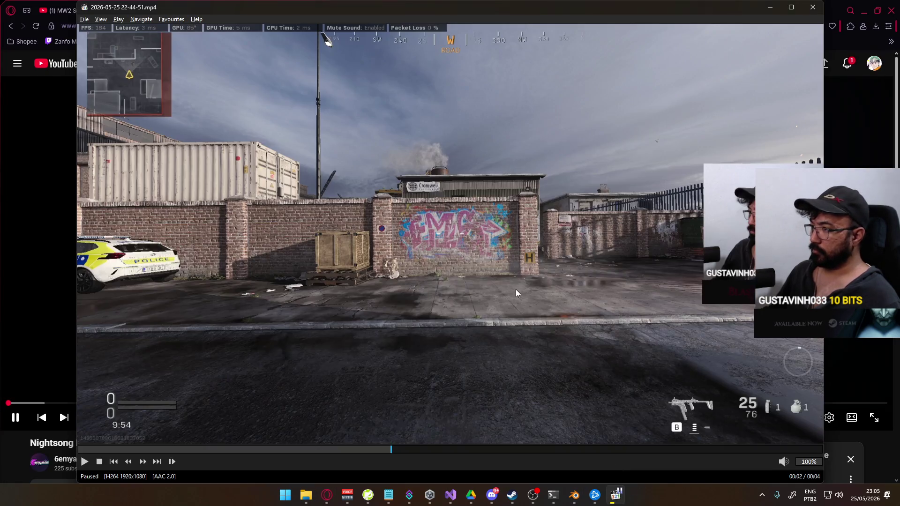
- Frame-step the reference clip to the raised gloved hand, then return to Blender
{"action": "key", "text": "ctrl+Left"}
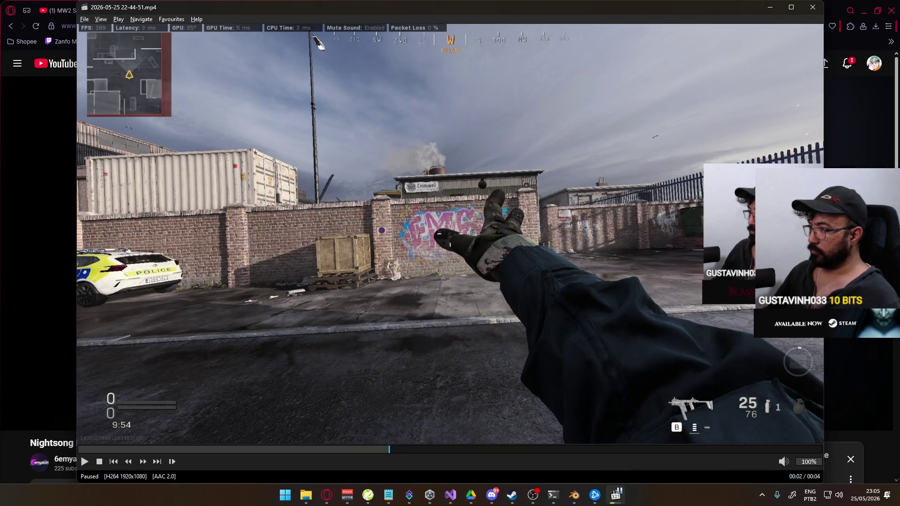
{"action": "key", "text": "ctrl+Right"}
{"action": "key", "text": "ctrl+Right"}
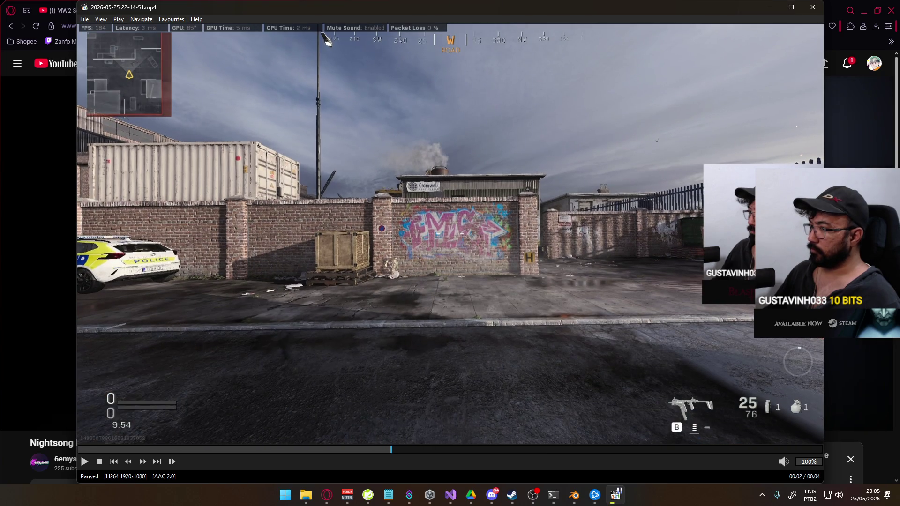
{"action": "key", "text": "ctrl+Right"}
{"action": "key", "text": "ctrl+Right"}
{"action": "key", "text": "ctrl+Right"}
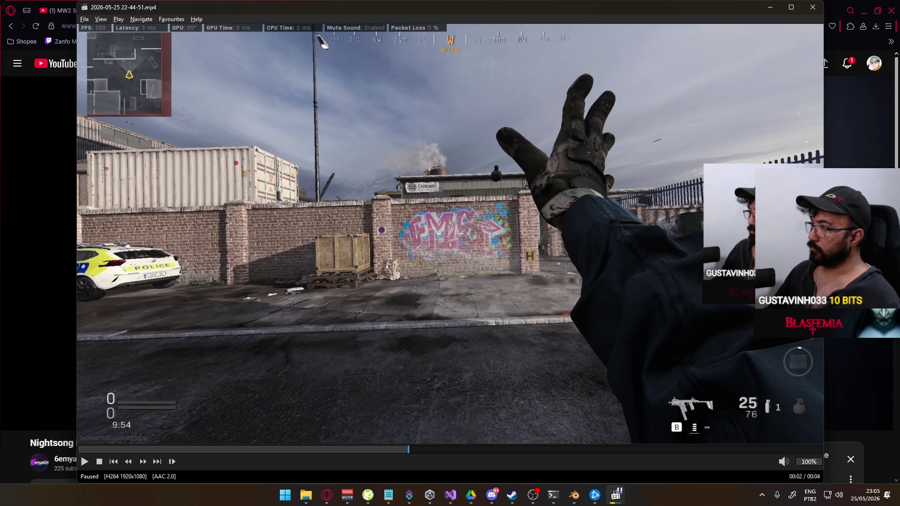
{"action": "key", "text": "alt+Tab"}
{"action": "key", "text": "alt+Tab"}
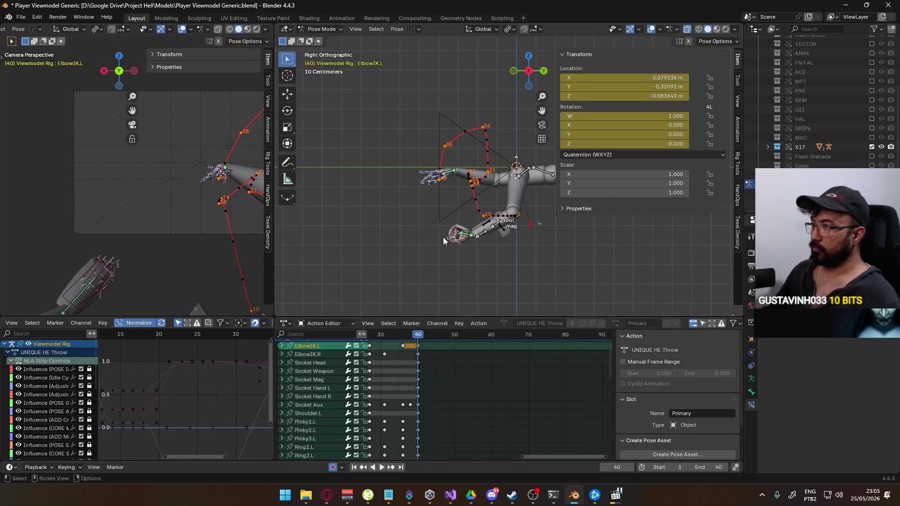
- Play the throw backwards, compare it with the reference video, and go to frame 38
{"action": "key", "text": "shift+ctrl+space"}
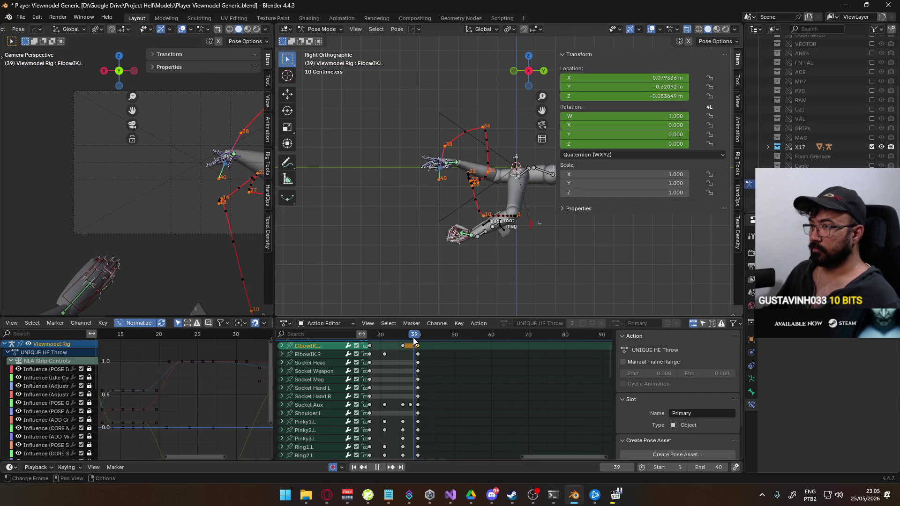
{"action": "key", "text": "alt+Tab"}
{"action": "key", "text": "alt+Tab"}
{"action": "key", "text": "Tab"}
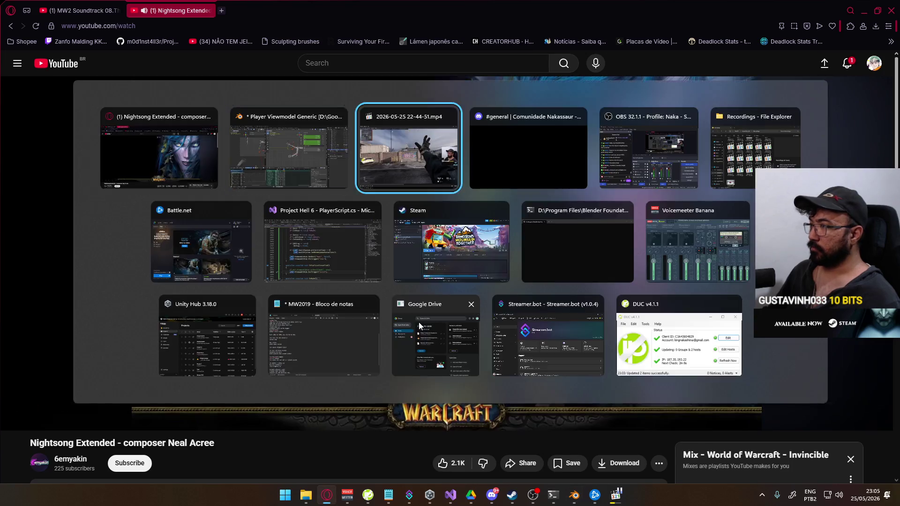
{"action": "key", "text": "alt+Tab"}
{"action": "key", "text": "alt+Tab"}
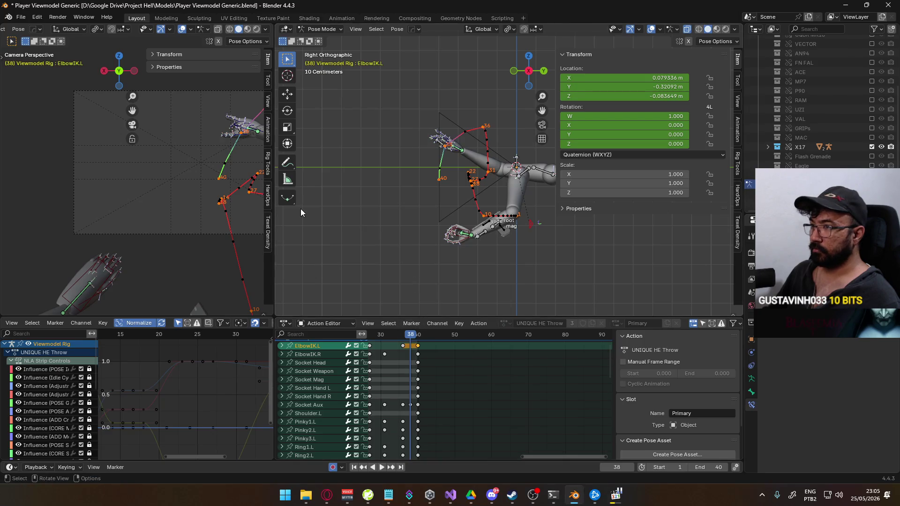
{"action": "left_click", "coordinate": [403, 338]}
{"action": "left_click_drag", "start_coordinate": [403, 338], "coordinate": [410, 337]}
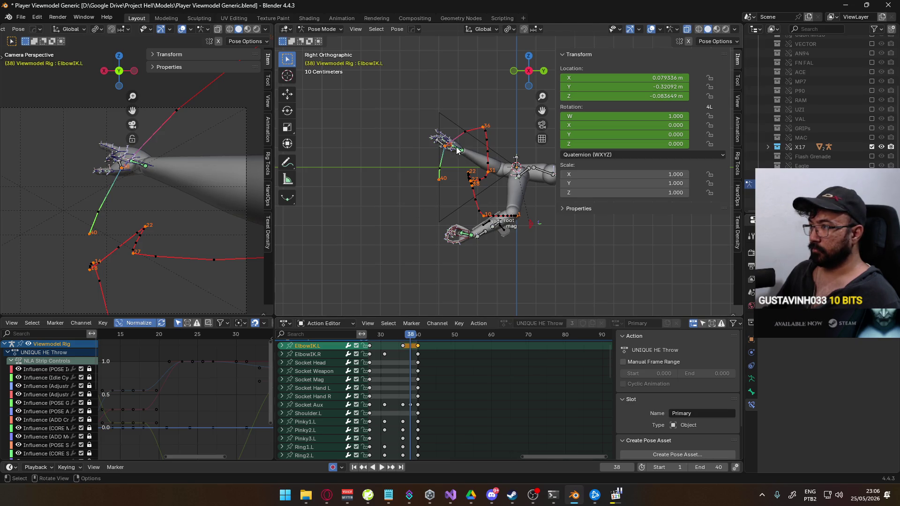
- At frame 38, move the Socket Aux bone along Y, then lower it along Z
{"action": "scroll", "coordinate": [457, 150], "scroll_direction": "up", "scroll_amount": 2}
{"action": "left_click", "coordinate": [439, 138]}
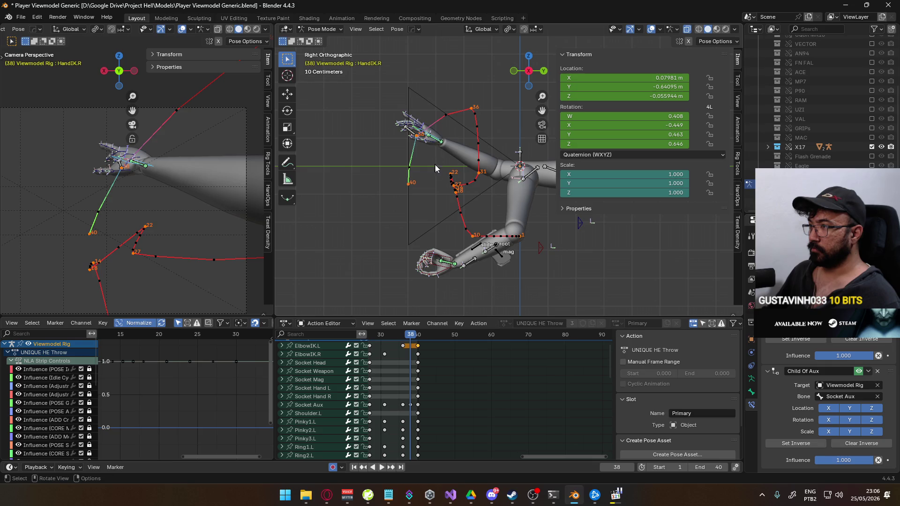
{"action": "scroll", "coordinate": [424, 165], "scroll_direction": "up", "scroll_amount": 1}
{"action": "left_click", "coordinate": [396, 123]}
{"action": "key", "text": "g"}
{"action": "key", "text": "y"}
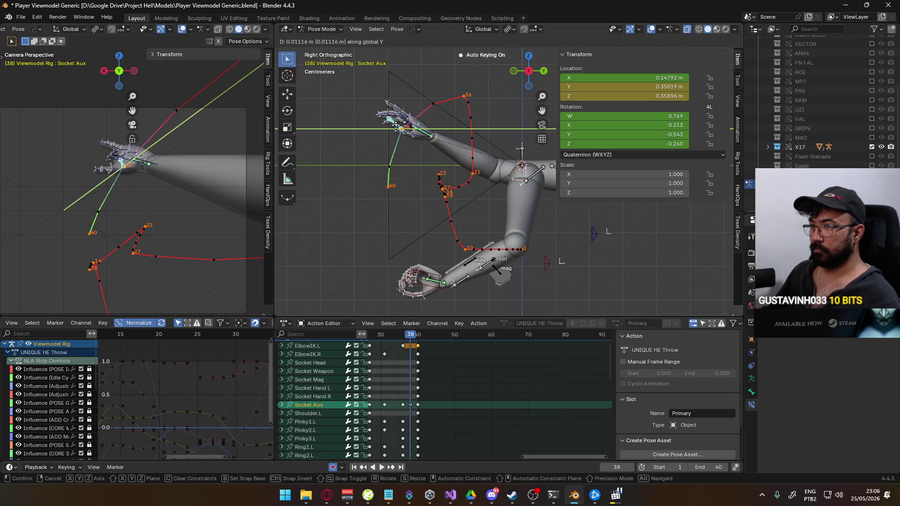
{"action": "left_click", "coordinate": [403, 126]}
{"action": "key", "text": "g"}
{"action": "key", "text": "z"}
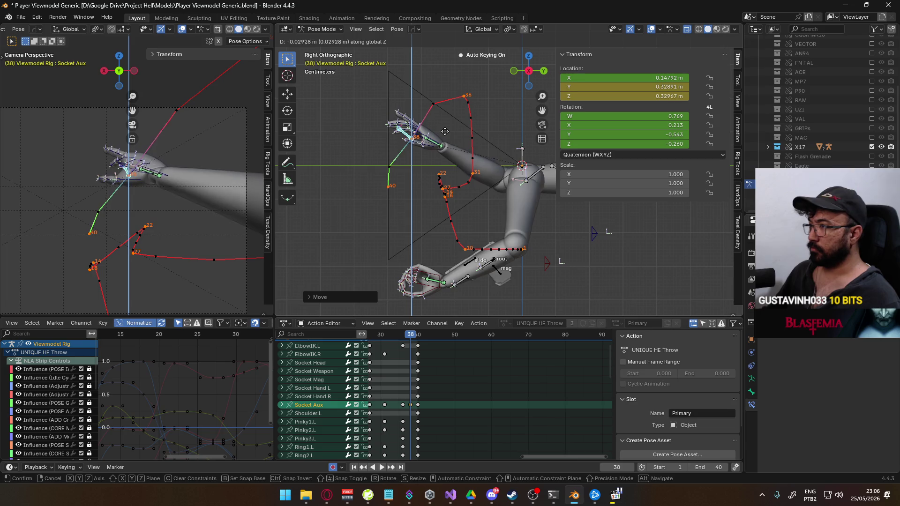
{"action": "left_click", "coordinate": [443, 137]}
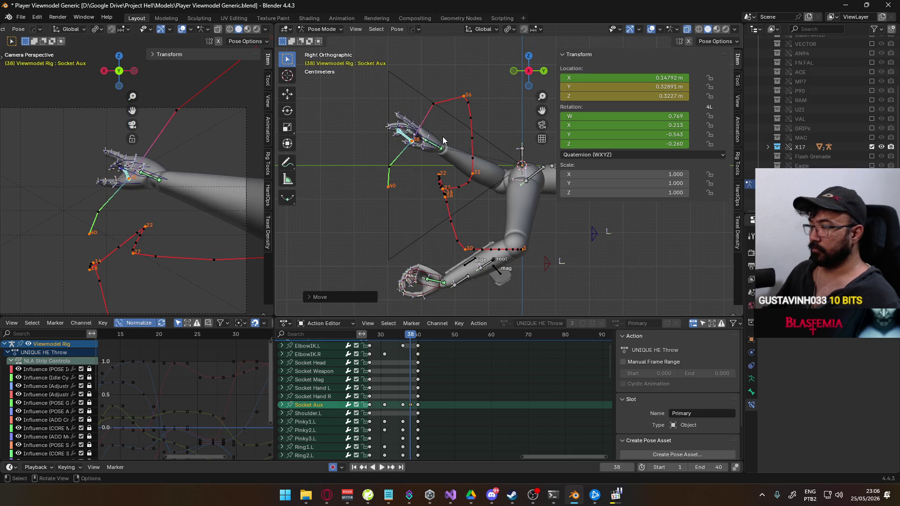
- In front orthographic view, shift Socket Aux sideways to a new position
{"action": "key", "text": "ctrl+KP_3"}
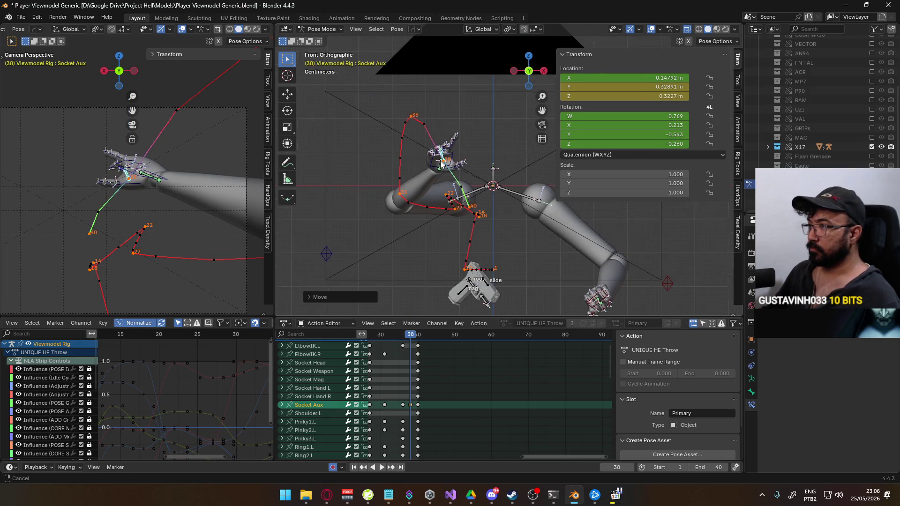
{"action": "key", "text": "KP_1"}
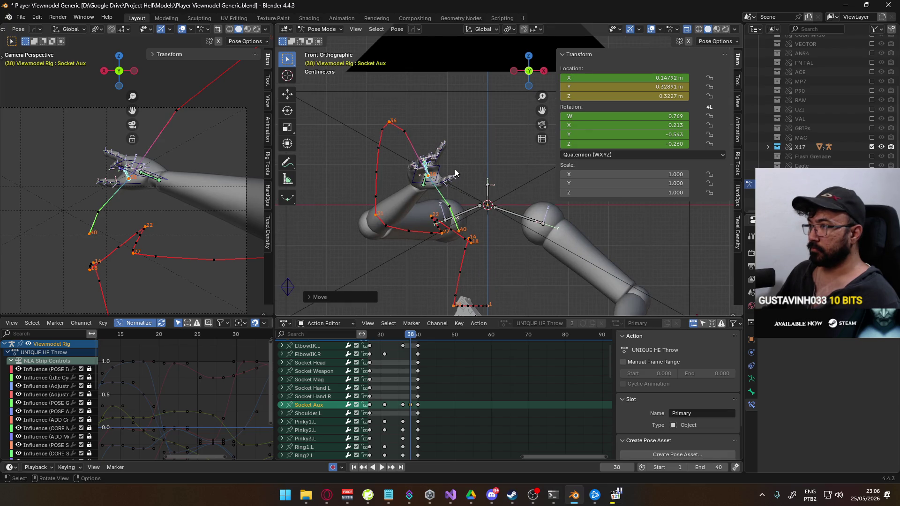
{"action": "key", "text": "g"}
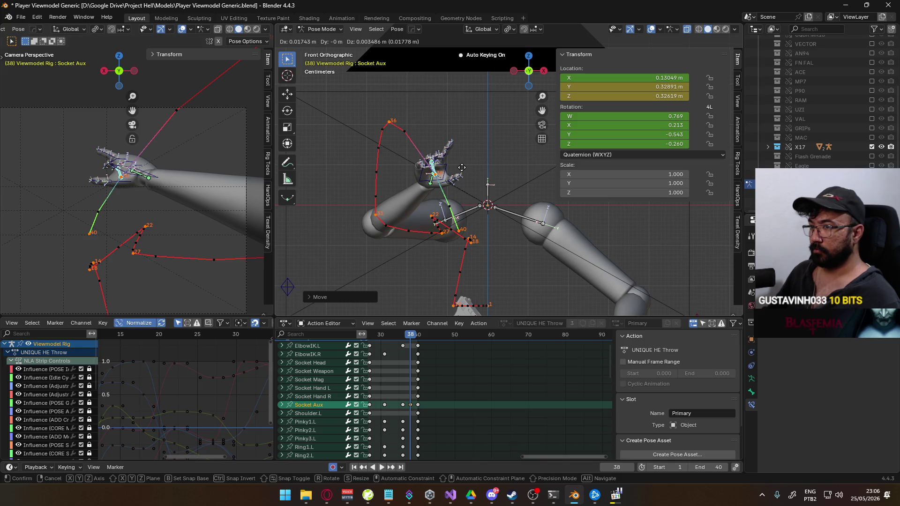
{"action": "left_click", "coordinate": [461, 167]}
- After checking the reference video, rotate Socket Aux around the X axis
{"action": "key", "text": "alt+Tab"}
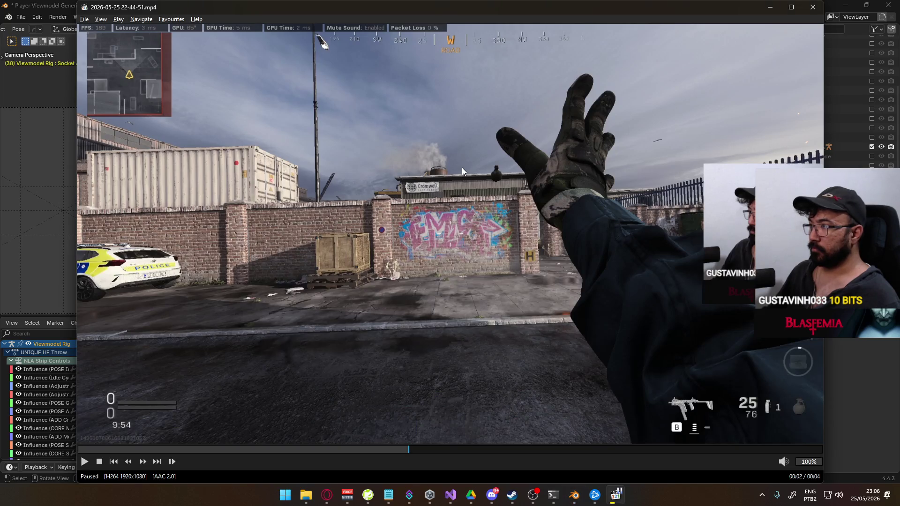
{"action": "key", "text": "alt+Tab"}
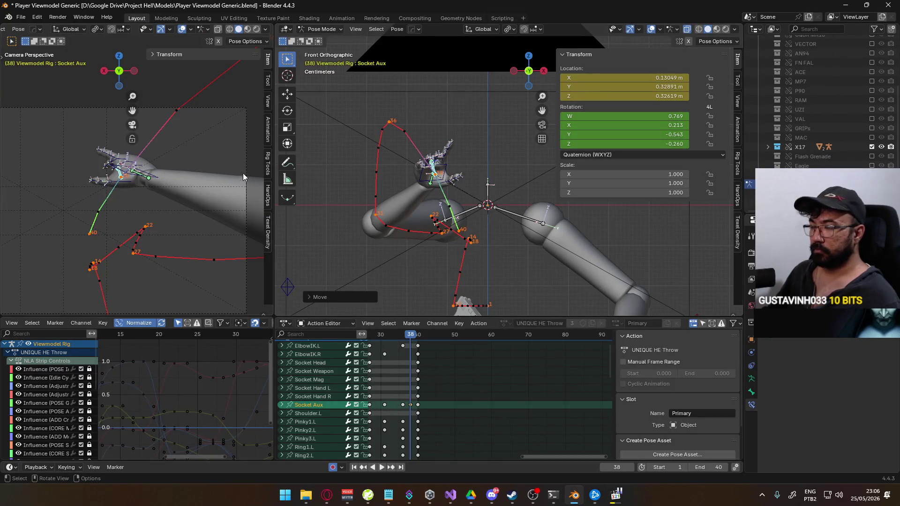
{"action": "scroll", "coordinate": [201, 168], "scroll_direction": "up", "scroll_amount": 2}
{"action": "key", "text": "r"}
{"action": "key", "text": "x"}
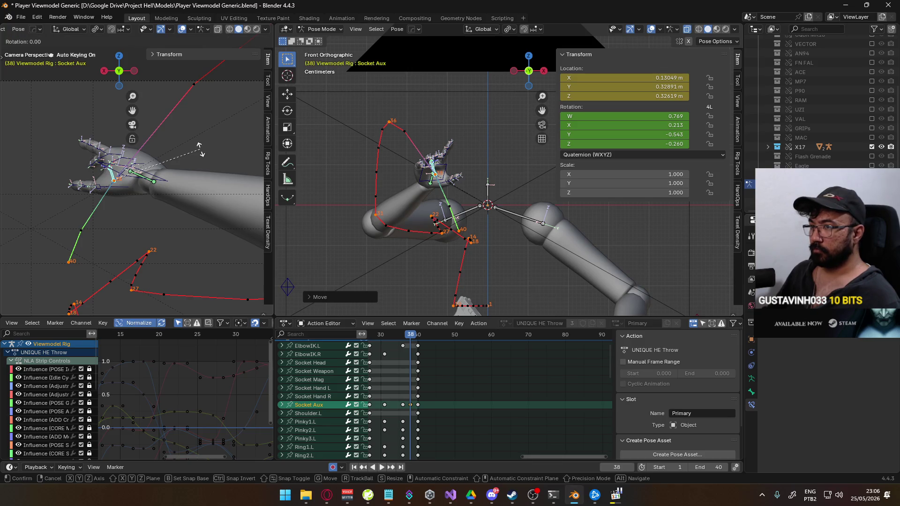
{"action": "left_click", "coordinate": [184, 198]}
- Compare with the reference, undo the Socket Aux rotation, and play back the throw
{"action": "key", "text": "alt+Tab"}
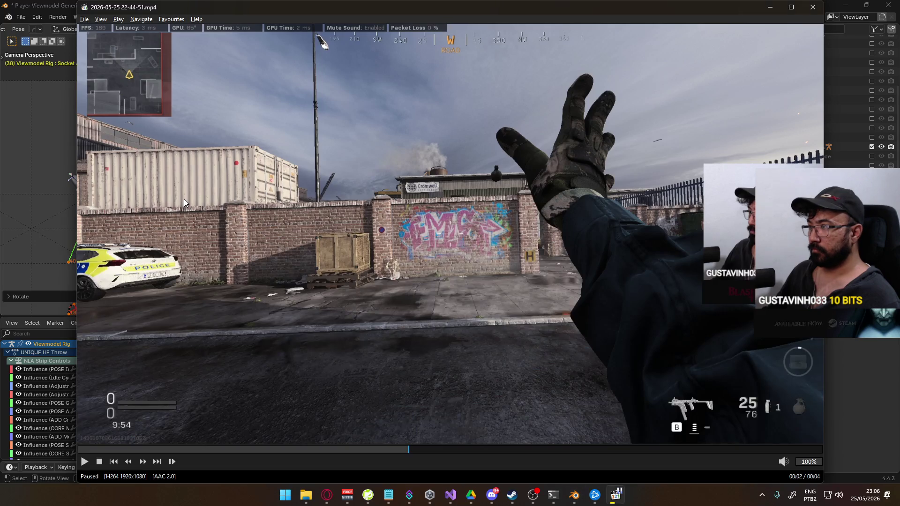
{"action": "key", "text": "alt+Tab"}
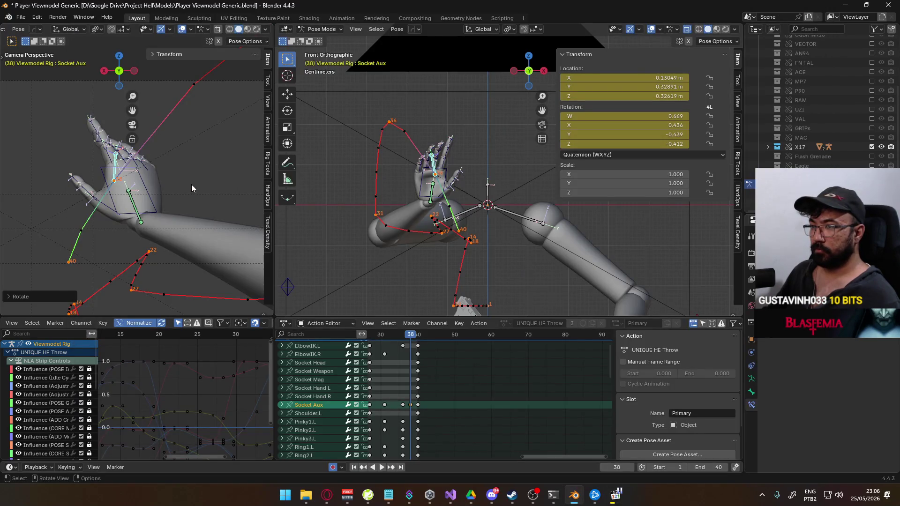
{"action": "key", "text": "ctrl+z"}
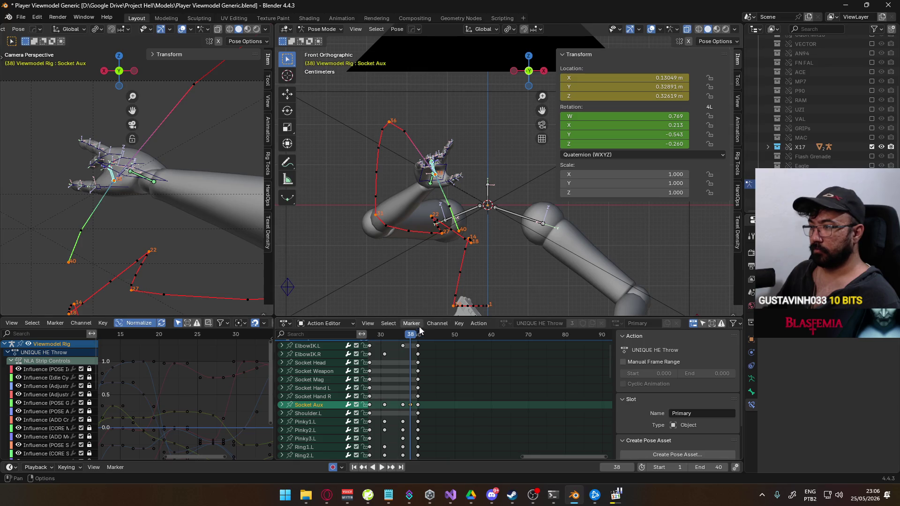
{"action": "key", "text": "space"}
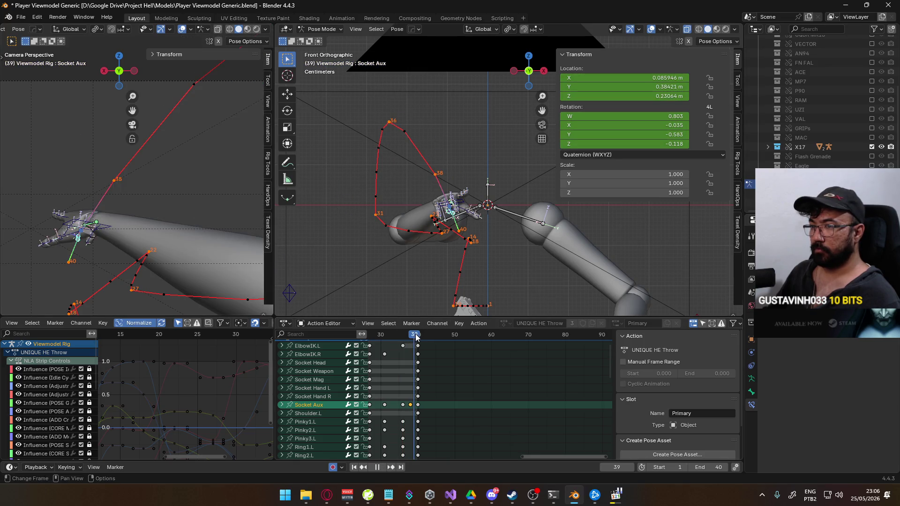
- Stop playback at frame 38 and rotate HandIK.R around the X axis
{"action": "key", "text": "space"}
{"action": "left_click", "coordinate": [159, 184]}
{"action": "key", "text": "r"}
{"action": "key", "text": "x"}
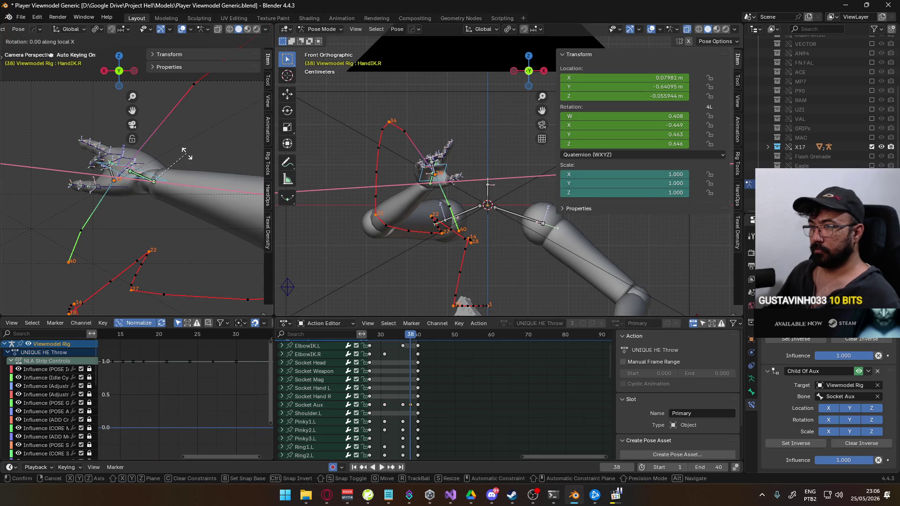
{"action": "left_click", "coordinate": [186, 173]}
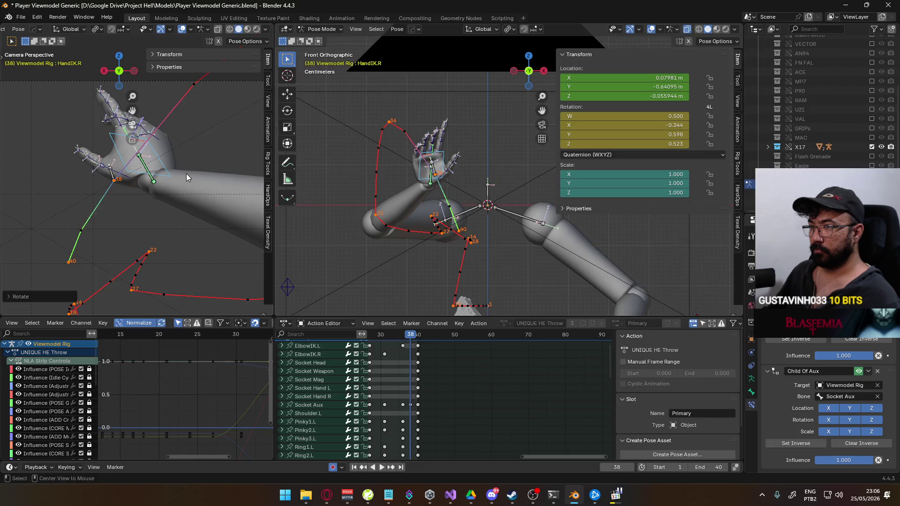
- Check the reference, then turn HandIK.R around global Z and its local Y axis
{"action": "key", "text": "alt+Tab"}
{"action": "key", "text": "alt+Tab"}
{"action": "key", "text": "r"}
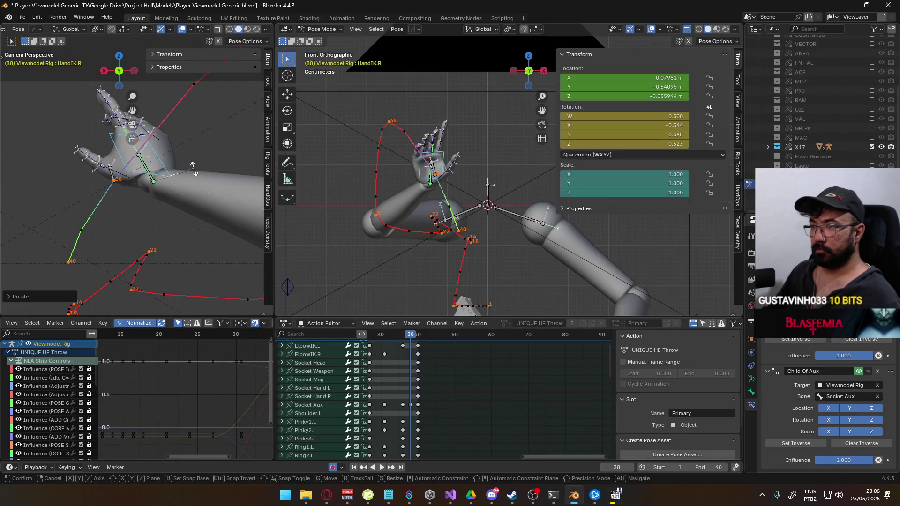
{"action": "key", "text": "z"}
{"action": "key", "text": "z"}
{"action": "key", "text": "z"}
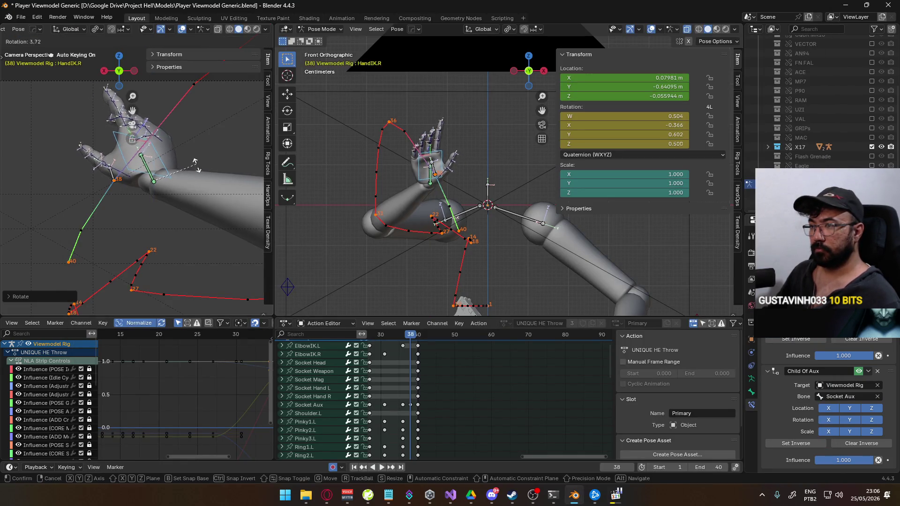
{"action": "key", "text": "y"}
{"action": "key", "text": "y"}
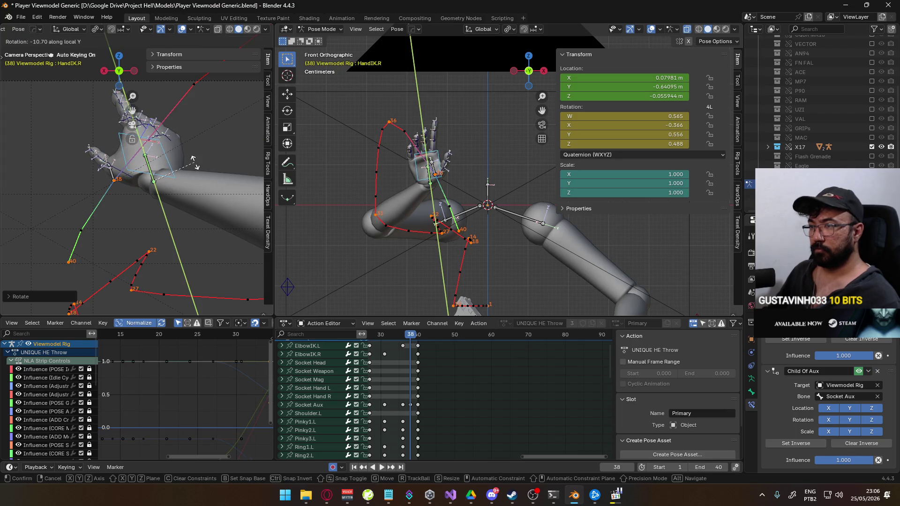
{"action": "left_click", "coordinate": [193, 181]}
- Compare with the reference, play from frame 37 through 41, and switch to Right Ortho view
{"action": "key", "text": "alt+Tab"}
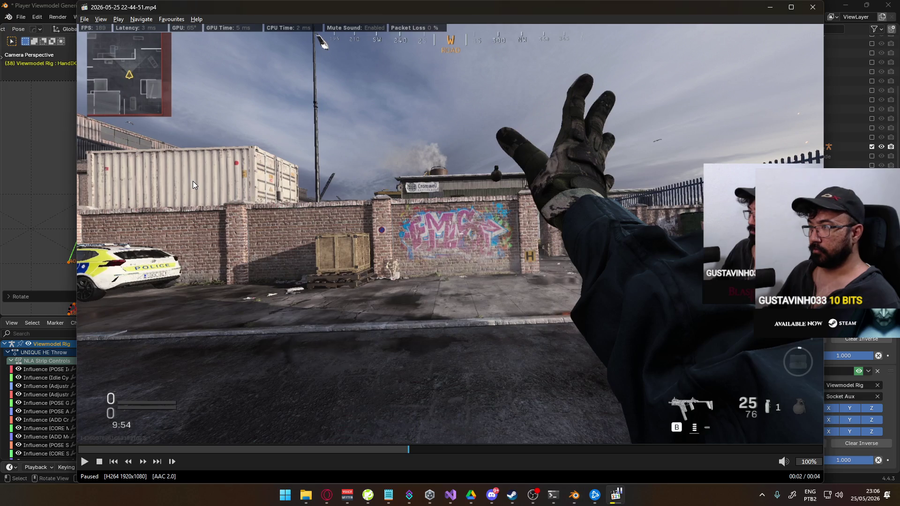
{"action": "key", "text": "alt+Tab"}
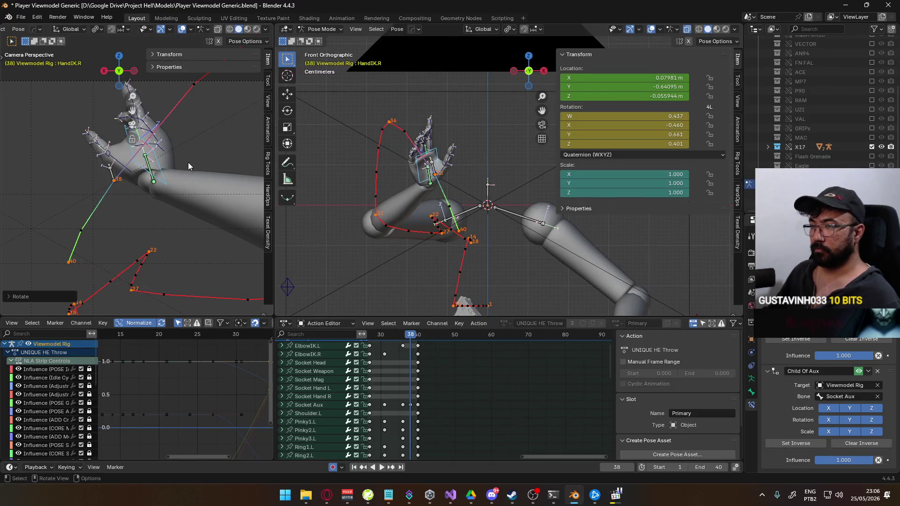
{"action": "key", "text": "alt+Tab"}
{"action": "key", "text": "alt+Tab"}
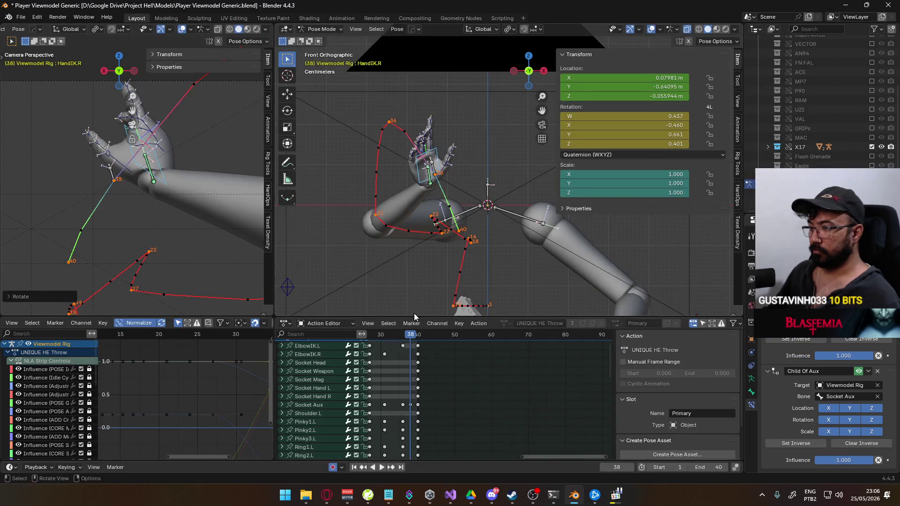
{"action": "left_click", "coordinate": [407, 338]}
{"action": "key", "text": "space"}
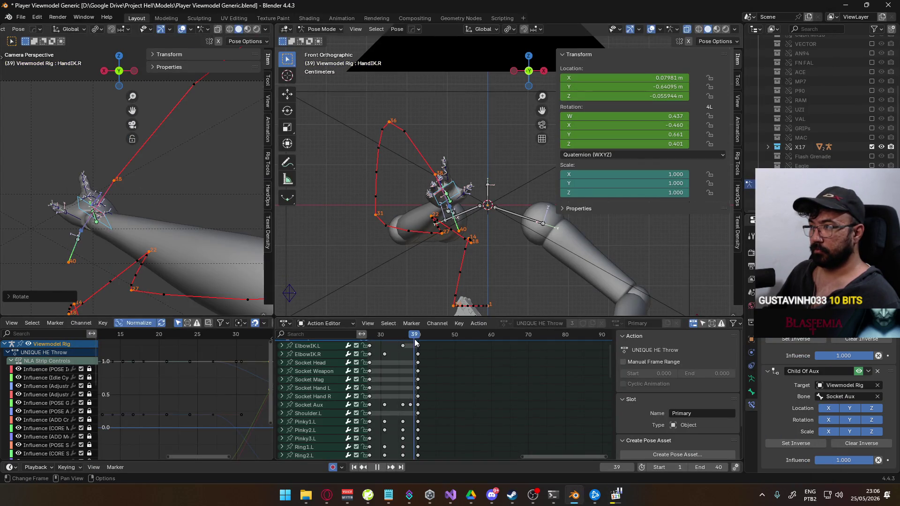
{"action": "left_click_drag", "start_coordinate": [416, 342], "coordinate": [421, 341]}
{"action": "key", "text": "space"}
{"action": "key", "text": "KP_3"}
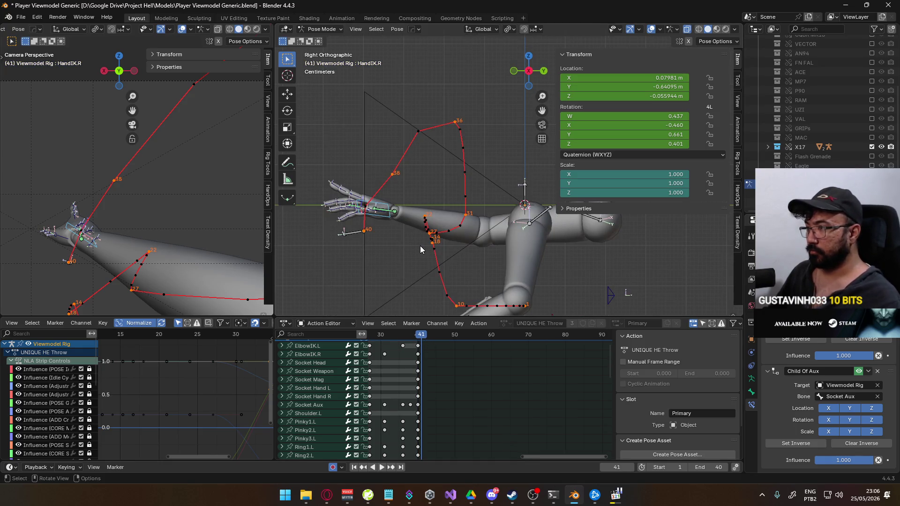
- Move Socket Aux along global Y, keying it at frame 41
{"action": "left_click", "coordinate": [351, 237]}
{"action": "key", "text": "g"}
{"action": "key", "text": "y"}
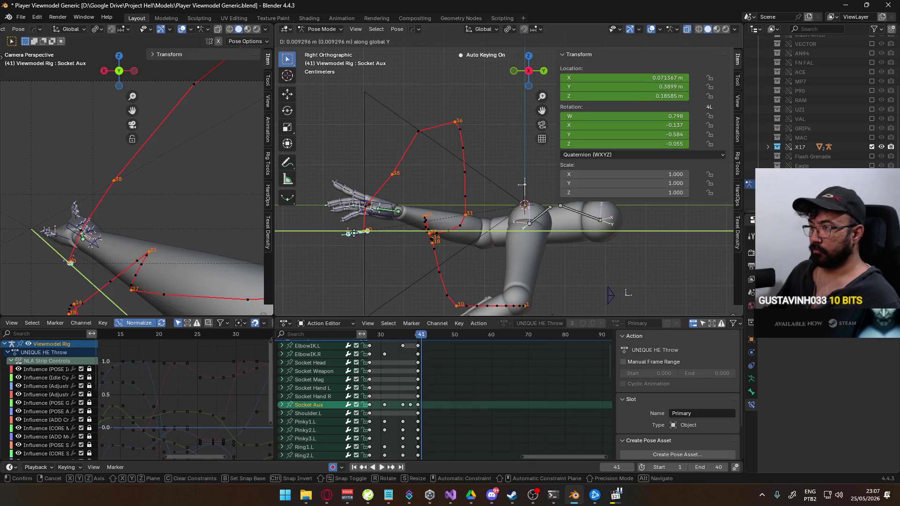
{"action": "left_click", "coordinate": [354, 233]}
- In front view, move the ElbowIK.R target to a new position keyed at frame 41
{"action": "scroll", "coordinate": [141, 187], "scroll_direction": "down", "scroll_amount": 4}
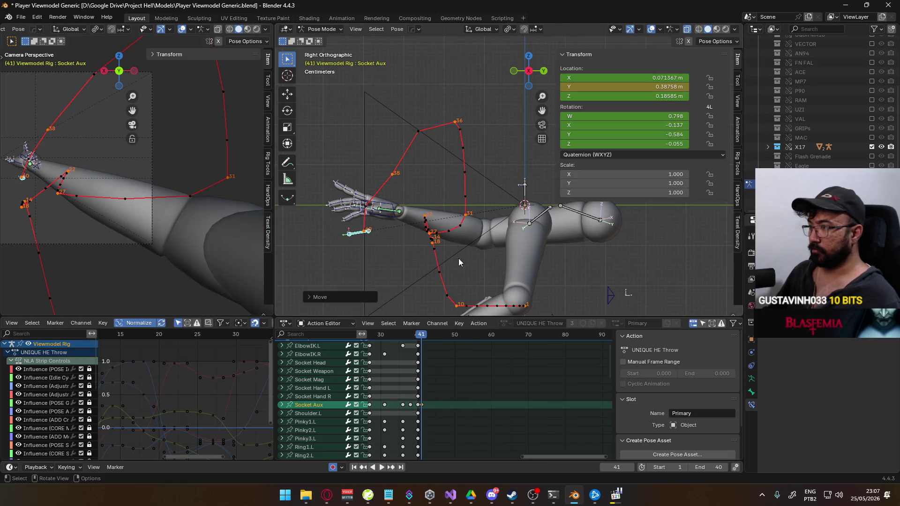
{"action": "scroll", "coordinate": [468, 255], "scroll_direction": "down", "scroll_amount": 2}
{"action": "left_click", "coordinate": [529, 257]}
{"action": "key", "text": "KP_1"}
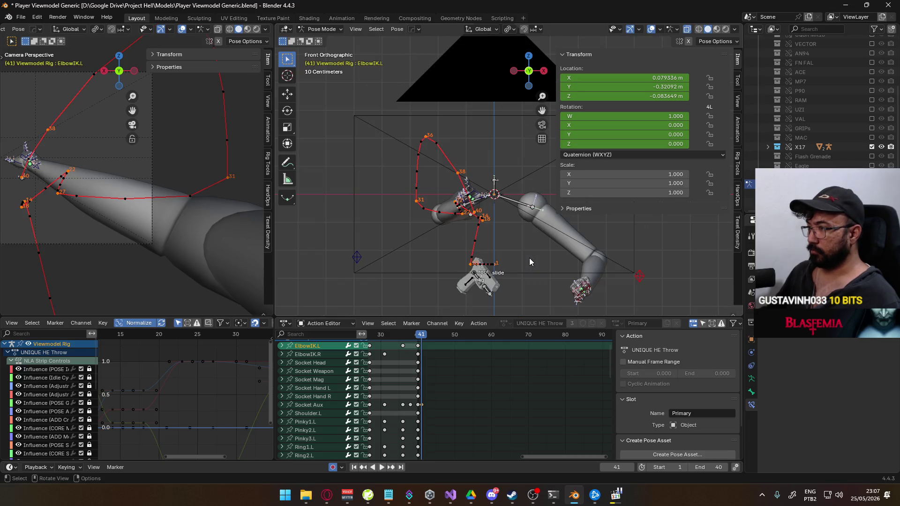
{"action": "left_click", "coordinate": [356, 257]}
{"action": "key", "text": "g"}
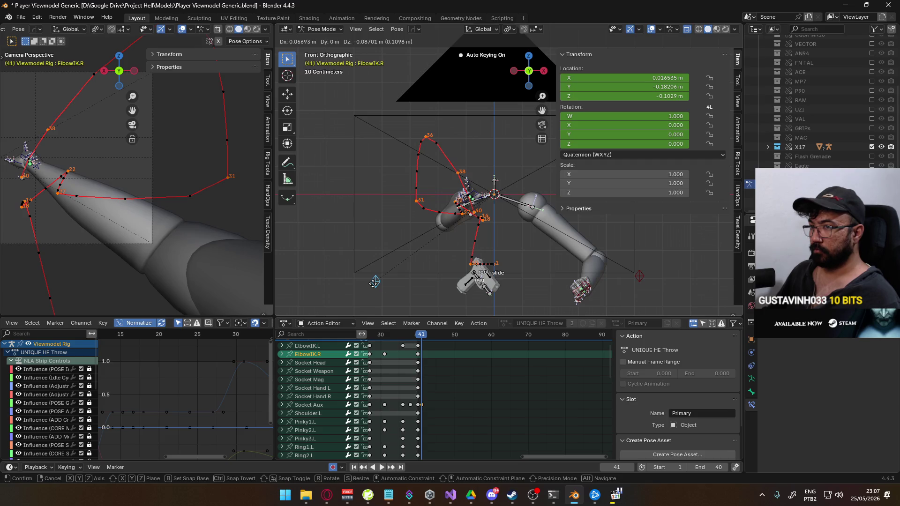
{"action": "left_click", "coordinate": [375, 281]}
- Shift all frame-41 keys one frame earlier to frame 40 in the Action Editor
{"action": "middle_click_drag", "start_coordinate": [438, 345], "coordinate": [450, 360]}
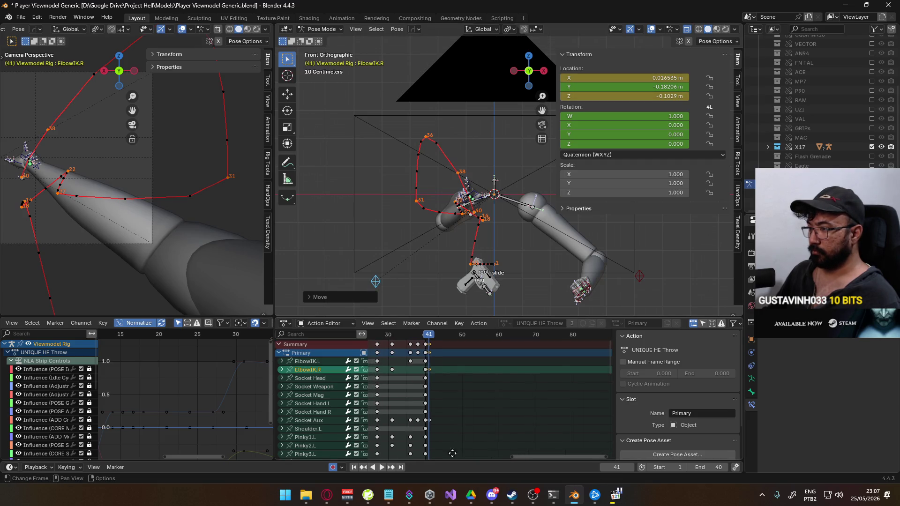
{"action": "left_click_drag", "start_coordinate": [434, 342], "coordinate": [423, 339]}
{"action": "left_click", "coordinate": [431, 338]}
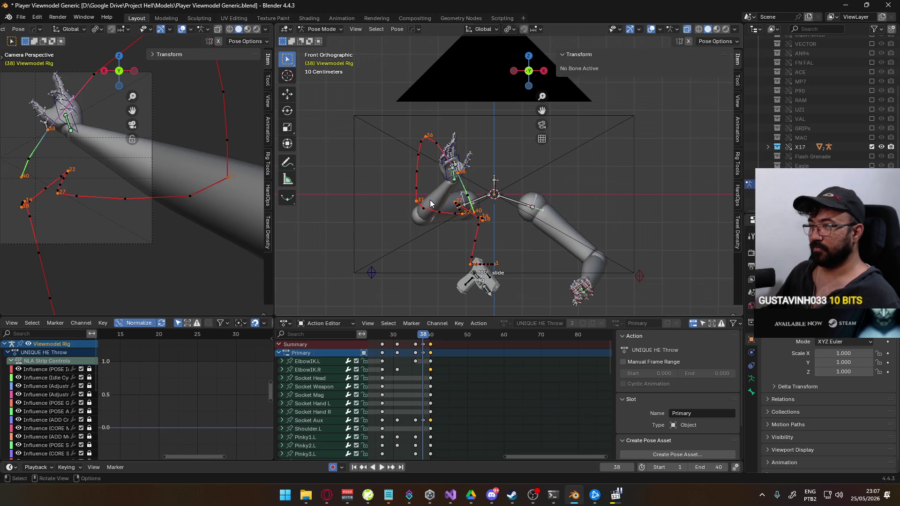
- In right view, after checking the reference, start lowering Socket Aux along Z at frame 38
{"action": "key", "text": "KP_3"}
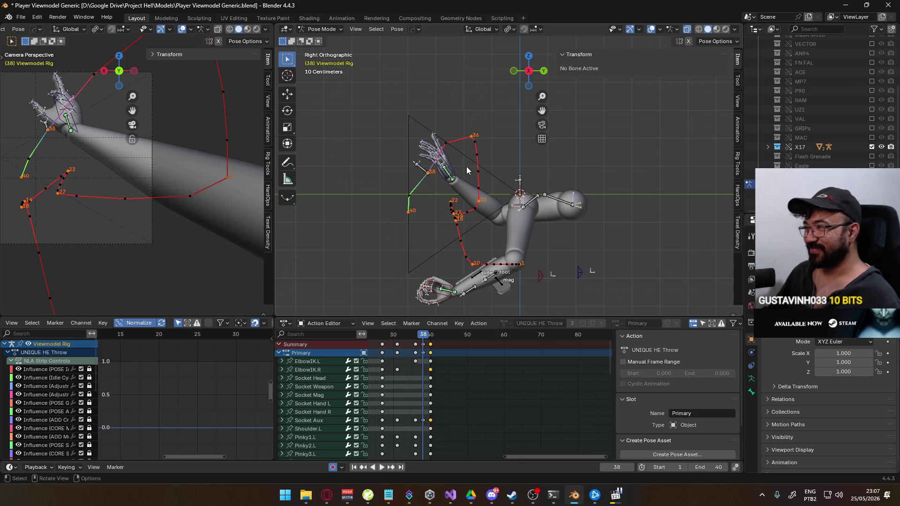
{"action": "key", "text": "alt+Tab"}
{"action": "key", "text": "alt+Tab"}
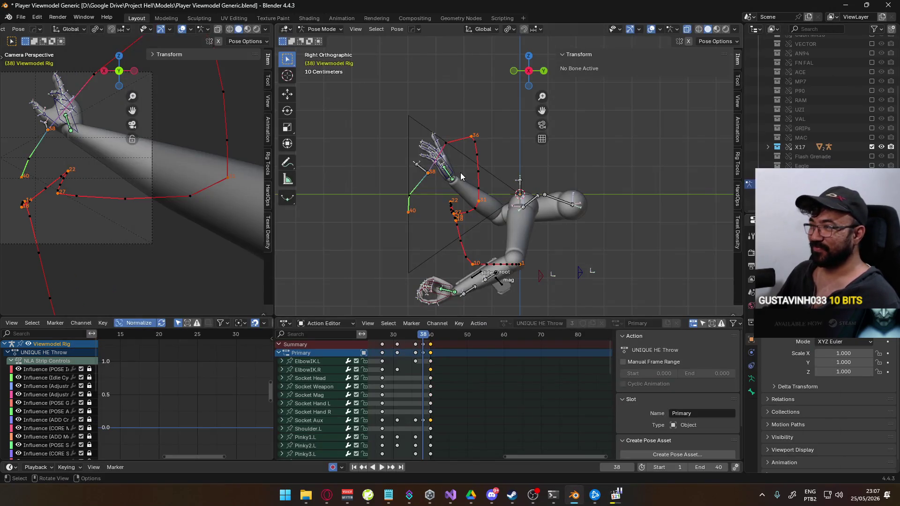
{"action": "left_click", "coordinate": [418, 172]}
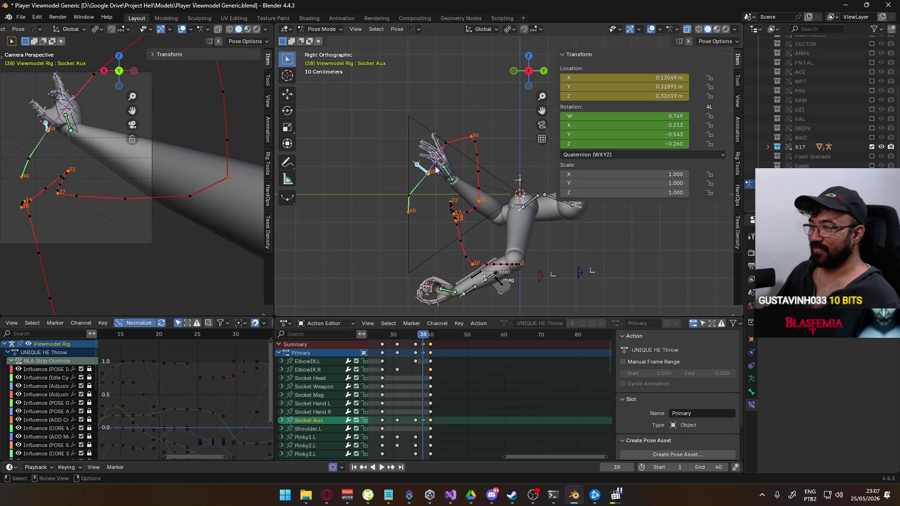
{"action": "key", "text": "g"}
{"action": "key", "text": "z"}
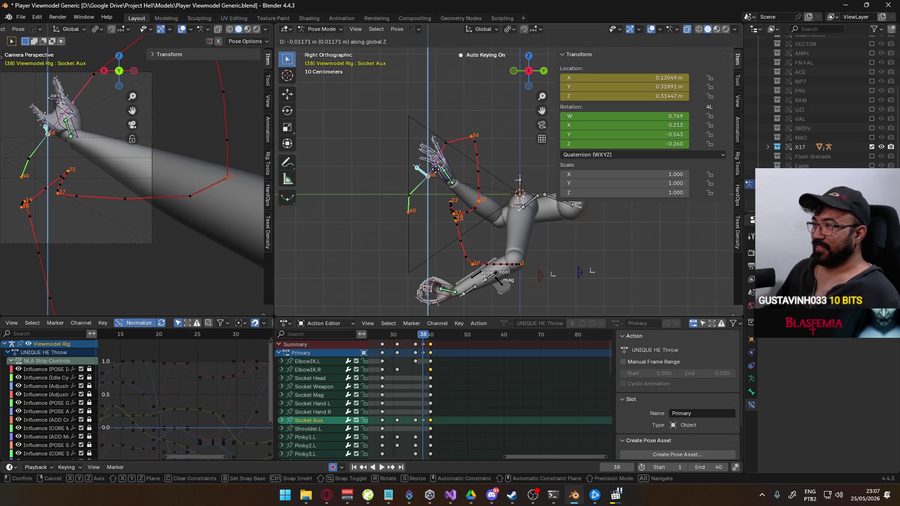
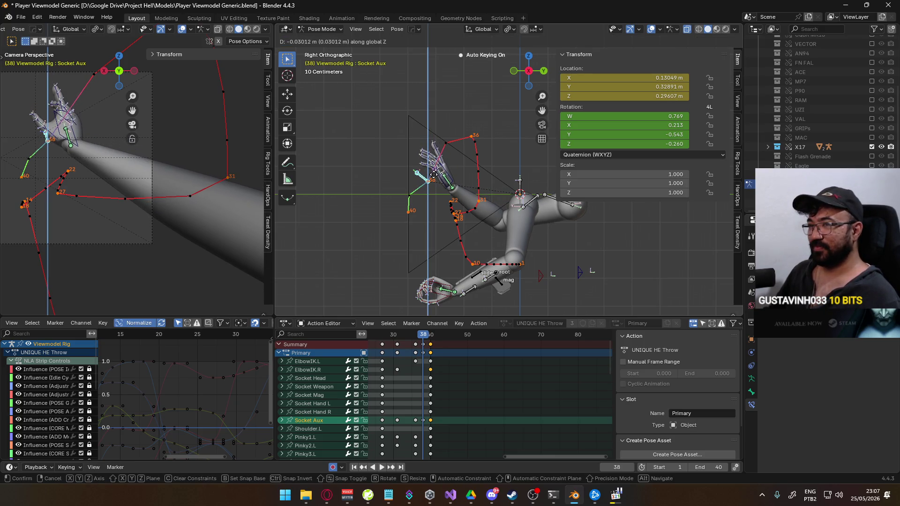
- Confirm the Socket Aux bone's new position and recalculate the bone motion paths via Quick Favorites
{"action": "key", "text": "z"}
{"action": "key", "text": "z"}
{"action": "left_click", "coordinate": [427, 180]}
{"action": "key", "text": "q"}
{"action": "mouse_move", "coordinate": [428, 178]}
{"action": "left_click", "coordinate": [470, 177]}
{"action": "left_click", "coordinate": [471, 215]}
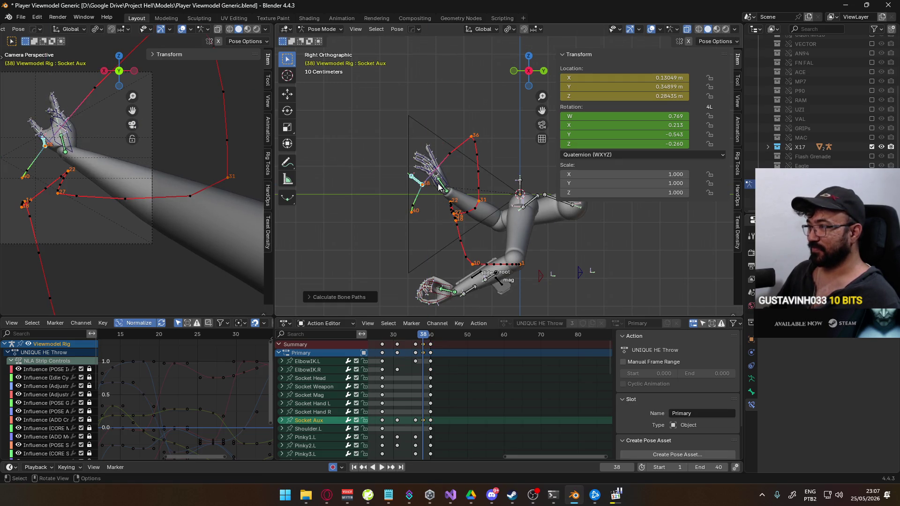
- Select HandIK.R and rotate the right hand to match the reference throw clip
{"action": "scroll", "coordinate": [445, 160], "scroll_direction": "up", "scroll_amount": 2}
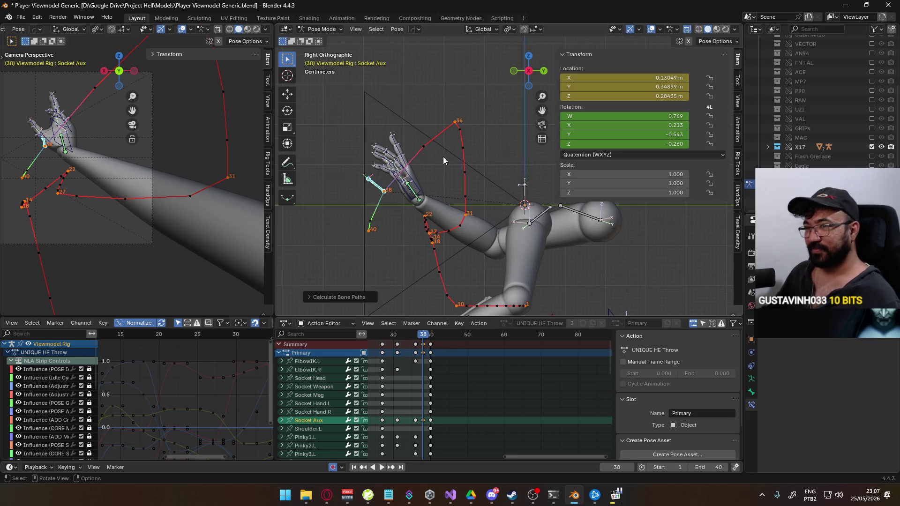
{"action": "left_click", "coordinate": [418, 178]}
{"action": "key", "text": "alt+Tab"}
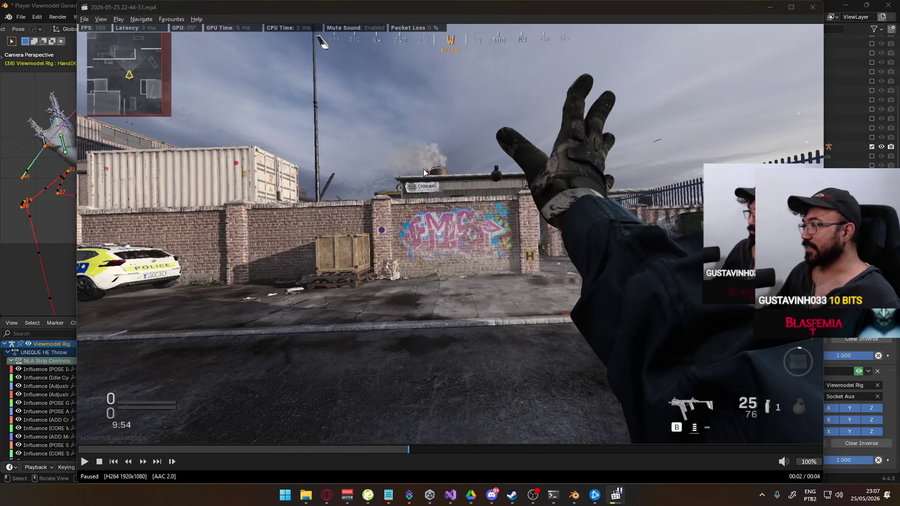
{"action": "key", "text": "alt+Tab"}
{"action": "scroll", "coordinate": [116, 148], "scroll_direction": "up", "scroll_amount": 3}
{"action": "scroll", "coordinate": [176, 167], "scroll_direction": "up", "scroll_amount": 1}
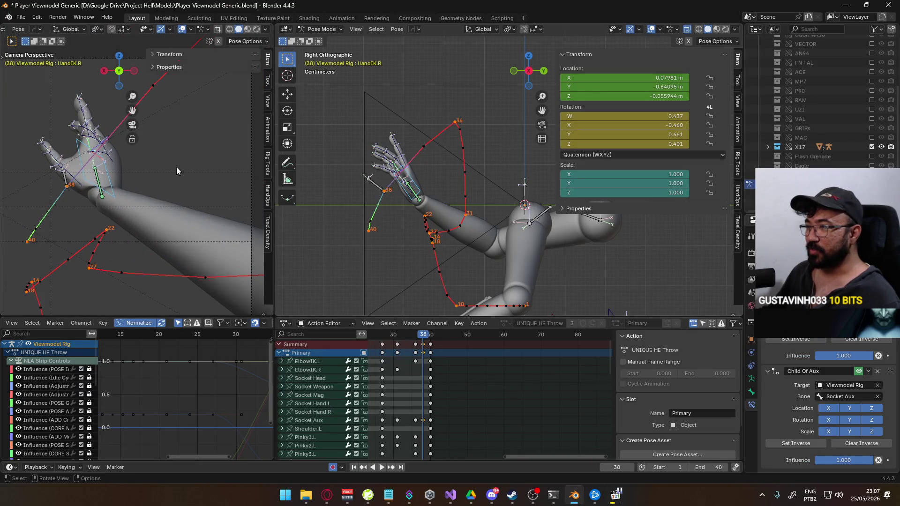
{"action": "key", "text": "alt+Tab"}
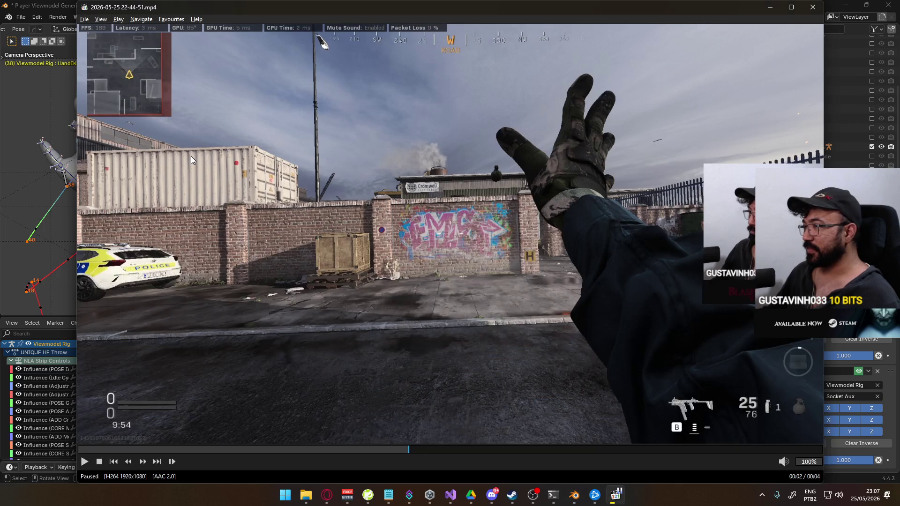
{"action": "key", "text": "alt+Tab"}
{"action": "key", "text": "r"}
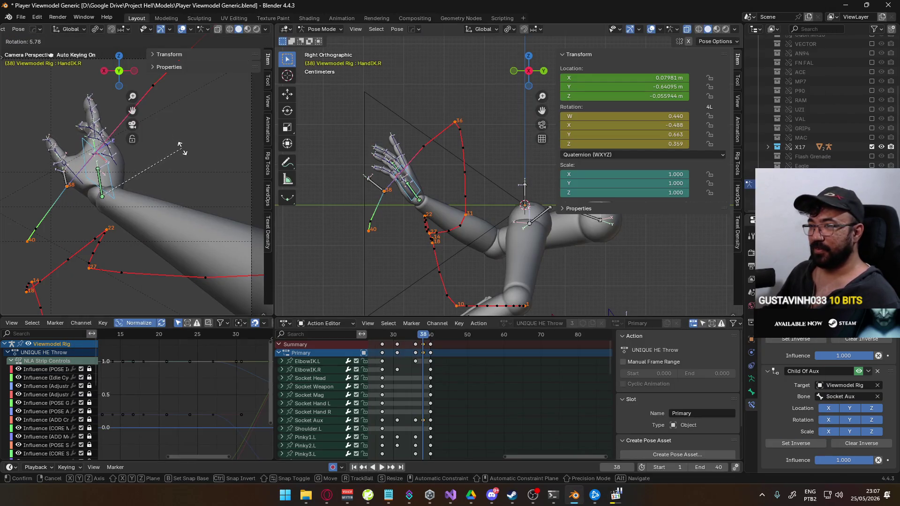
{"action": "key", "text": "alt+Tab"}
{"action": "key", "text": "alt+Tab"}
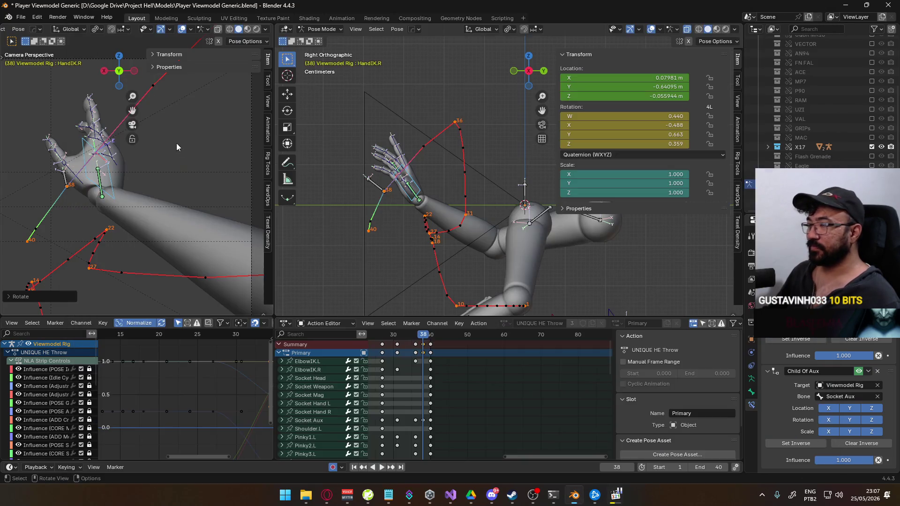
{"action": "scroll", "coordinate": [134, 142], "scroll_direction": "up", "scroll_amount": 3}
{"action": "scroll", "coordinate": [115, 155], "scroll_direction": "up", "scroll_amount": 2}
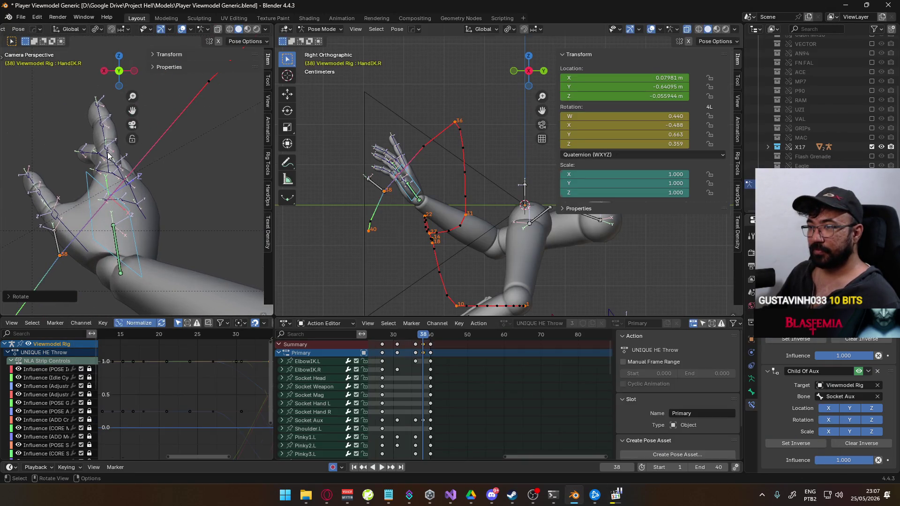
- Bend the index finger's base, second and tip segments on their local X axes
{"action": "left_click", "coordinate": [108, 156]}
{"action": "key", "text": "r"}
{"action": "key", "text": "x"}
{"action": "key", "text": "x"}
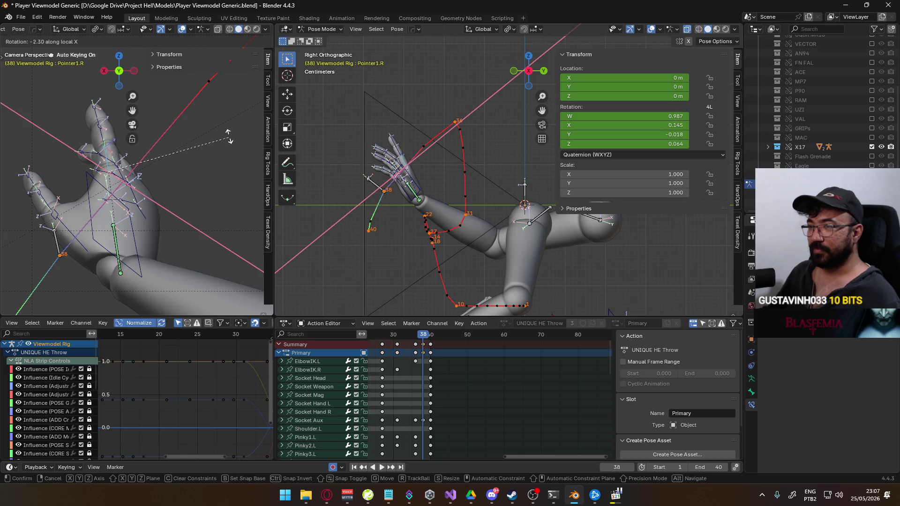
{"action": "left_click", "coordinate": [237, 131]}
{"action": "key", "text": "bracketright"}
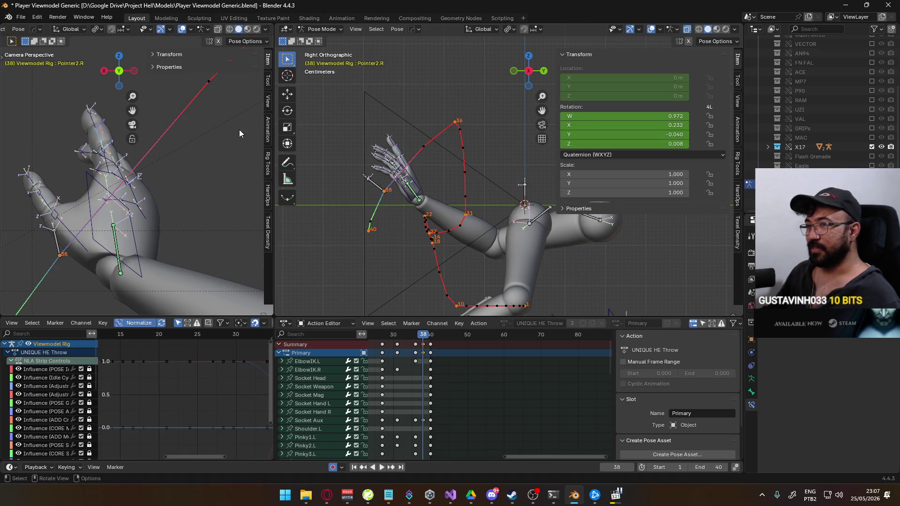
{"action": "key", "text": "r"}
{"action": "key", "text": "x"}
{"action": "key", "text": "x"}
{"action": "left_click", "coordinate": [233, 143]}
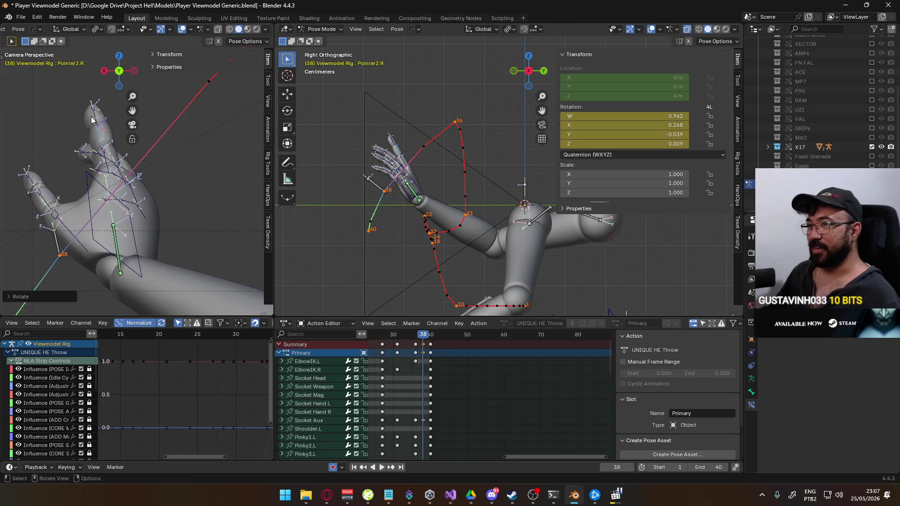
{"action": "key", "text": "bracketright"}
{"action": "key", "text": "r"}
{"action": "key", "text": "x"}
{"action": "key", "text": "x"}
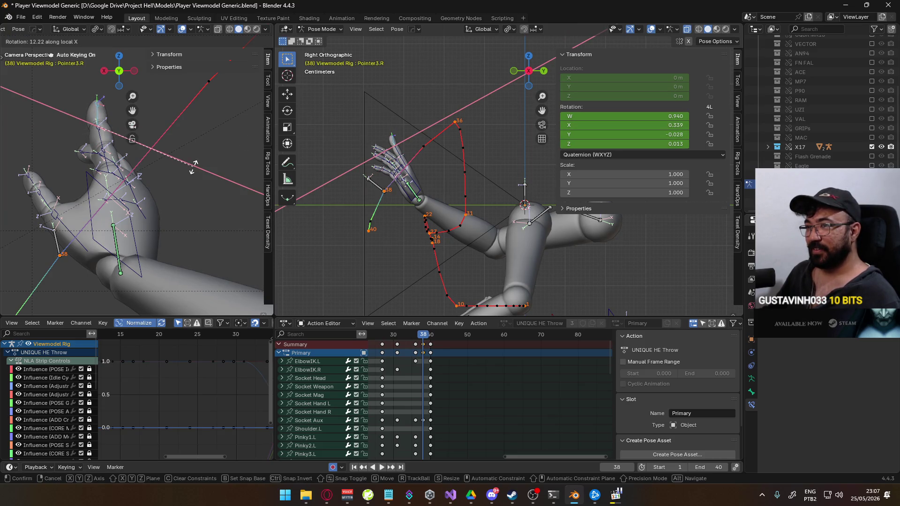
{"action": "left_click", "coordinate": [193, 167]}
- Deepen the bends of the second index segment and the index finger base on local X
{"action": "key", "text": "bracketleft"}
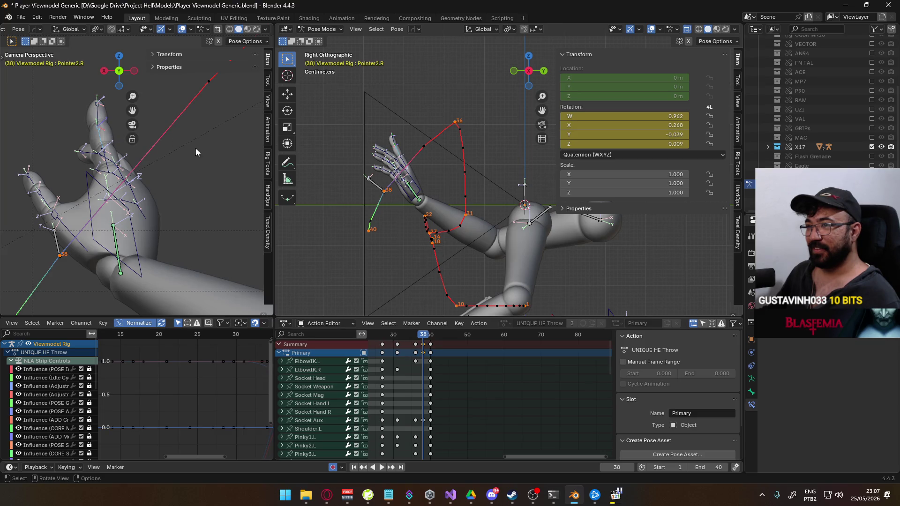
{"action": "key", "text": "r"}
{"action": "key", "text": "x"}
{"action": "key", "text": "x"}
{"action": "left_click", "coordinate": [130, 163]}
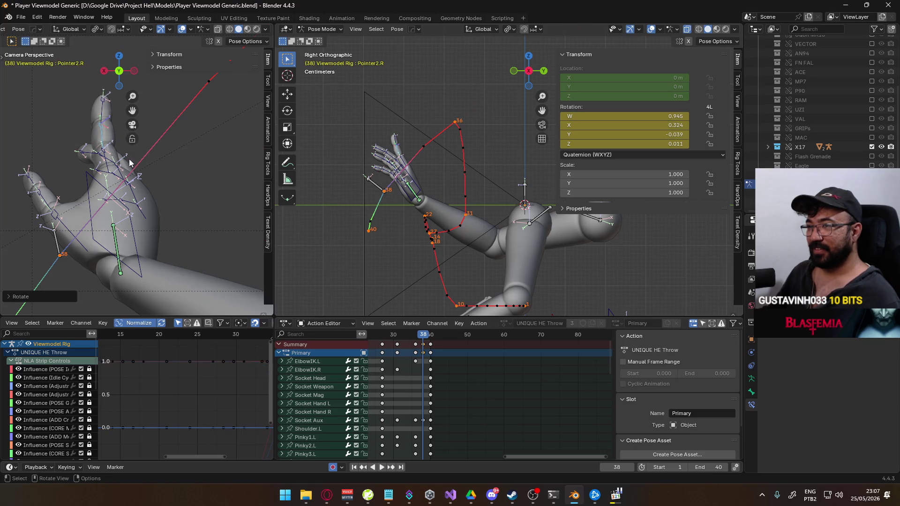
{"action": "key", "text": "bracketleft"}
{"action": "key", "text": "r"}
{"action": "key", "text": "x"}
{"action": "key", "text": "x"}
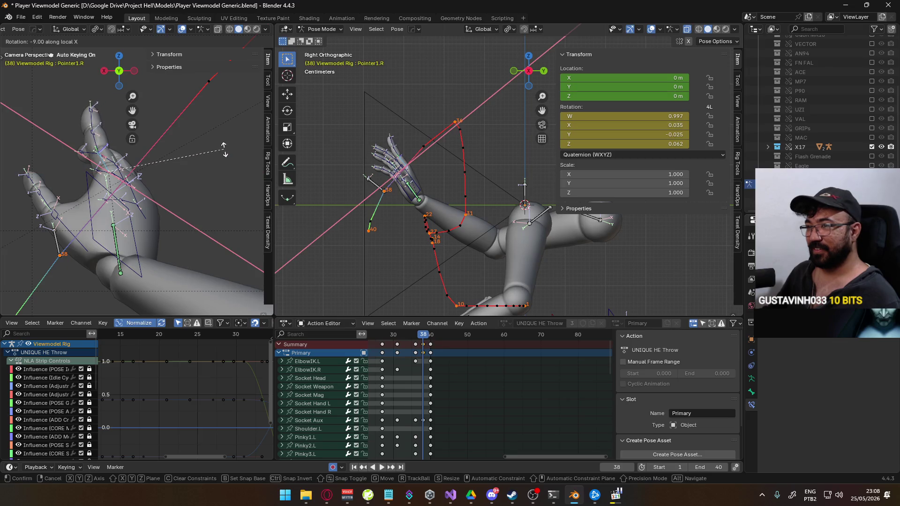
{"action": "left_click", "coordinate": [223, 149]}
- After checking the reference clip, twist the index finger base around its local Z axis
{"action": "key", "text": "alt+Tab"}
{"action": "key", "text": "alt+Tab"}
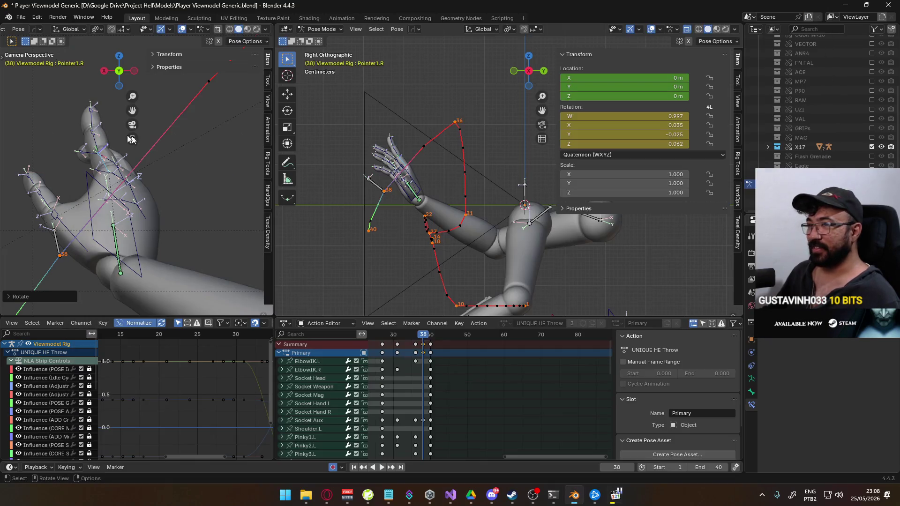
{"action": "key", "text": "ctrl+z"}
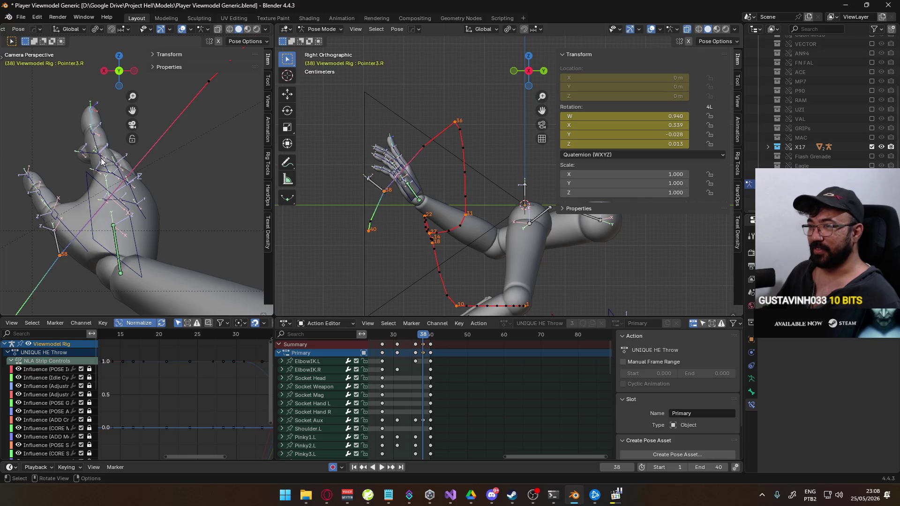
{"action": "key", "text": "bracketleft"}
{"action": "key", "text": "r"}
{"action": "key", "text": "z"}
{"action": "key", "text": "z"}
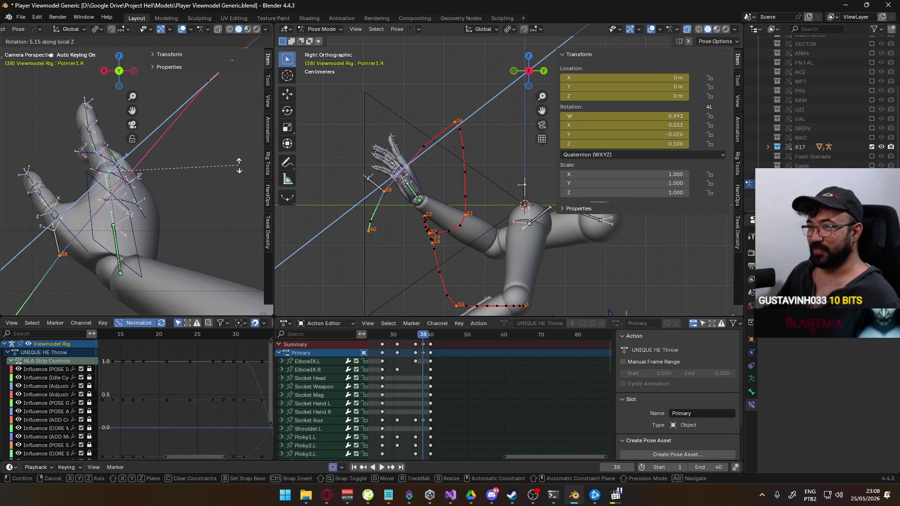
{"action": "left_click", "coordinate": [240, 163]}
{"action": "key", "text": "alt+Tab"}
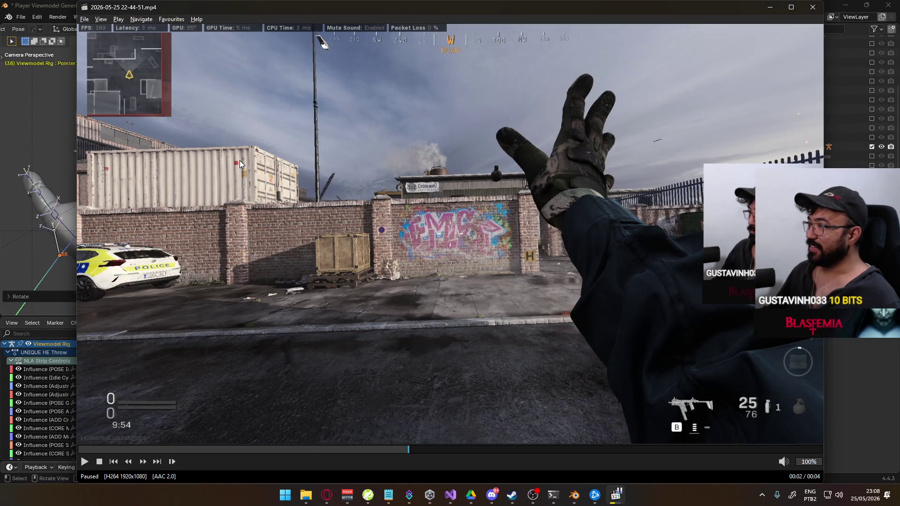
{"action": "key", "text": "alt+Tab"}
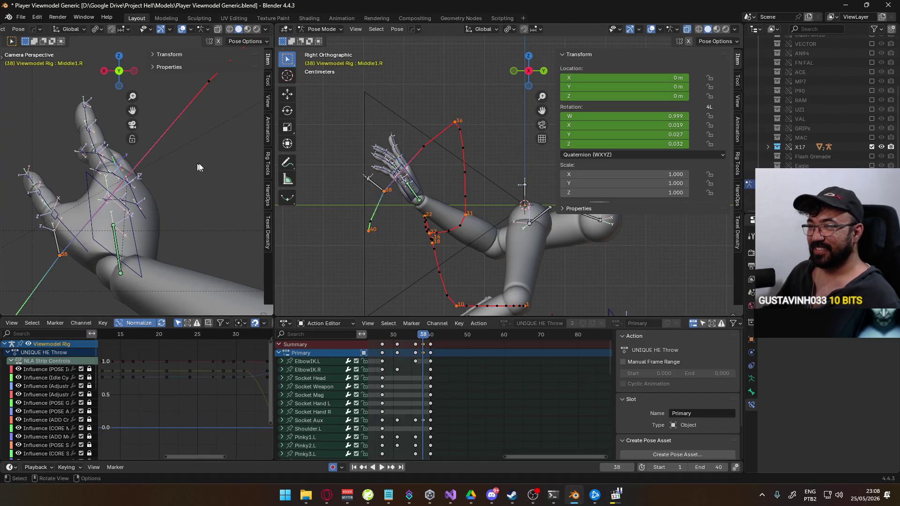
- Bend the middle finger's second segment and its fingertip on local X
{"action": "key", "text": "bracketright"}
{"action": "key", "text": "r"}
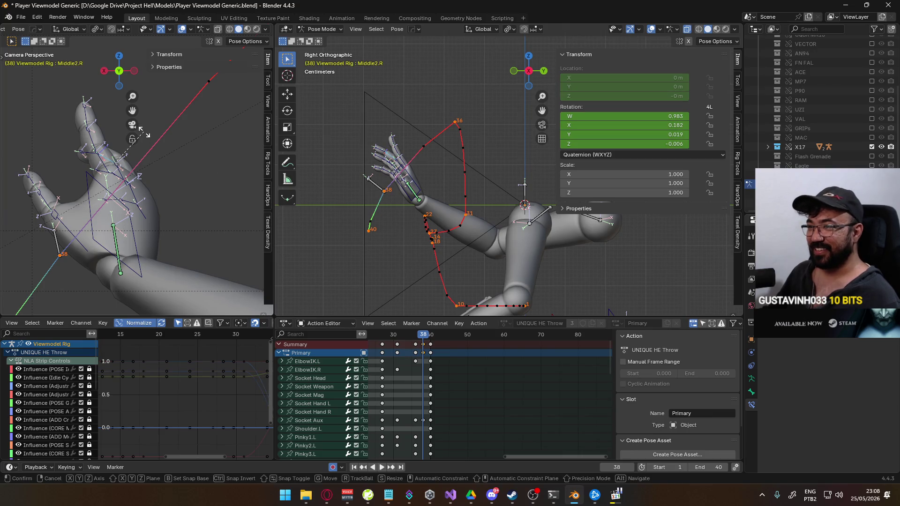
{"action": "left_click", "coordinate": [111, 138]}
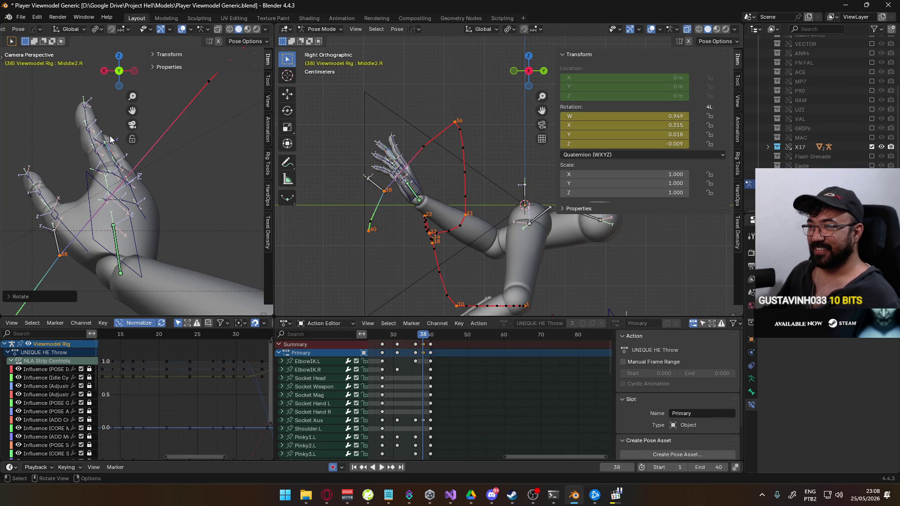
{"action": "key", "text": "bracketright"}
{"action": "key", "text": "r"}
{"action": "key", "text": "x"}
{"action": "key", "text": "x"}
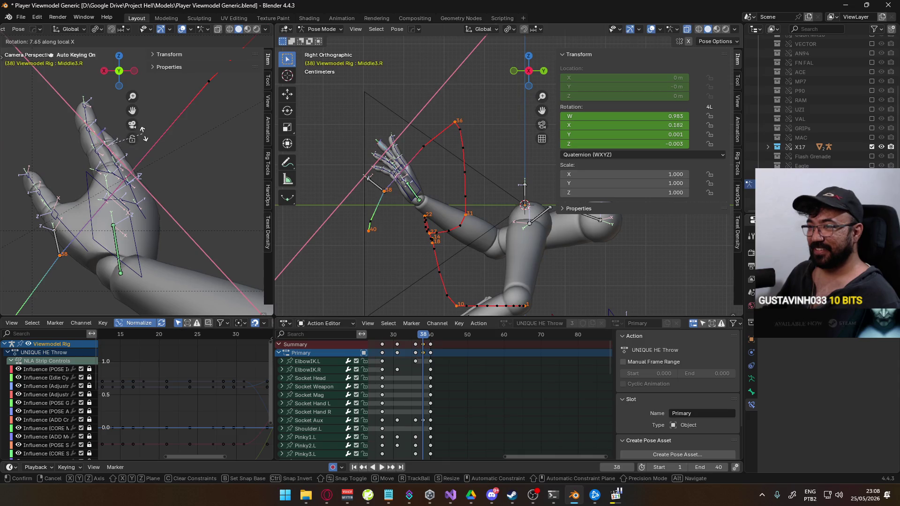
{"action": "left_click", "coordinate": [170, 137]}
- Rotate and fine-tune the middle finger base, then bend the second middle segment further
{"action": "key", "text": "bracketleft"}
{"action": "key", "text": "bracketleft"}
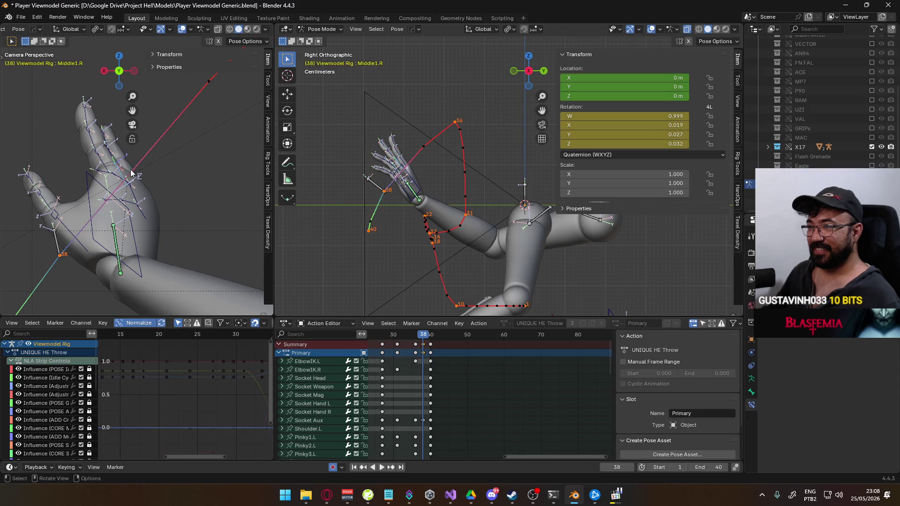
{"action": "key", "text": "r"}
{"action": "left_click", "coordinate": [162, 160]}
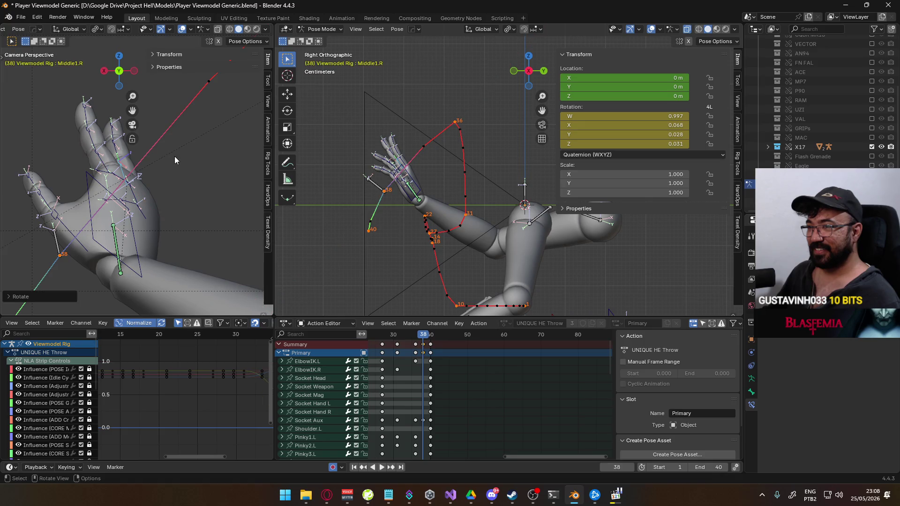
{"action": "key", "text": "r"}
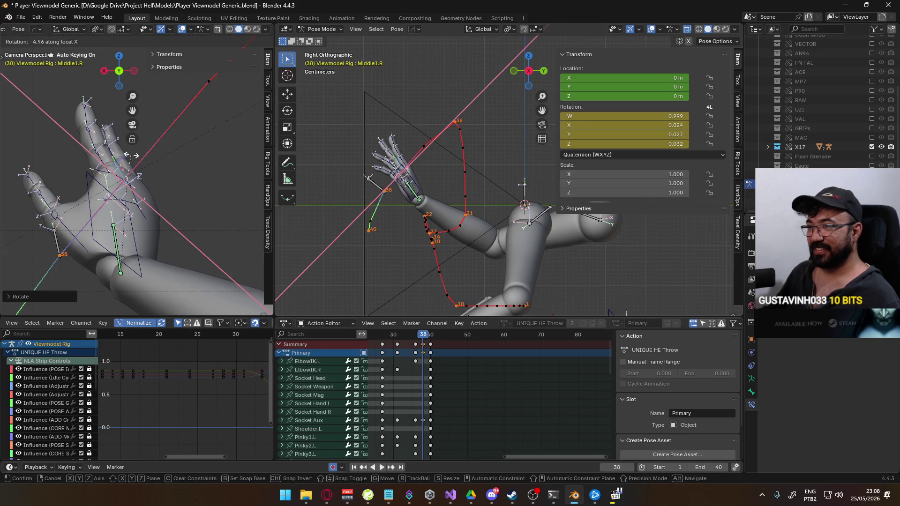
{"action": "left_click", "coordinate": [125, 157]}
{"action": "key", "text": "bracketright"}
{"action": "key", "text": "r"}
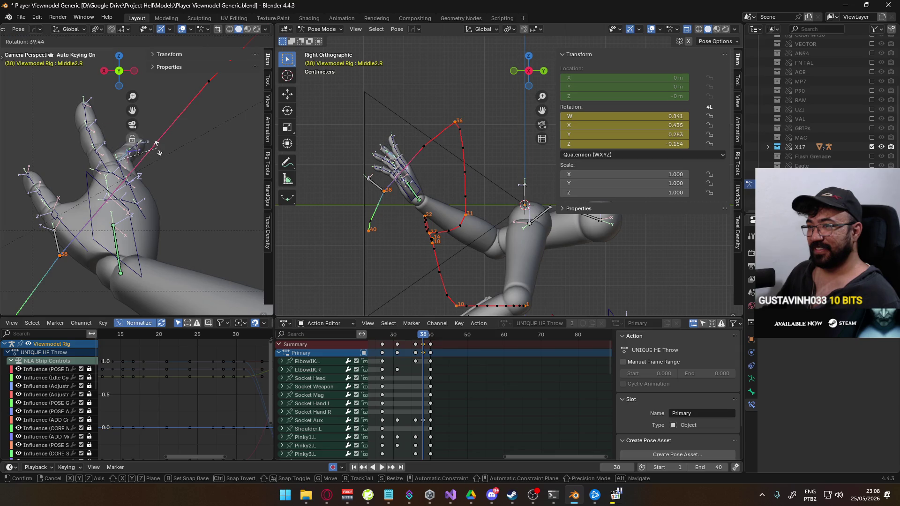
{"action": "key", "text": "x"}
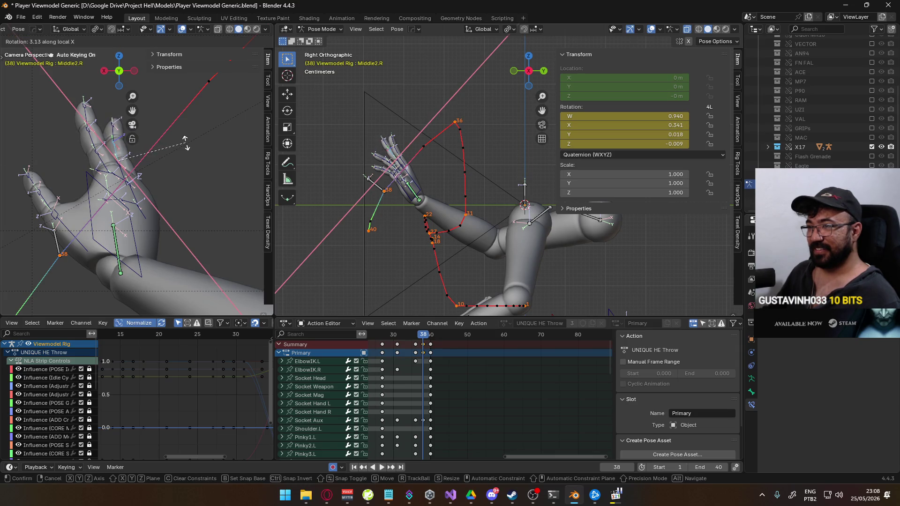
{"action": "left_click", "coordinate": [176, 143]}
- Rotate the ring finger base Ring1.R on its local X axis to match the reference
{"action": "left_click", "coordinate": [141, 186]}
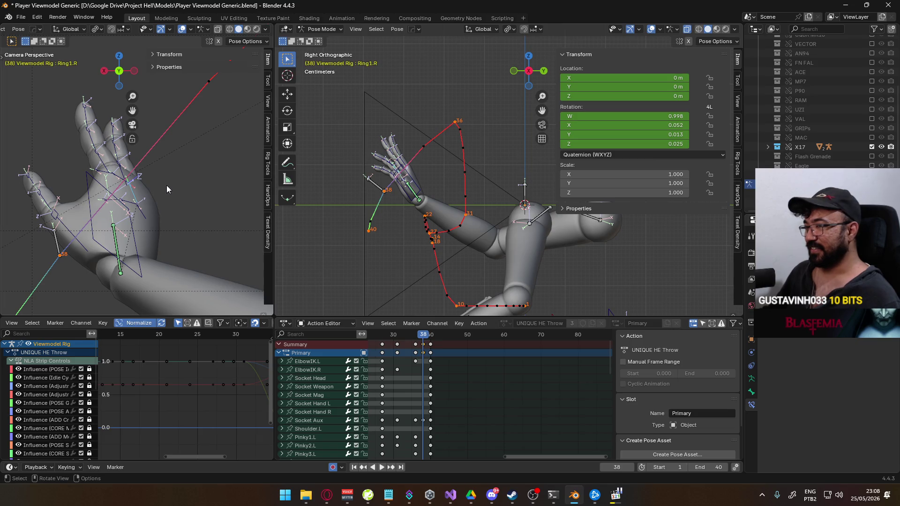
{"action": "key", "text": "alt+Tab"}
{"action": "key", "text": "alt+Tab"}
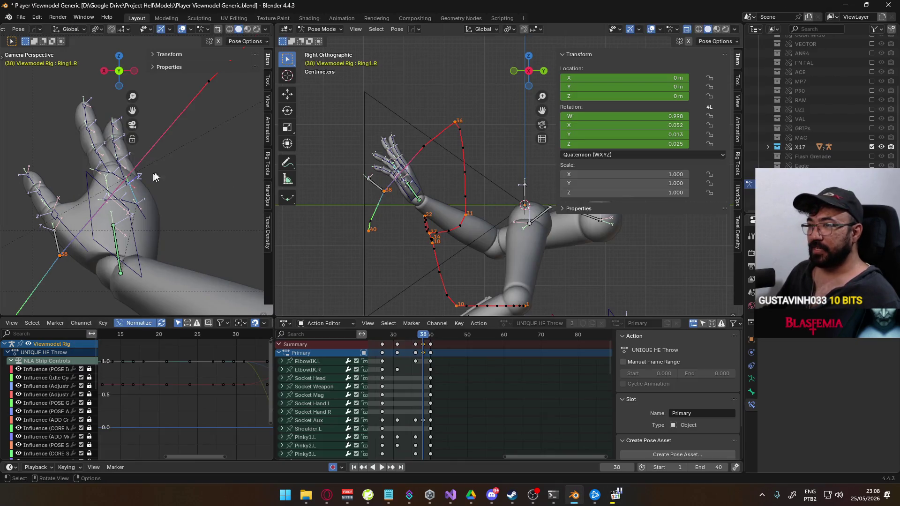
{"action": "key", "text": "r"}
{"action": "key", "text": "x"}
{"action": "key", "text": "x"}
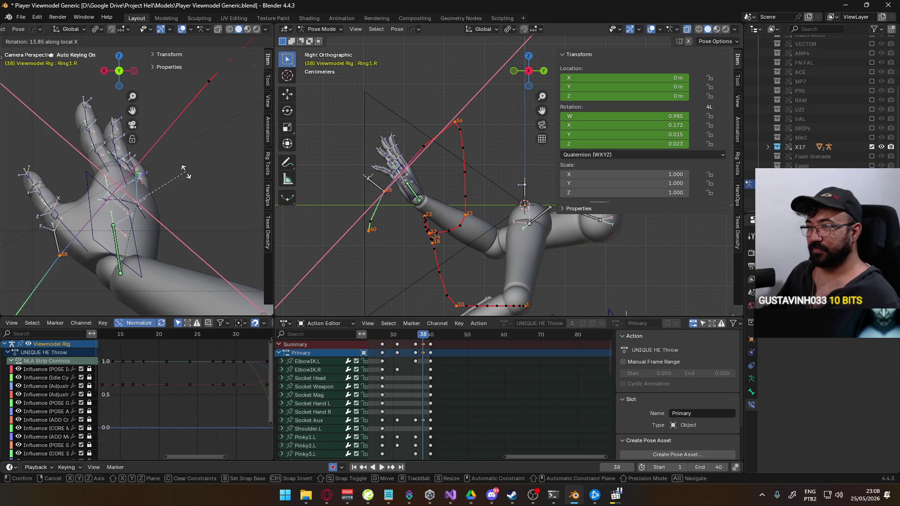
{"action": "left_click", "coordinate": [186, 173]}
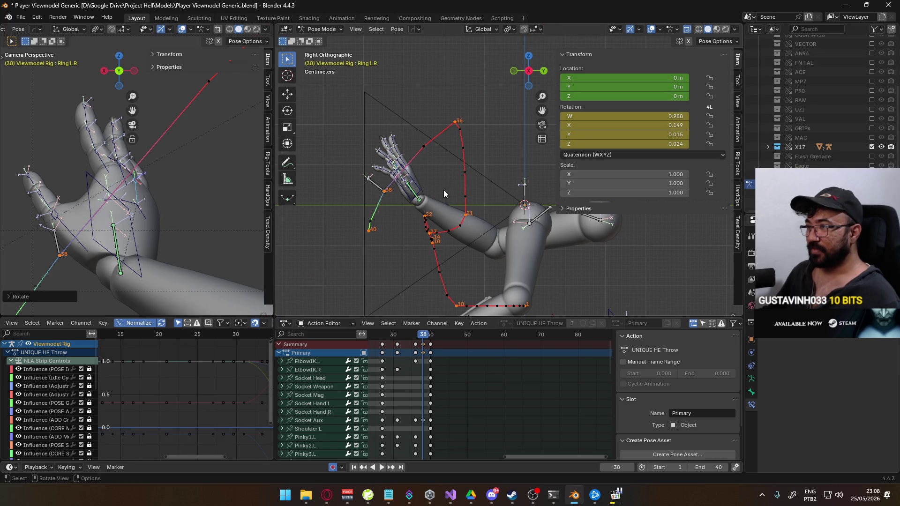
{"action": "scroll", "coordinate": [391, 176], "scroll_direction": "up", "scroll_amount": 8}
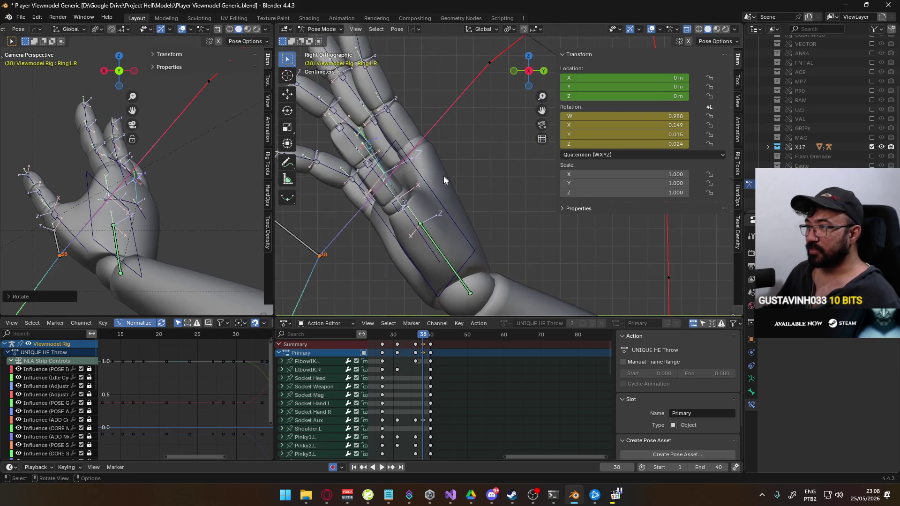
- Bend Ring2.R and Ring3.R on local X, then deepen the Ring2.R bend
{"action": "key", "text": "bracketright"}
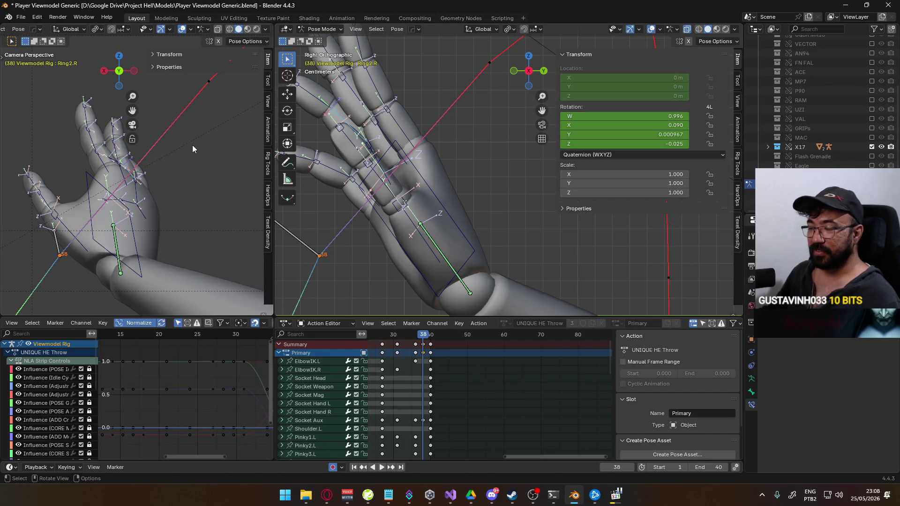
{"action": "key", "text": "r"}
{"action": "key", "text": "x"}
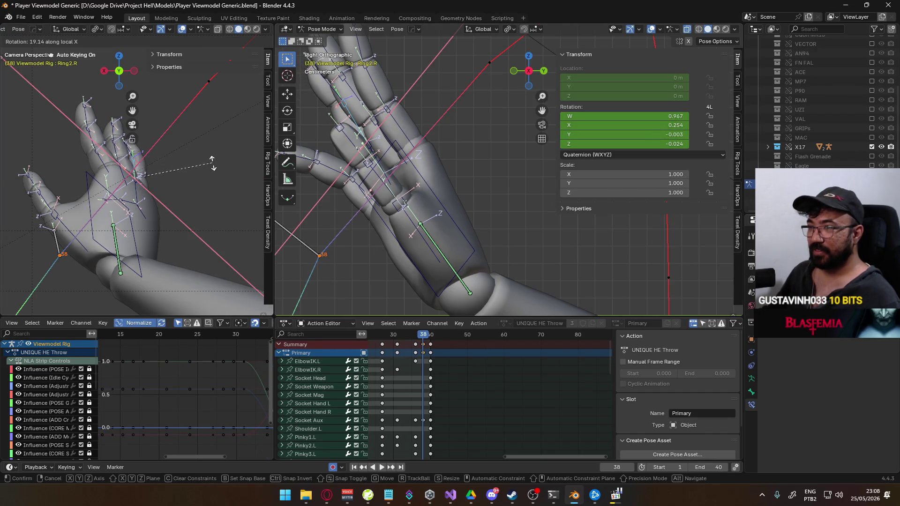
{"action": "left_click", "coordinate": [212, 168]}
{"action": "key", "text": "bracketright"}
{"action": "key", "text": "r"}
{"action": "key", "text": "x"}
{"action": "key", "text": "x"}
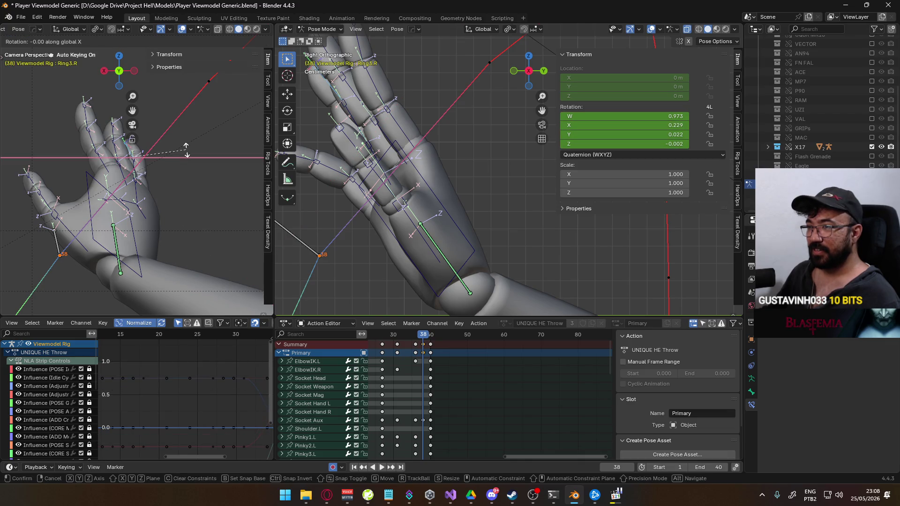
{"action": "left_click", "coordinate": [190, 174]}
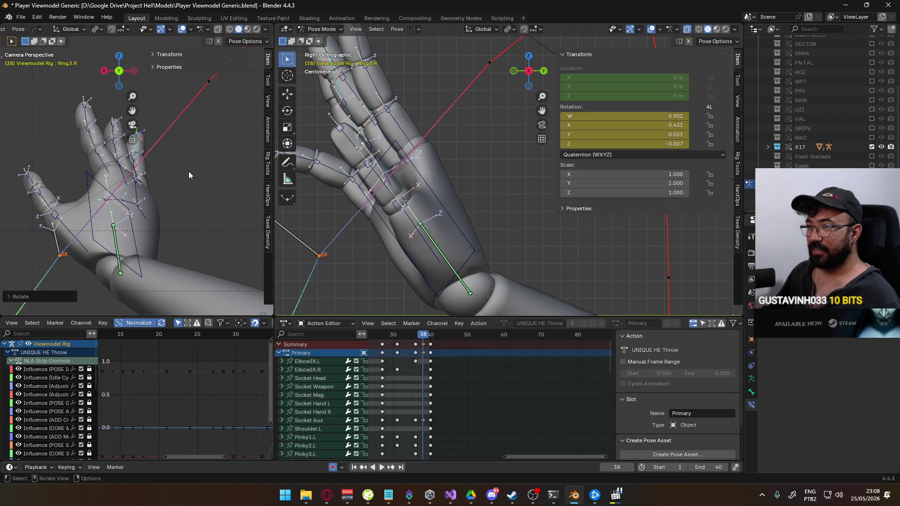
{"action": "key", "text": "bracketleft"}
{"action": "key", "text": "r"}
{"action": "key", "text": "x"}
{"action": "key", "text": "x"}
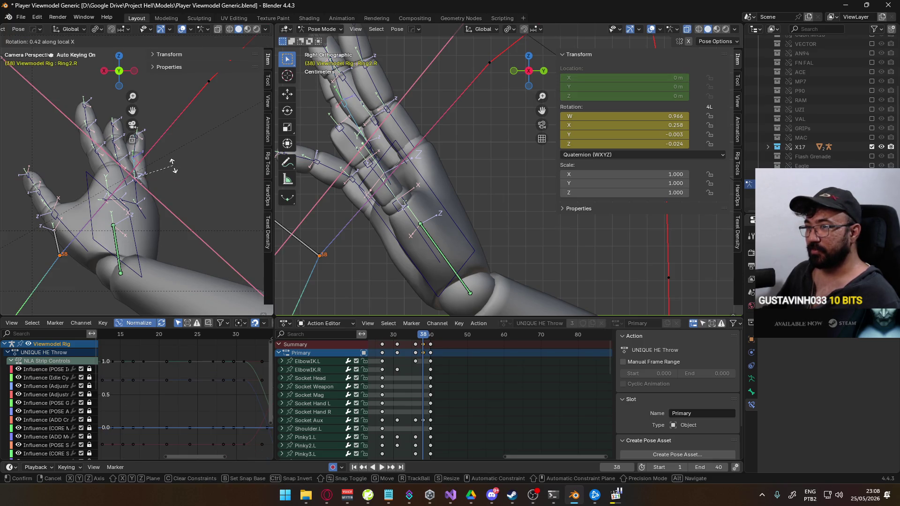
{"action": "left_click", "coordinate": [172, 165]}
- Rotate the ring finger base Ring1.R on local X twice, comparing with the reference clip
{"action": "key", "text": "bracketleft"}
{"action": "key", "text": "r"}
{"action": "key", "text": "x"}
{"action": "key", "text": "x"}
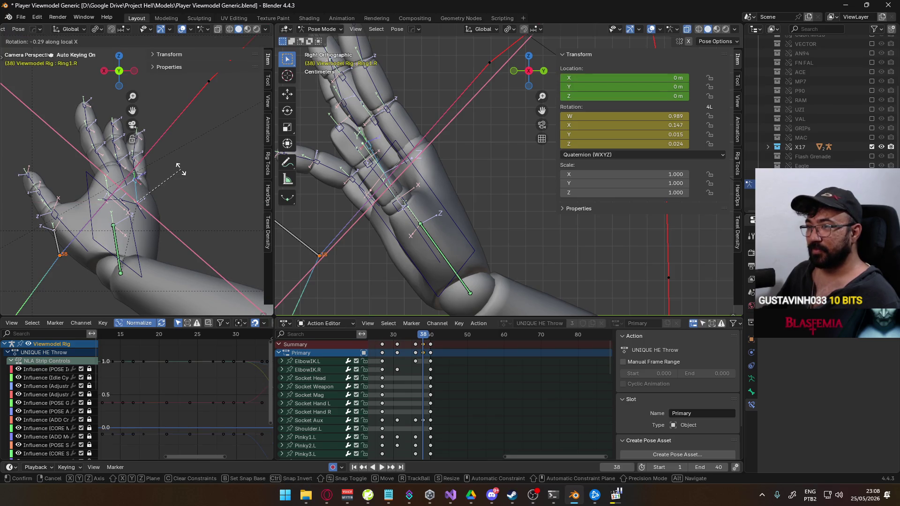
{"action": "left_click", "coordinate": [172, 165]}
{"action": "key", "text": "alt+Tab"}
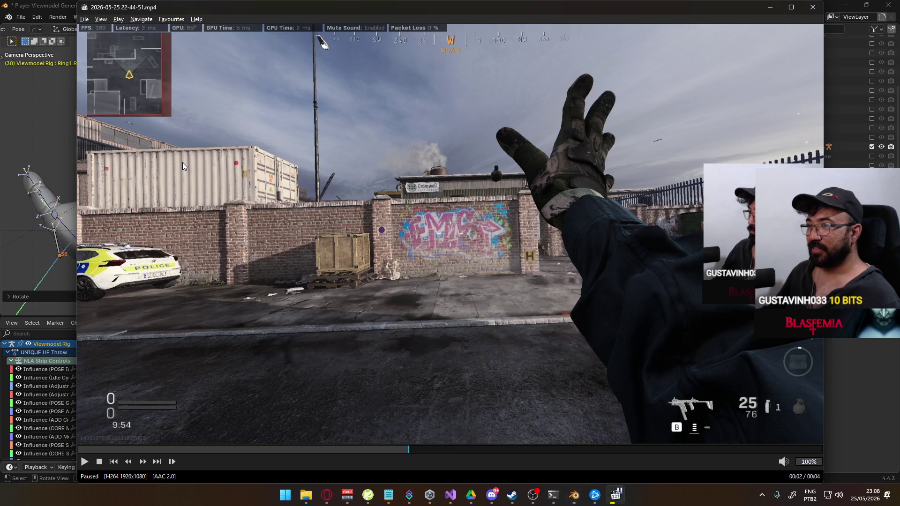
{"action": "key", "text": "alt+Tab"}
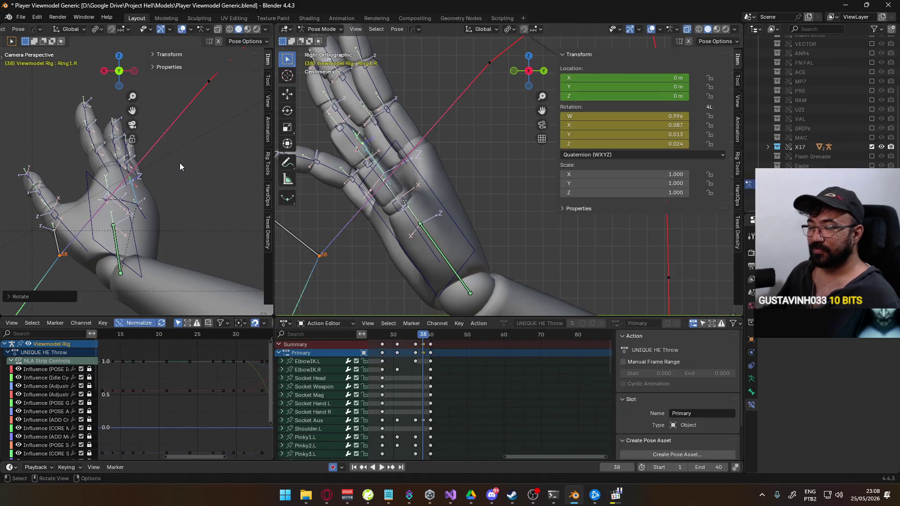
{"action": "key", "text": "r"}
{"action": "key", "text": "z"}
{"action": "key", "text": "x"}
{"action": "key", "text": "x"}
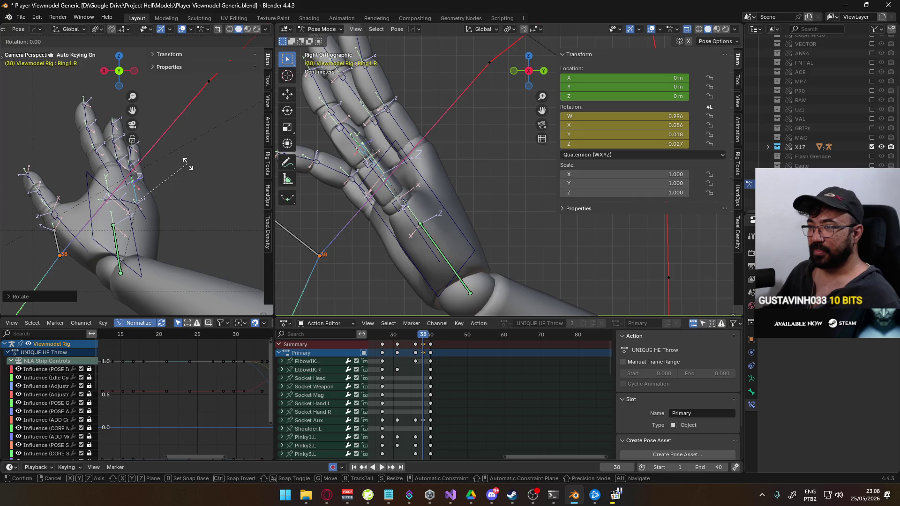
{"action": "left_click", "coordinate": [184, 165]}
{"action": "key", "text": "alt+Tab"}
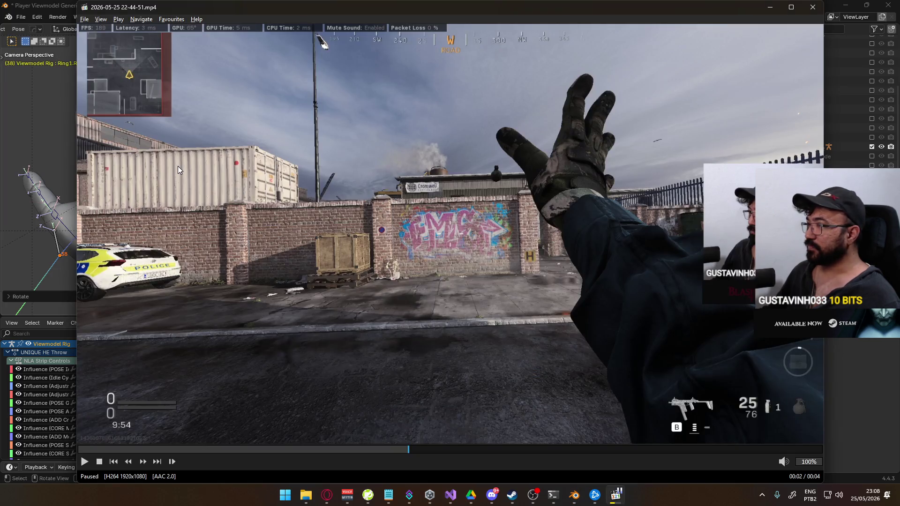
{"action": "key", "text": "alt+Tab"}
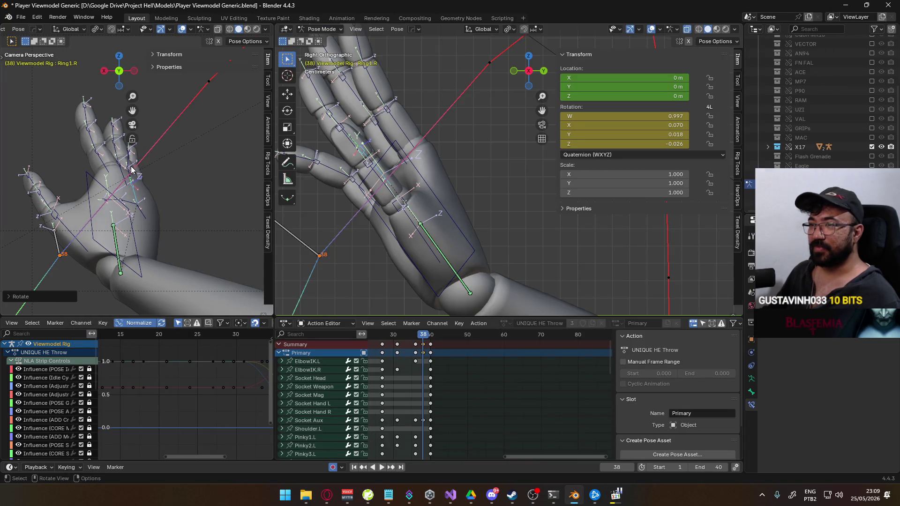
- Frame the hand in camera view and bend Pinky2.R on its X axis
{"action": "left_click", "coordinate": [145, 219]}
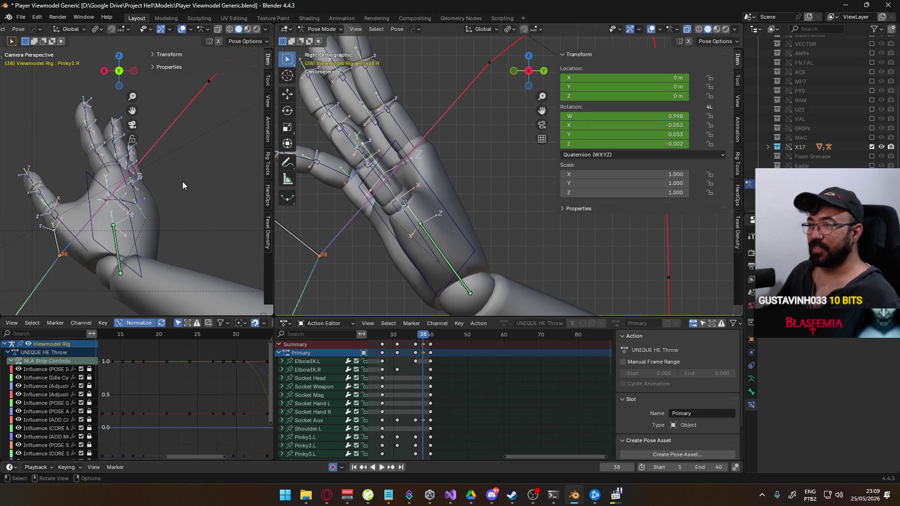
{"action": "key", "text": "KP_0"}
{"action": "key", "text": "alt+Tab"}
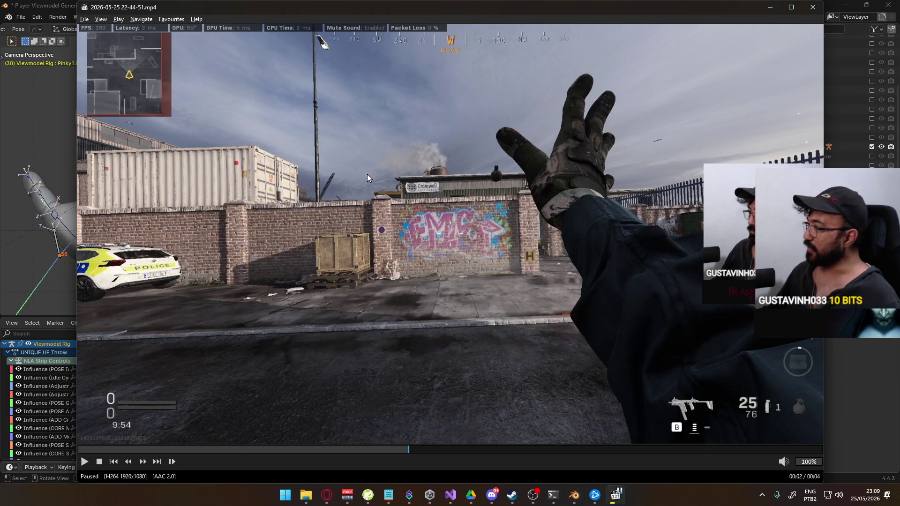
{"action": "key", "text": "alt+Tab"}
{"action": "left_click", "coordinate": [374, 176]}
{"action": "key", "text": "r"}
{"action": "key", "text": "x"}
{"action": "key", "text": "x"}
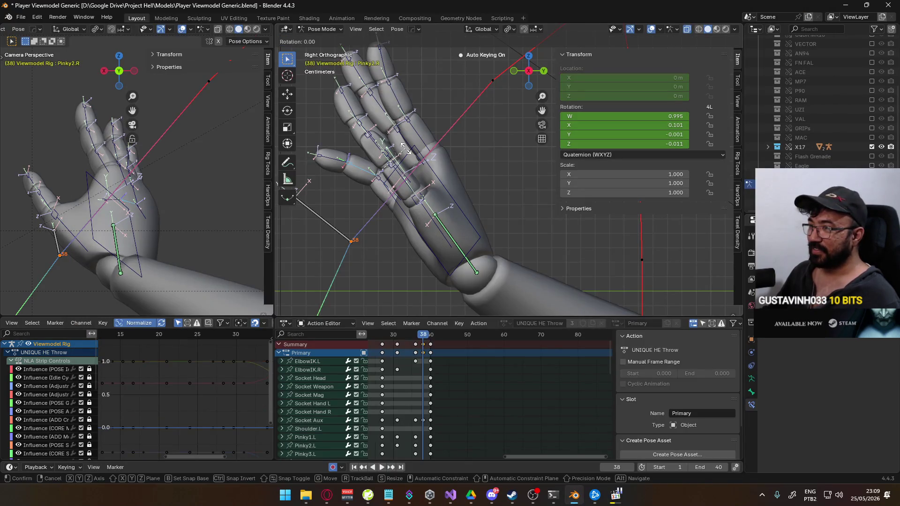
{"action": "left_click", "coordinate": [406, 159]}
- Bend the pinky tip Pinky3.R and rotate Pinky2.R further on local X
{"action": "left_click", "coordinate": [337, 144]}
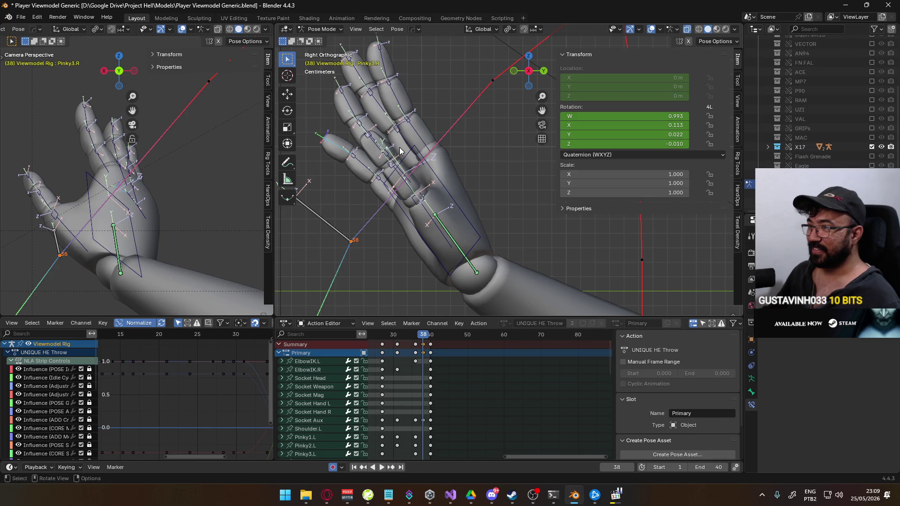
{"action": "key", "text": "r"}
{"action": "key", "text": "x"}
{"action": "left_click", "coordinate": [366, 174]}
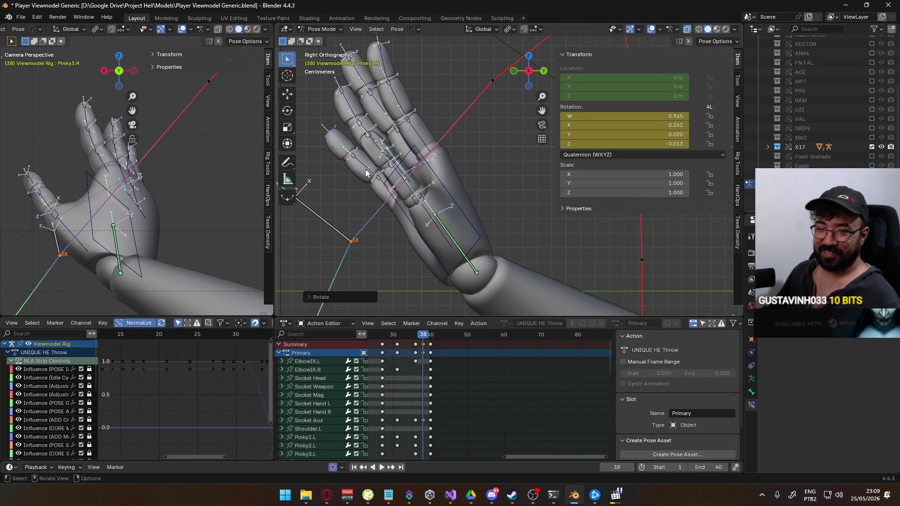
{"action": "left_click", "coordinate": [359, 163]}
{"action": "key", "text": "r"}
{"action": "key", "text": "x"}
{"action": "key", "text": "x"}
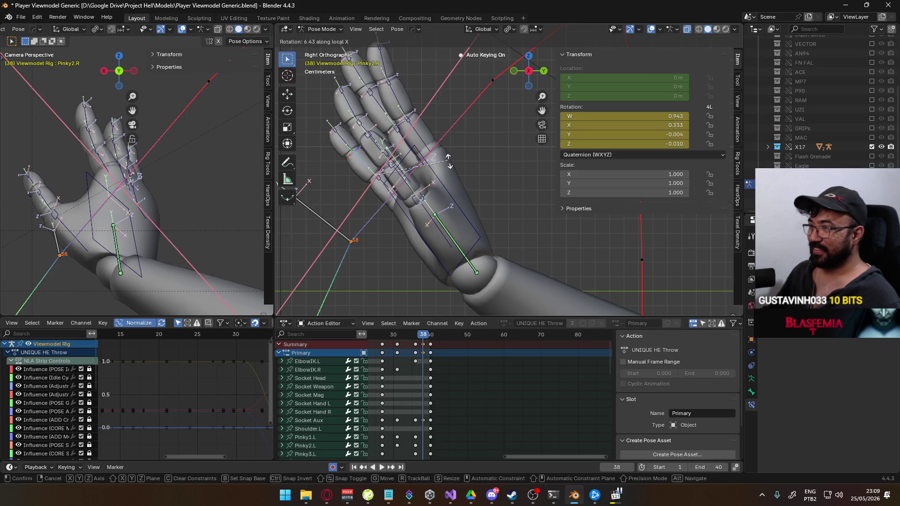
{"action": "left_click", "coordinate": [453, 165]}
{"action": "left_click", "coordinate": [152, 175]}
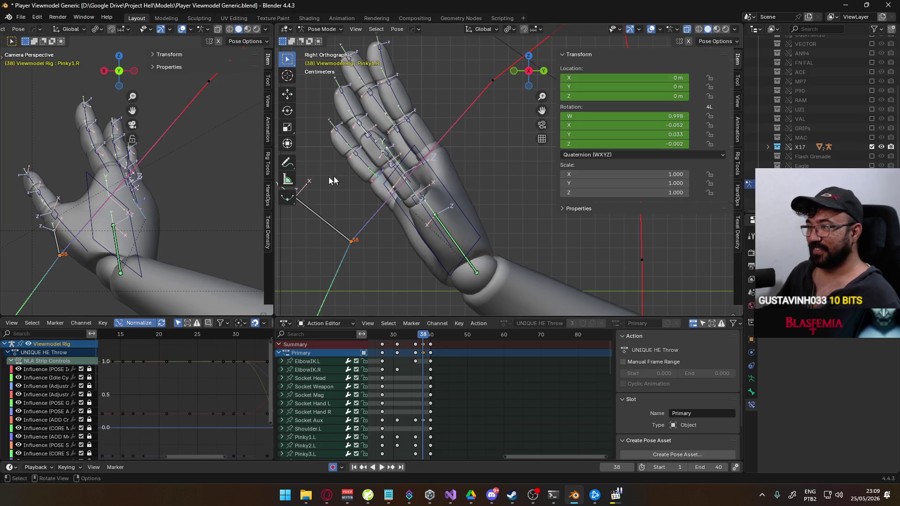
{"action": "key", "text": "alt+Tab"}
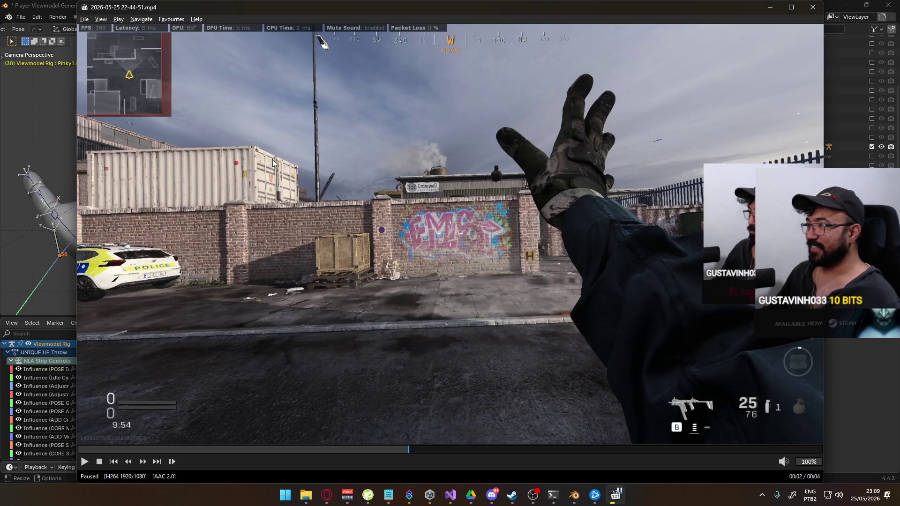
{"action": "key", "text": "alt+Tab"}
- Bend the index finger base Pointer1.R on its local X axis
{"action": "left_click", "coordinate": [109, 174]}
{"action": "left_click", "coordinate": [132, 175]}
{"action": "left_click", "coordinate": [142, 187]}
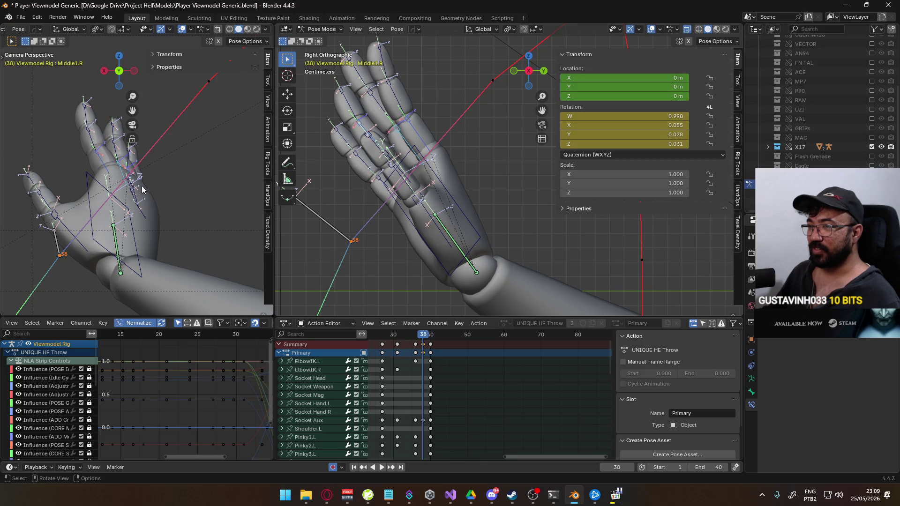
{"action": "left_click", "coordinate": [153, 158]}
{"action": "left_click", "coordinate": [155, 162]}
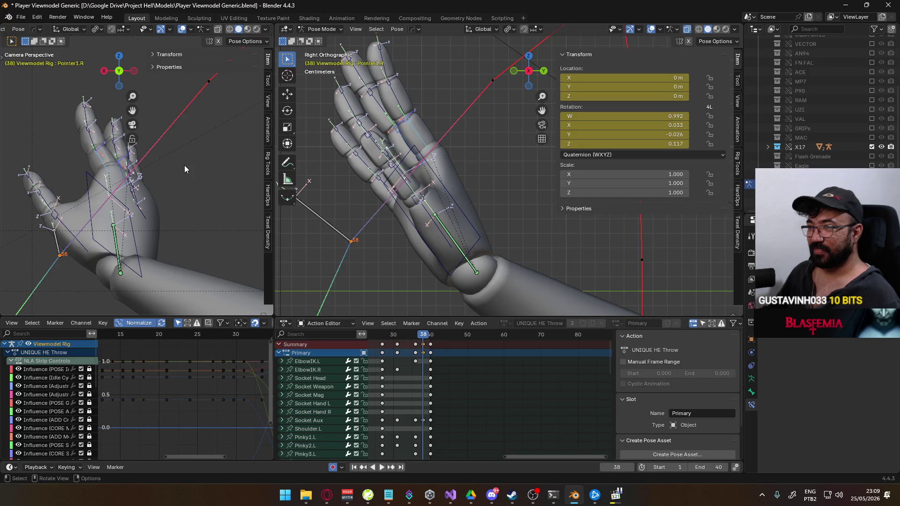
{"action": "key", "text": "r"}
{"action": "key", "text": "x"}
{"action": "key", "text": "x"}
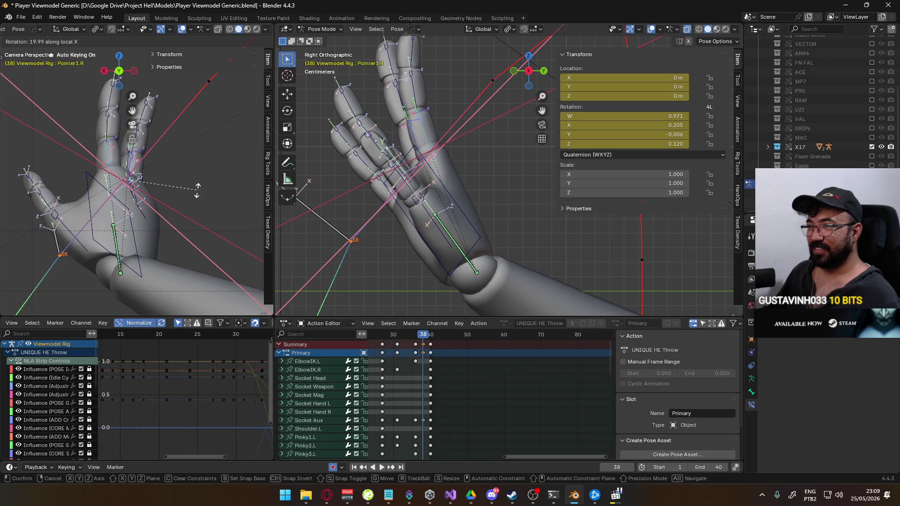
{"action": "left_click", "coordinate": [196, 190]}
{"action": "key", "text": "alt+Tab"}
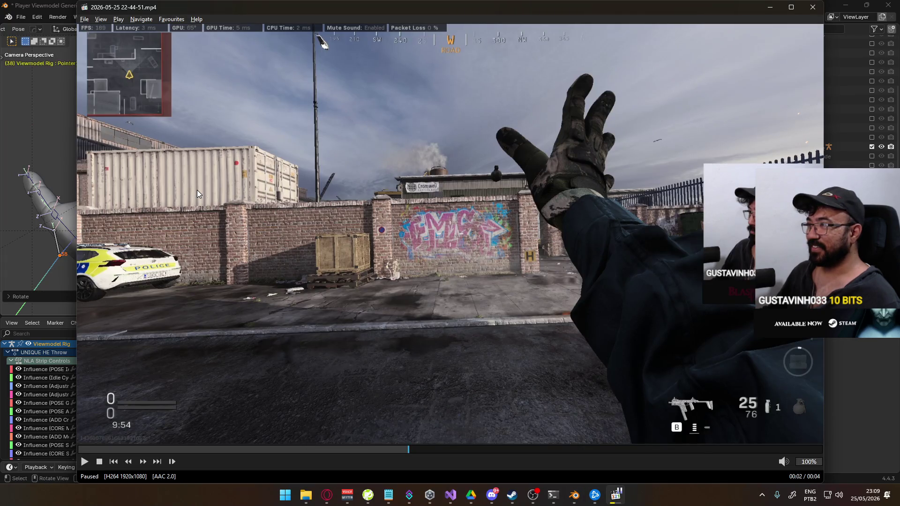
{"action": "key", "text": "alt+Tab"}
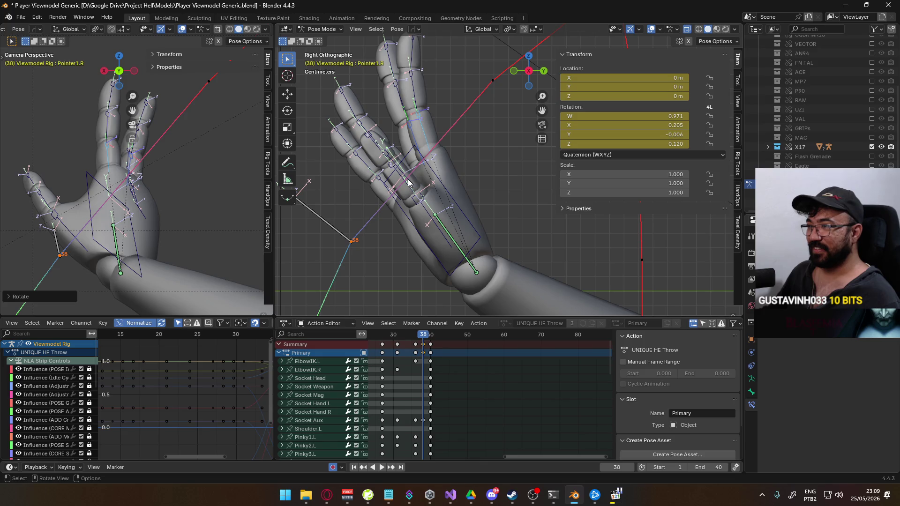
- Bend Ring1.R and Pinky1.R further on local X to curl the outer fingers
{"action": "left_click", "coordinate": [413, 181]}
{"action": "key", "text": "r"}
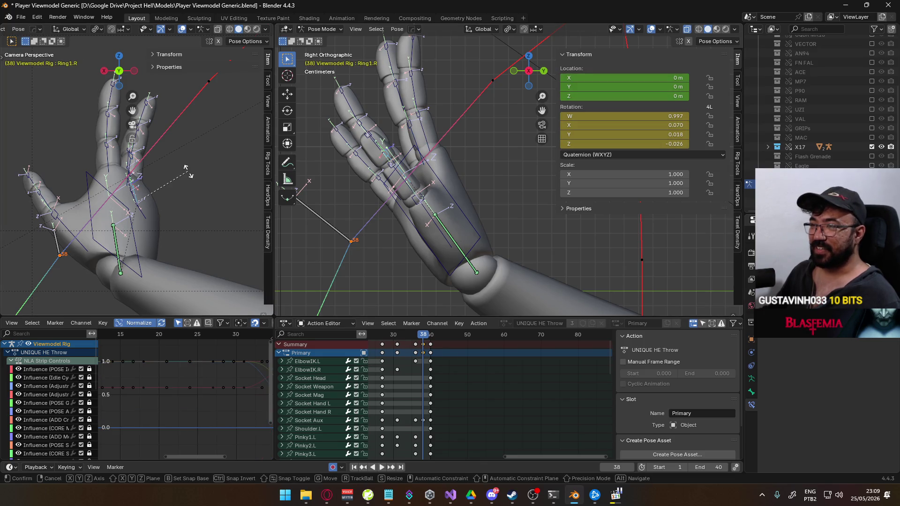
{"action": "key", "text": "x"}
{"action": "key", "text": "x"}
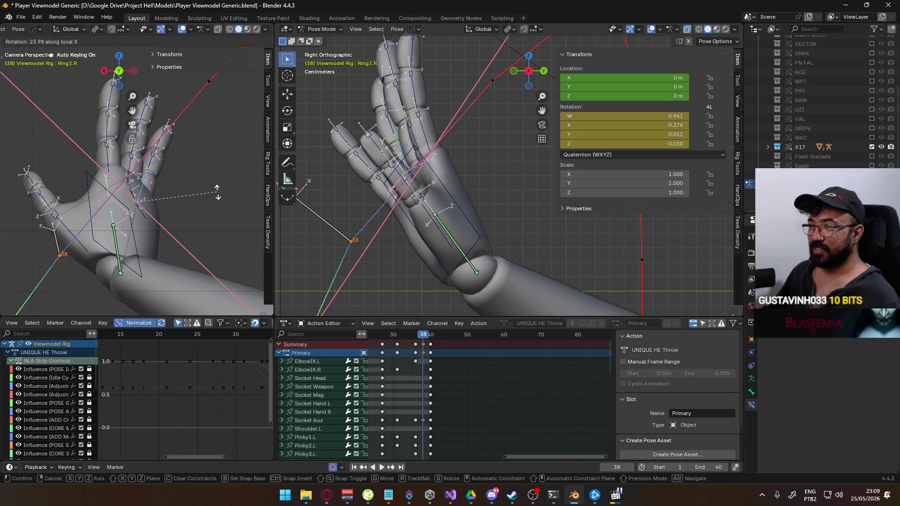
{"action": "left_click", "coordinate": [217, 192]}
{"action": "left_click", "coordinate": [149, 218]}
{"action": "key", "text": "r"}
{"action": "key", "text": "x"}
{"action": "key", "text": "x"}
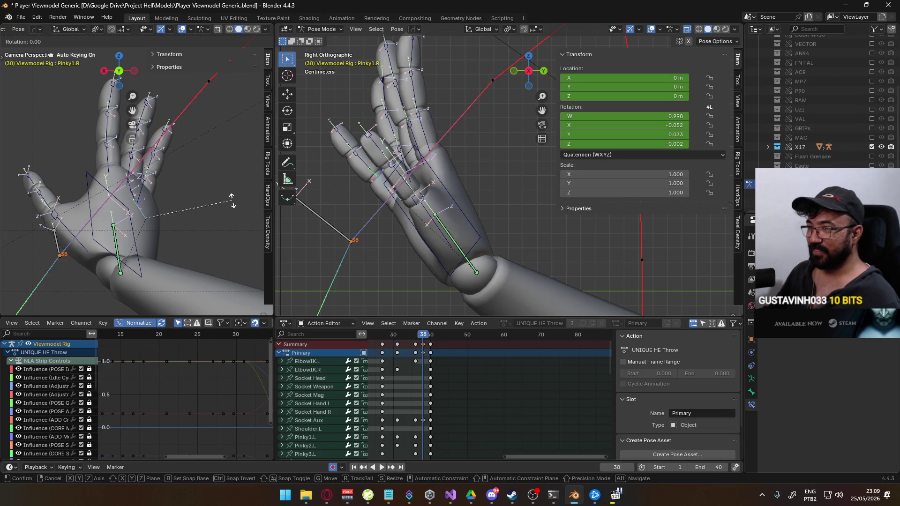
{"action": "left_click", "coordinate": [224, 248]}
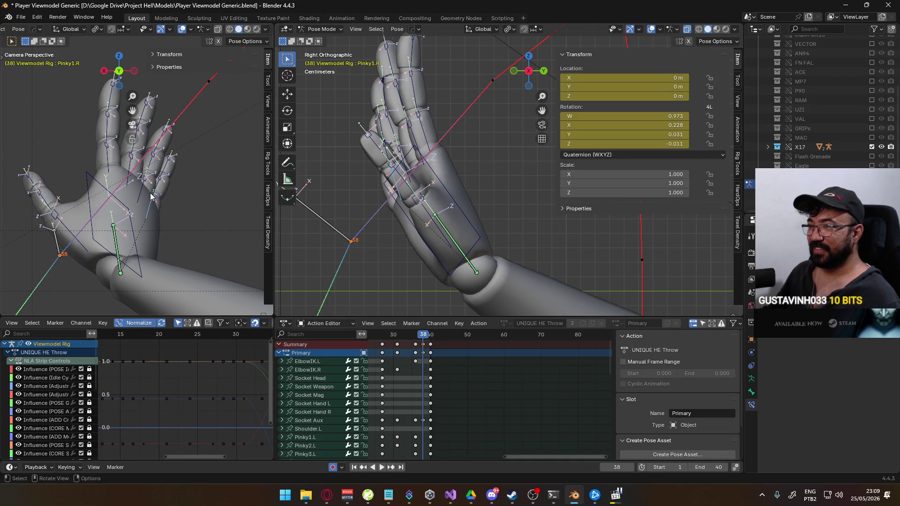
{"action": "key", "text": "alt+Tab"}
{"action": "key", "text": "alt+Tab"}
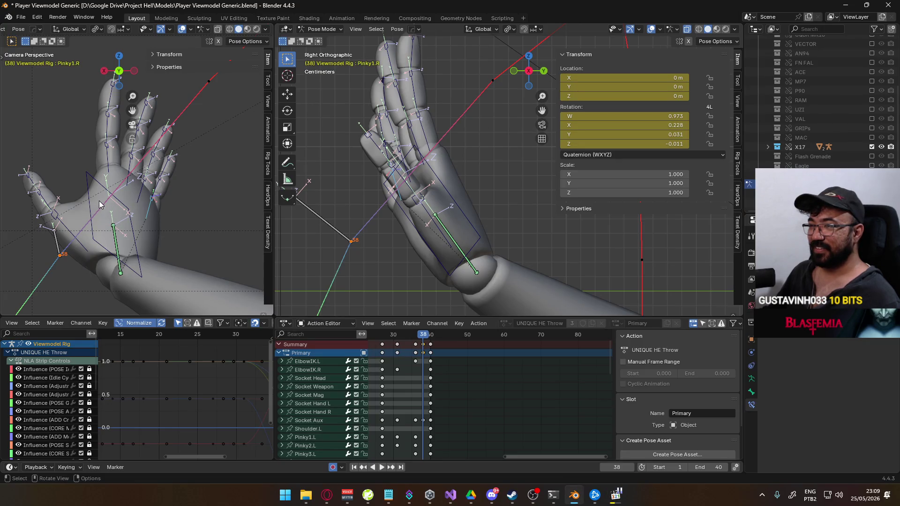
{"action": "left_click", "coordinate": [455, 201]}
- Turn HandIK.R around its local Y axis, checking it against the gameplay reference
{"action": "key", "text": "r"}
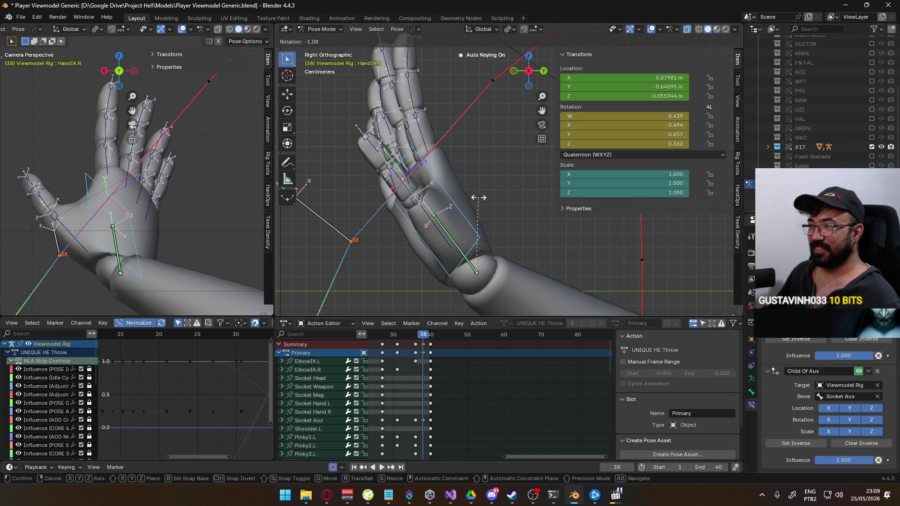
{"action": "left_click", "coordinate": [467, 193]}
{"action": "key", "text": "alt+Tab"}
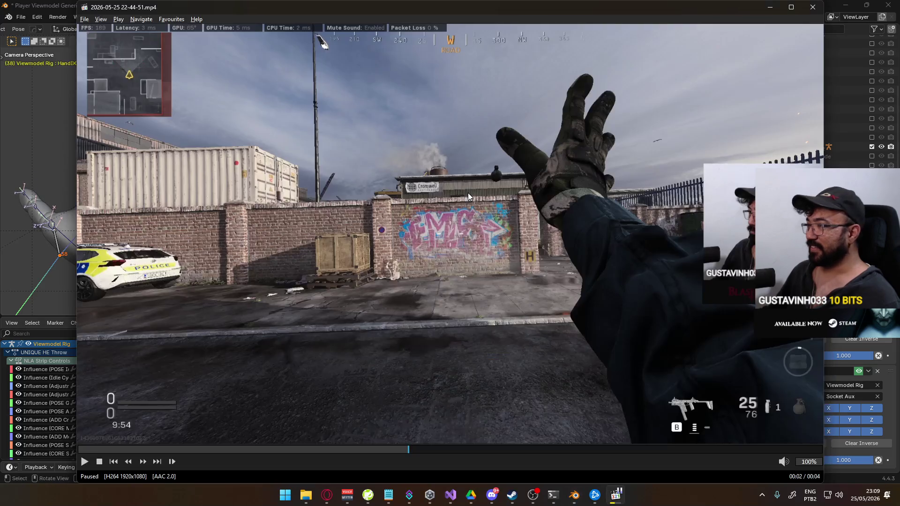
{"action": "key", "text": "alt+Tab"}
{"action": "key", "text": "r"}
{"action": "key", "text": "y"}
{"action": "key", "text": "y"}
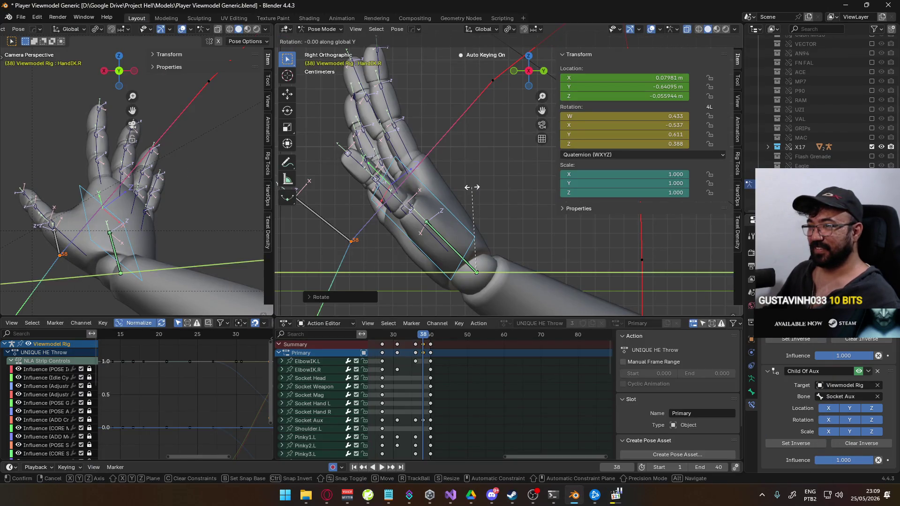
{"action": "left_click", "coordinate": [481, 198]}
{"action": "key", "text": "alt+Tab"}
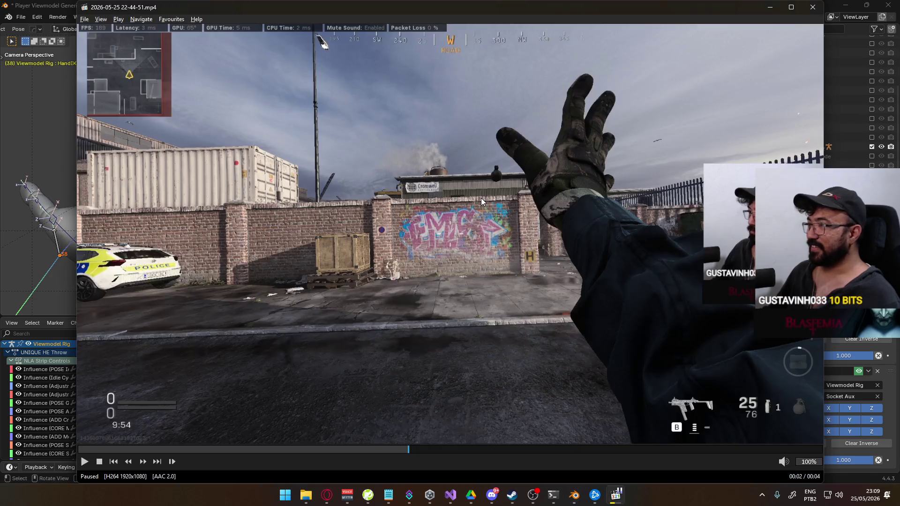
{"action": "key", "text": "alt+Tab"}
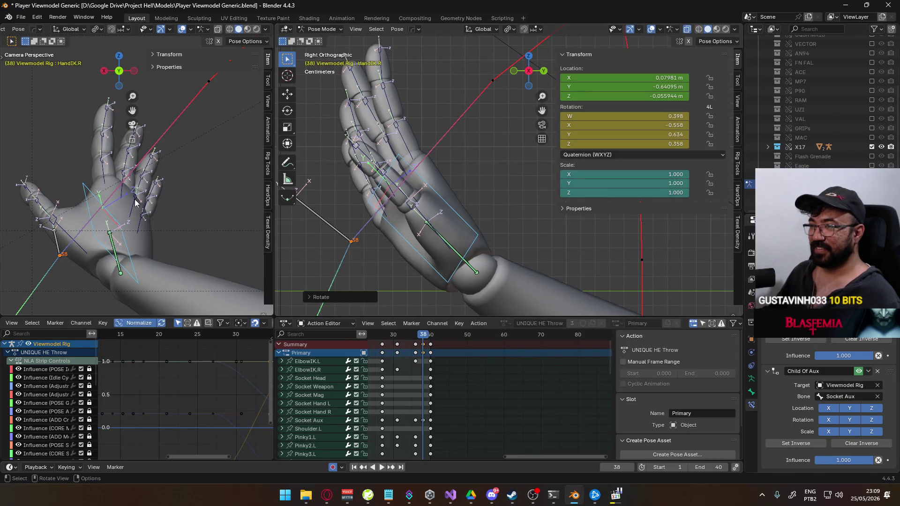
- Curl Ring1.R and Pinky1.R around their local Z axes
{"action": "left_click", "coordinate": [139, 209]}
{"action": "key", "text": "r"}
{"action": "key", "text": "z"}
{"action": "key", "text": "z"}
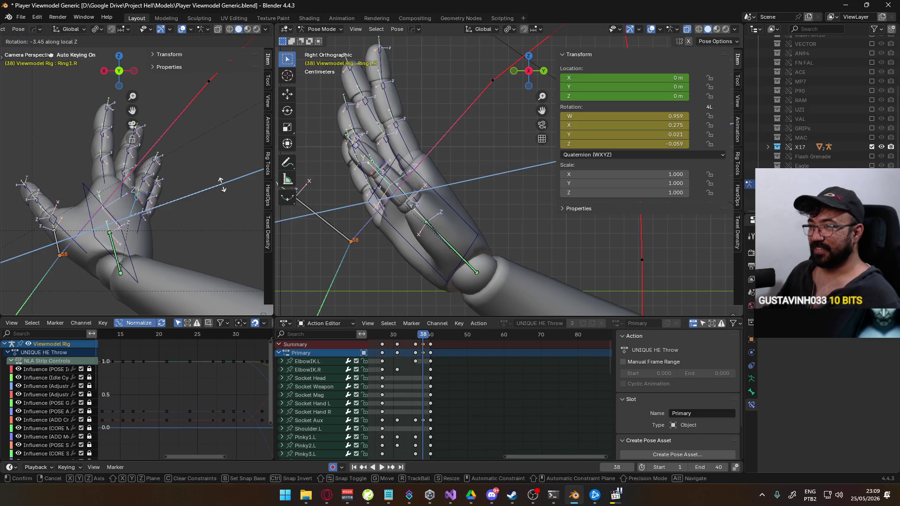
{"action": "left_click", "coordinate": [220, 184]}
{"action": "left_click", "coordinate": [144, 220]}
{"action": "key", "text": "r"}
{"action": "key", "text": "z"}
{"action": "key", "text": "z"}
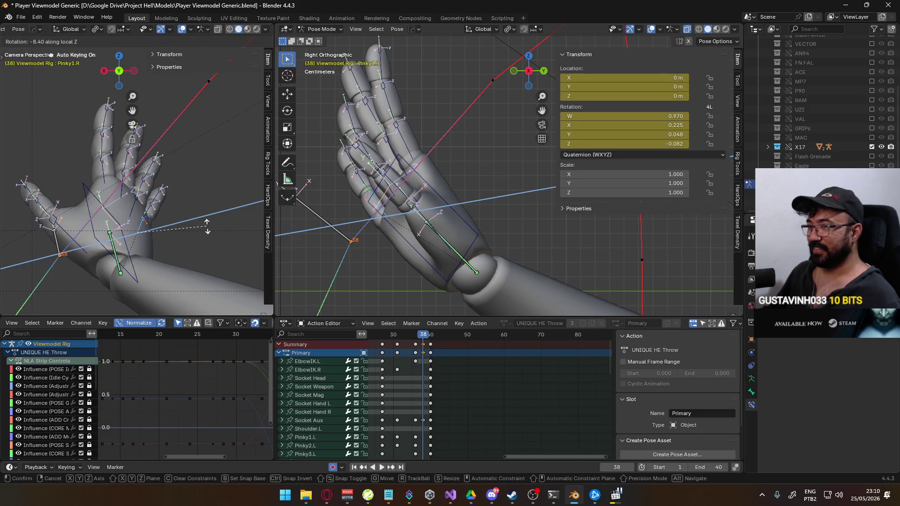
{"action": "left_click", "coordinate": [208, 229]}
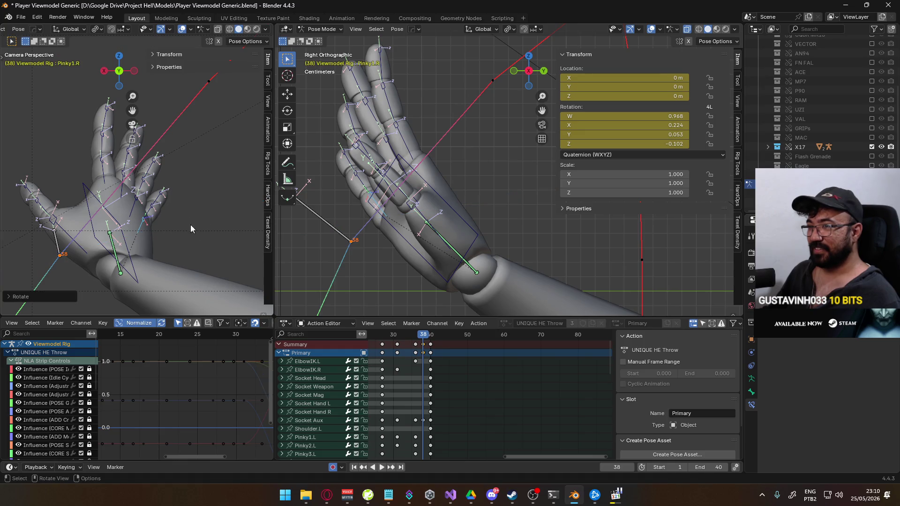
- Ease the ring and pinky bends back slightly and compare against the reference video
{"action": "left_click", "coordinate": [136, 213], "text": "shift"}
{"action": "key", "text": "r"}
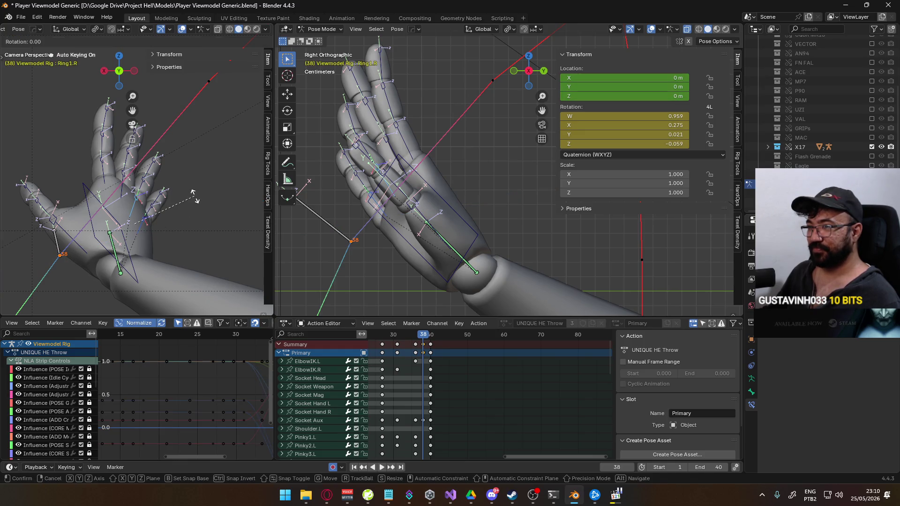
{"action": "left_click", "coordinate": [176, 201]}
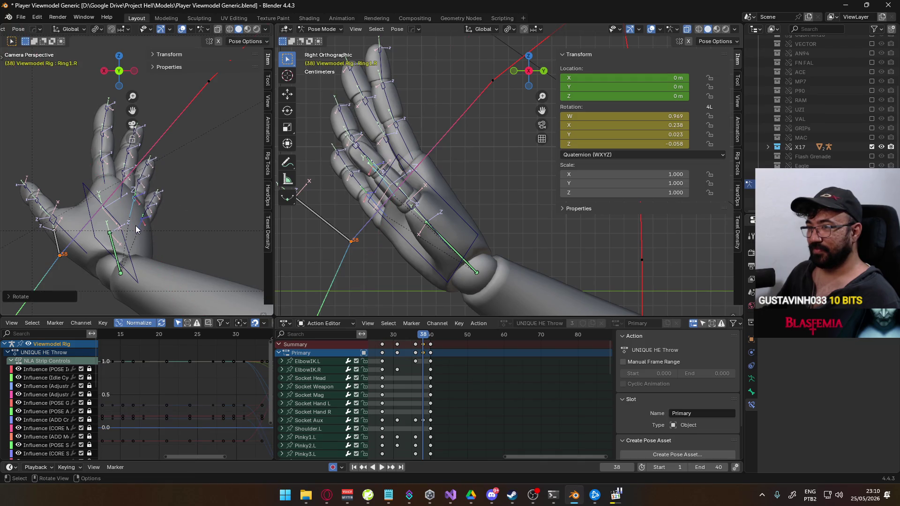
{"action": "left_click", "coordinate": [136, 226]}
{"action": "key", "text": "r"}
{"action": "left_click", "coordinate": [184, 215]}
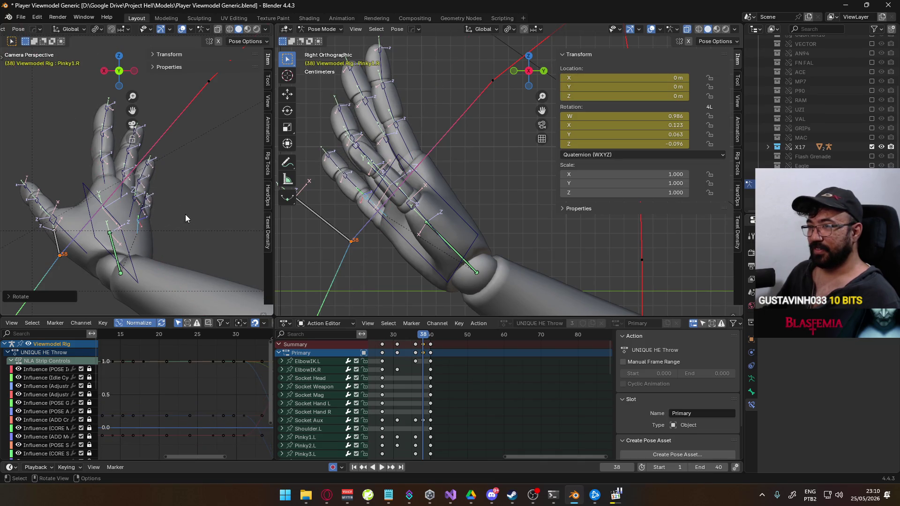
{"action": "key", "text": "alt+Tab"}
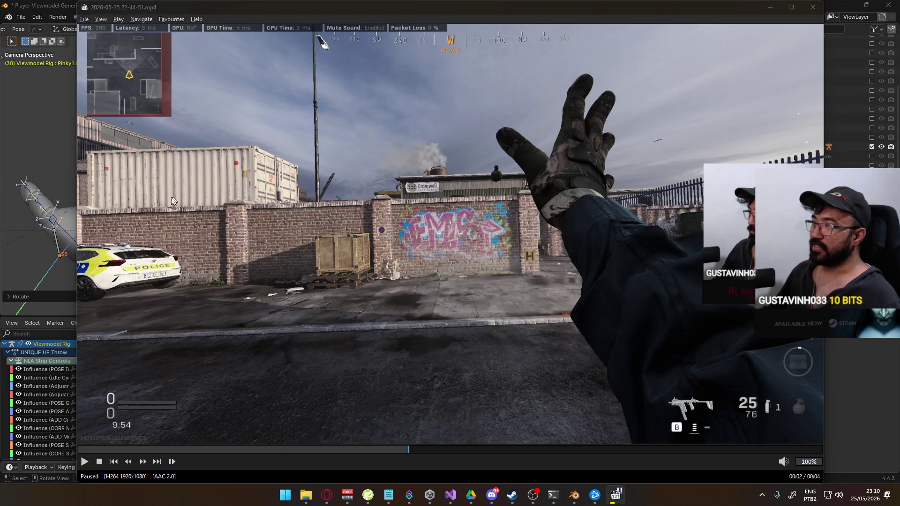
{"action": "key", "text": "alt+Tab"}
{"action": "key", "text": "alt+Tab"}
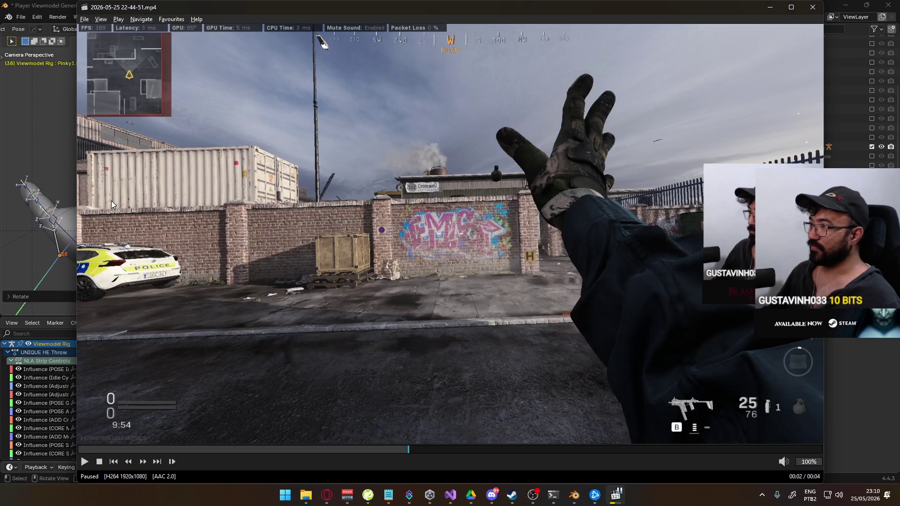
{"action": "key", "text": "alt+Tab"}
{"action": "left_click", "coordinate": [44, 216]}
- Bend Thumb1.R around its local X axis, then twist it around local Y
{"action": "key", "text": "r"}
{"action": "key", "text": "x"}
{"action": "key", "text": "x"}
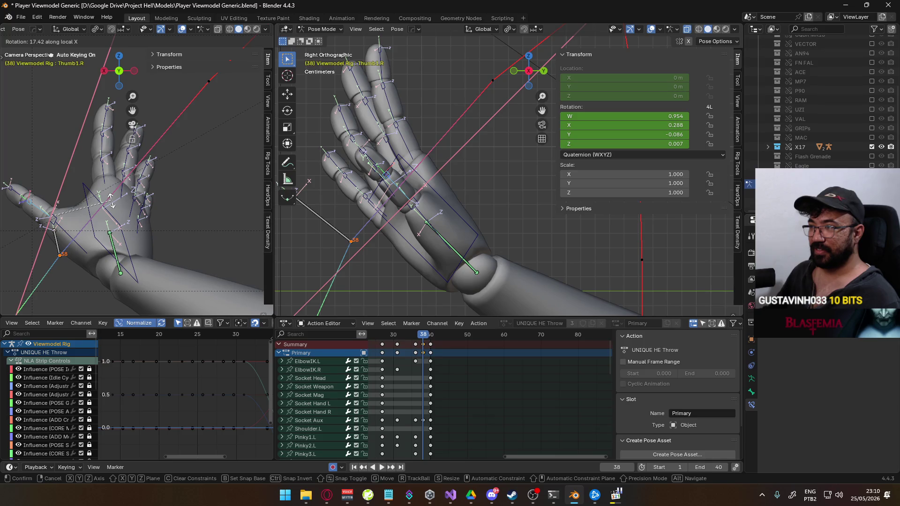
{"action": "left_click", "coordinate": [112, 205]}
{"action": "middle_click_drag", "start_coordinate": [70, 201], "coordinate": [153, 185]}
{"action": "key", "text": "r"}
{"action": "key", "text": "y"}
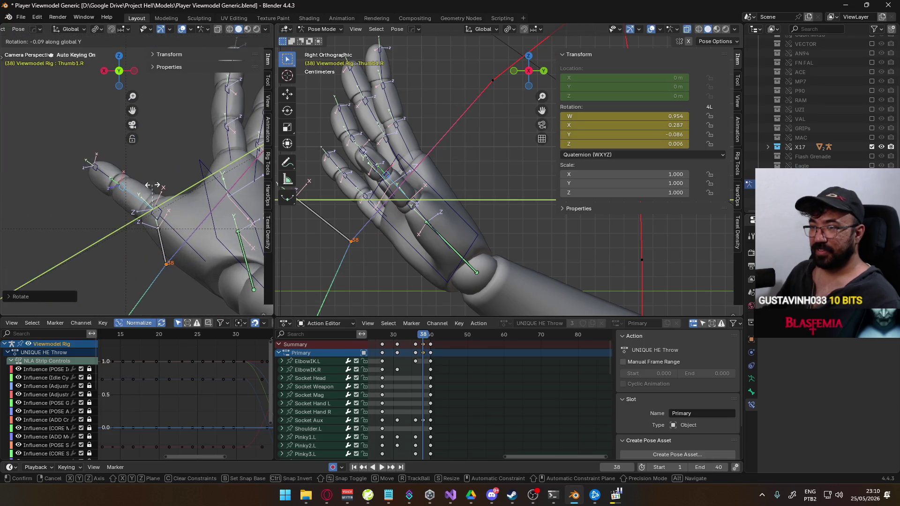
{"action": "key", "text": "y"}
{"action": "left_click", "coordinate": [166, 182]}
- Rotate Thumb0.R and Thumb1.R around their local Y axes
{"action": "left_click", "coordinate": [157, 213]}
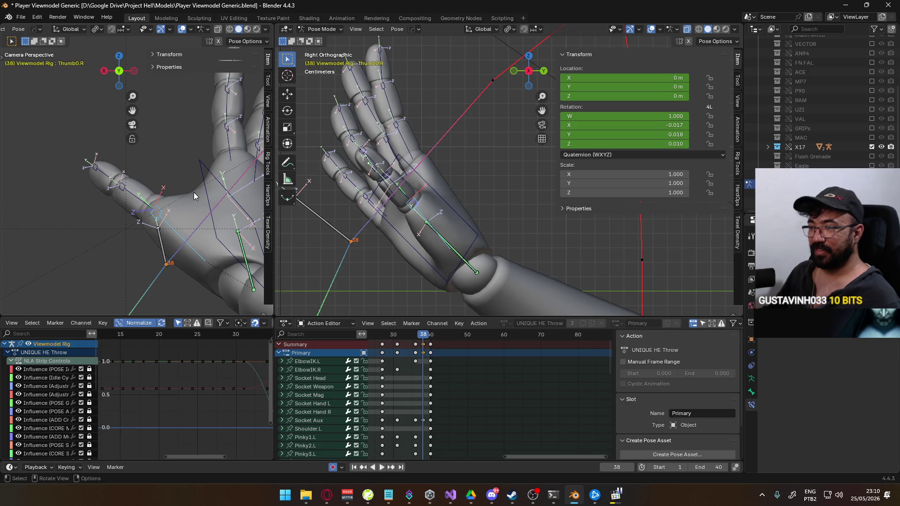
{"action": "key", "text": "r"}
{"action": "key", "text": "y"}
{"action": "key", "text": "y"}
{"action": "left_click", "coordinate": [204, 189]}
{"action": "left_click", "coordinate": [169, 185]}
{"action": "key", "text": "r"}
{"action": "key", "text": "y"}
{"action": "key", "text": "y"}
{"action": "left_click", "coordinate": [184, 171]}
- Bend the thumb tip Thumb2.R and then Thumb1.R around their local X axes
{"action": "left_click", "coordinate": [116, 183]}
{"action": "key", "text": "r"}
{"action": "key", "text": "x"}
{"action": "key", "text": "x"}
{"action": "left_click", "coordinate": [164, 162]}
{"action": "left_click", "coordinate": [147, 203]}
{"action": "key", "text": "r"}
{"action": "key", "text": "x"}
{"action": "key", "text": "x"}
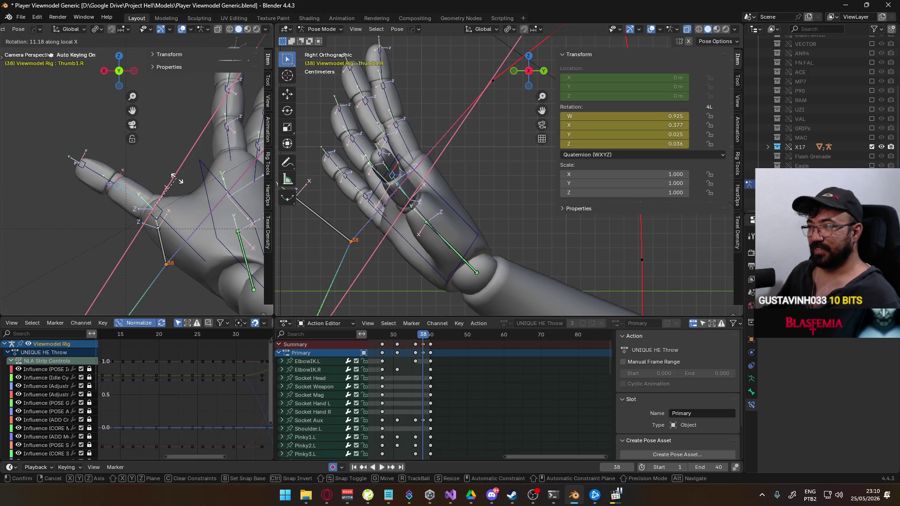
{"action": "left_click", "coordinate": [177, 179]}
- After comparing with the reference, rotate Thumb0.R around its local X axis
{"action": "scroll", "coordinate": [178, 183], "scroll_direction": "down", "scroll_amount": 3}
{"action": "key", "text": "alt+Tab"}
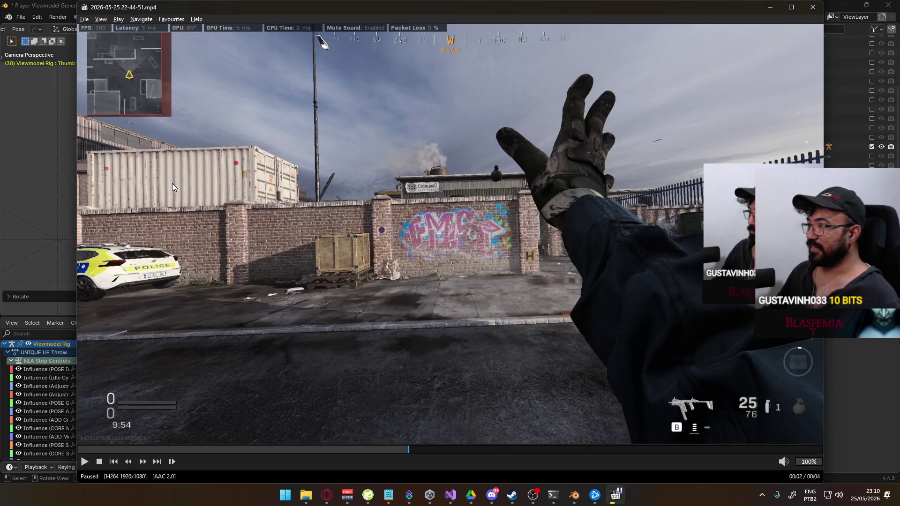
{"action": "key", "text": "alt+Tab"}
{"action": "key", "text": "r"}
{"action": "key", "text": "x"}
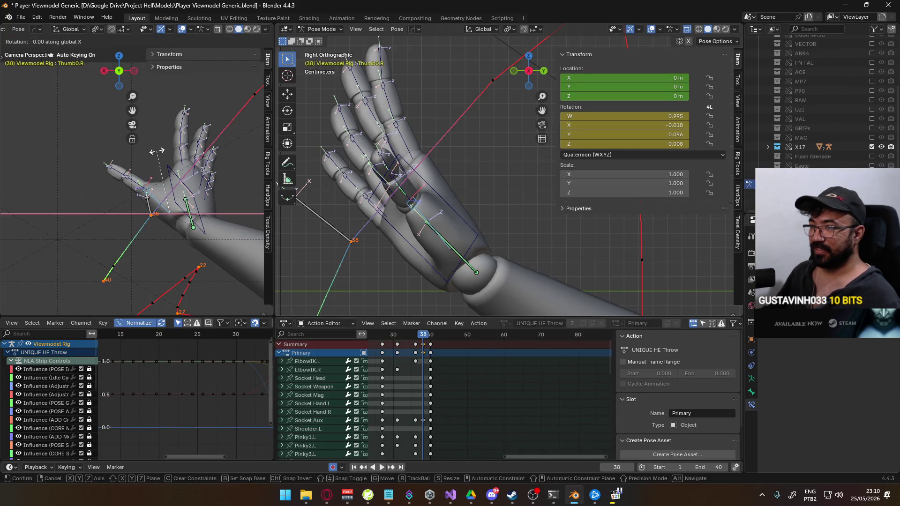
{"action": "key", "text": "x"}
{"action": "left_click", "coordinate": [174, 150]}
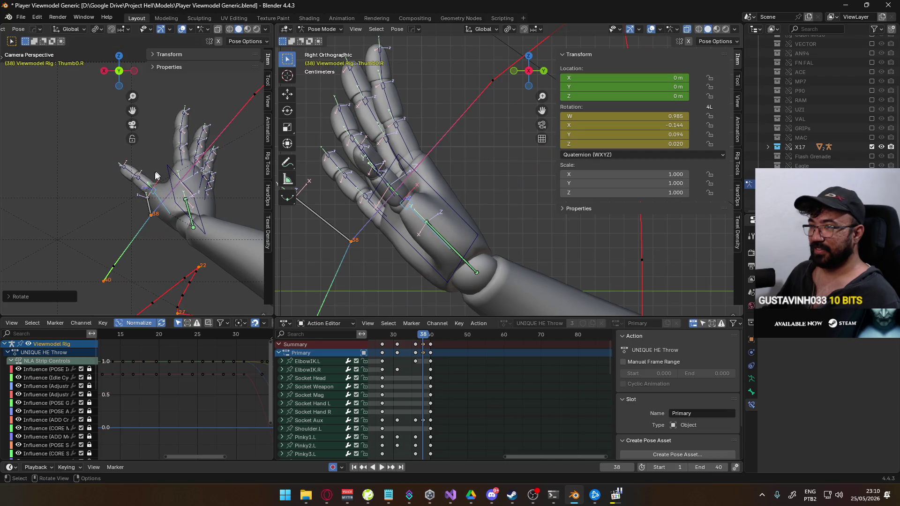
- Refine Thumb1.R's local X bend and play the throw back to check it
{"action": "left_click", "coordinate": [167, 156]}
{"action": "key", "text": "r"}
{"action": "key", "text": "x"}
{"action": "key", "text": "x"}
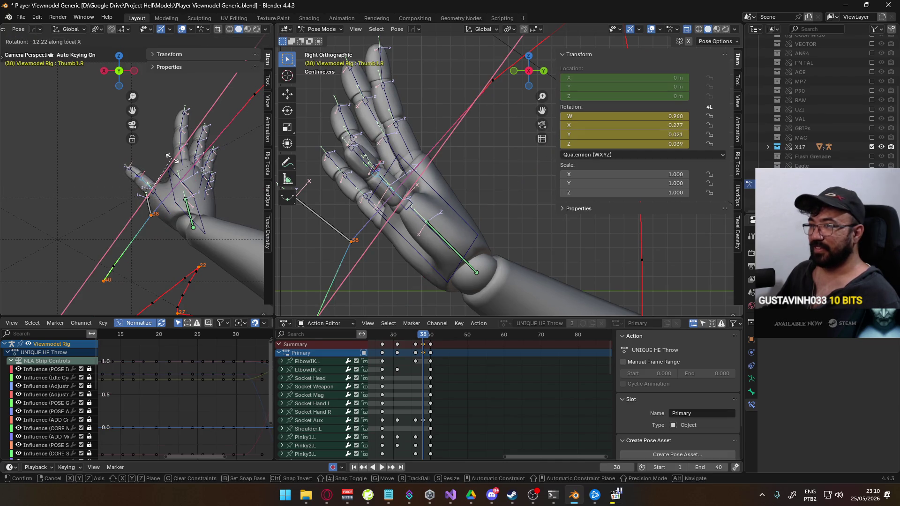
{"action": "left_click", "coordinate": [171, 157]}
{"action": "key", "text": "alt+Tab"}
{"action": "key", "text": "alt+Tab"}
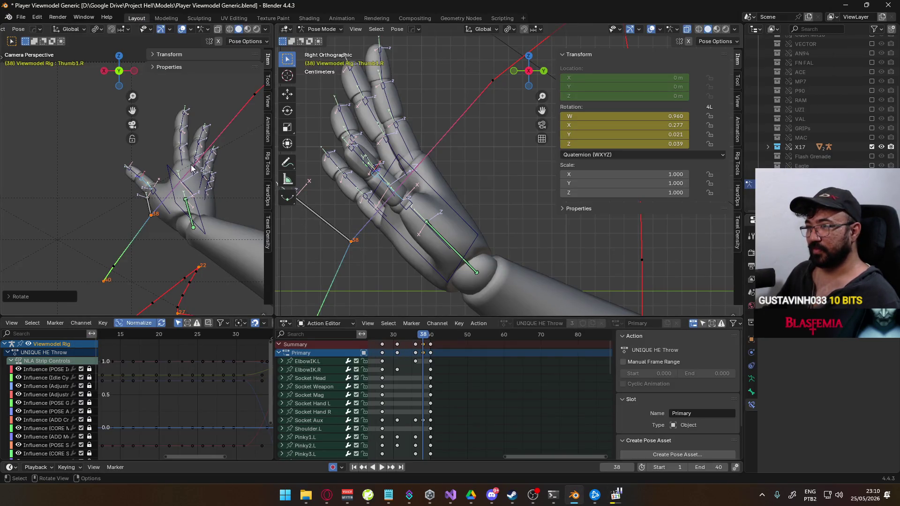
{"action": "key", "text": "space"}
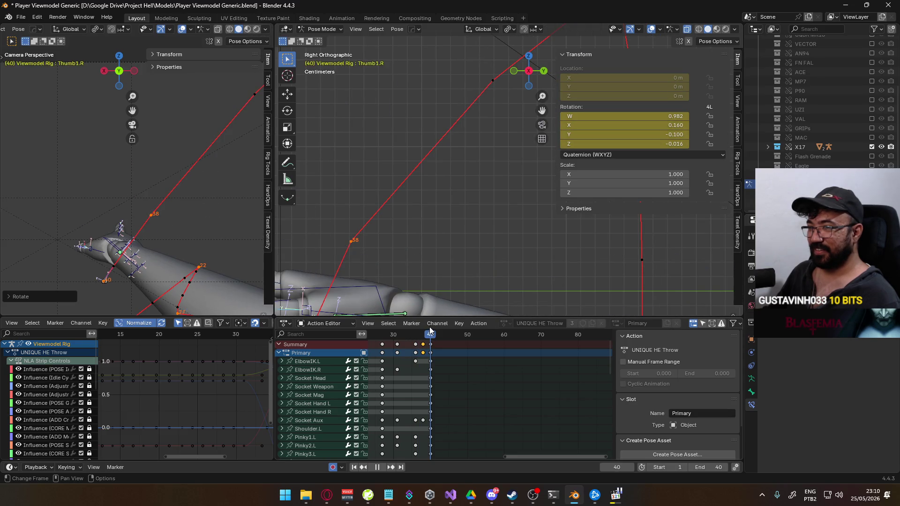
- Stop playback, select HandIK.R and rotate it around global Z
{"action": "key", "text": "space"}
{"action": "middle_click_drag", "start_coordinate": [167, 216], "coordinate": [197, 175], "text": "shift"}
{"action": "scroll", "coordinate": [196, 175], "scroll_direction": "up", "scroll_amount": 1}
{"action": "left_click", "coordinate": [176, 187]}
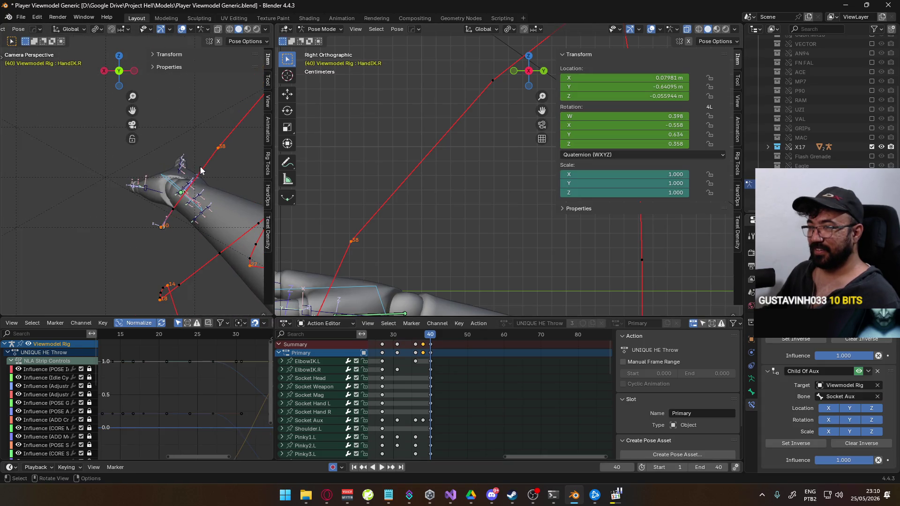
{"action": "key", "text": "r"}
{"action": "key", "text": "z"}
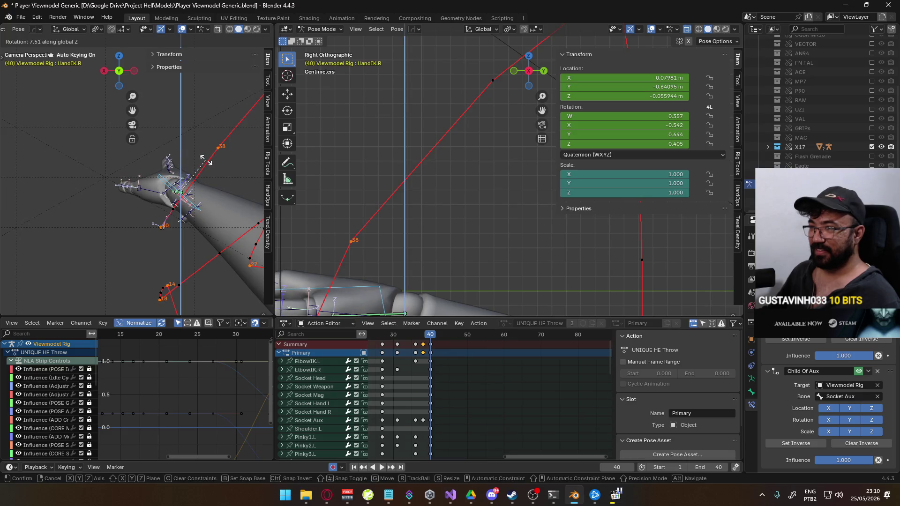
{"action": "left_click", "coordinate": [205, 162]}
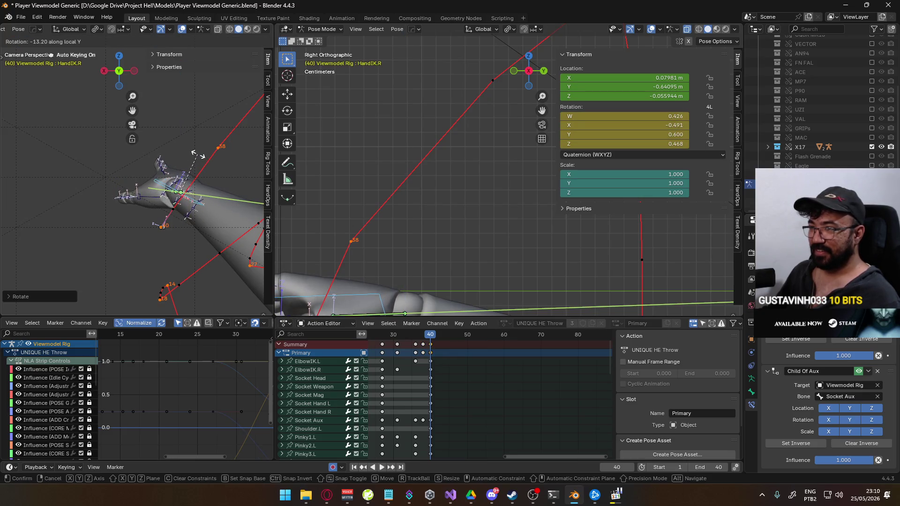
- Rotate the hand again around Z and shift it along global X
{"action": "key", "text": "r"}
{"action": "key", "text": "x"}
{"action": "key", "text": "x"}
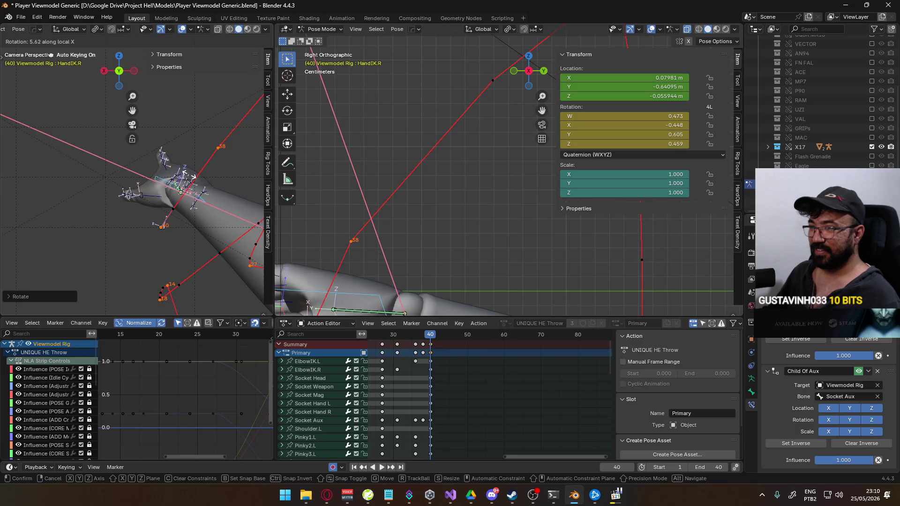
{"action": "key", "text": "x"}
{"action": "key", "text": "z"}
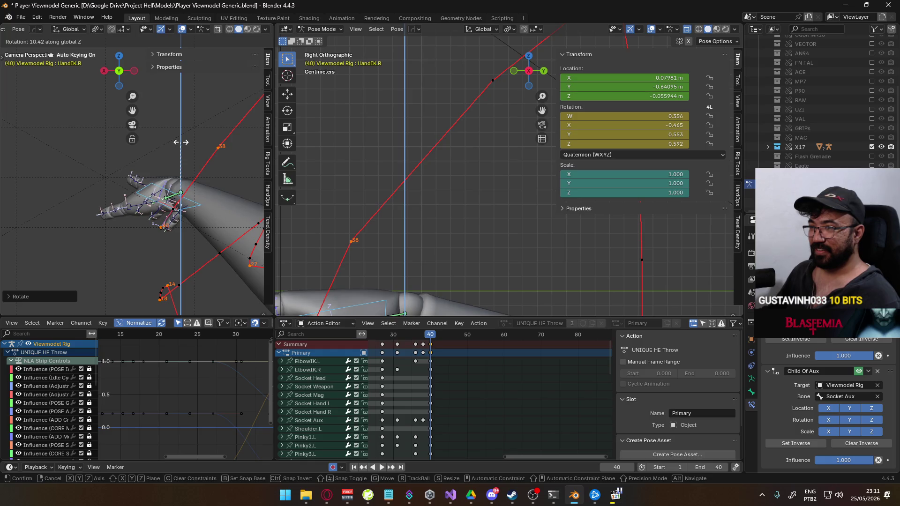
{"action": "left_click", "coordinate": [181, 142]}
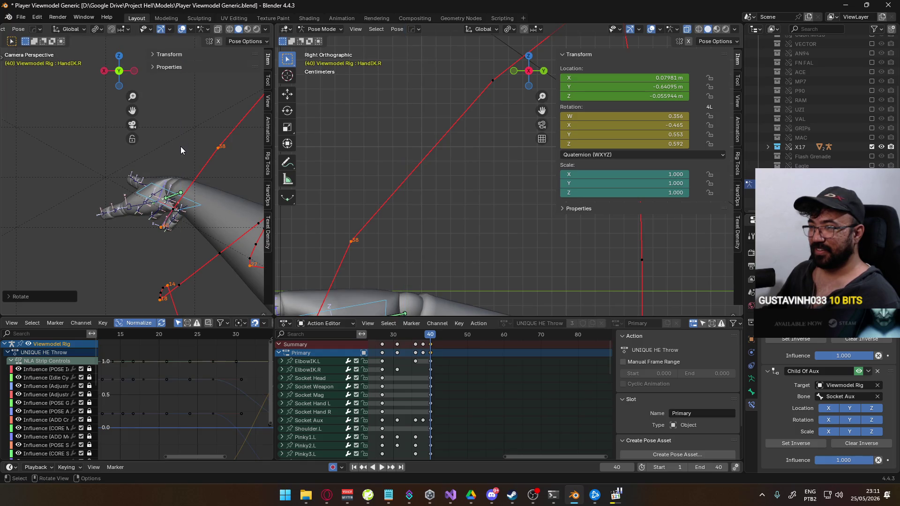
{"action": "key", "text": "g"}
{"action": "key", "text": "x"}
- Cancel a rotation, then move the hand along Z and rotate it around global X
{"action": "key", "text": "x"}
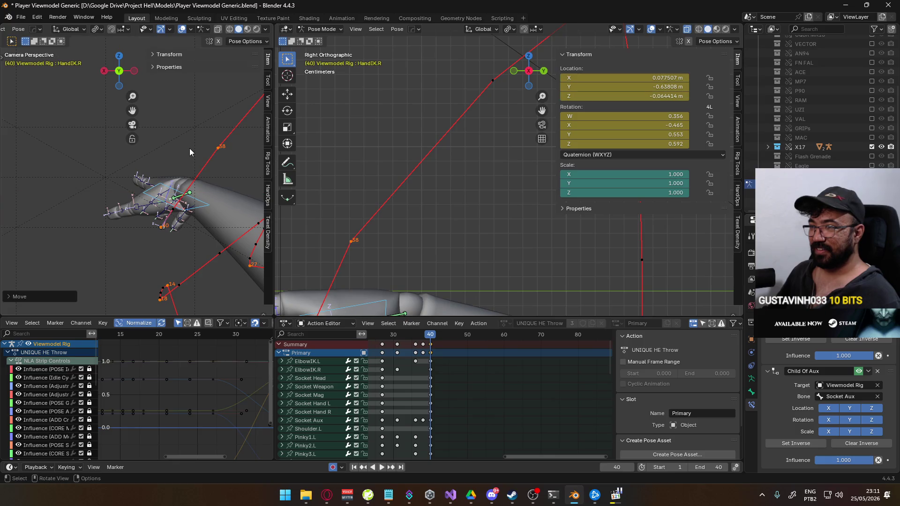
{"action": "left_click", "coordinate": [192, 147]}
{"action": "key", "text": "r"}
{"action": "key", "text": "x"}
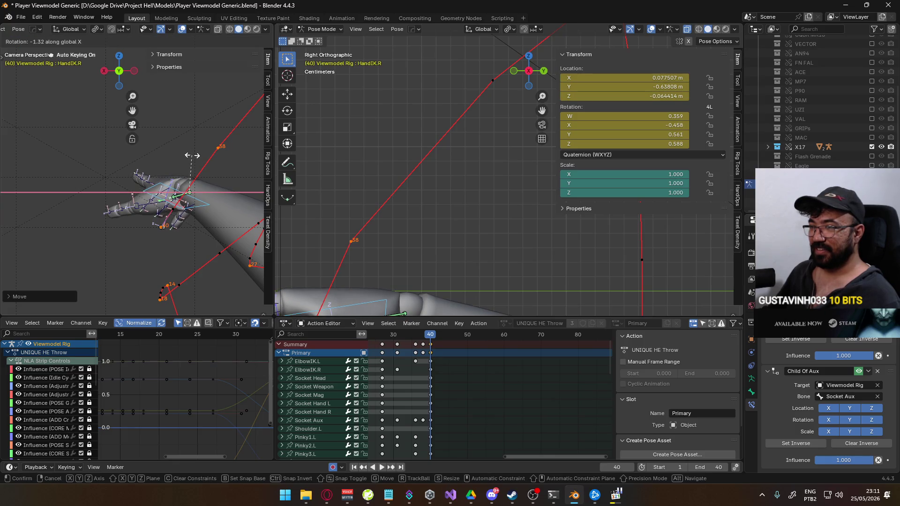
{"action": "key", "text": "Escape"}
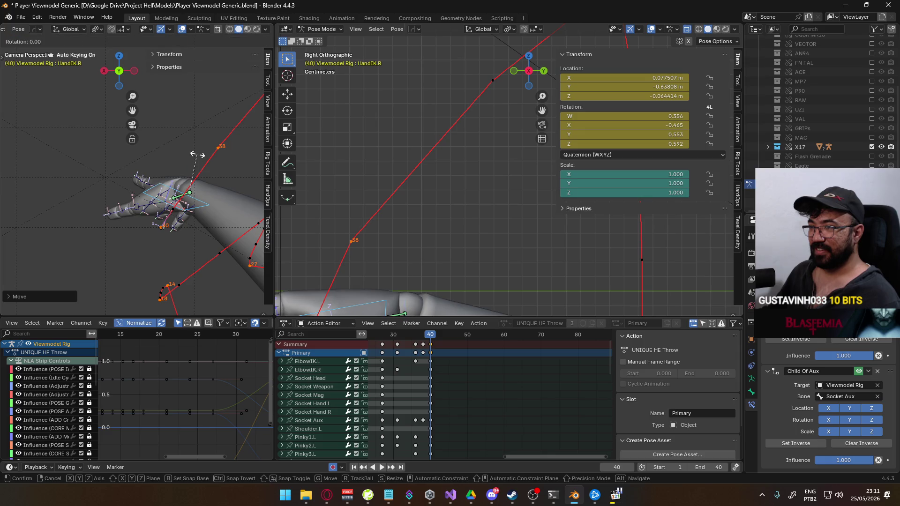
{"action": "key", "text": "g"}
{"action": "key", "text": "z"}
{"action": "key", "text": "r"}
{"action": "key", "text": "x"}
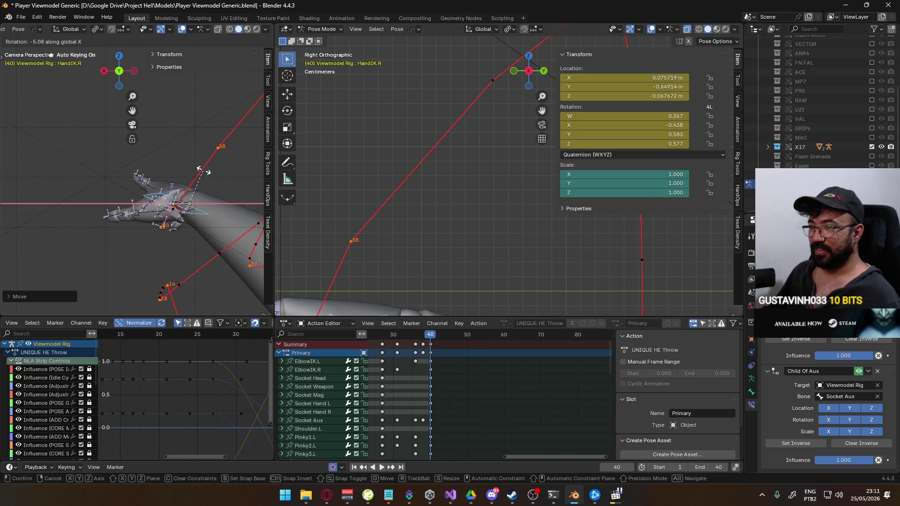
{"action": "left_click", "coordinate": [202, 162]}
- Twist the hand around local Y, undo the second twist, and rotate it around local X
{"action": "key", "text": "r"}
{"action": "key", "text": "y"}
{"action": "key", "text": "y"}
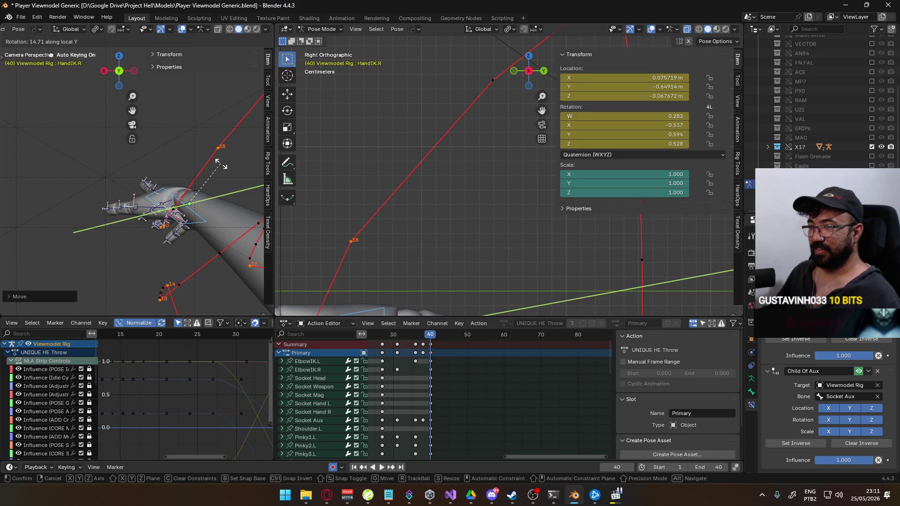
{"action": "left_click", "coordinate": [221, 168]}
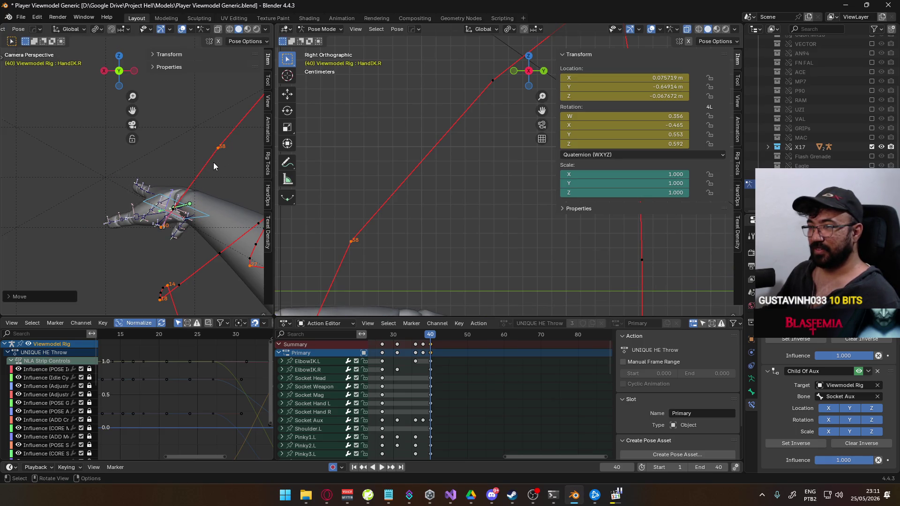
{"action": "key", "text": "r"}
{"action": "key", "text": "y"}
{"action": "key", "text": "y"}
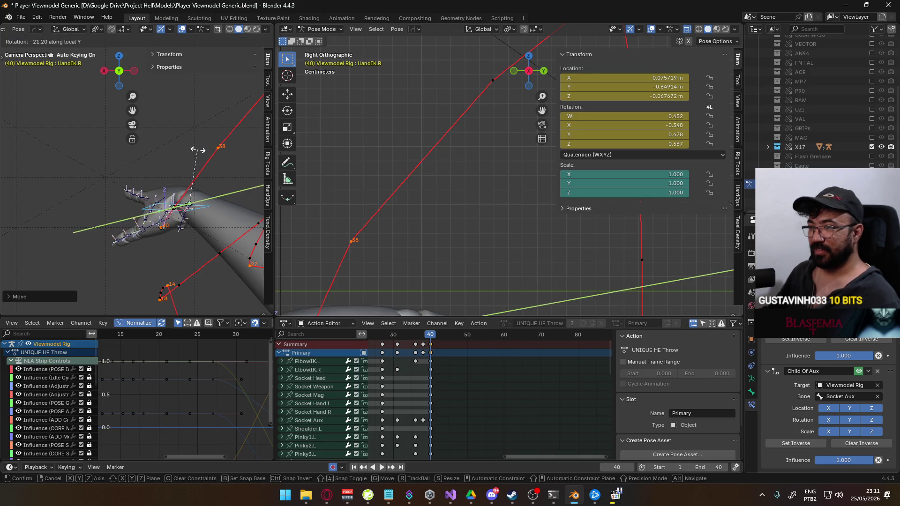
{"action": "left_click", "coordinate": [198, 150]}
{"action": "key", "text": "ctrl+z"}
{"action": "key", "text": "r"}
{"action": "key", "text": "x"}
{"action": "key", "text": "x"}
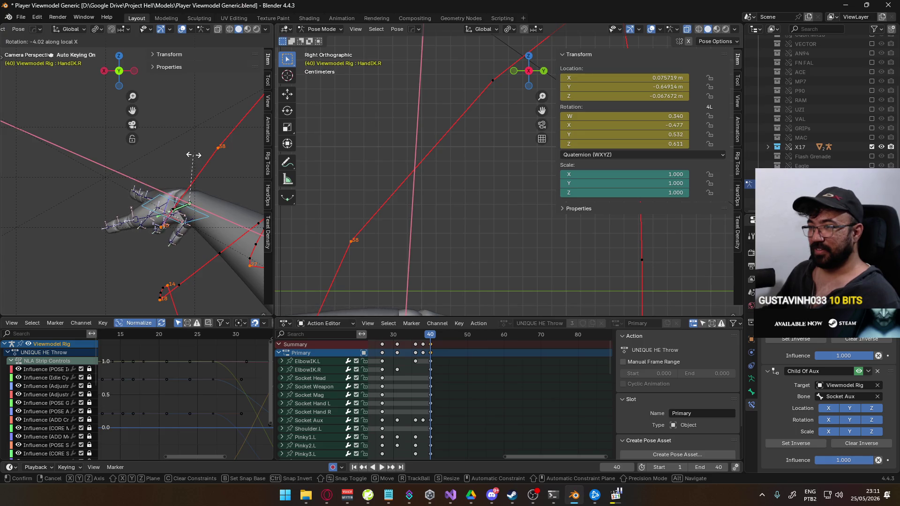
{"action": "left_click", "coordinate": [190, 155]}
- Rotate the hand around global Z and nudge it slightly along X
{"action": "key", "text": "r"}
{"action": "key", "text": "z"}
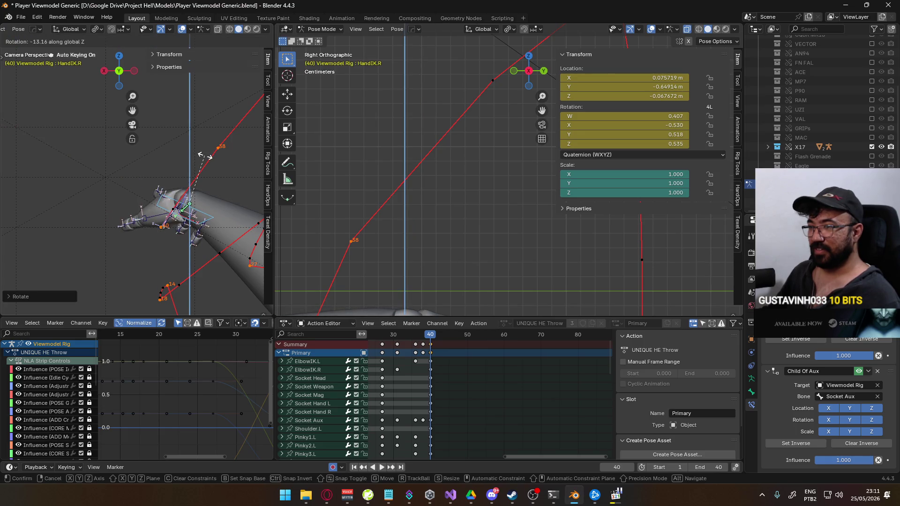
{"action": "left_click", "coordinate": [206, 152]}
{"action": "key", "text": "g"}
{"action": "key", "text": "x"}
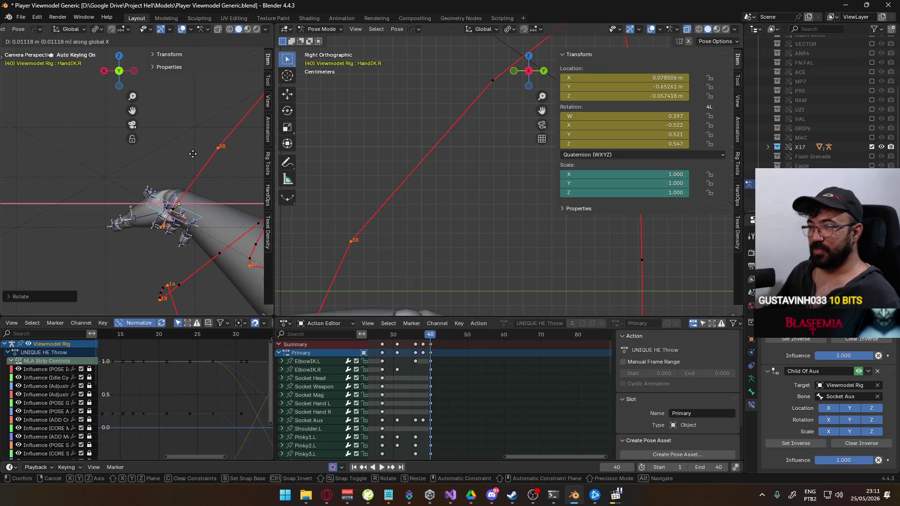
{"action": "left_click", "coordinate": [186, 153]}
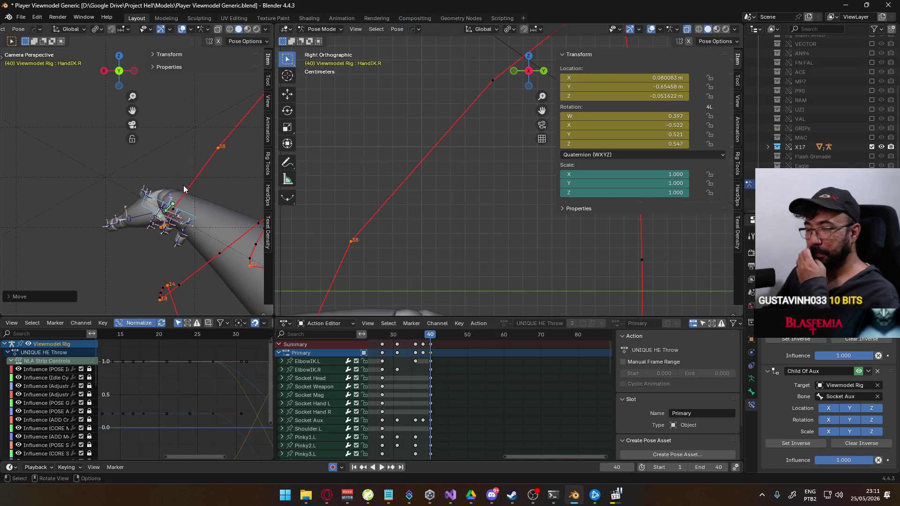
- Apply a final local Y rotation to the hand and play back the pose
{"action": "key", "text": "r"}
{"action": "key", "text": "z"}
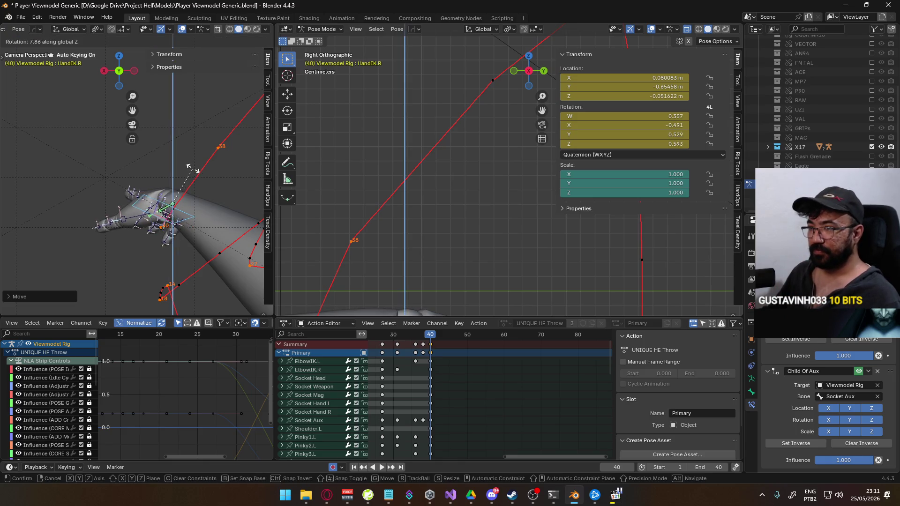
{"action": "key", "text": "y"}
{"action": "key", "text": "y"}
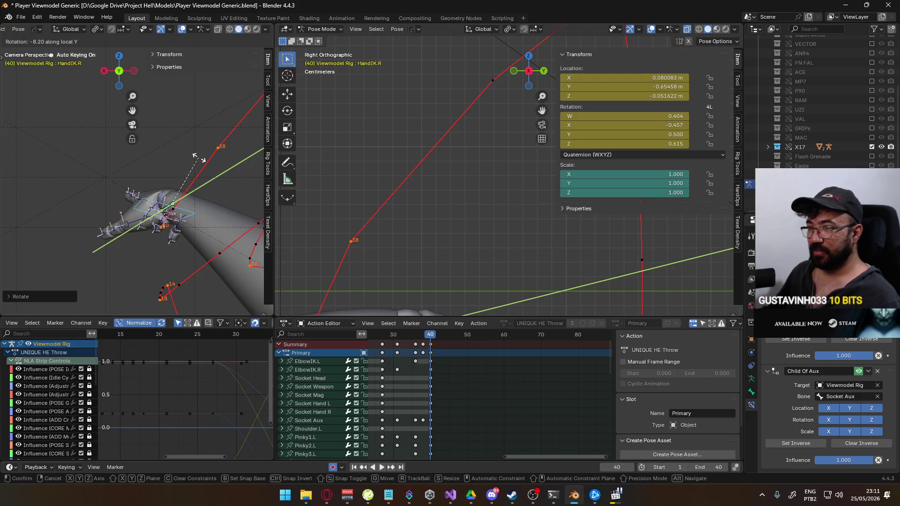
{"action": "left_click", "coordinate": [202, 164]}
{"action": "key", "text": "space"}
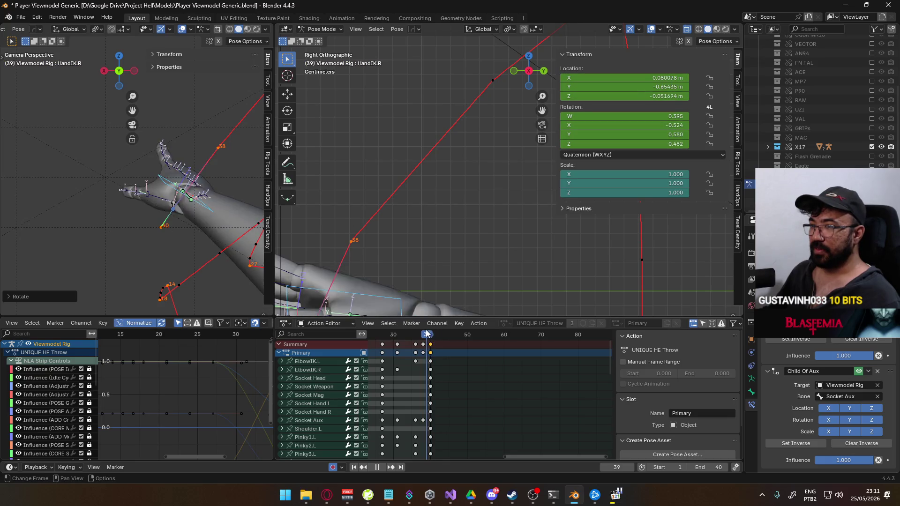
- Stop and restart playback to review the throw motion
{"action": "key", "text": "space"}
{"action": "scroll", "coordinate": [253, 257], "scroll_direction": "down", "scroll_amount": 3}
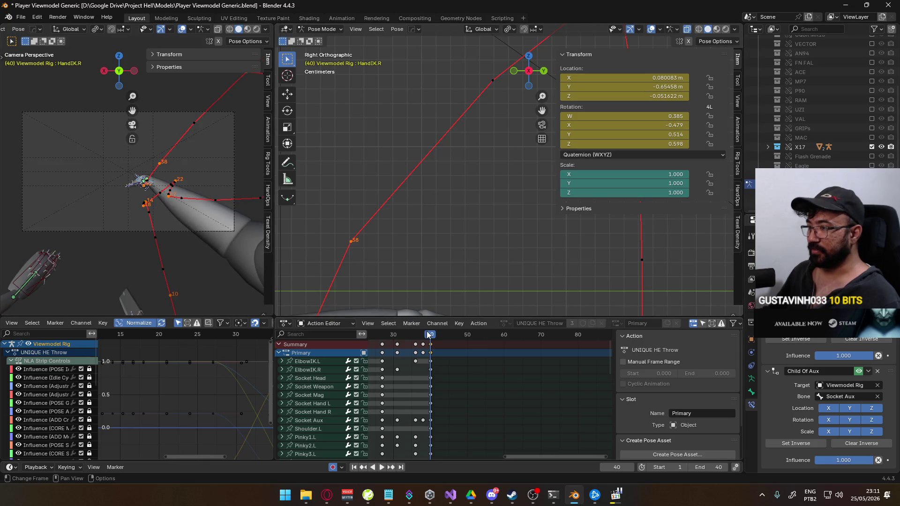
{"action": "key", "text": "space"}
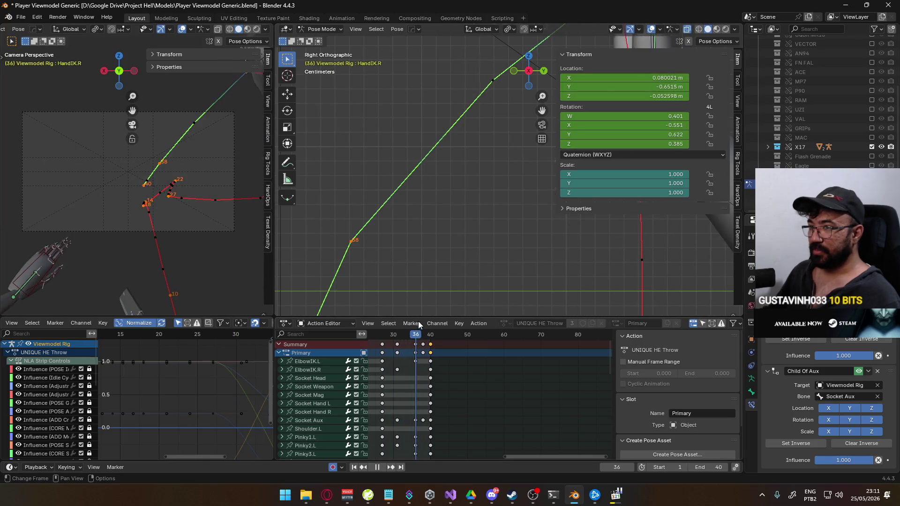
{"action": "key", "text": "space"}
- Clear the bone motion paths via Quick Favorites and replay alongside the reference clip
{"action": "key", "text": "q"}
{"action": "mouse_move", "coordinate": [162, 160]}
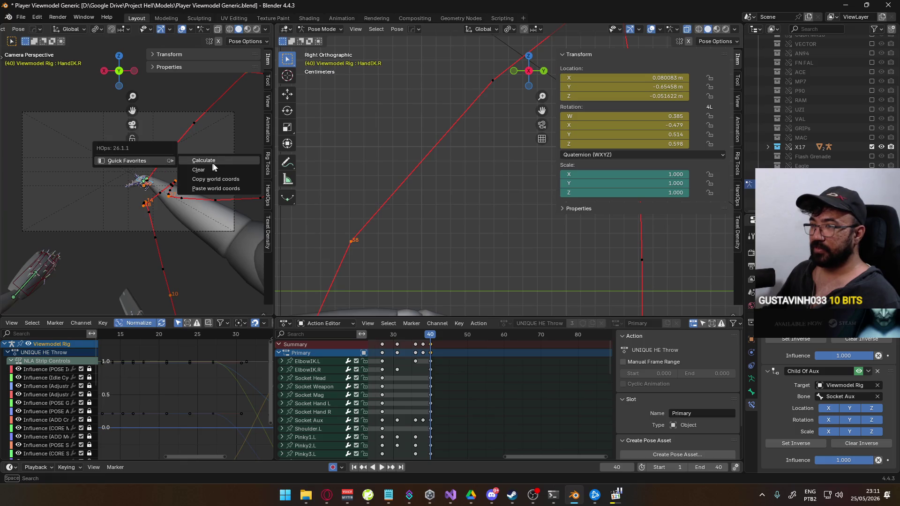
{"action": "left_click", "coordinate": [211, 184]}
{"action": "scroll", "coordinate": [158, 213], "scroll_direction": "up", "scroll_amount": 3}
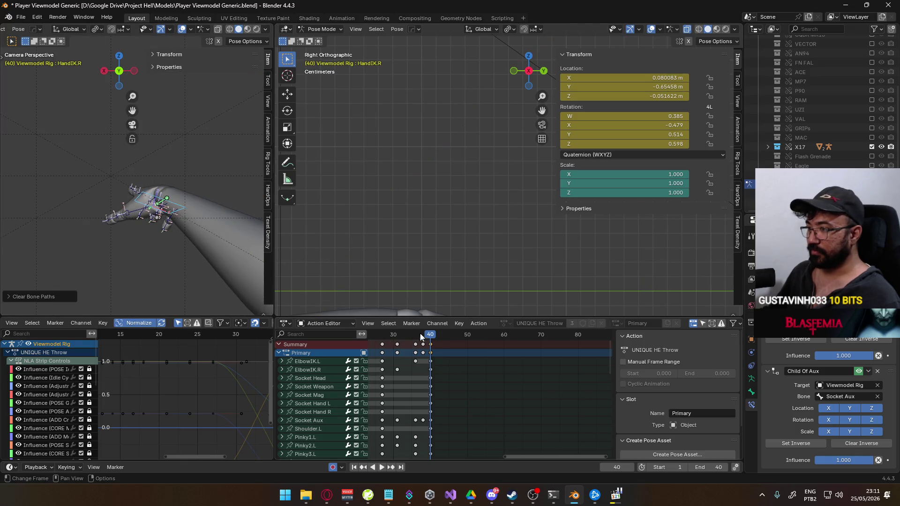
{"action": "key", "text": "space"}
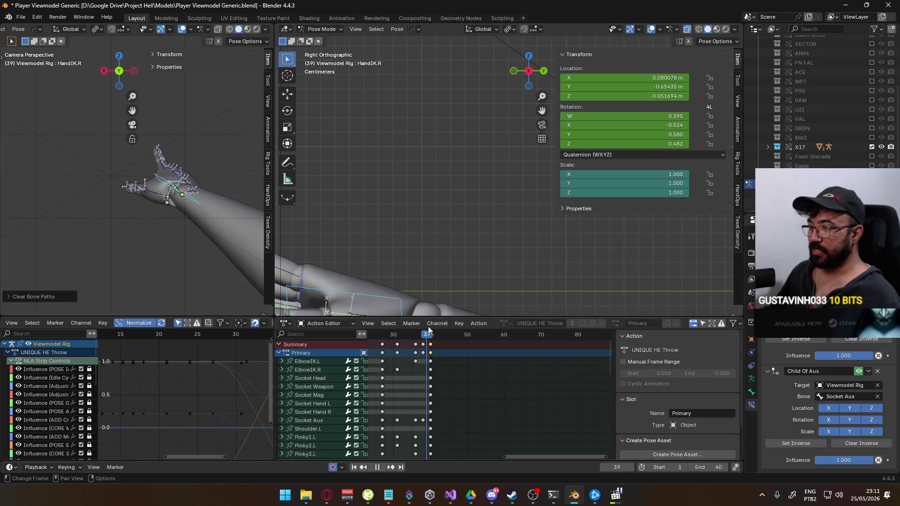
{"action": "key", "text": "alt+Tab"}
{"action": "key", "text": "ctrl+Right"}
{"action": "key", "text": "ctrl+Right"}
{"action": "key", "text": "ctrl+Right"}
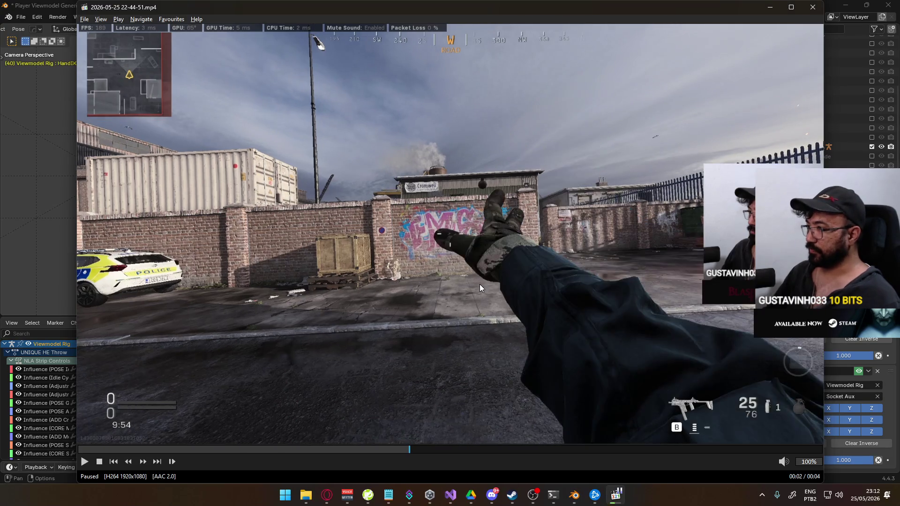
- Frame-step the MPC-HC clip forward and back, then resume Blender playback from frame 41
{"action": "key", "text": "ctrl+Right"}
{"action": "key", "text": "ctrl+Right"}
{"action": "key", "text": "ctrl+Right"}
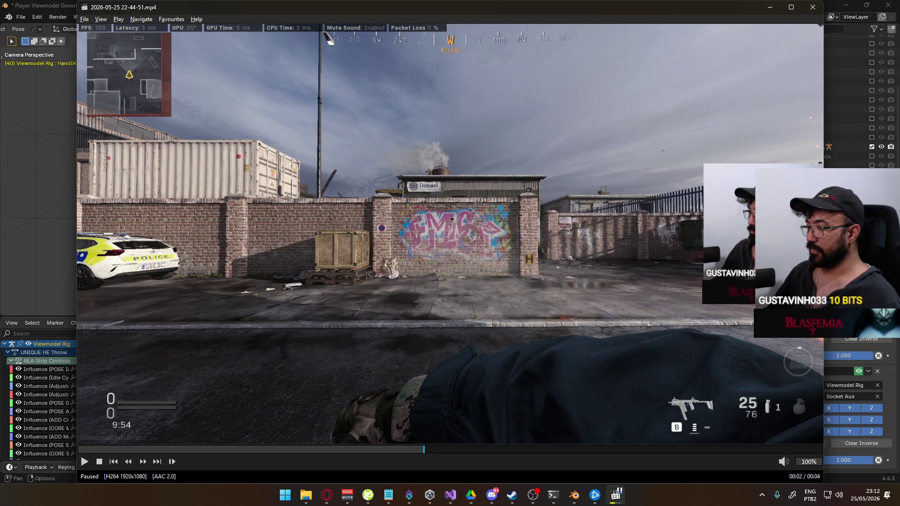
{"action": "key", "text": "ctrl+Left"}
{"action": "key", "text": "ctrl+Left"}
{"action": "key", "text": "ctrl+Left"}
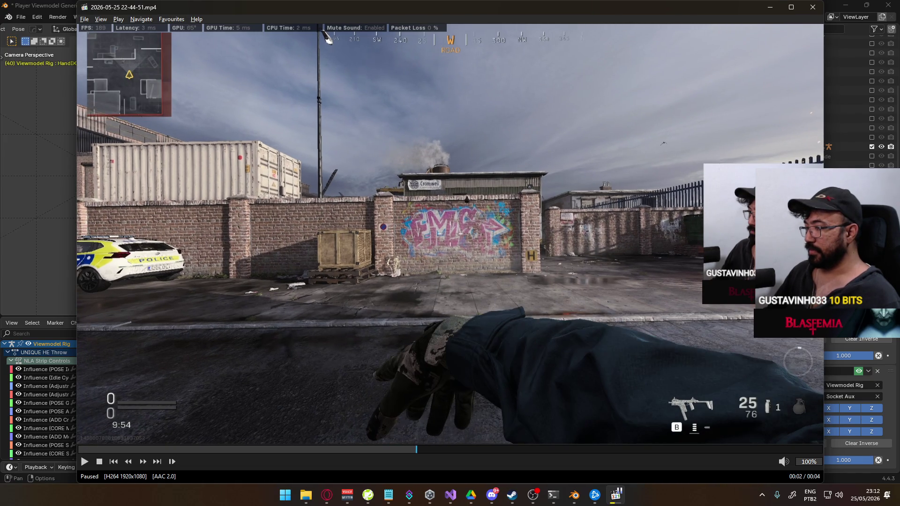
{"action": "key", "text": "alt+Tab"}
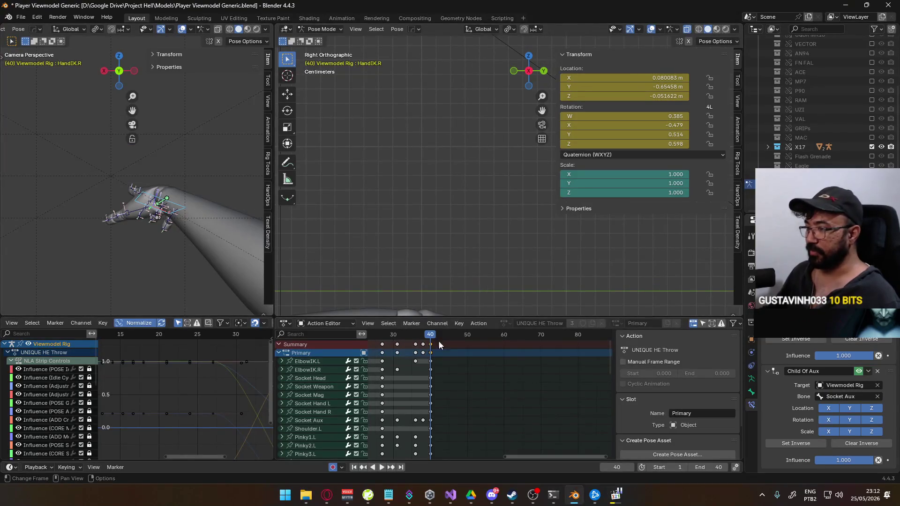
{"action": "left_click", "coordinate": [434, 334]}
{"action": "key", "text": "space"}
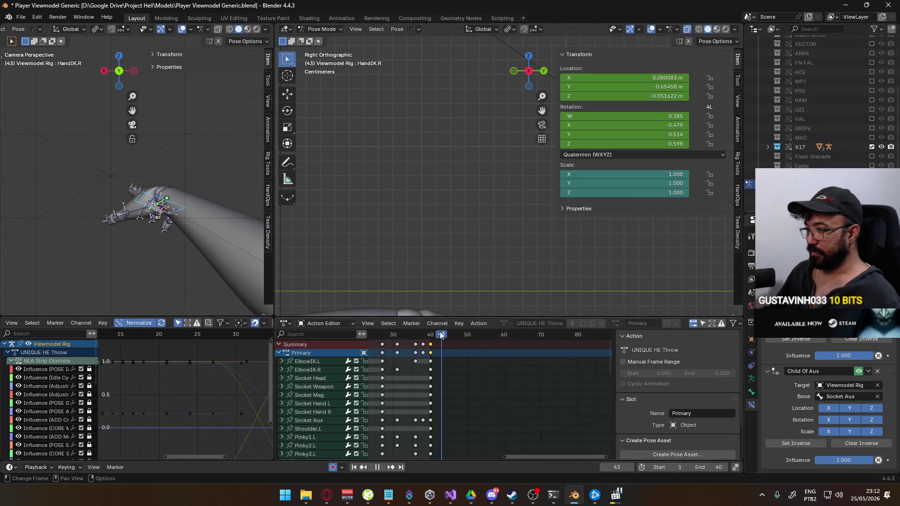
- Stop at frame 44 and move Socket Aux to a new position
{"action": "key", "text": "space"}
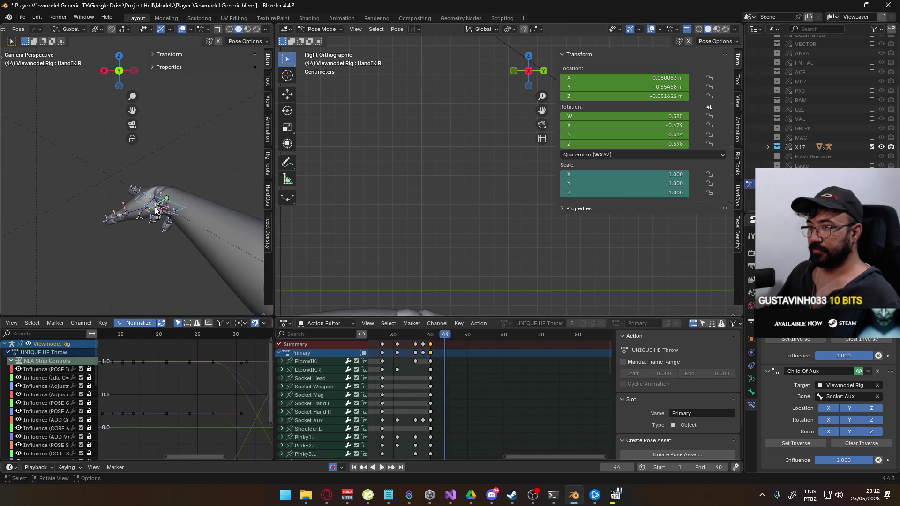
{"action": "scroll", "coordinate": [154, 207], "scroll_direction": "down", "scroll_amount": 2}
{"action": "left_click", "coordinate": [149, 205]}
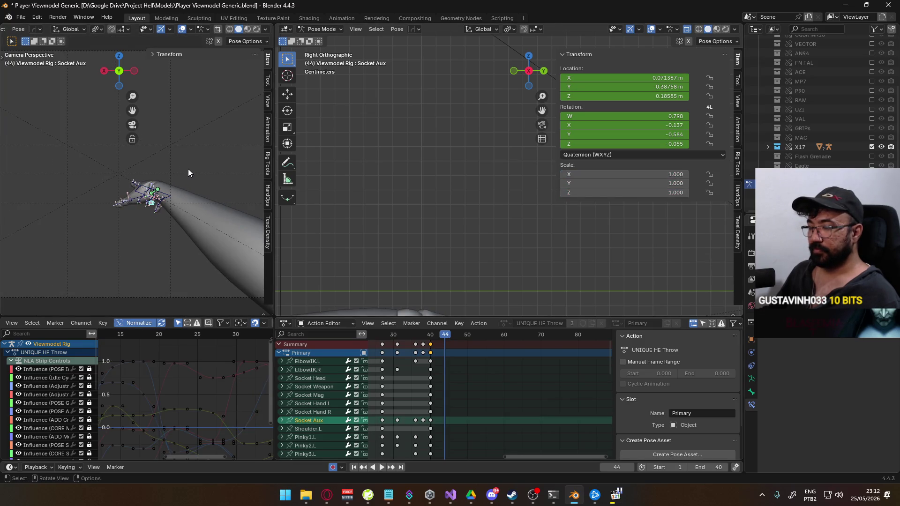
{"action": "key", "text": "alt+Tab"}
{"action": "key", "text": "alt+Tab"}
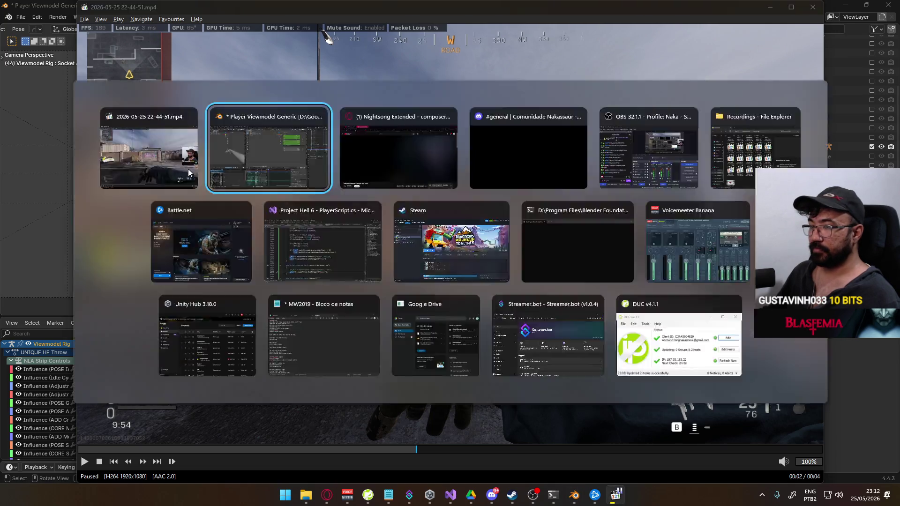
{"action": "key", "text": "g"}
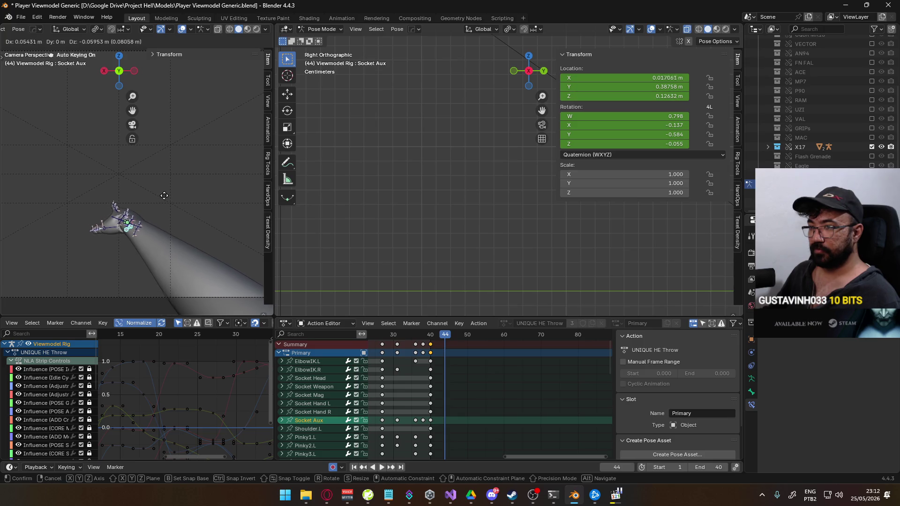
{"action": "left_click", "coordinate": [161, 196]}
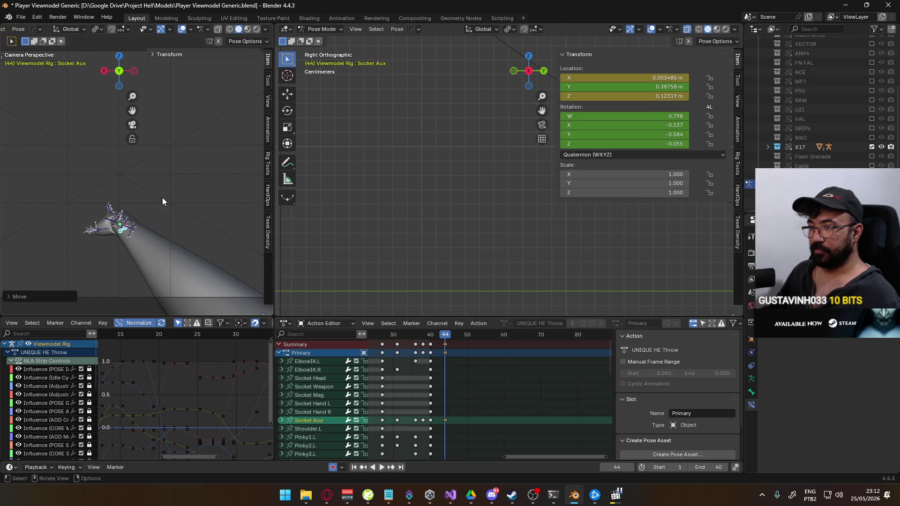
- Switch the right view to top and adjust Socket Aux's position again
{"action": "mouse_move", "coordinate": [523, 275]}
{"action": "middle_mouse_down"}
{"action": "mouse_move", "coordinate": [581, 229]}
{"action": "mouse_move", "coordinate": [414, 255]}
{"action": "middle_mouse_up"}
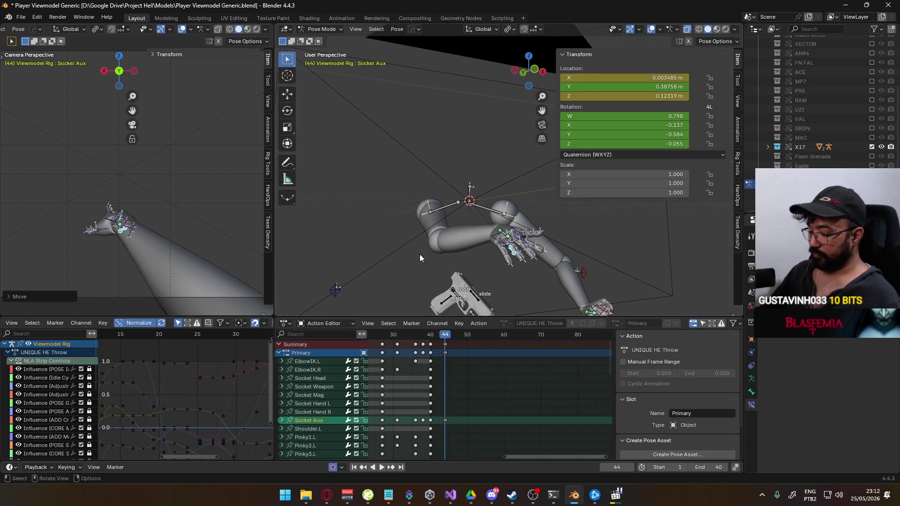
{"action": "key", "text": "KP_7"}
{"action": "key", "text": "g"}
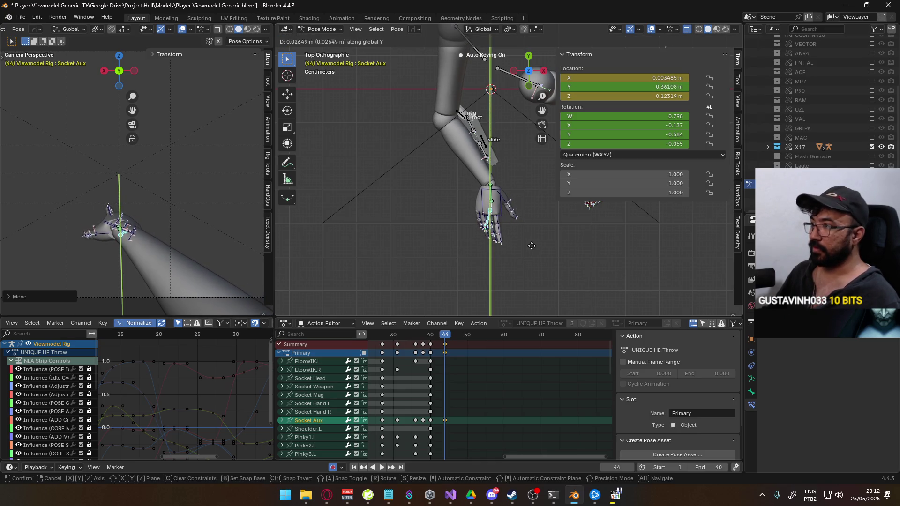
{"action": "left_click", "coordinate": [464, 218]}
{"action": "scroll", "coordinate": [464, 217], "scroll_direction": "down", "scroll_amount": 3}
- Select ElbowIK.R, view the arm in Right Orthographic, and scrub earlier frames to compare
{"action": "left_click", "coordinate": [434, 95]}
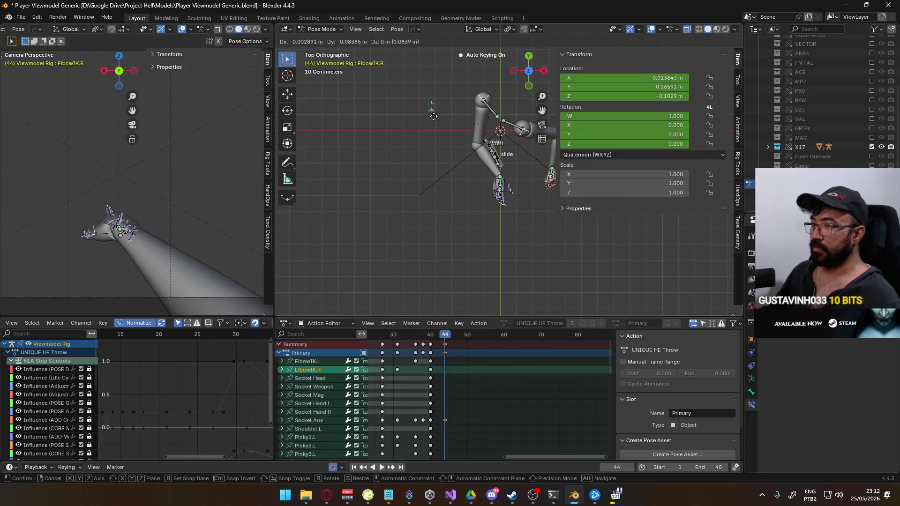
{"action": "mouse_move", "coordinate": [435, 96]}
{"action": "middle_mouse_down"}
{"action": "mouse_move", "coordinate": [460, 110]}
{"action": "mouse_move", "coordinate": [466, 132]}
{"action": "middle_mouse_up"}
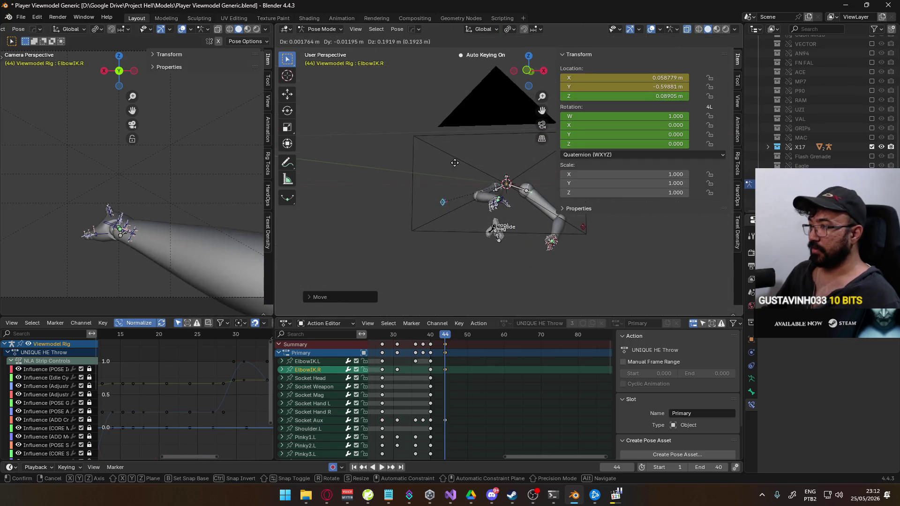
{"action": "key", "text": "KP_3"}
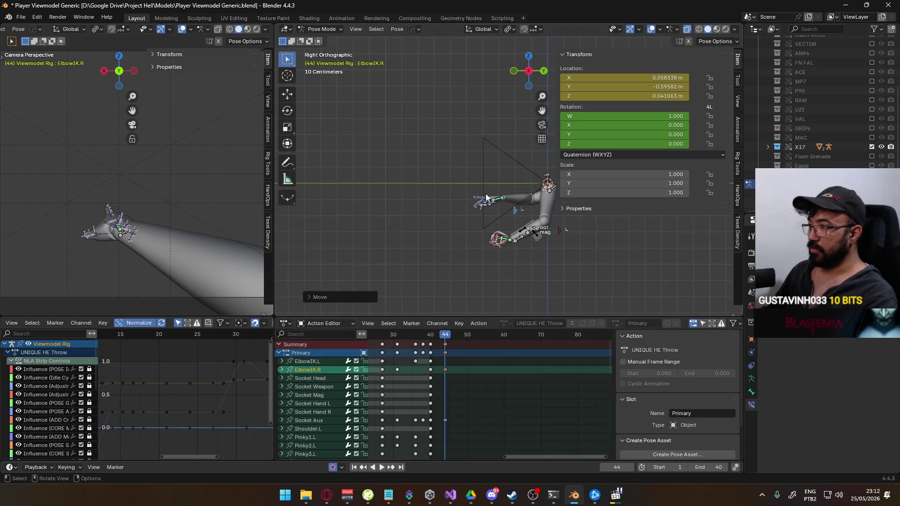
{"action": "mouse_move", "coordinate": [444, 336]}
{"action": "left_mouse_down"}
{"action": "mouse_move", "coordinate": [424, 335]}
{"action": "mouse_move", "coordinate": [445, 336]}
{"action": "left_mouse_up"}
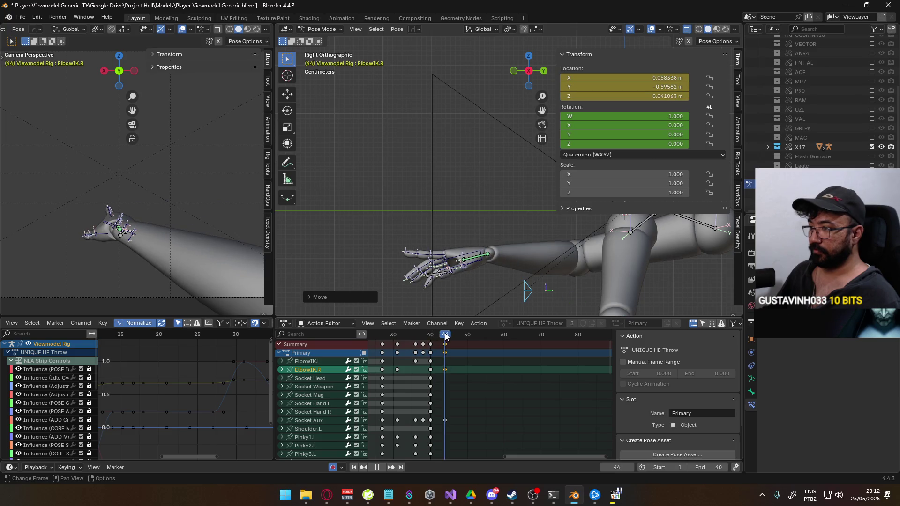
{"action": "left_click", "coordinate": [481, 254]}
- Rotate HandIK.R about its local X and global Z axes, checking against the reference video
{"action": "key", "text": "r"}
{"action": "key", "text": "x"}
{"action": "key", "text": "x"}
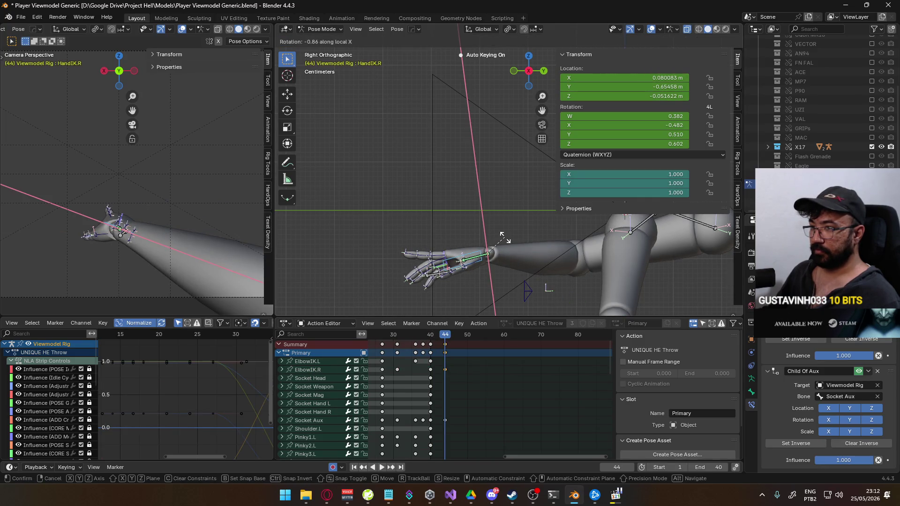
{"action": "left_click", "coordinate": [506, 219]}
{"action": "key", "text": "alt+Tab"}
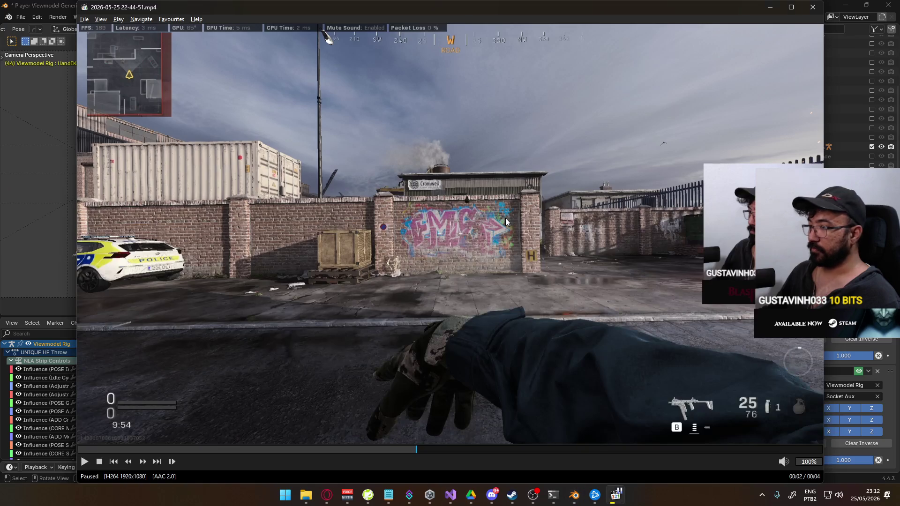
{"action": "key", "text": "alt+Tab"}
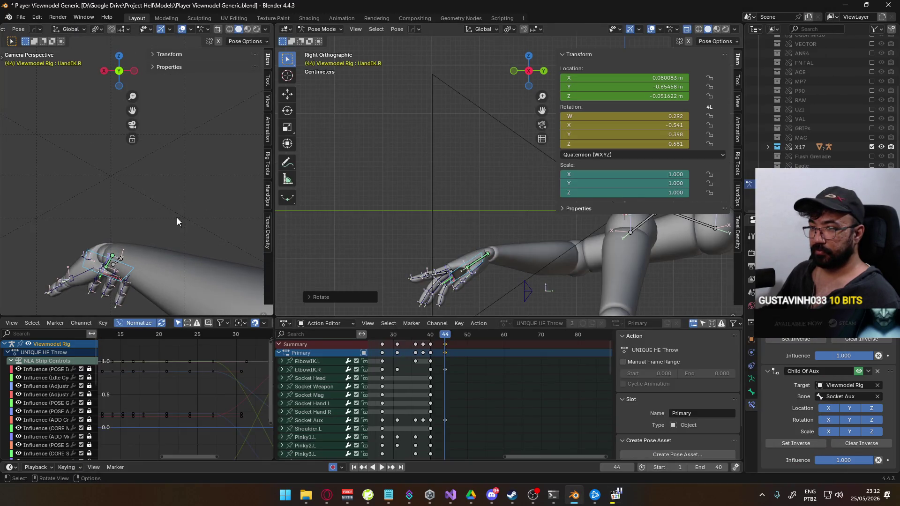
{"action": "key", "text": "r"}
{"action": "key", "text": "z"}
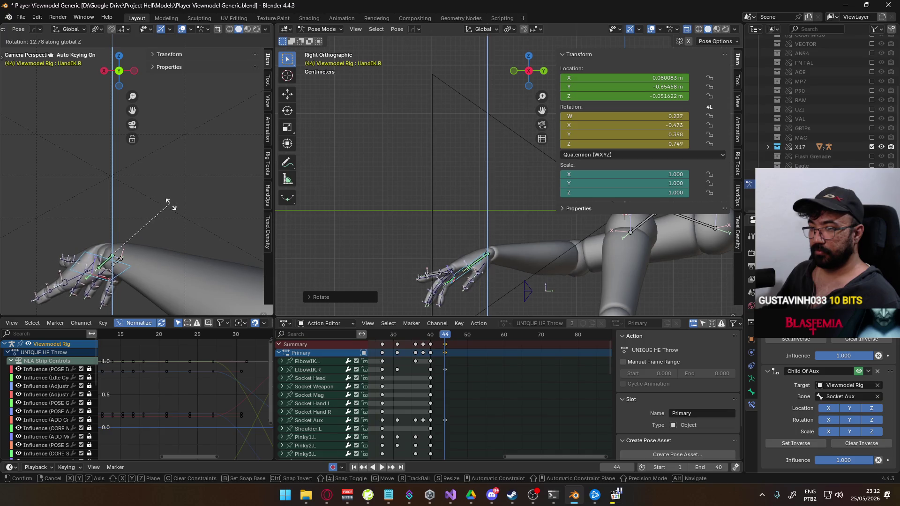
{"action": "left_click", "coordinate": [175, 202]}
{"action": "key", "text": "alt+Tab"}
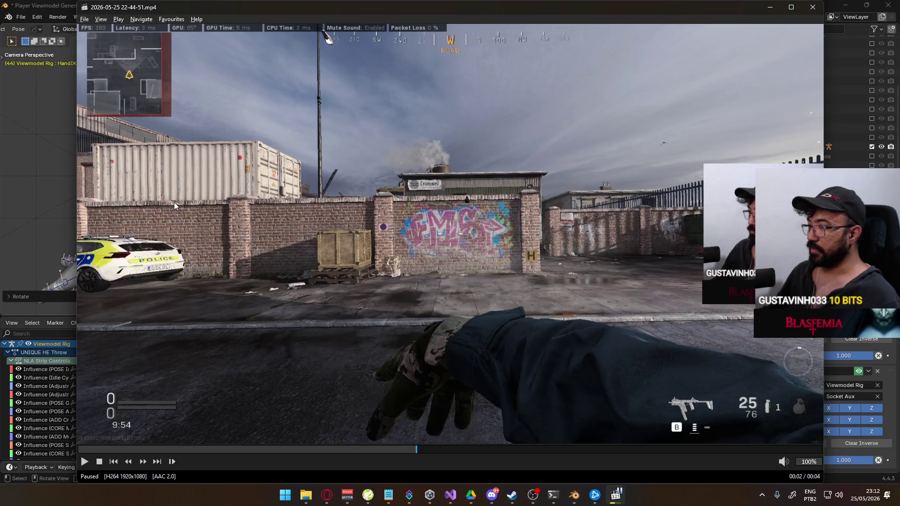
{"action": "key", "text": "alt+Tab"}
- Refine the hand pose with a local Y rotation and a free rotation, comparing with the video
{"action": "key", "text": "r"}
{"action": "key", "text": "y"}
{"action": "key", "text": "y"}
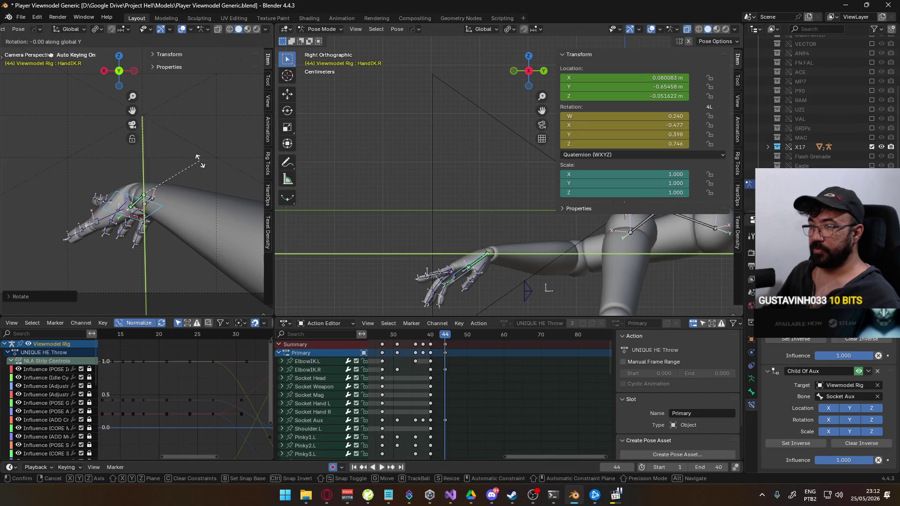
{"action": "left_click", "coordinate": [192, 140]}
{"action": "key", "text": "alt+Tab"}
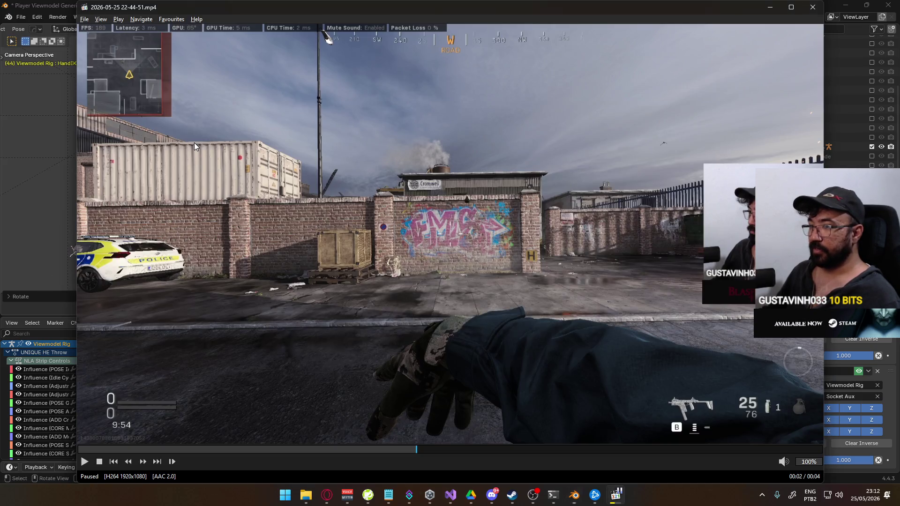
{"action": "key", "text": "alt+Tab"}
{"action": "key", "text": "r"}
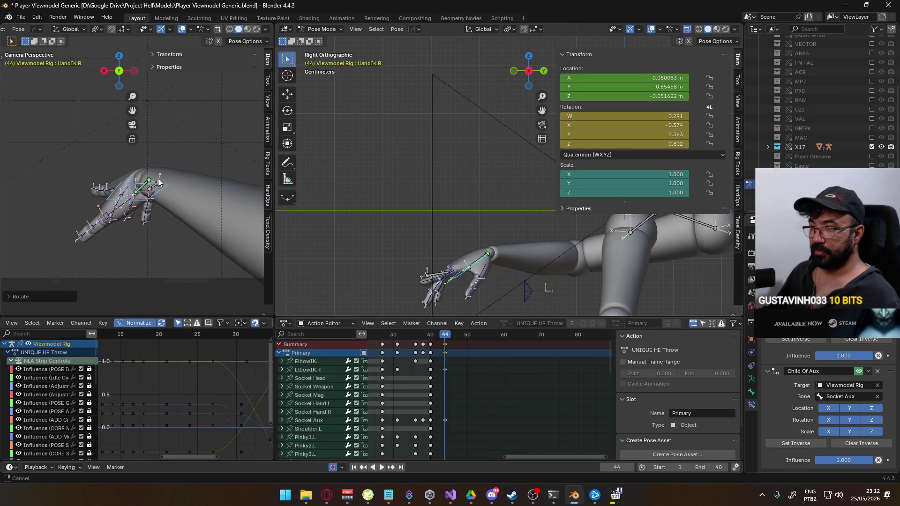
{"action": "left_click", "coordinate": [183, 170]}
{"action": "key", "text": "alt+Tab"}
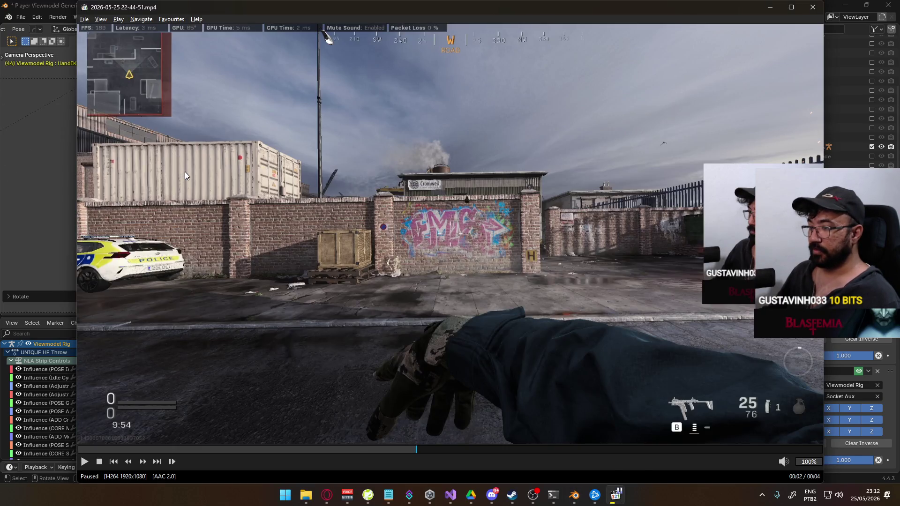
{"action": "key", "text": "alt+Tab"}
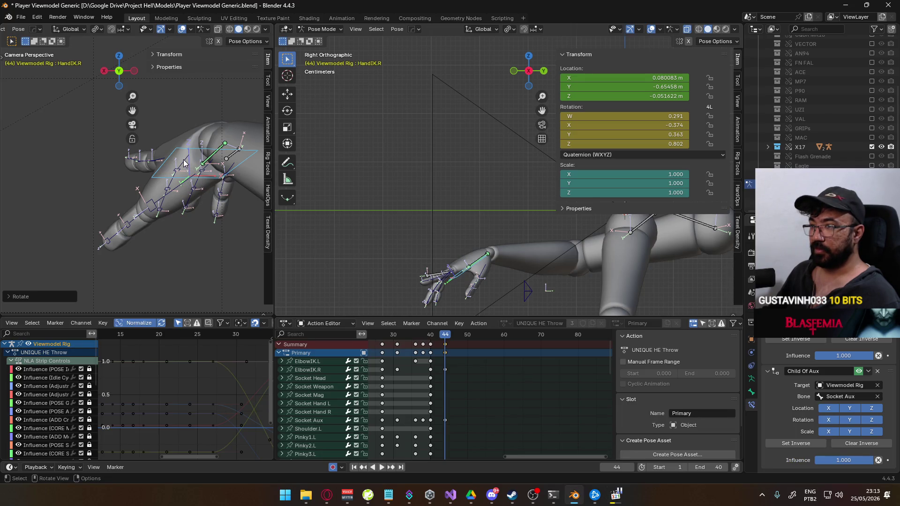
- Curl the Middle1, Ring1 and Pinky1 bones around global Z, then compare with the reference
{"action": "left_click", "coordinate": [203, 136]}
{"action": "key", "text": "r"}
{"action": "key", "text": "z"}
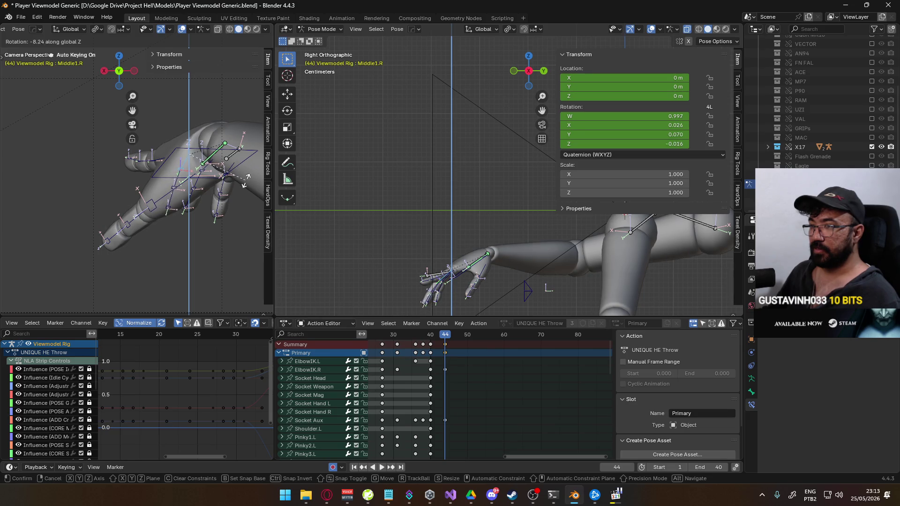
{"action": "left_click", "coordinate": [253, 172]}
{"action": "left_click", "coordinate": [216, 170]}
{"action": "key", "text": "r"}
{"action": "key", "text": "z"}
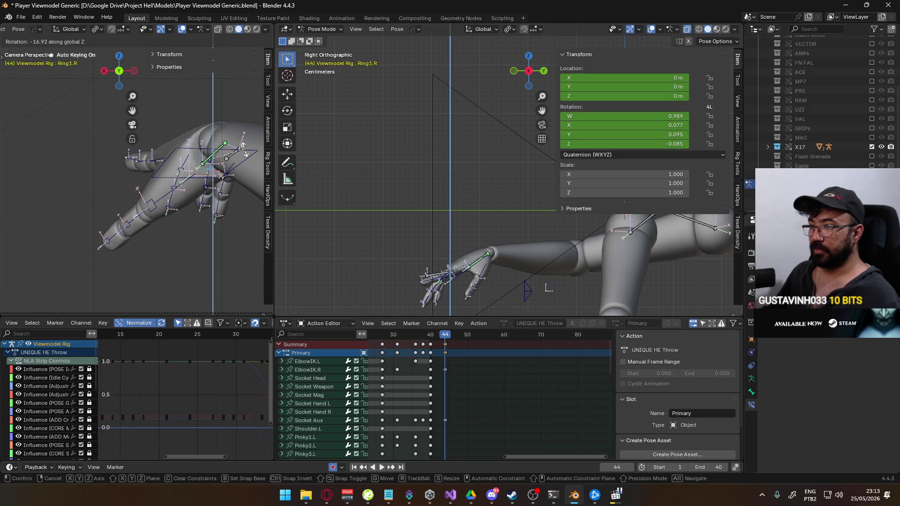
{"action": "left_click", "coordinate": [241, 146]}
{"action": "left_click", "coordinate": [238, 169]}
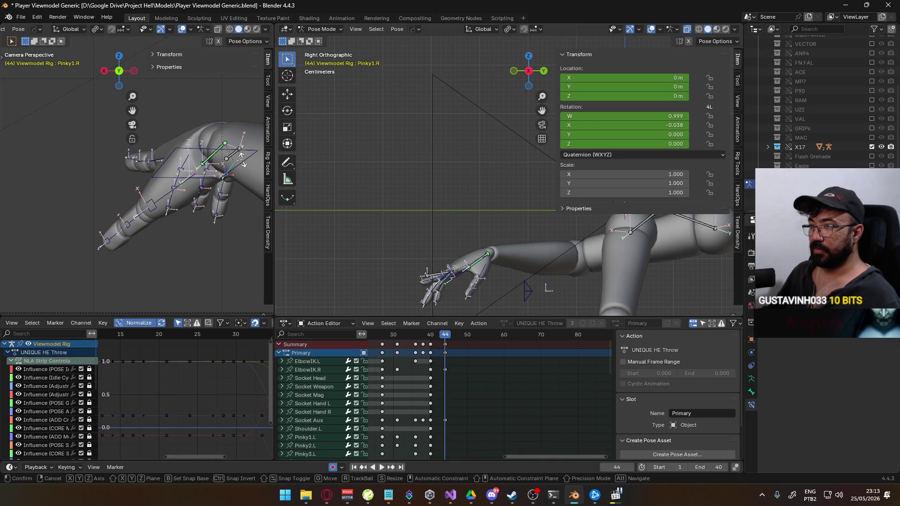
{"action": "key", "text": "r"}
{"action": "key", "text": "z"}
{"action": "left_click", "coordinate": [244, 163]}
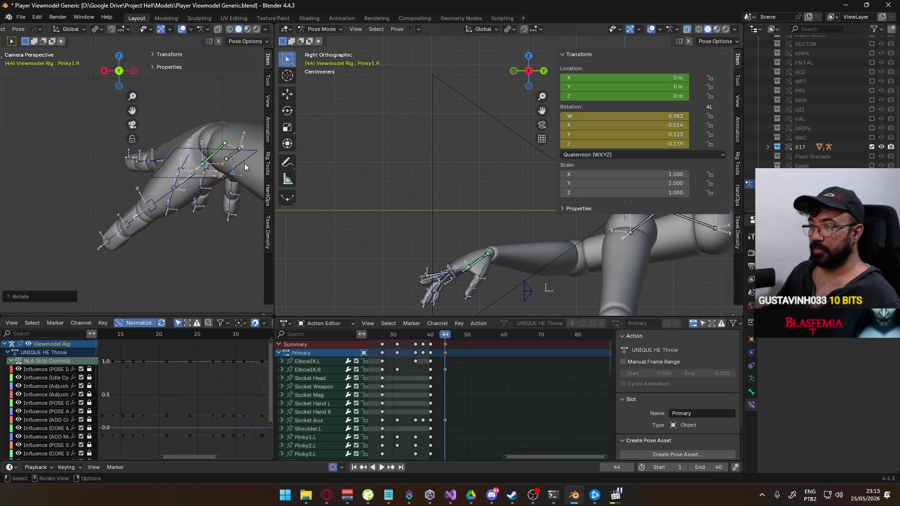
{"action": "key", "text": "alt+Tab"}
{"action": "key", "text": "alt+Tab"}
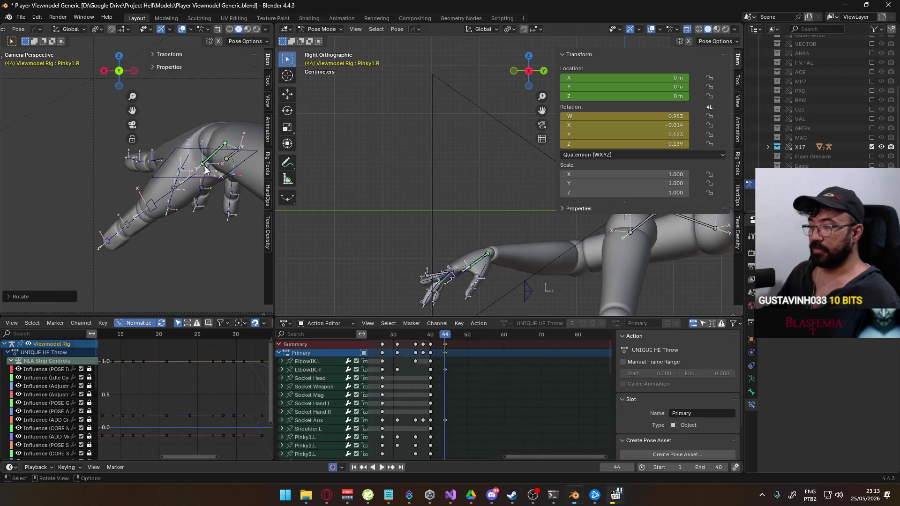
- Rotate the thumb base around global Z and bend the thumb's middle joint on local X
{"action": "left_click", "coordinate": [163, 187]}
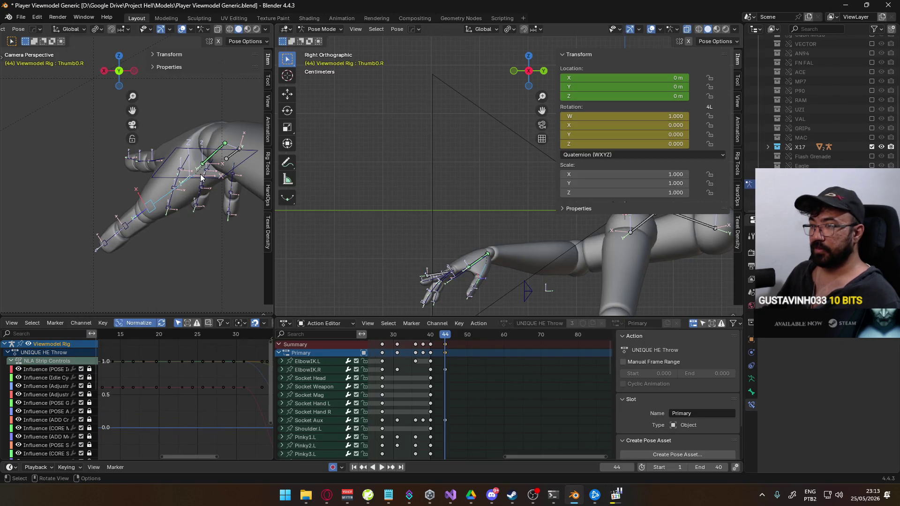
{"action": "key", "text": "r"}
{"action": "key", "text": "z"}
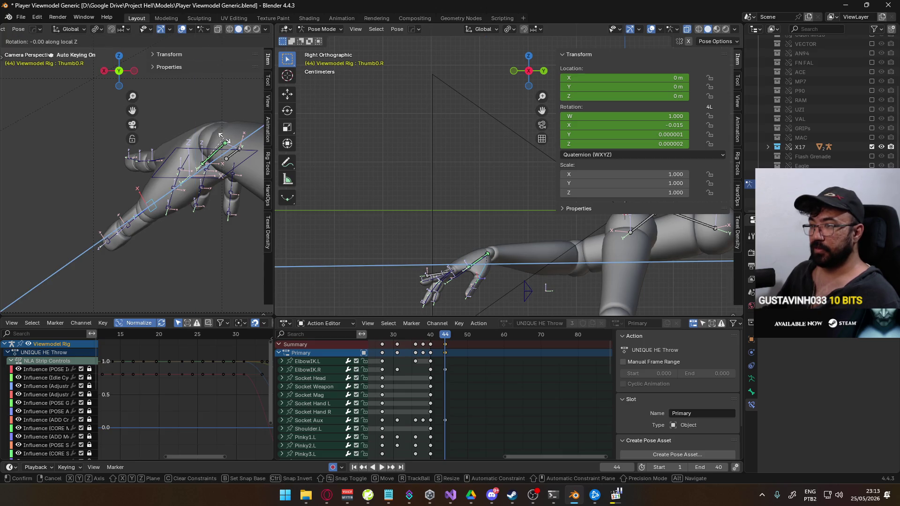
{"action": "left_click", "coordinate": [136, 200]}
{"action": "left_click", "coordinate": [126, 206]}
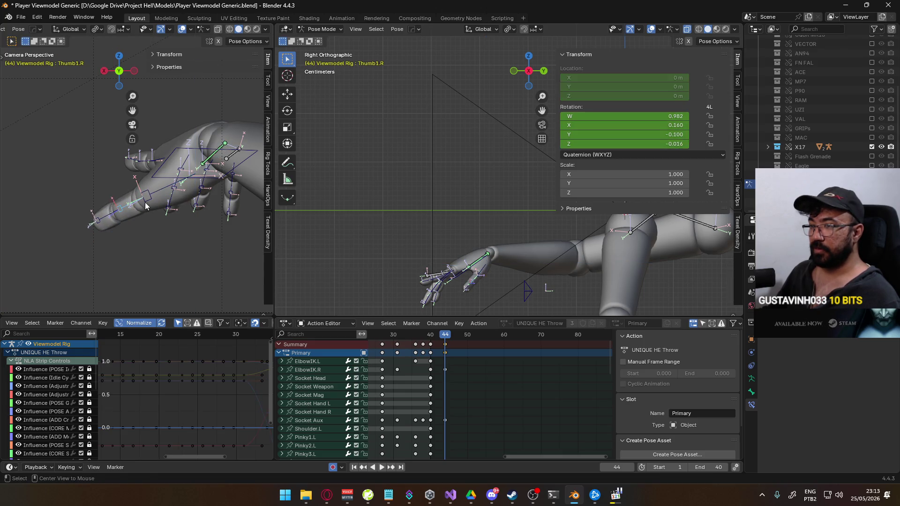
{"action": "key", "text": "alt+Tab"}
{"action": "key", "text": "alt+Tab"}
{"action": "key", "text": "r"}
{"action": "key", "text": "x"}
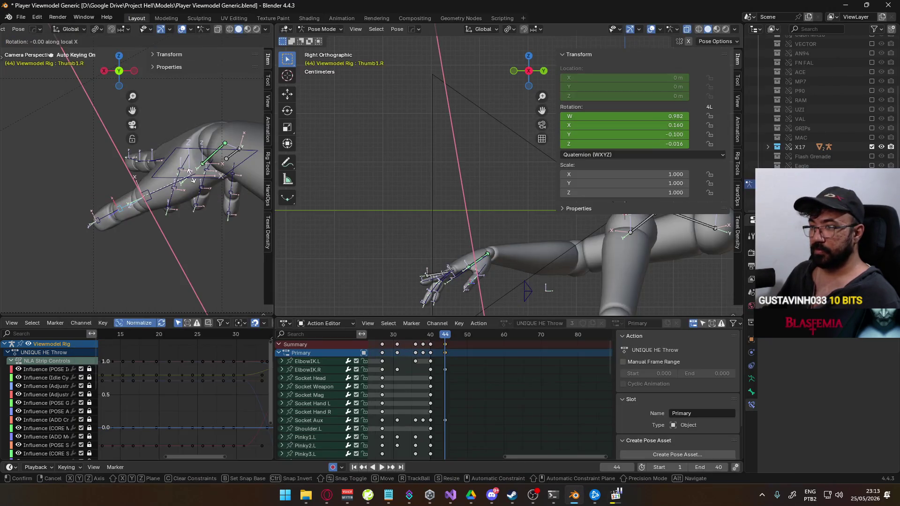
{"action": "left_click", "coordinate": [198, 183]}
{"action": "key", "text": "r"}
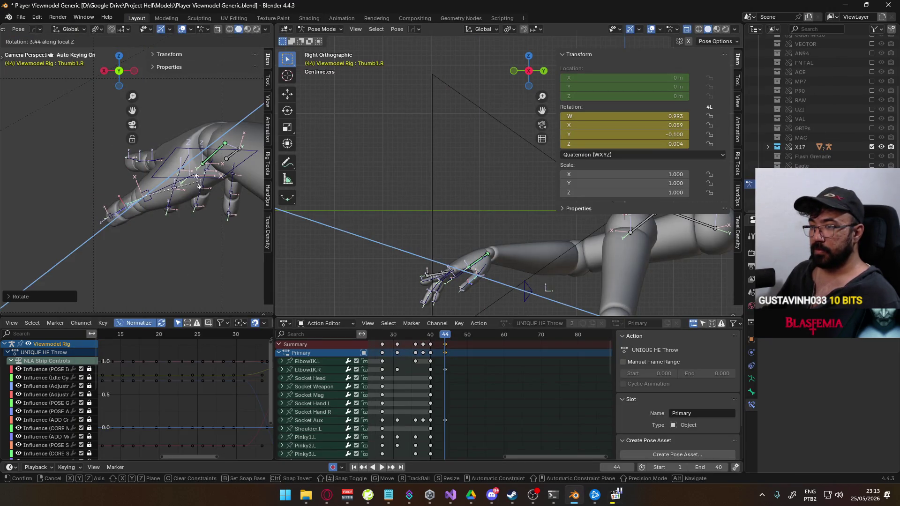
{"action": "left_click", "coordinate": [110, 220]}
- Clear the thumb tip's and base's rotations, then re-rotate the thumb base on local X
{"action": "left_click", "coordinate": [123, 220]}
{"action": "key", "text": "alt+r"}
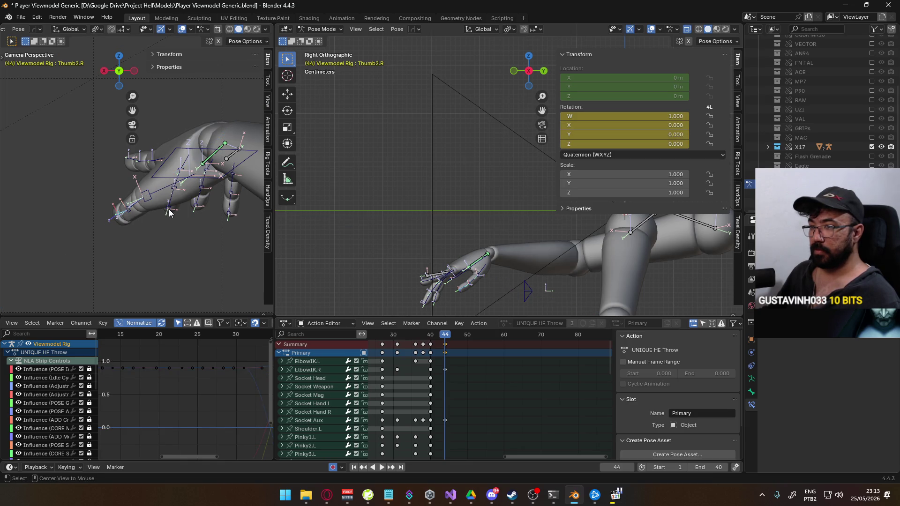
{"action": "left_click", "coordinate": [164, 193]}
{"action": "key", "text": "alt+r"}
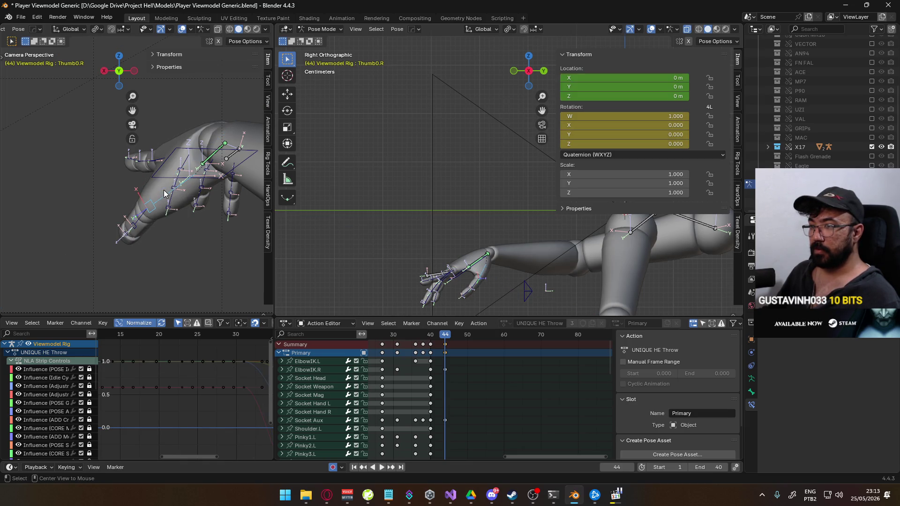
{"action": "key", "text": "r"}
{"action": "key", "text": "x"}
{"action": "key", "text": "x"}
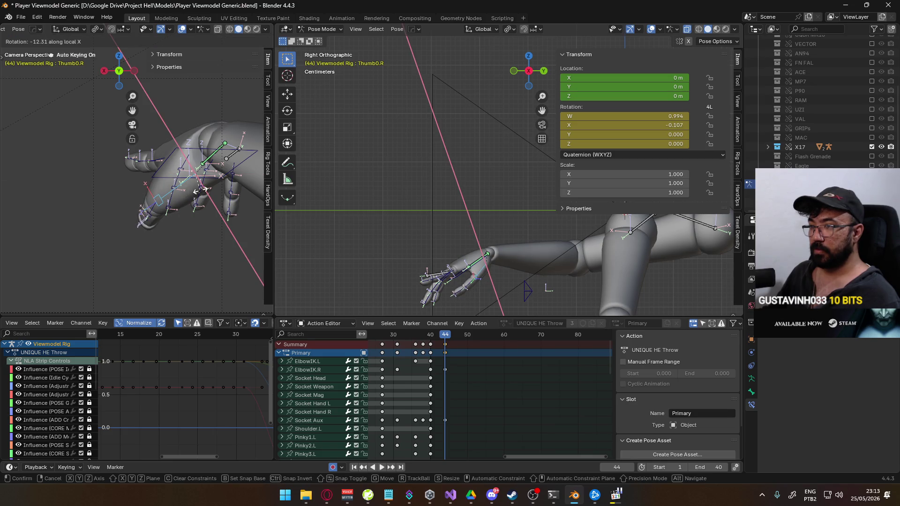
{"action": "left_click", "coordinate": [178, 163]}
{"action": "key", "text": "alt+Tab"}
{"action": "key", "text": "alt+Tab"}
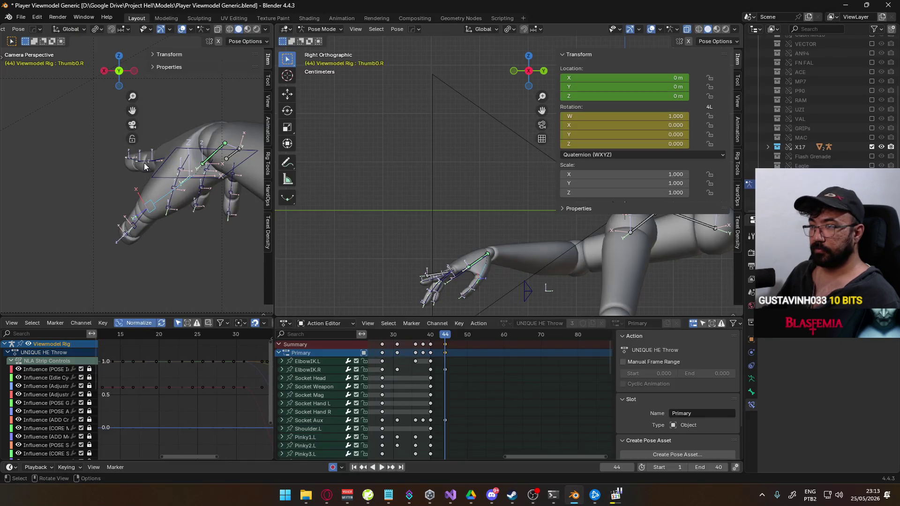
- Curl the index finger's Pointer2.R and Pointer3.R bones on their local X axes
{"action": "left_click", "coordinate": [144, 166]}
{"action": "key", "text": "r"}
{"action": "key", "text": "x"}
{"action": "key", "text": "x"}
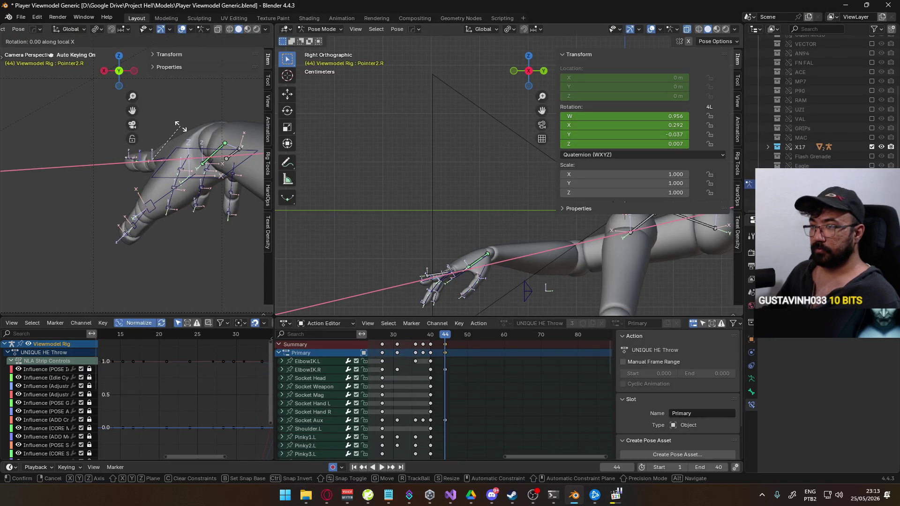
{"action": "left_click", "coordinate": [176, 128]}
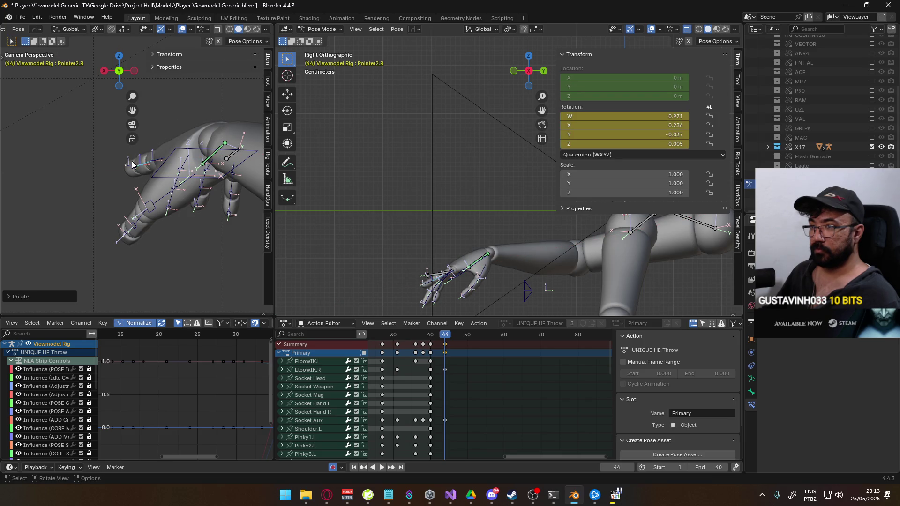
{"action": "left_click", "coordinate": [132, 164]}
{"action": "key", "text": "r"}
{"action": "key", "text": "x"}
{"action": "key", "text": "x"}
{"action": "left_click", "coordinate": [180, 128]}
- Add extra local X curl to Pointer2.R, then reselect the HandIK.R control
{"action": "left_click", "coordinate": [144, 167]}
{"action": "key", "text": "r"}
{"action": "key", "text": "x"}
{"action": "key", "text": "x"}
{"action": "left_click", "coordinate": [177, 146]}
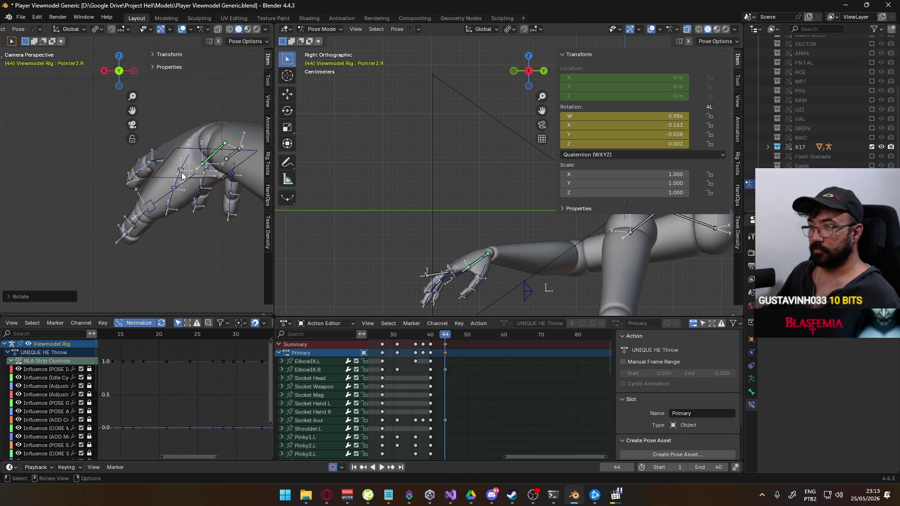
{"action": "left_click", "coordinate": [208, 166]}
{"action": "left_click", "coordinate": [192, 149]}
- Rotate HandIK.R about its local Y axis, discarding a trial global Z rotation
{"action": "key", "text": "r"}
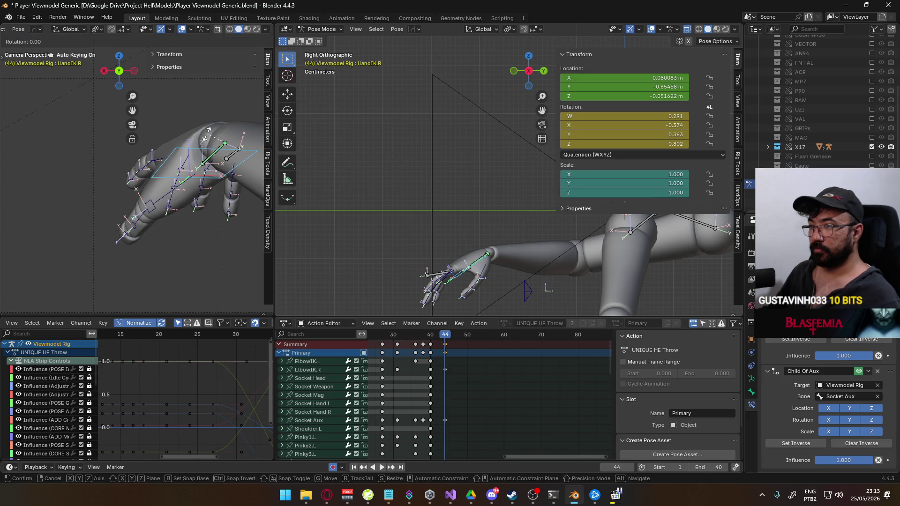
{"action": "key", "text": "y"}
{"action": "key", "text": "y"}
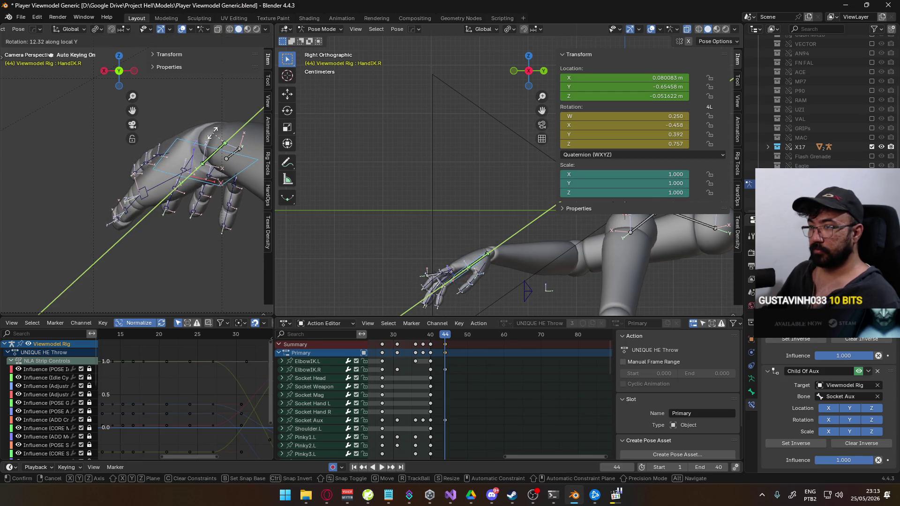
{"action": "left_click", "coordinate": [212, 133]}
{"action": "middle_click_drag", "start_coordinate": [212, 133], "coordinate": [167, 197]}
{"action": "scroll", "coordinate": [168, 197], "scroll_direction": "up", "scroll_amount": 3}
{"action": "key", "text": "r"}
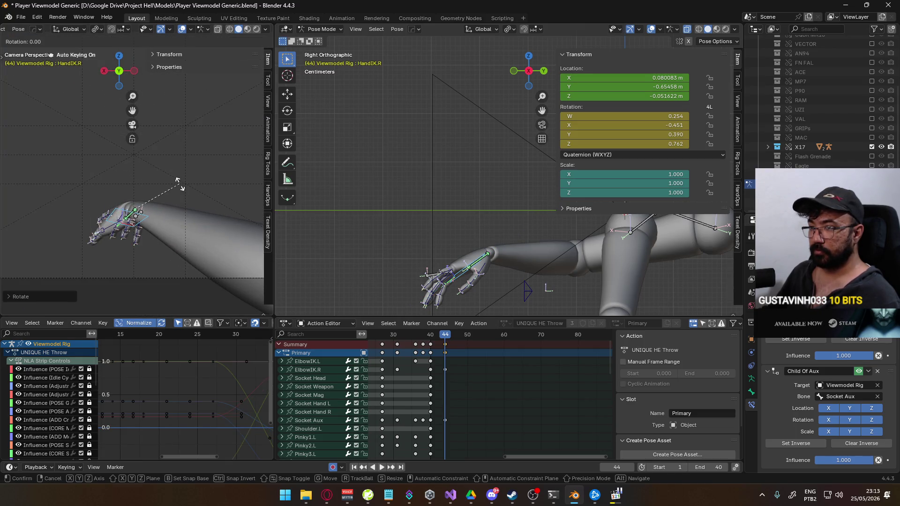
{"action": "key", "text": "z"}
{"action": "right_click", "coordinate": [180, 177]}
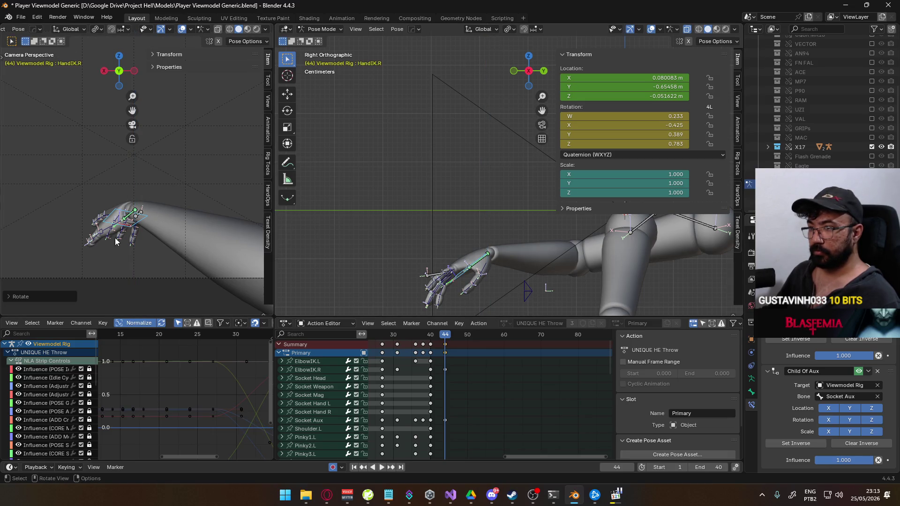
- Shift the Socket Aux bone slightly along global X
{"action": "left_click", "coordinate": [143, 218]}
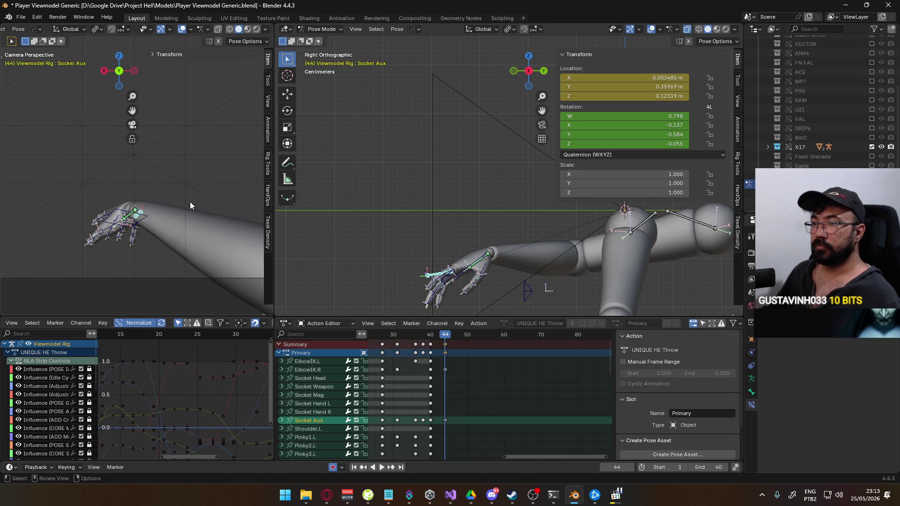
{"action": "key", "text": "g"}
{"action": "key", "text": "x"}
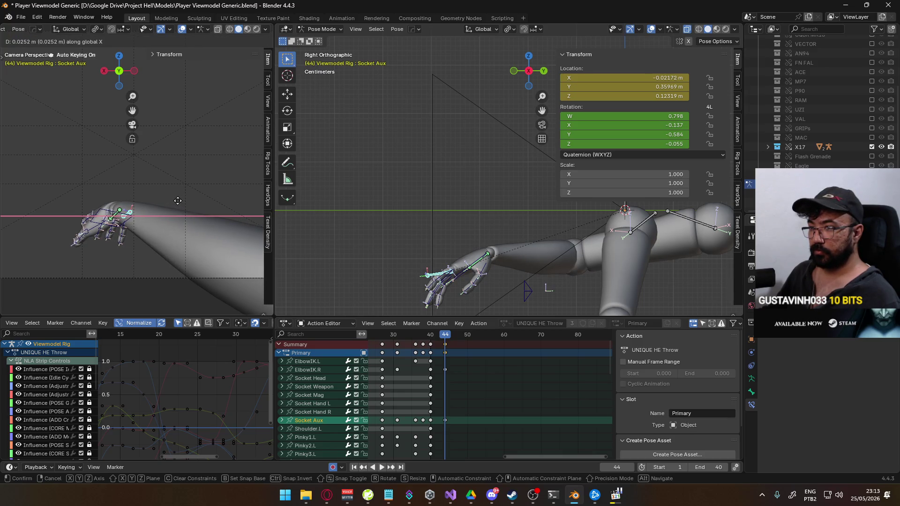
{"action": "left_click", "coordinate": [178, 201]}
- Scrub frames 38–45 to review, stop on frame 44, and calculate bone motion paths
{"action": "key", "text": "space"}
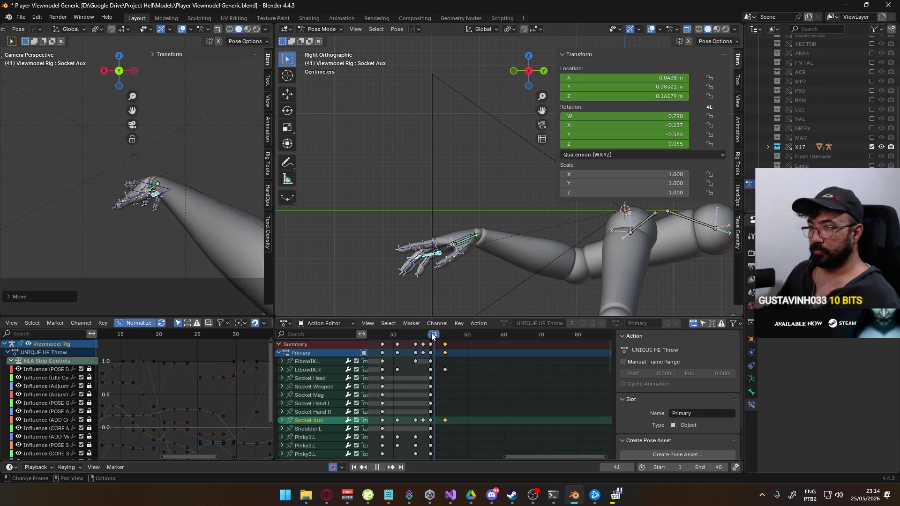
{"action": "left_click", "coordinate": [424, 334]}
{"action": "left_click_drag", "start_coordinate": [424, 334], "coordinate": [449, 319]}
{"action": "key", "text": "Escape"}
{"action": "key", "text": "q"}
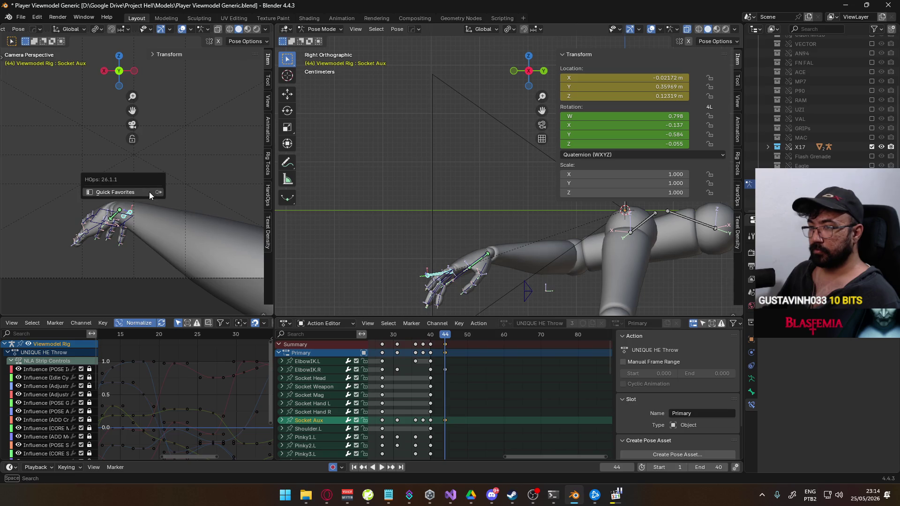
{"action": "mouse_move", "coordinate": [150, 192]}
{"action": "left_click", "coordinate": [201, 192]}
- Confirm the Socket Aux motion path and set the scene start frame to 31
{"action": "left_click", "coordinate": [197, 239]}
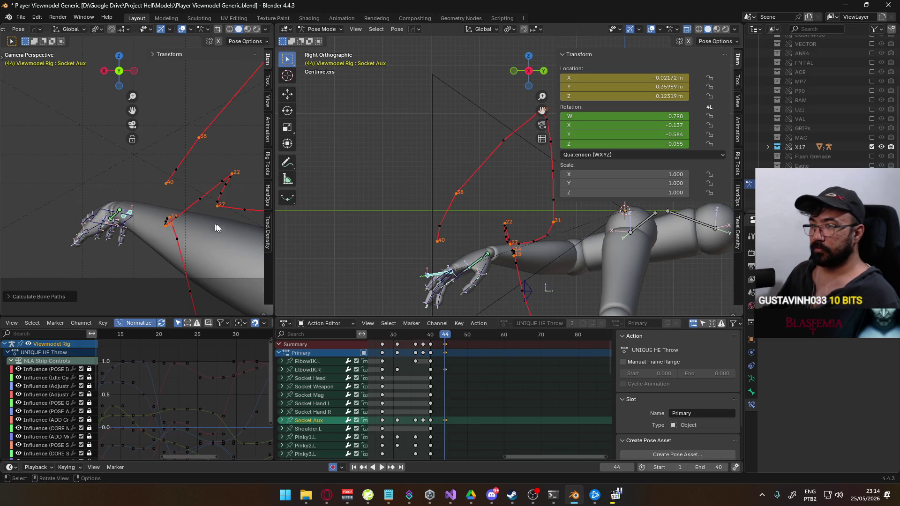
{"action": "scroll", "coordinate": [189, 187], "scroll_direction": "down", "scroll_amount": 5}
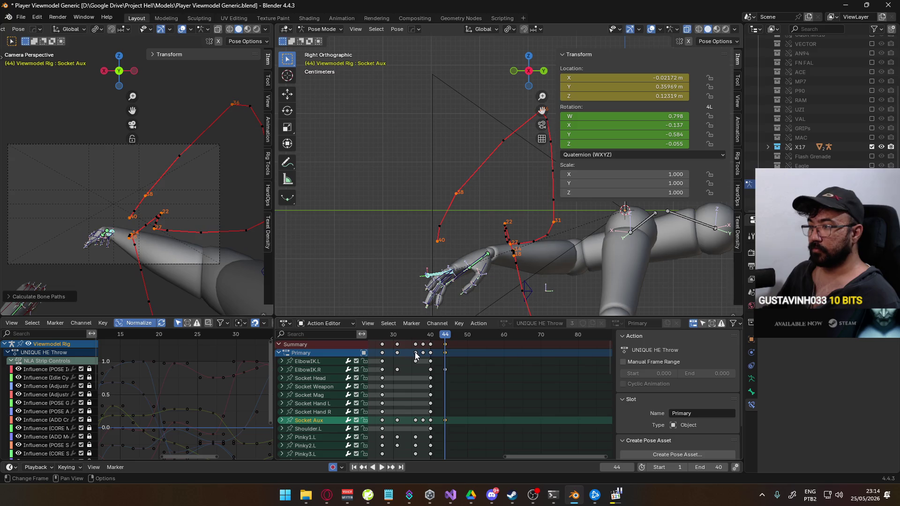
{"action": "mouse_move", "coordinate": [725, 465]}
{"action": "left_mouse_down"}
{"action": "mouse_move", "coordinate": [738, 465]}
{"action": "mouse_move", "coordinate": [729, 465]}
{"action": "left_mouse_up"}
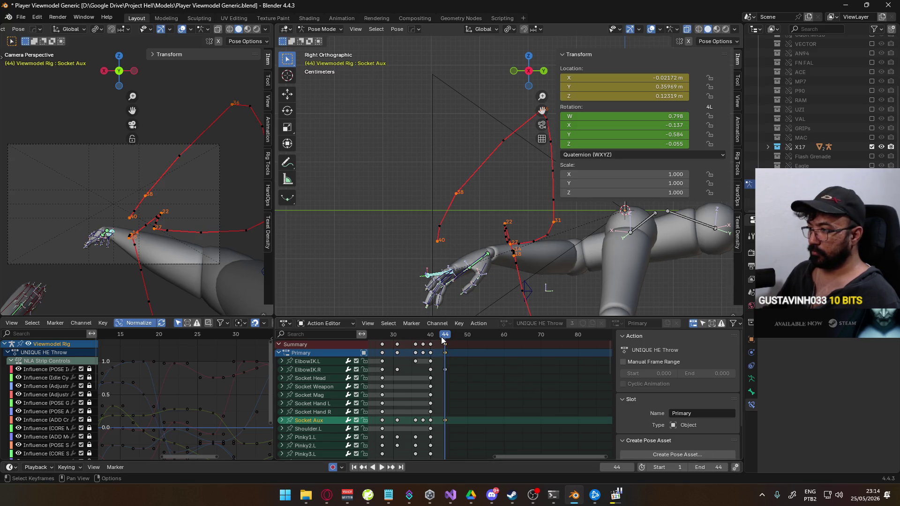
{"action": "key", "text": "space"}
{"action": "key", "text": "space"}
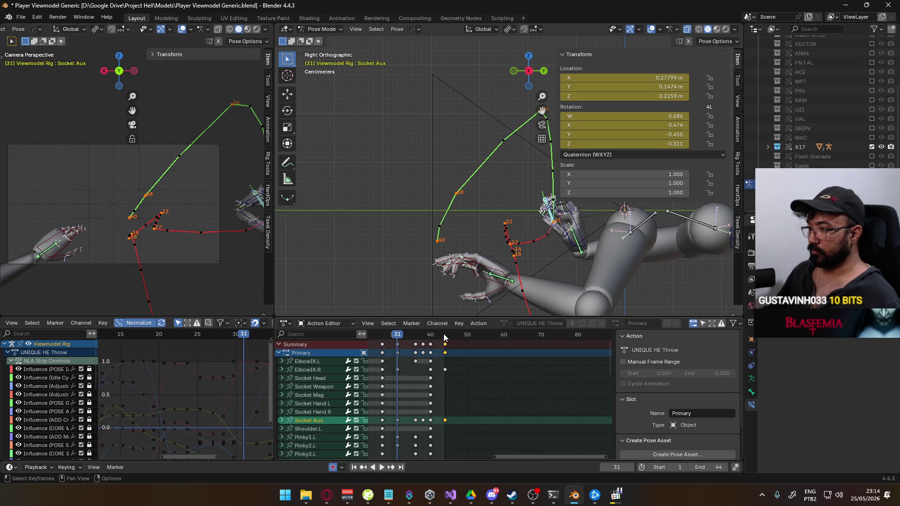
{"action": "left_click", "coordinate": [674, 467]}
{"action": "type", "text": "31"}
{"action": "key", "text": "Return"}
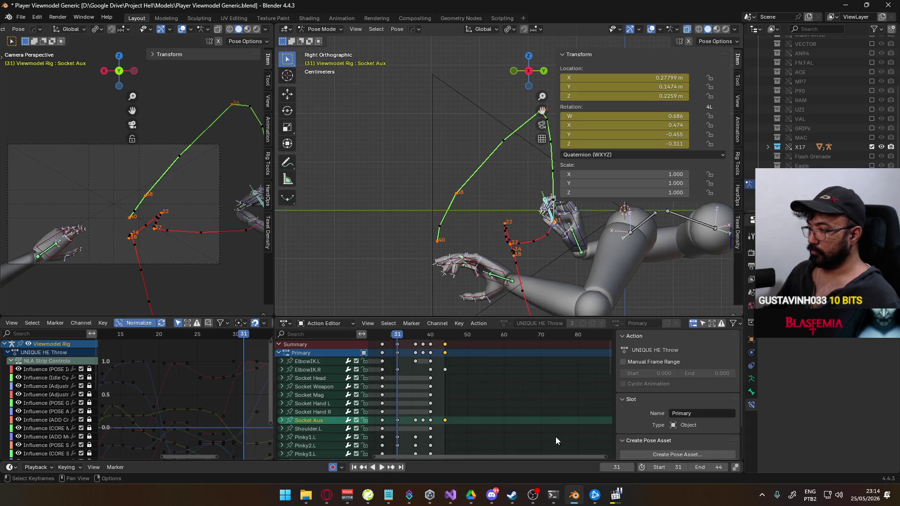
- Recalculate the bone motion paths over frames 31–44 and play them back
{"action": "key", "text": "q"}
{"action": "mouse_move", "coordinate": [443, 240]}
{"action": "left_click", "coordinate": [499, 241]}
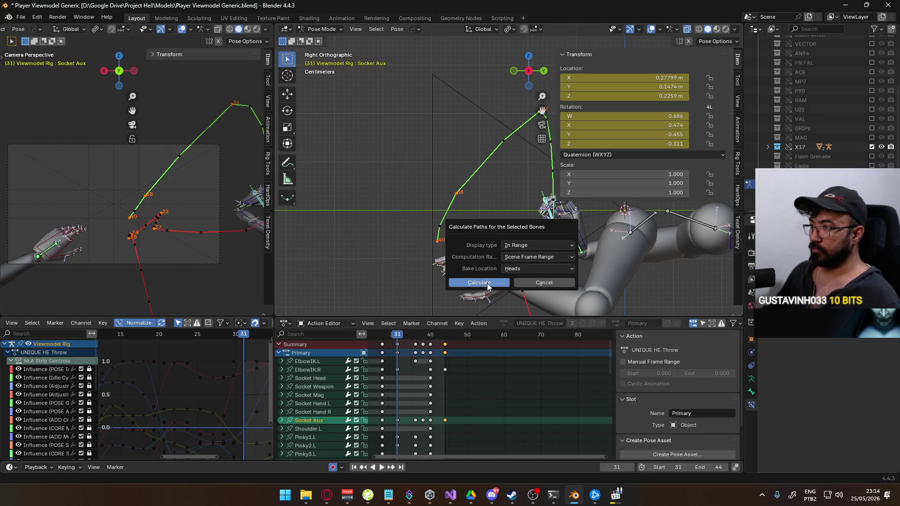
{"action": "left_click", "coordinate": [482, 281]}
{"action": "key", "text": "space"}
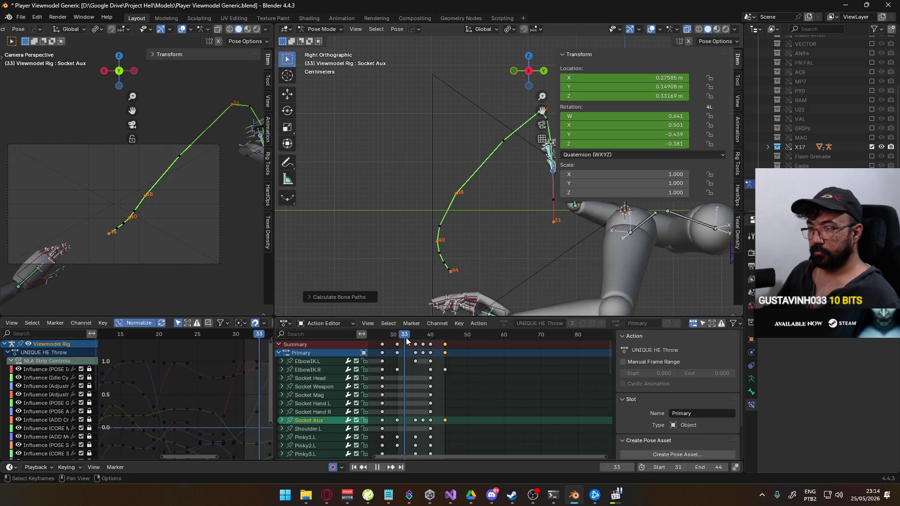
- At frame 40, lower Socket Aux along global Y and recalculate its motion path
{"action": "left_click_drag", "start_coordinate": [425, 338], "coordinate": [445, 336]}
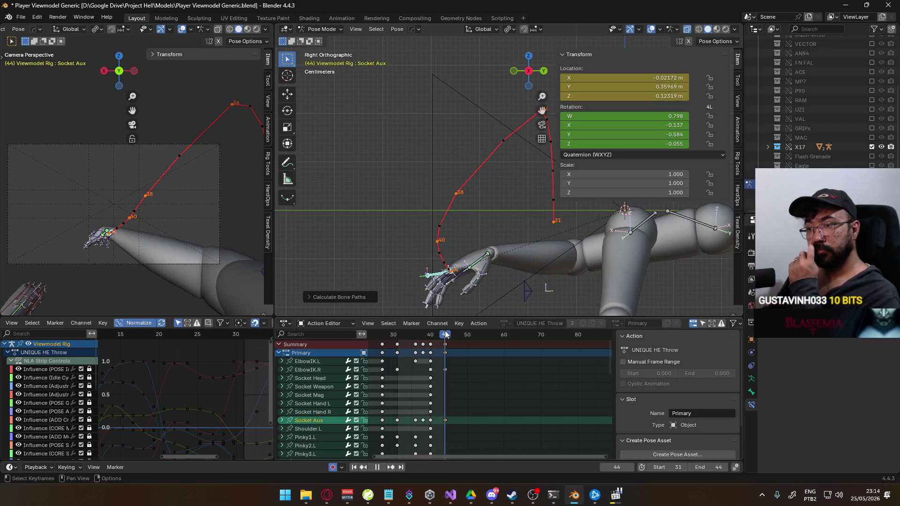
{"action": "scroll", "coordinate": [135, 253], "scroll_direction": "up", "scroll_amount": 4}
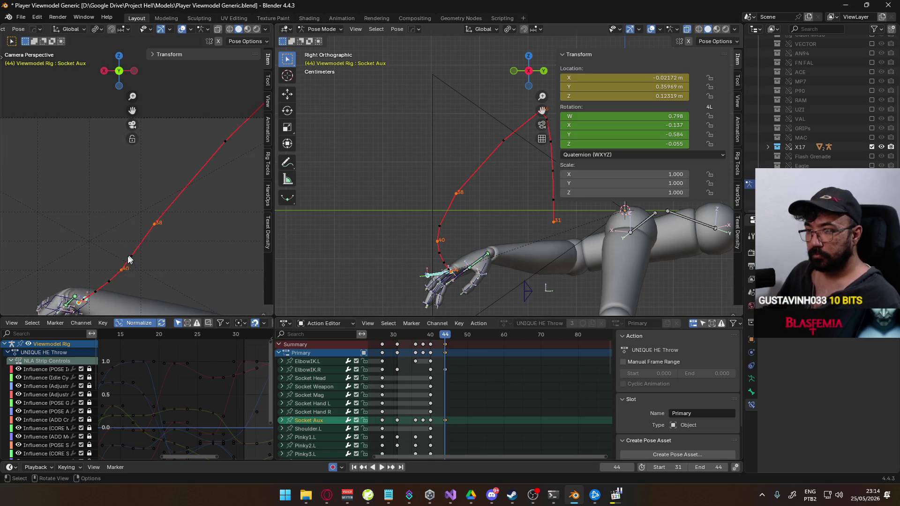
{"action": "key", "text": "g"}
{"action": "key", "text": "y"}
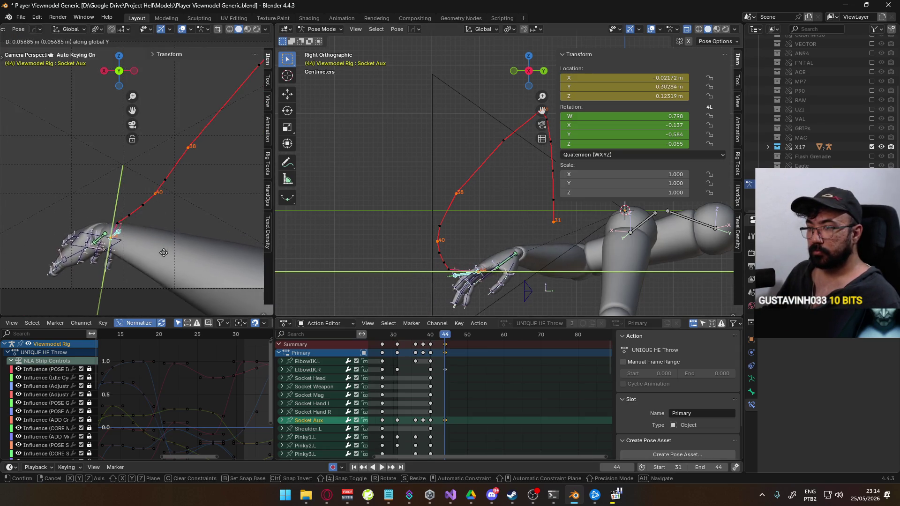
{"action": "left_click", "coordinate": [166, 249]}
{"action": "key", "text": "g"}
{"action": "left_click", "coordinate": [166, 250]}
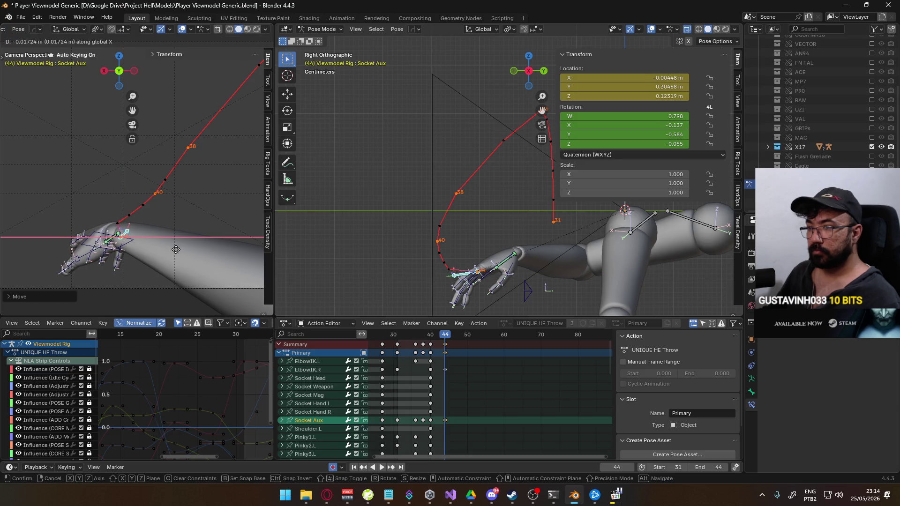
{"action": "right_click", "coordinate": [175, 249]}
{"action": "mouse_move", "coordinate": [220, 250]}
{"action": "left_click", "coordinate": [221, 280]}
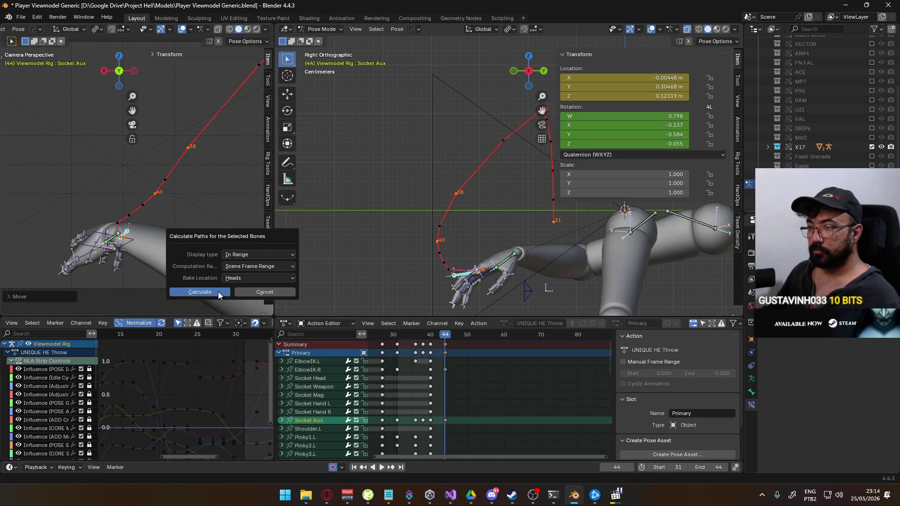
{"action": "left_click", "coordinate": [217, 291]}
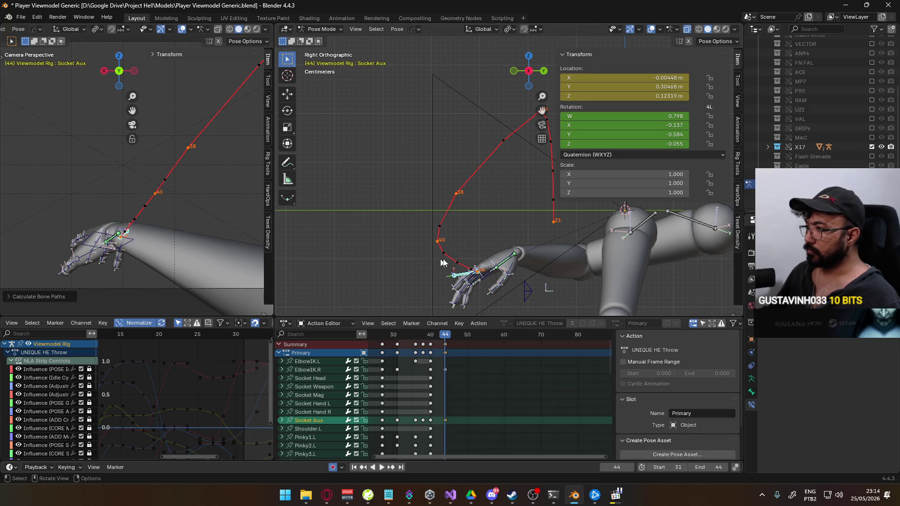
- Nudge Socket Aux along global X at frame 40 and recalculate the motion path
{"action": "mouse_move", "coordinate": [407, 256]}
{"action": "middle_mouse_down"}
{"action": "mouse_move", "coordinate": [370, 221]}
{"action": "mouse_move", "coordinate": [422, 222]}
{"action": "mouse_move", "coordinate": [475, 203]}
{"action": "middle_mouse_up"}
{"action": "left_click_drag", "start_coordinate": [444, 335], "coordinate": [430, 335]}
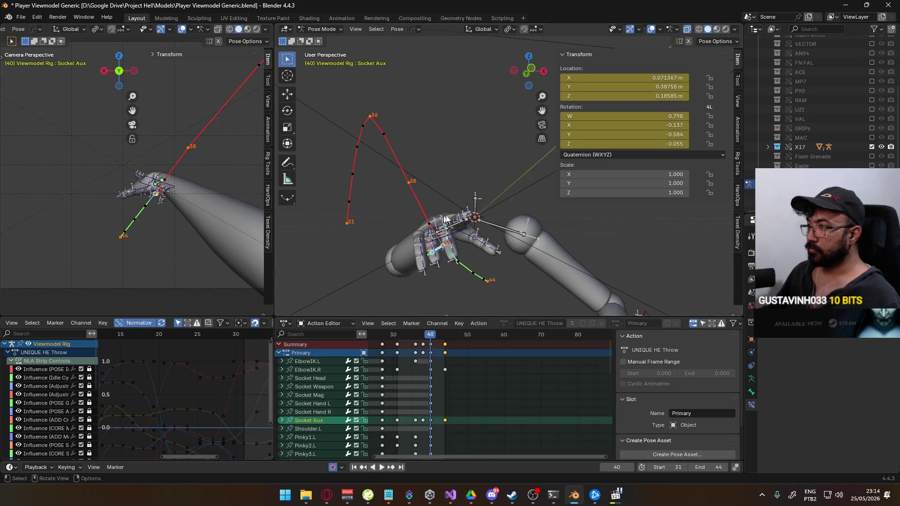
{"action": "key", "text": "g"}
{"action": "key", "text": "x"}
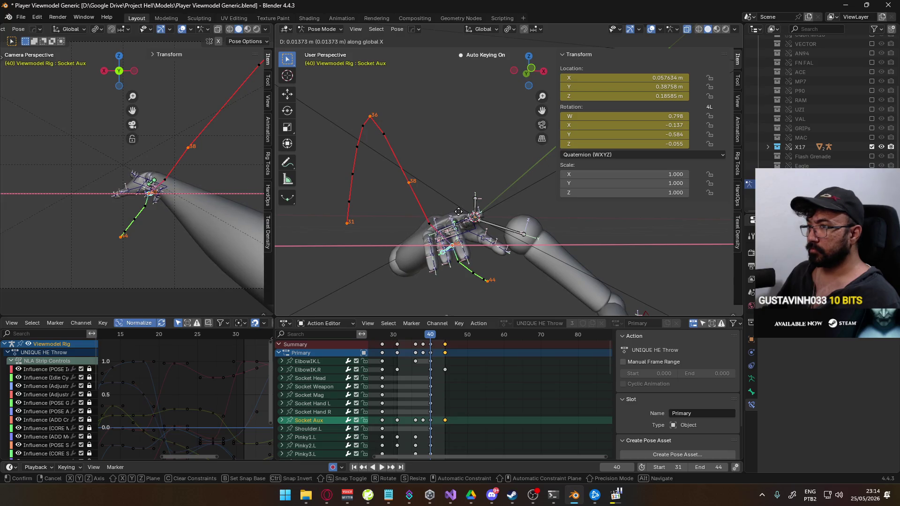
{"action": "left_click", "coordinate": [458, 212]}
{"action": "key", "text": "q"}
{"action": "left_click", "coordinate": [484, 210]}
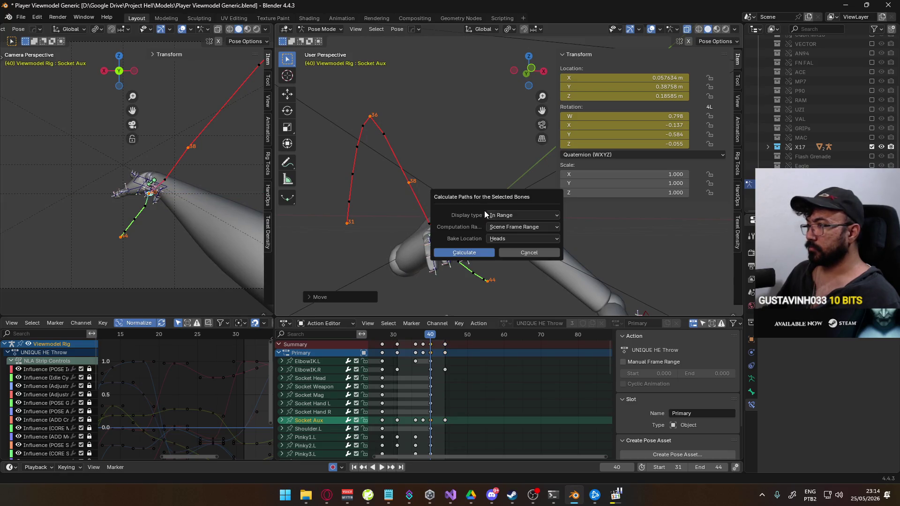
{"action": "left_click", "coordinate": [476, 252]}
- At frame 38, nudge Socket Aux along global X and recalculate the motion path
{"action": "key", "text": "space"}
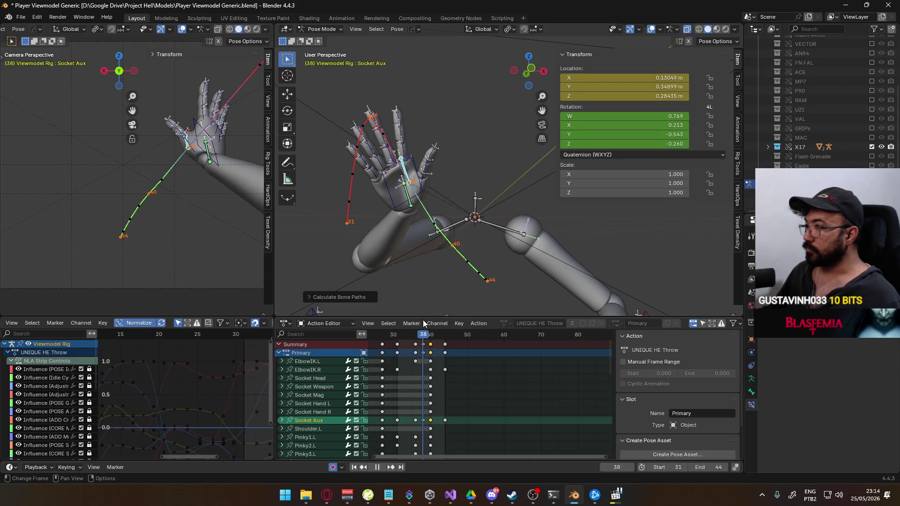
{"action": "key", "text": "space"}
{"action": "key", "text": "g"}
{"action": "key", "text": "x"}
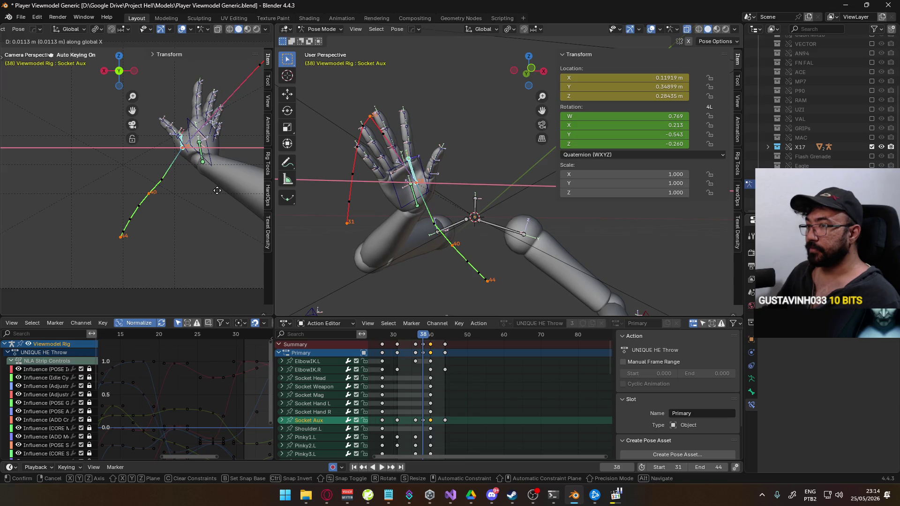
{"action": "left_click", "coordinate": [217, 190]}
{"action": "key", "text": "q"}
{"action": "left_click", "coordinate": [217, 192]}
{"action": "left_click", "coordinate": [227, 234]}
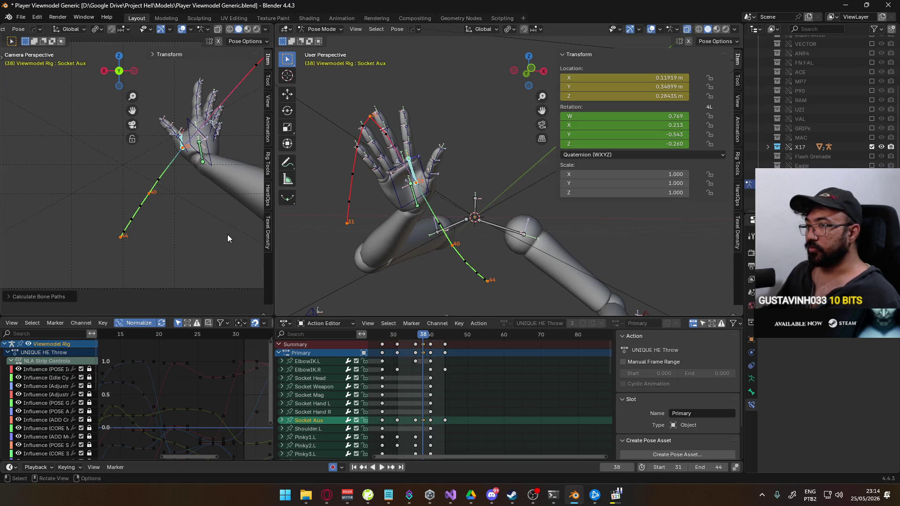